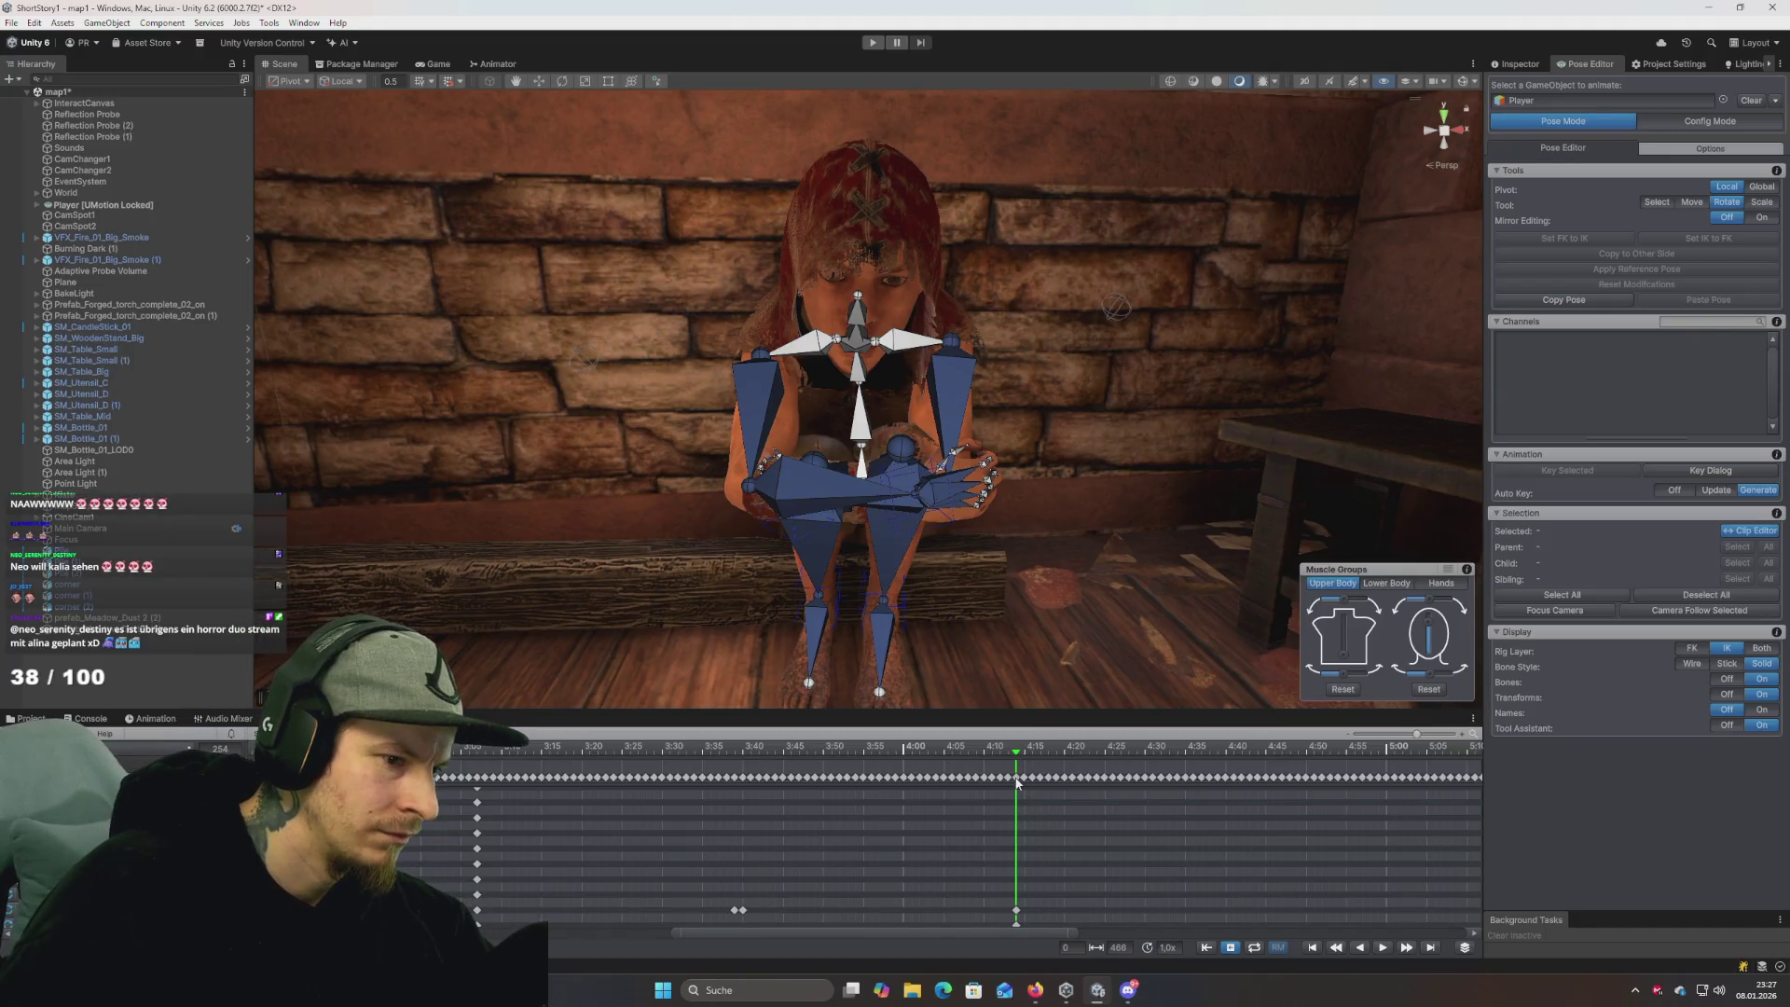
# Select the two pose keyframes sitting at the playhead in the clip dopesheet.
pyautogui.click(1016, 778)
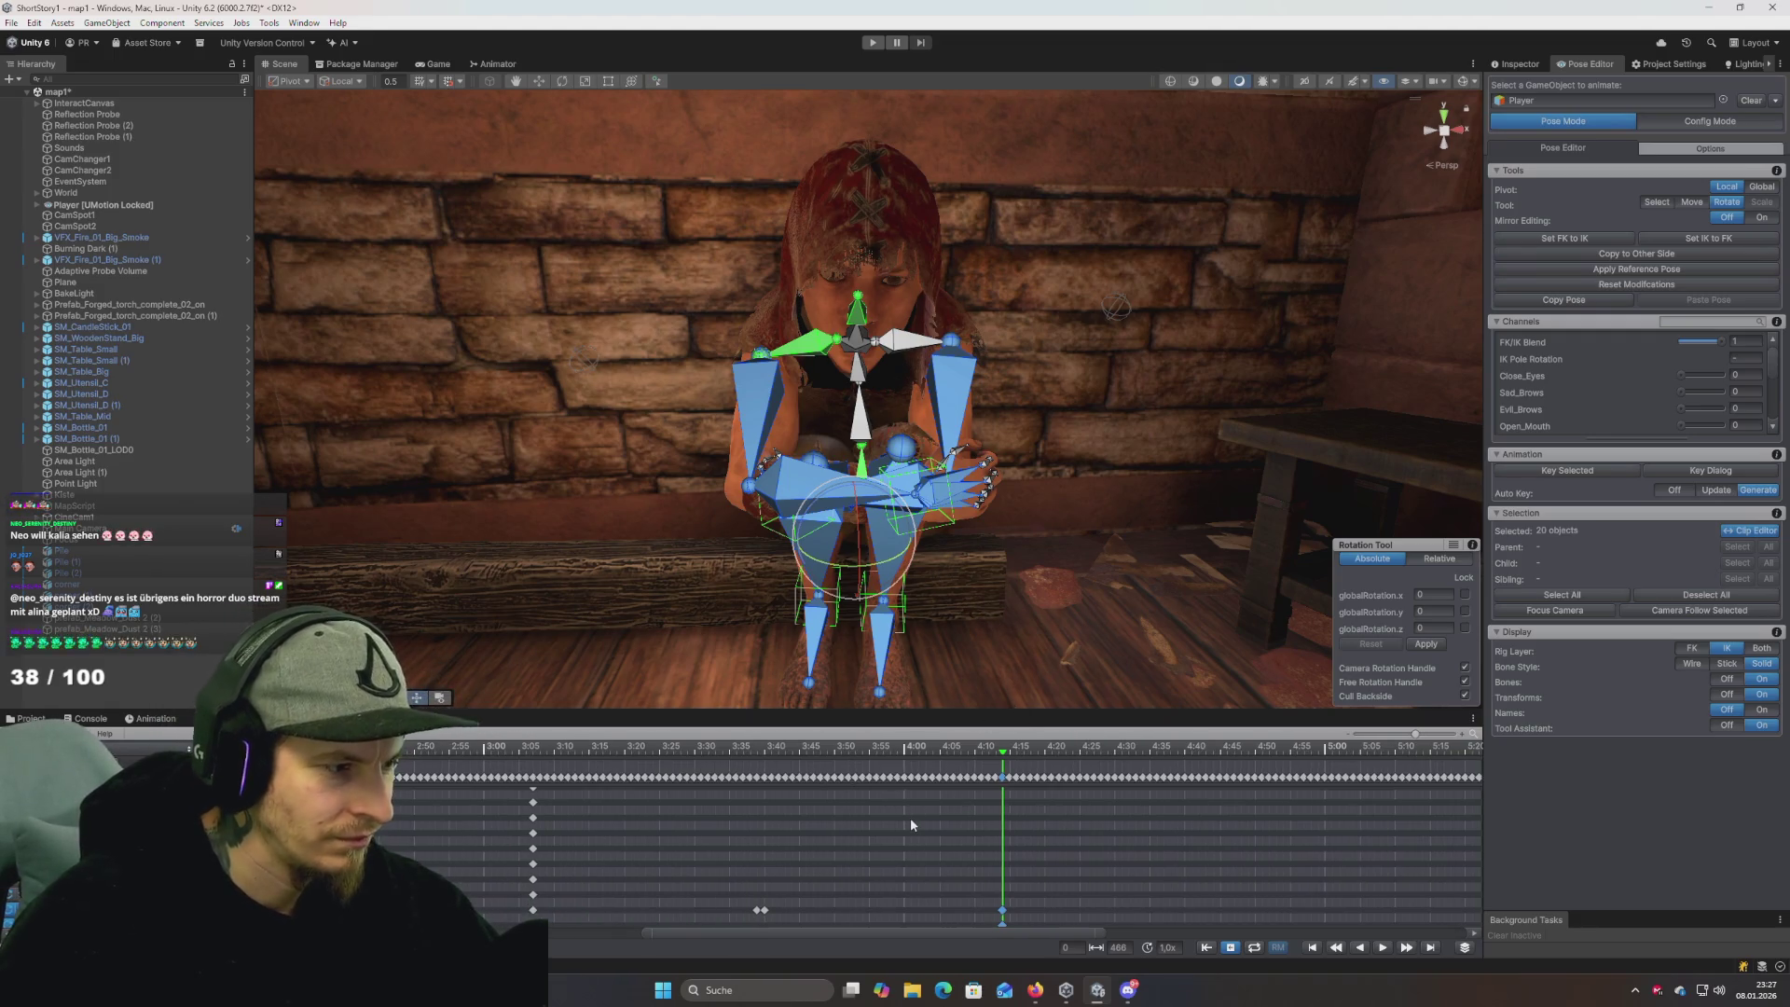
pyautogui.scroll(-5, 953, 839)
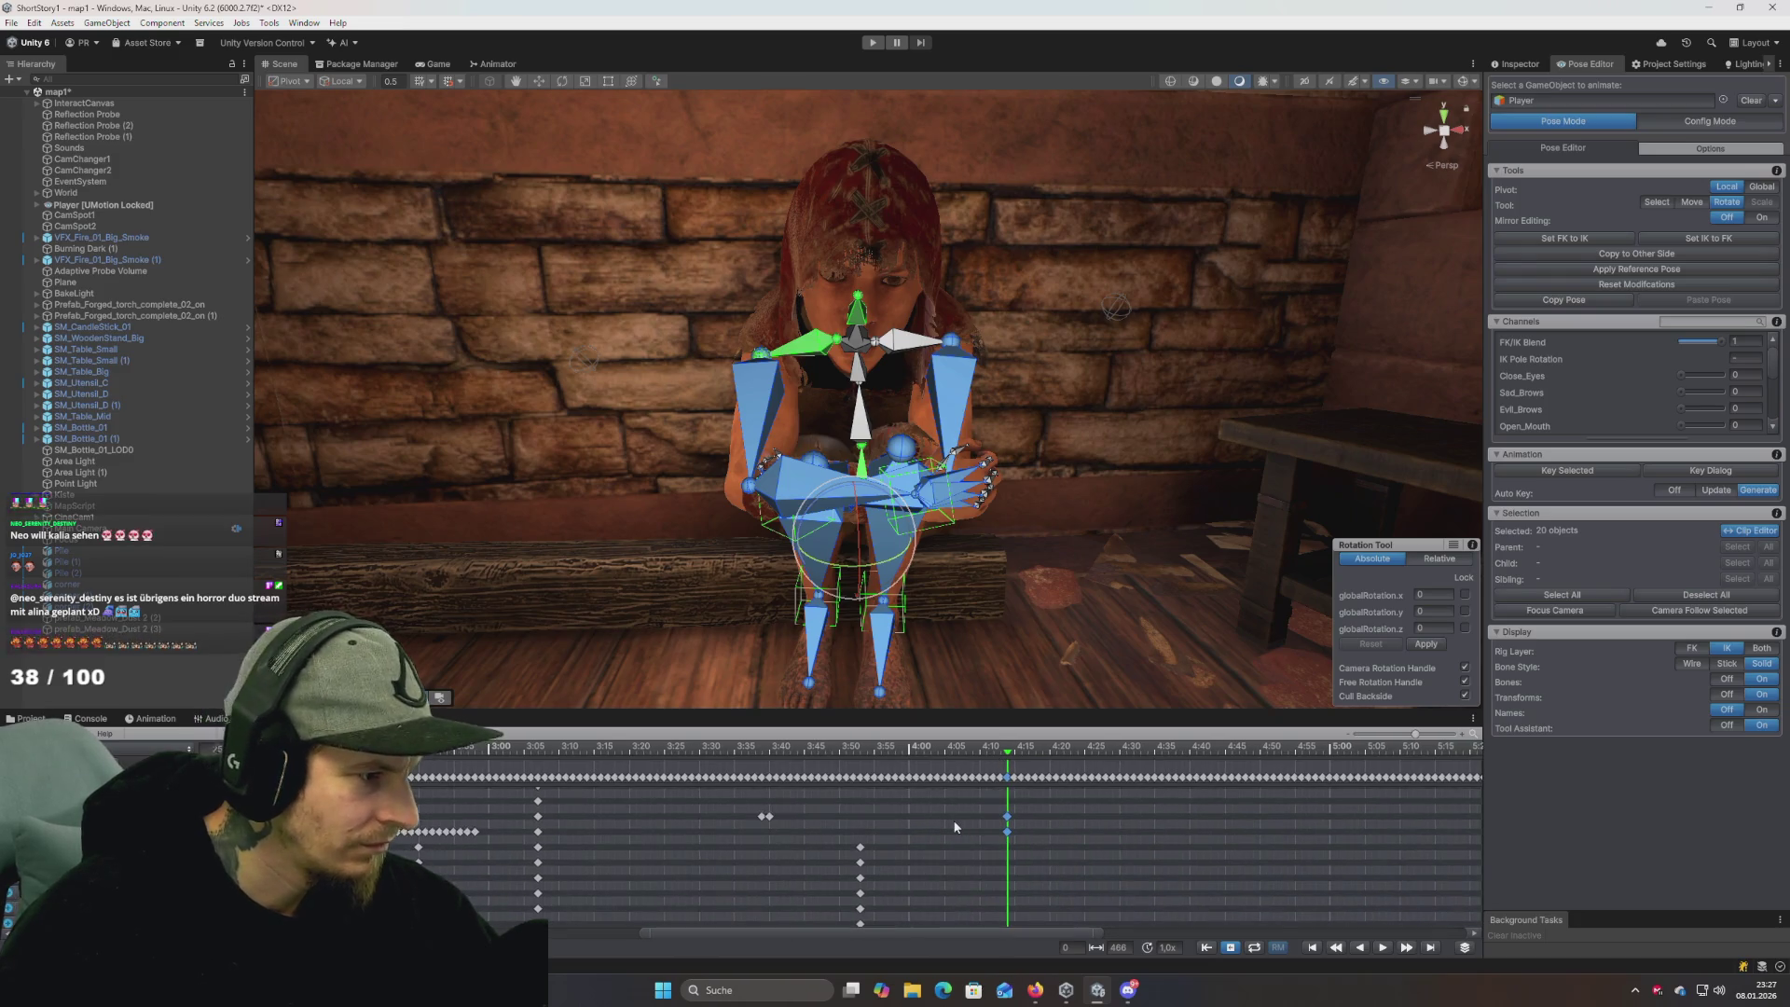
pyautogui.moveTo(983, 804); pyautogui.dragTo(1012, 842)
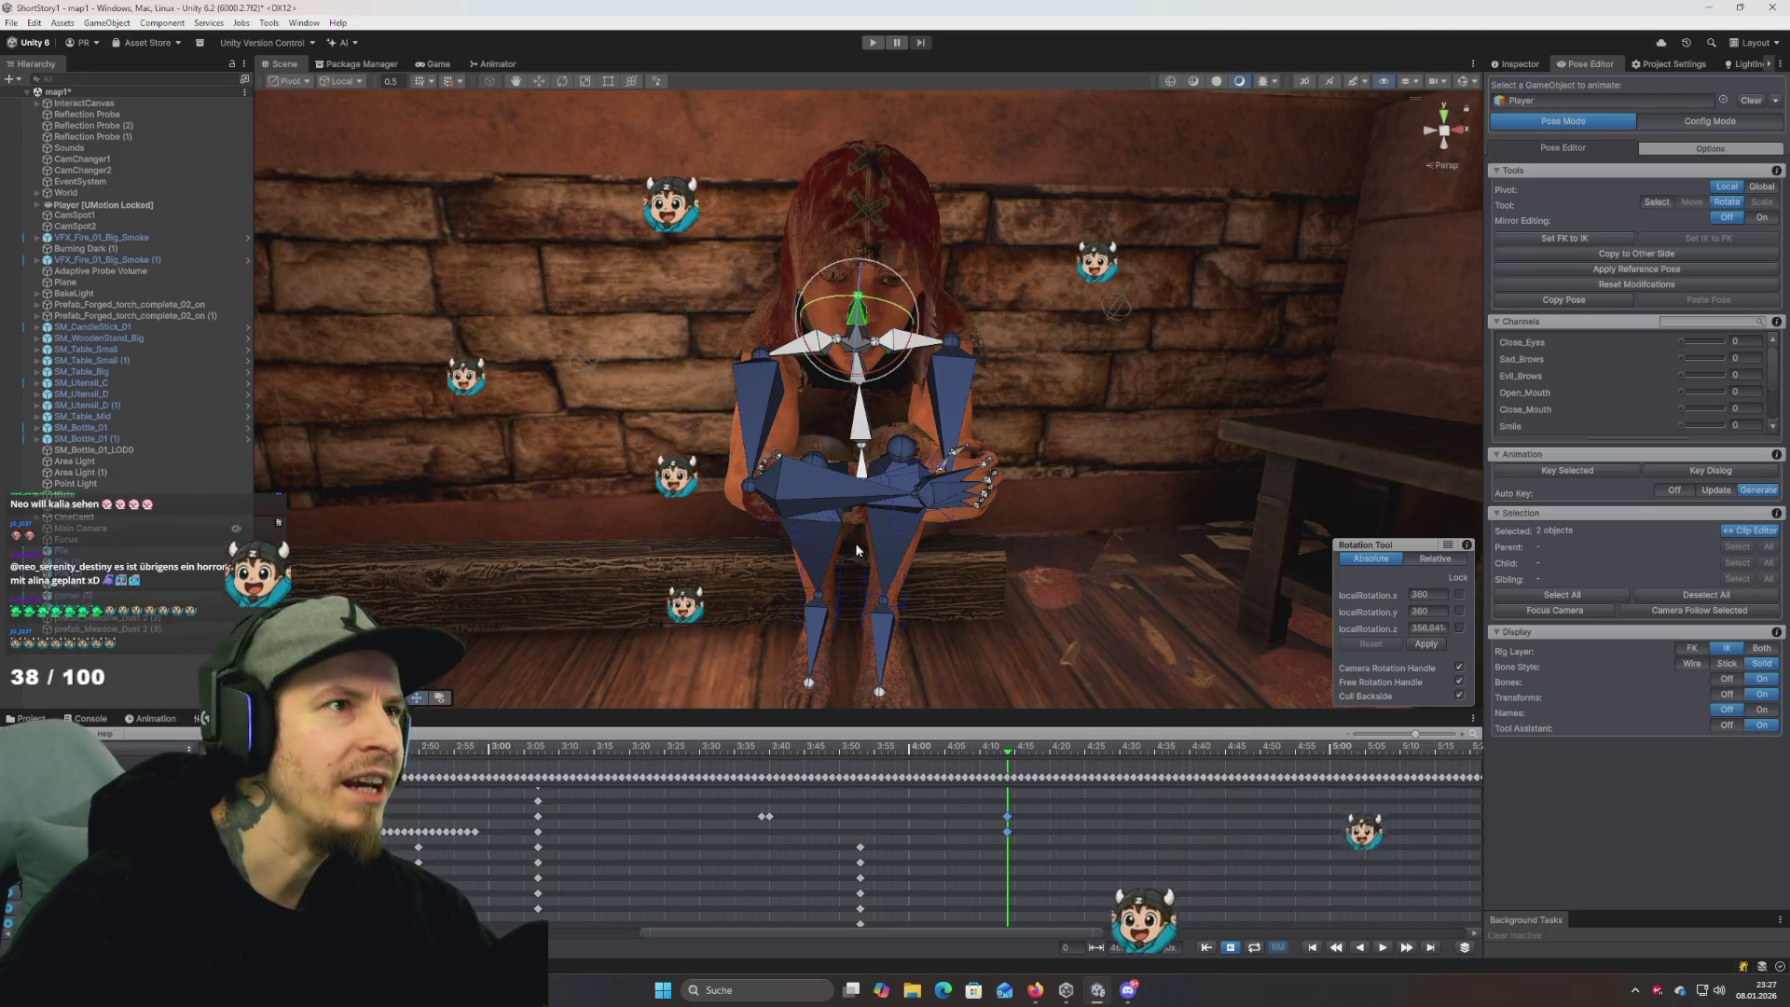
pyautogui.hotkey('alt', 'Tab')
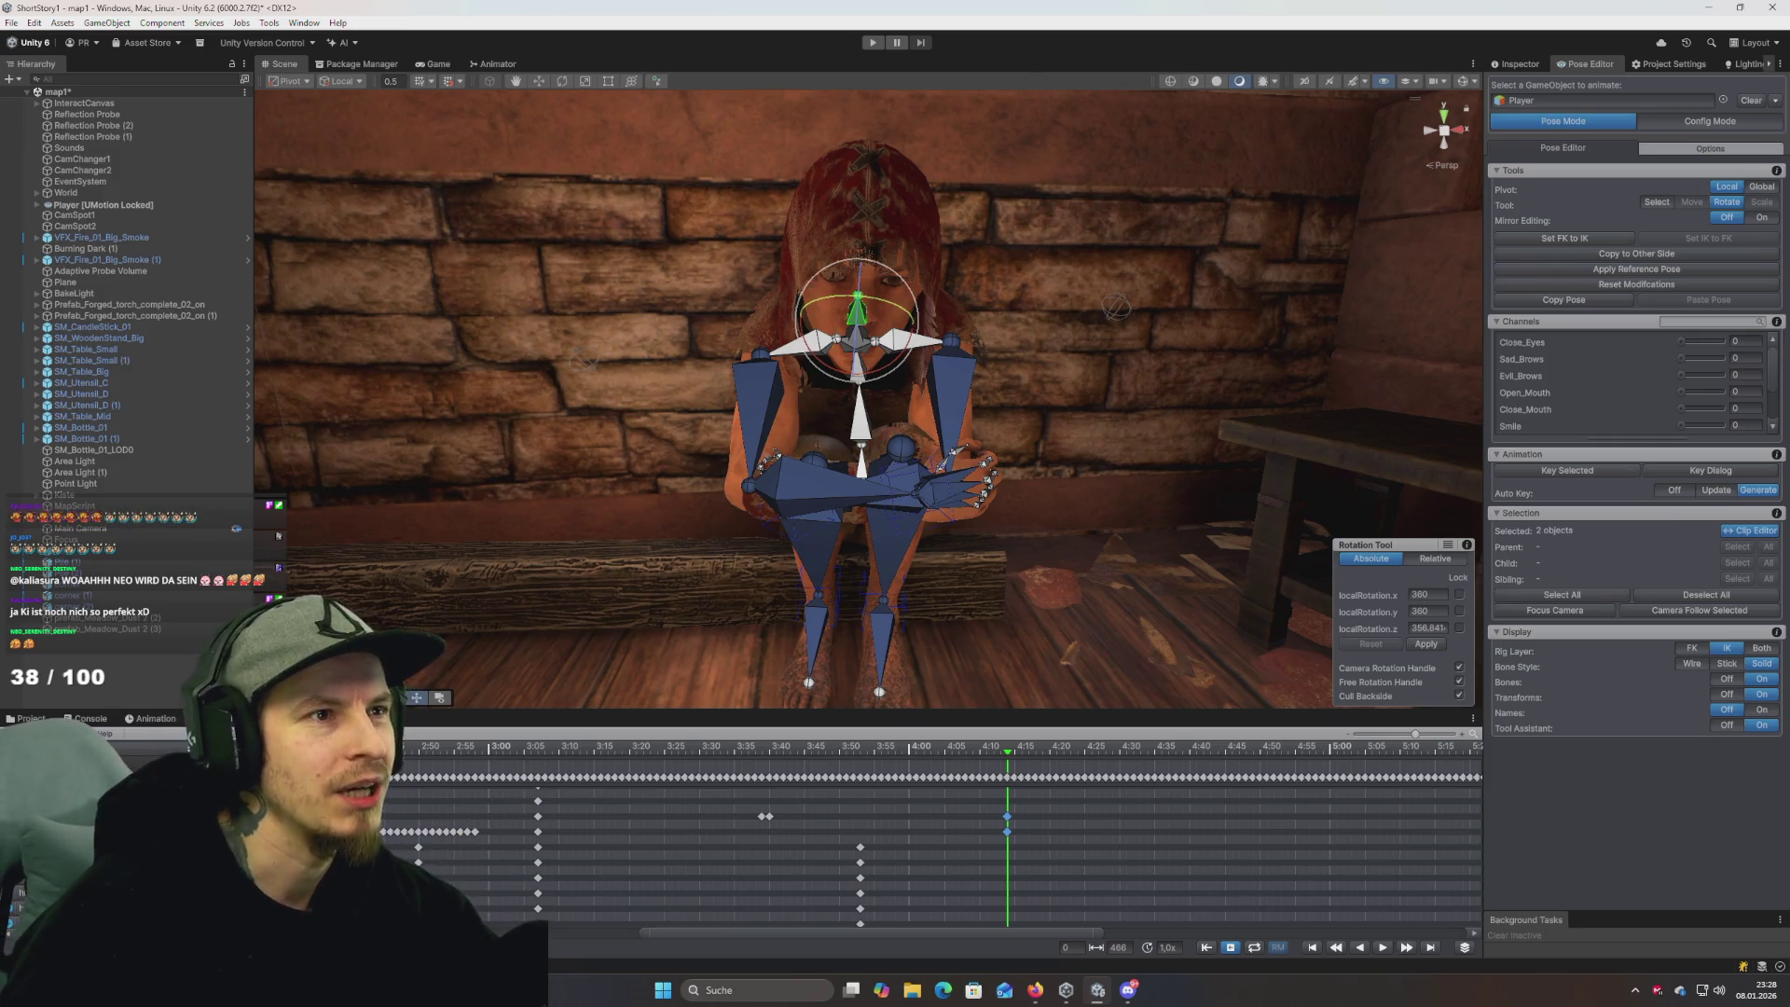
pyautogui.hotkey('alt', 'Tab')
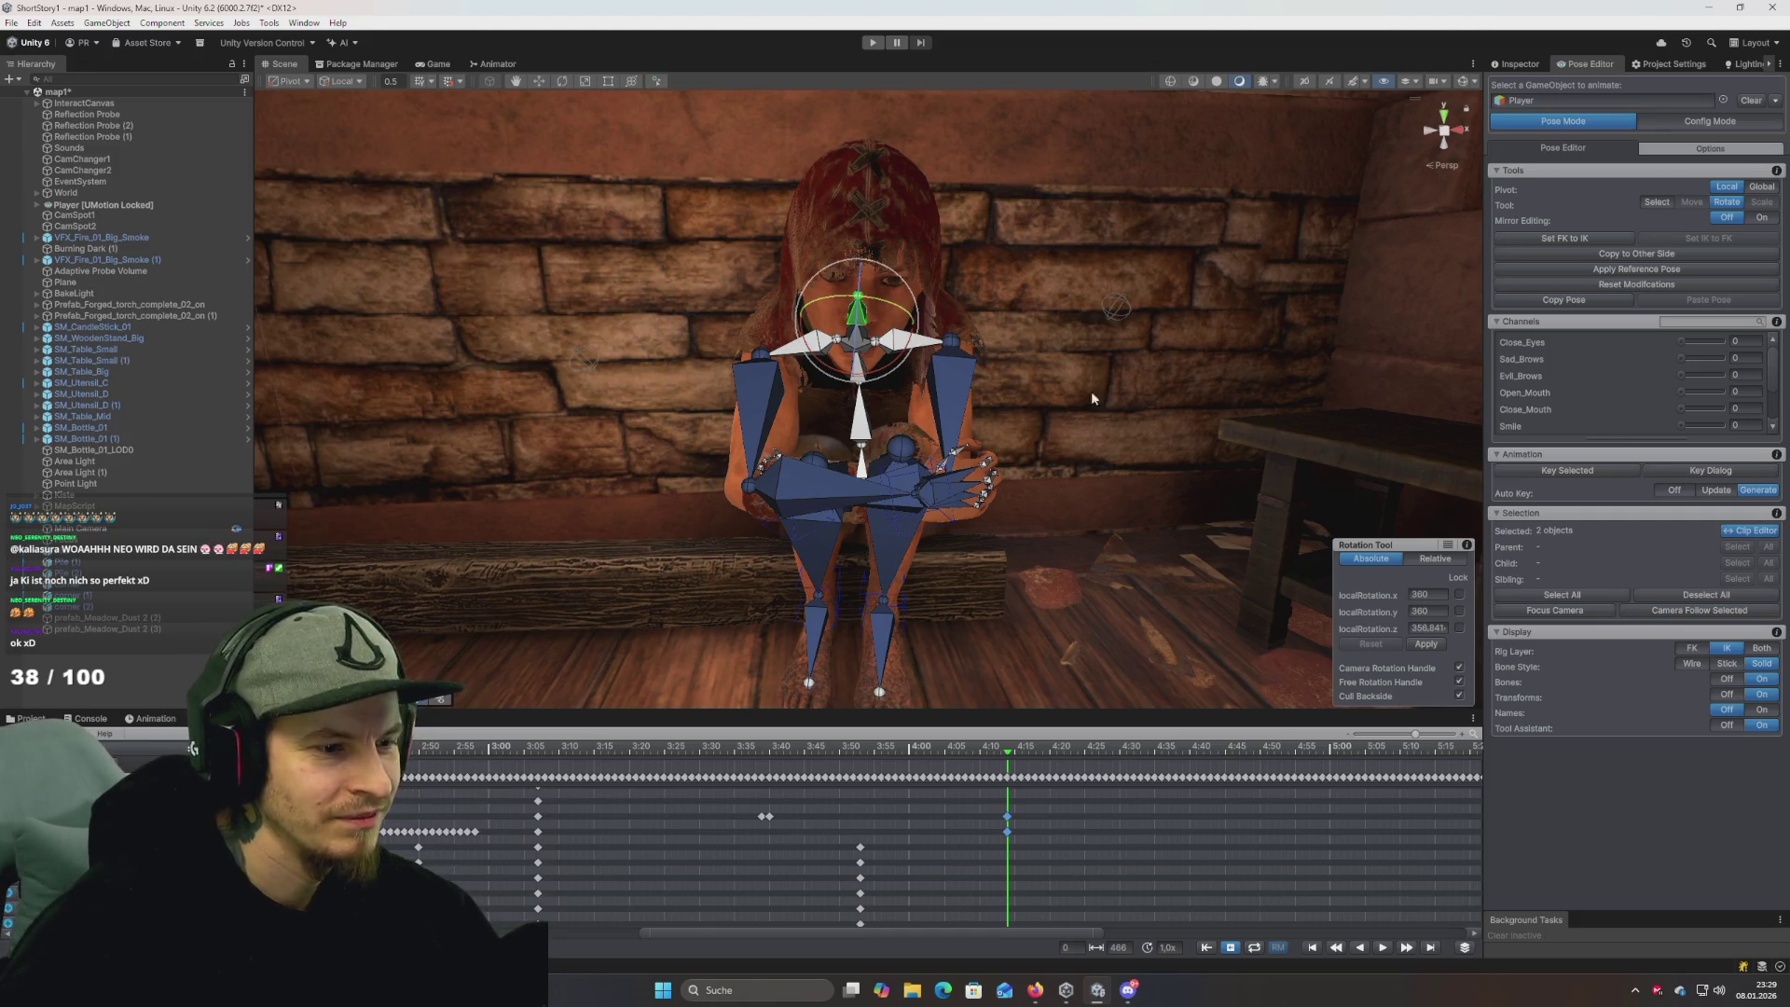
# Select the two keyframes at the playhead and preview the clip poses from 4:30 to 6:12.
pyautogui.click(1010, 804)
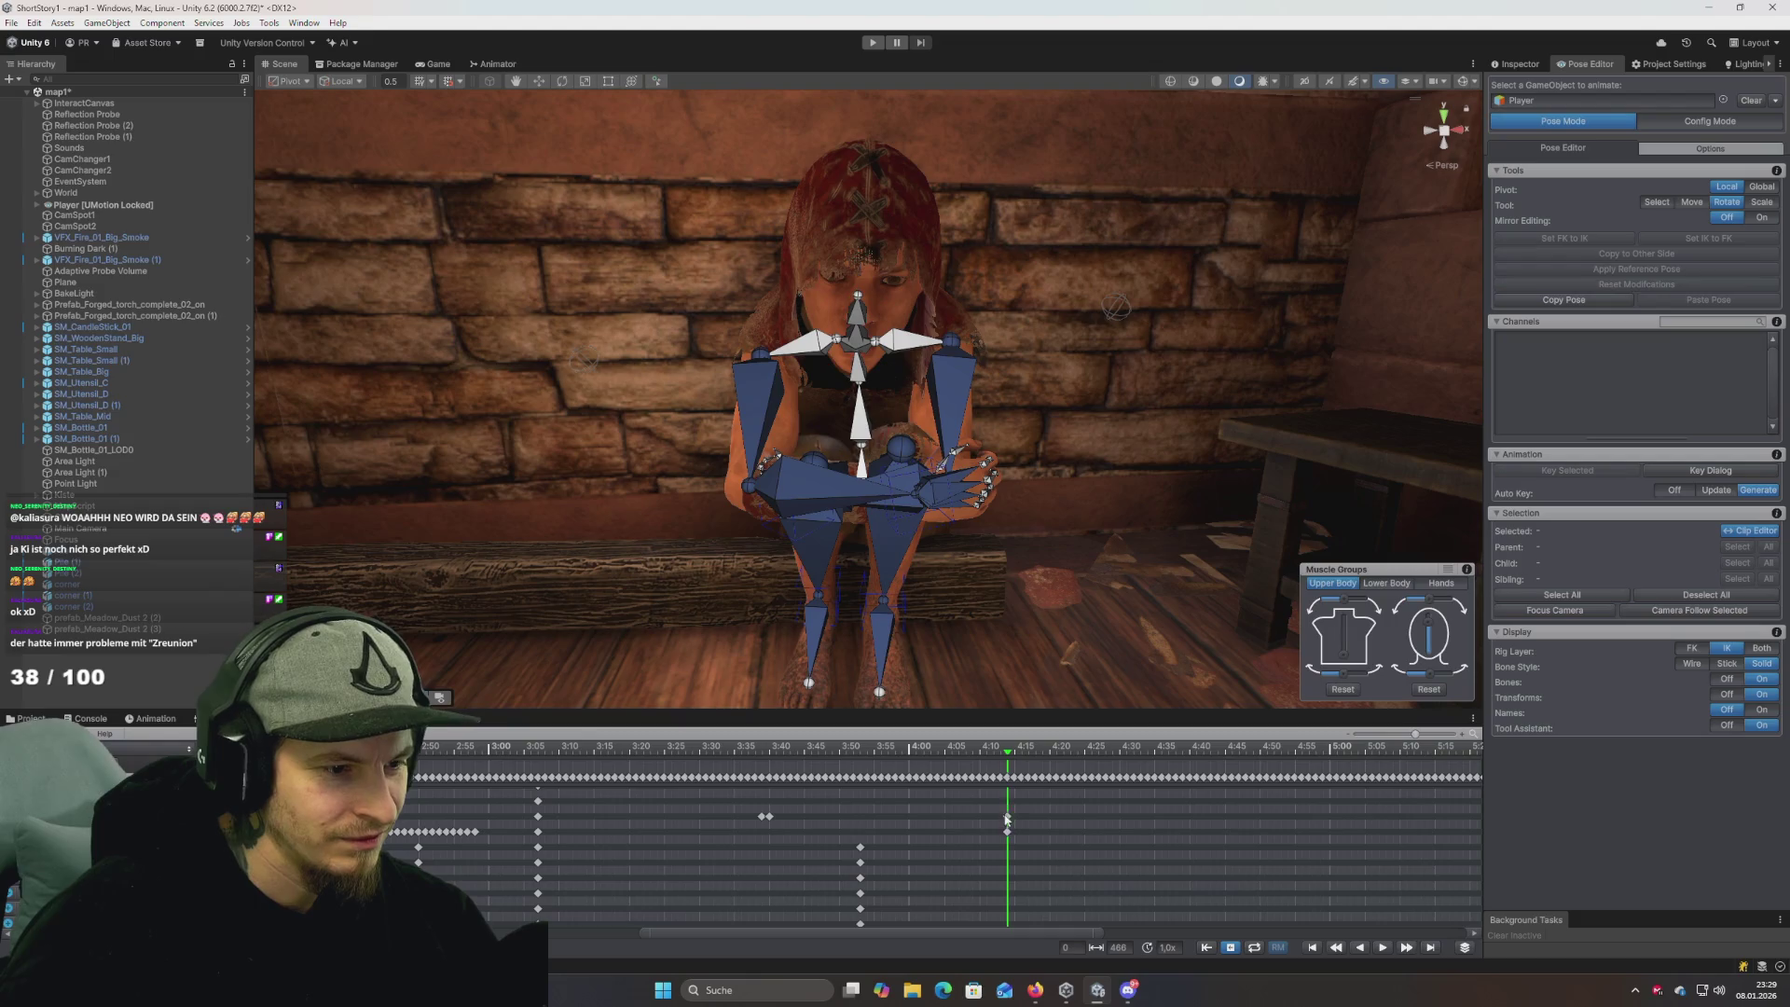
pyautogui.moveTo(1016, 843); pyautogui.dragTo(1015, 837)
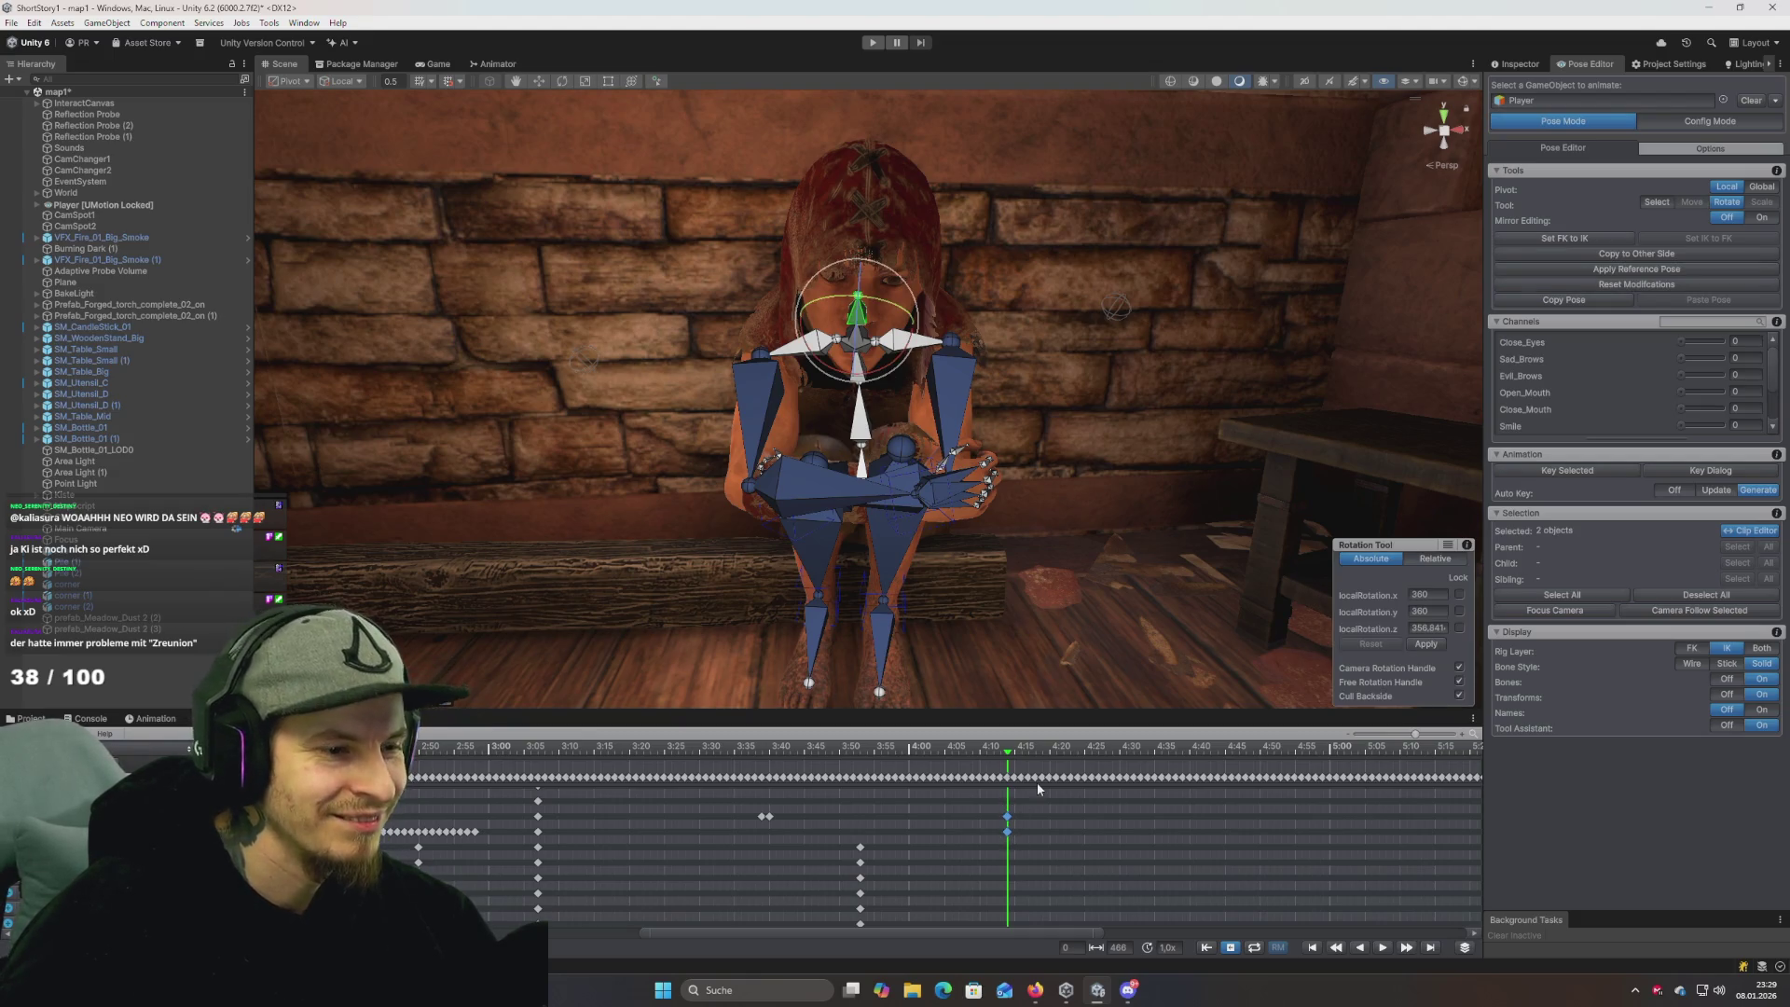
pyautogui.moveTo(1023, 752); pyautogui.dragTo(1362, 752)
pyautogui.scroll(-3, 1180, 893)
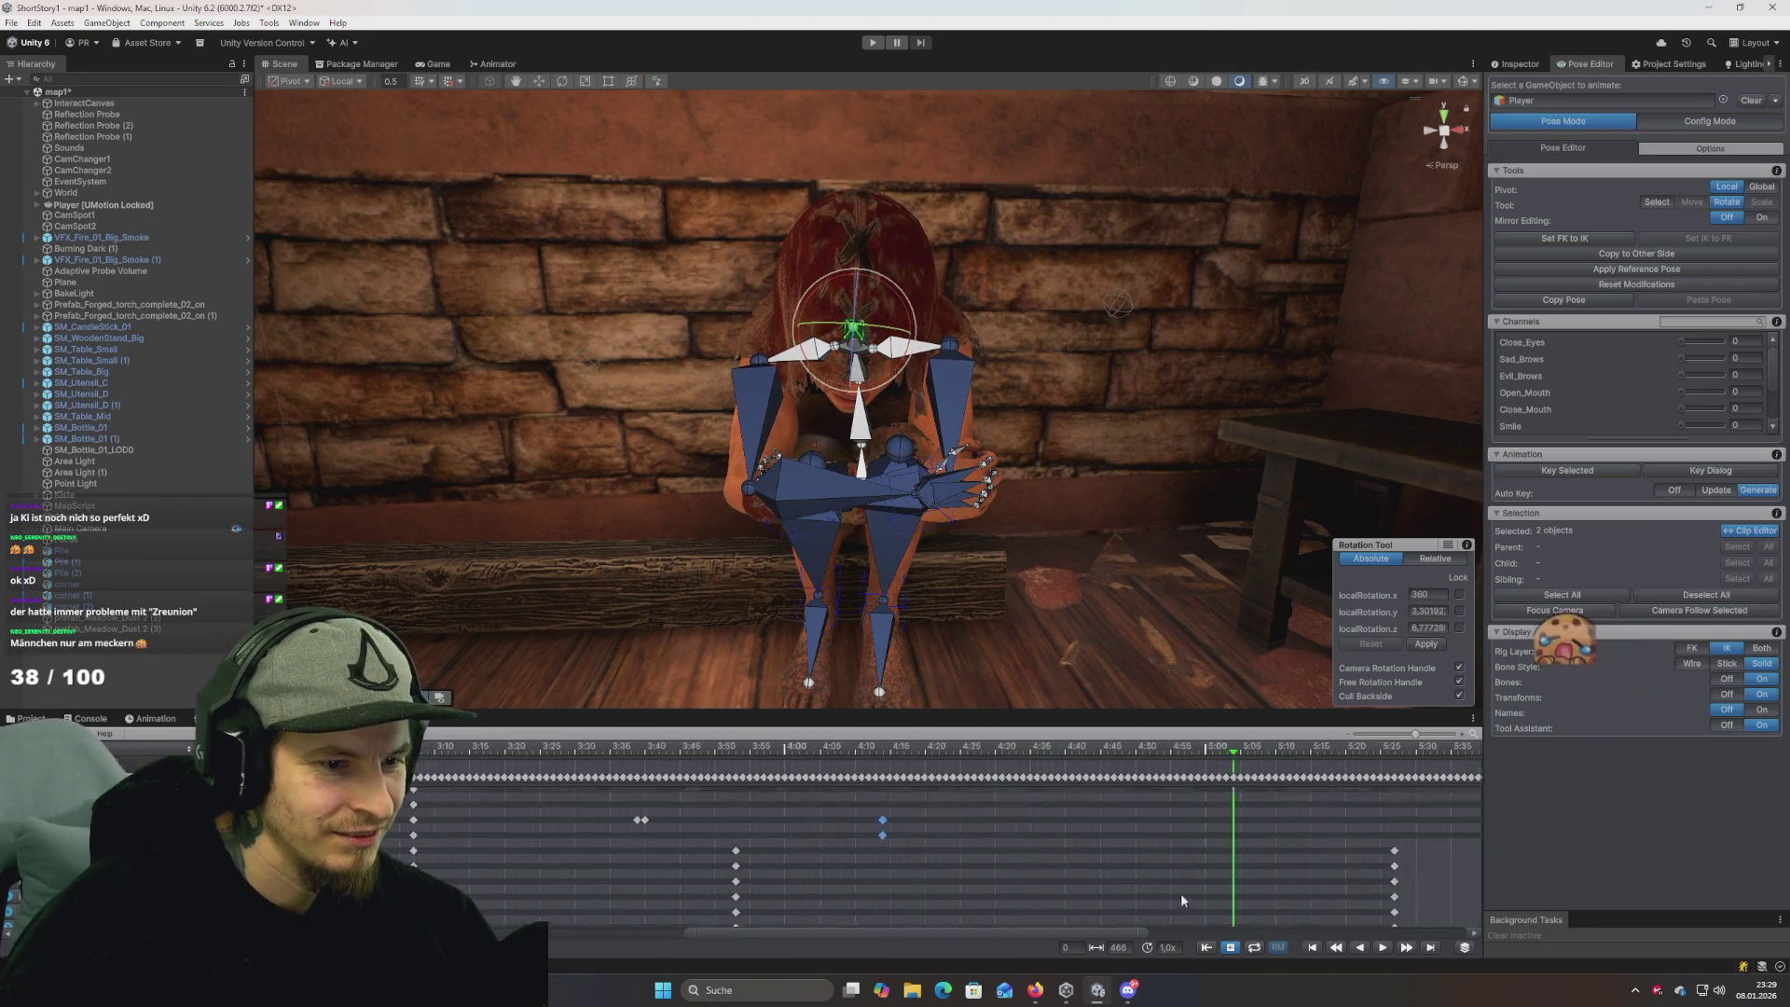
pyautogui.click(1444, 752)
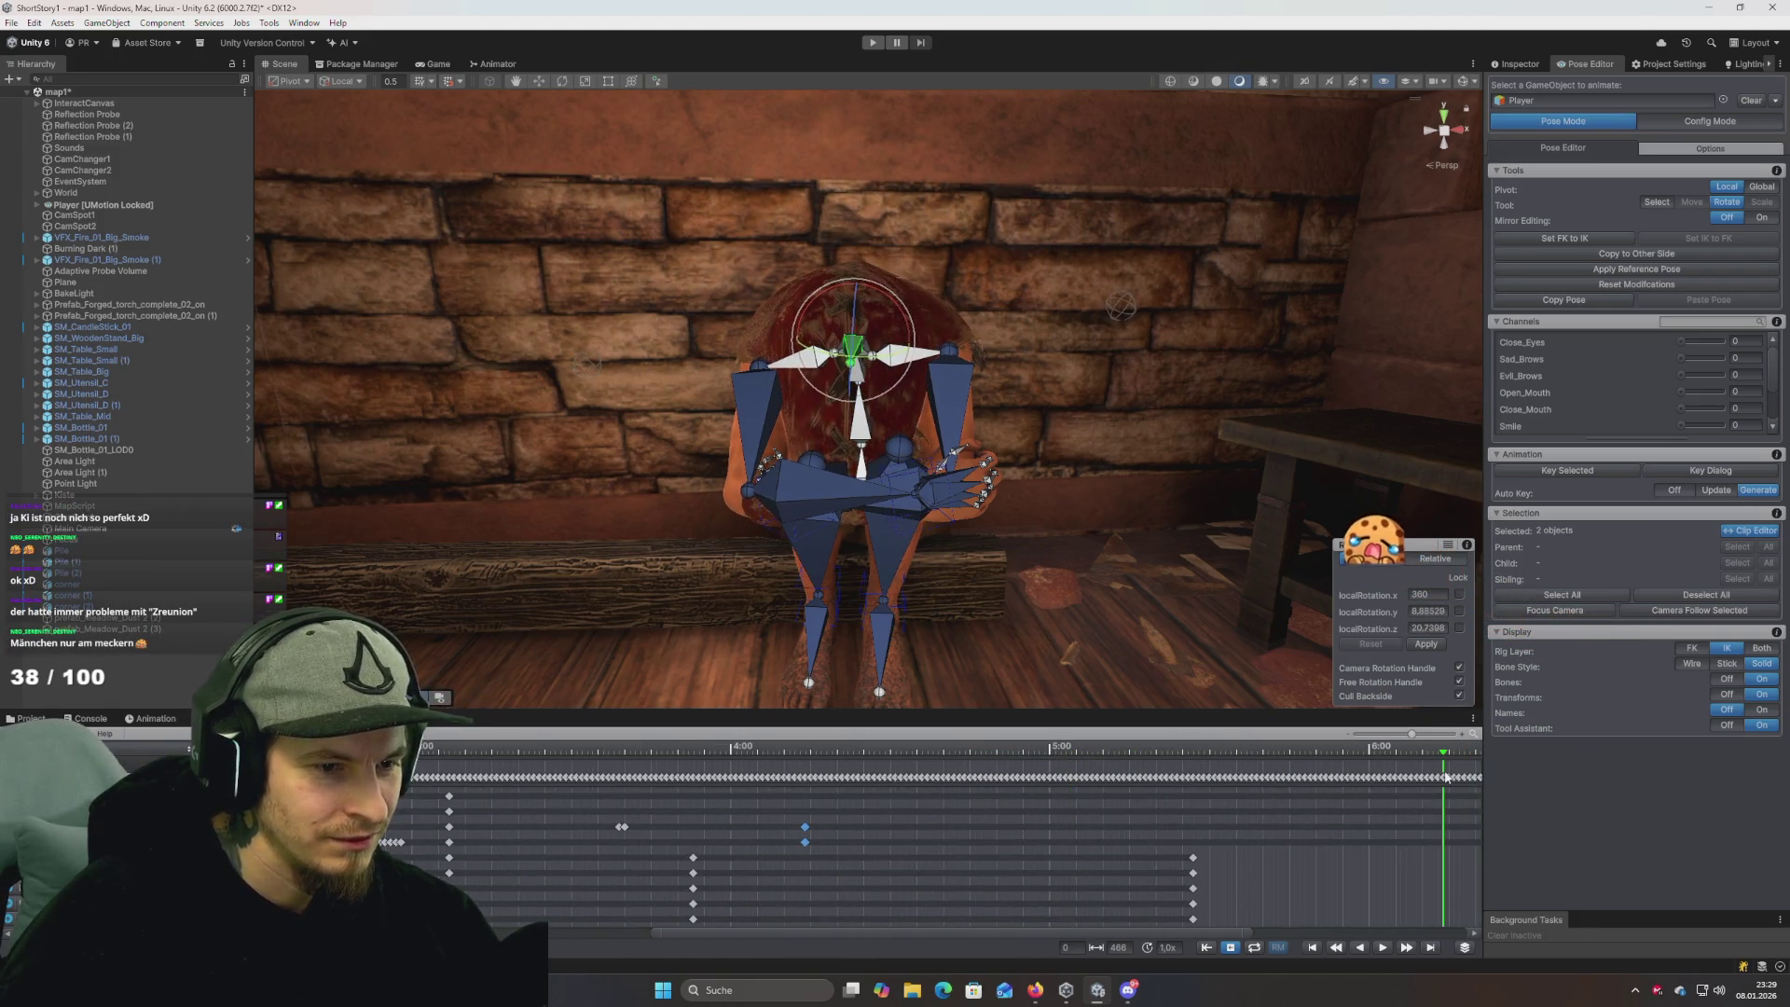
pyautogui.moveTo(1383, 842)
pyautogui.mouseDown()
pyautogui.moveTo(1312, 899)
pyautogui.moveTo(1105, 896)
pyautogui.moveTo(1121, 852)
pyautogui.mouseUp()
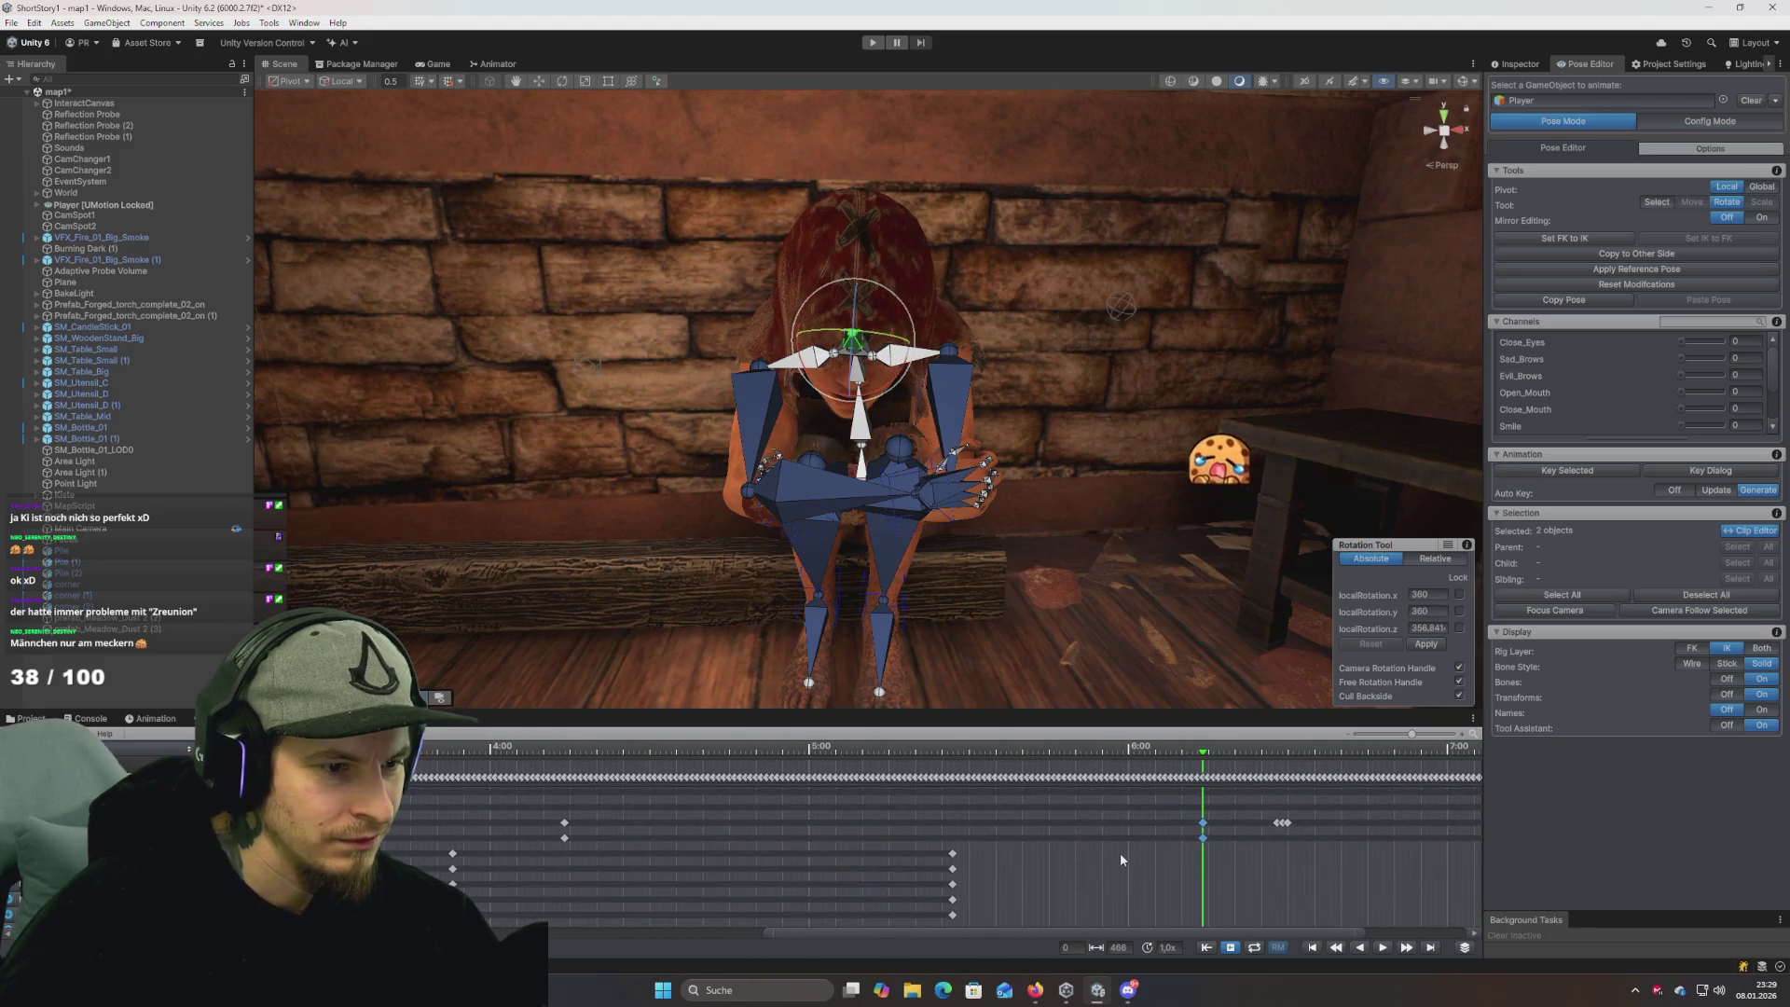
pyautogui.moveTo(1181, 755)
pyautogui.mouseDown()
pyautogui.moveTo(597, 764)
pyautogui.moveTo(1203, 818)
pyautogui.moveTo(527, 800)
pyautogui.mouseUp()
pyautogui.press('space')
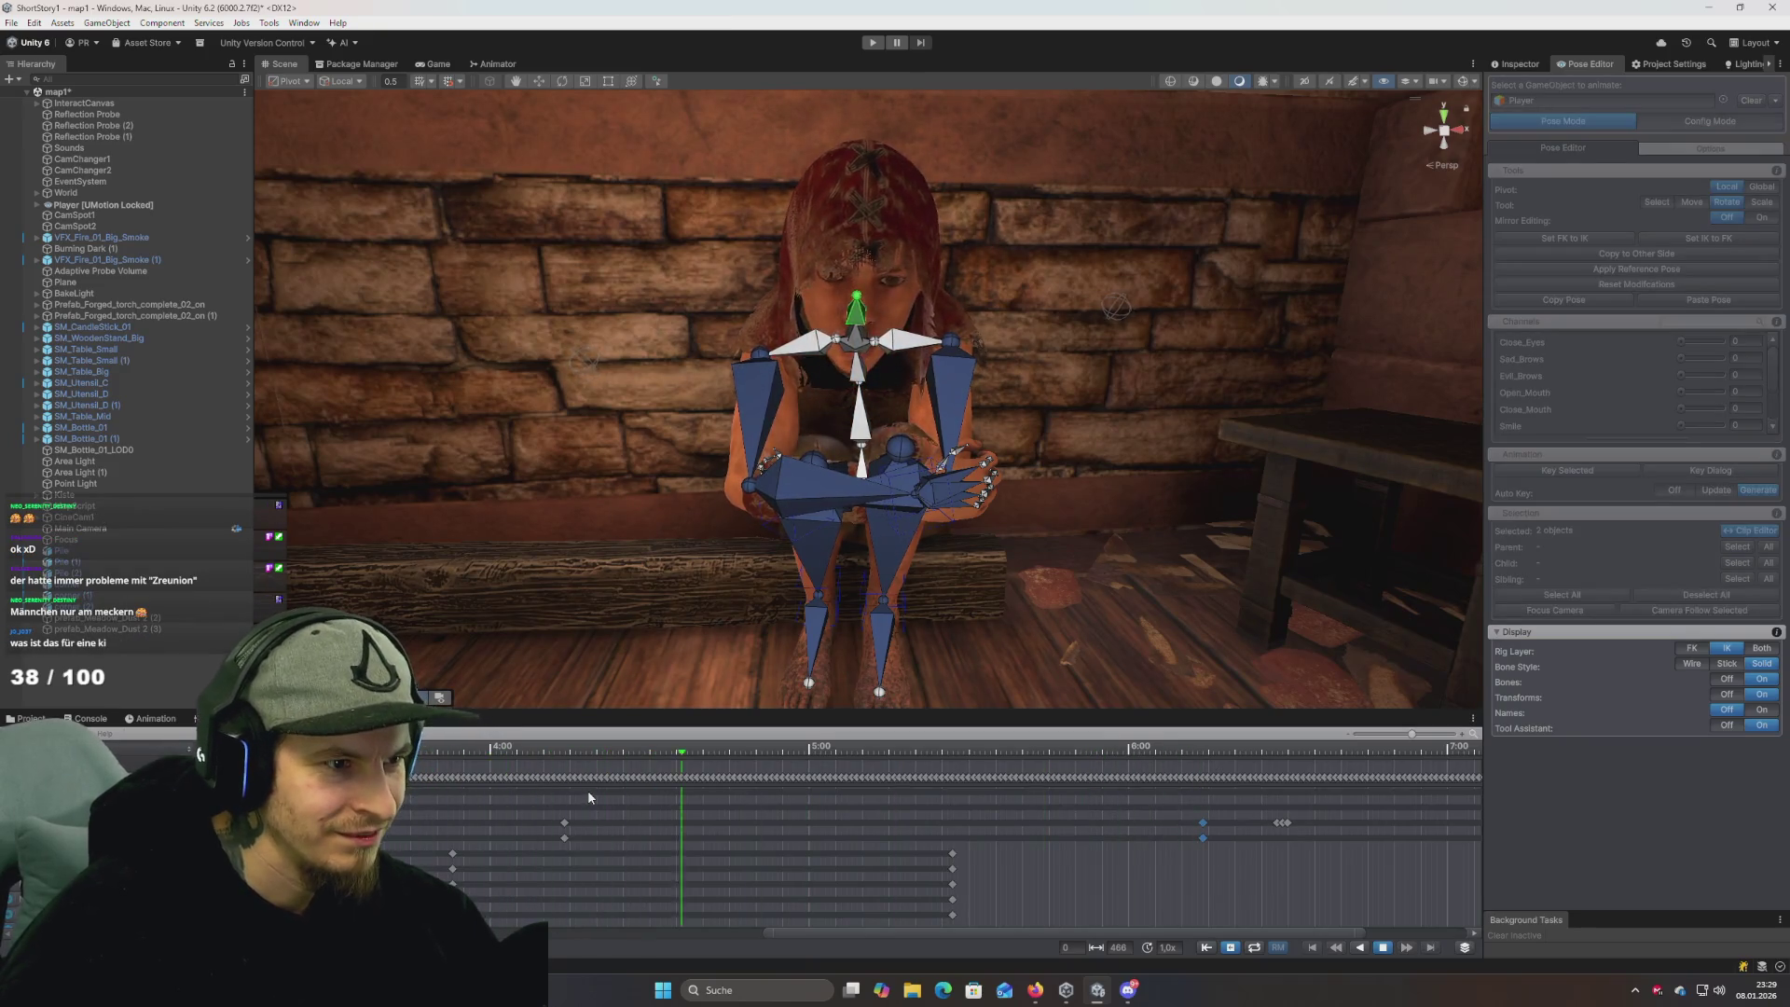
pyautogui.press('space')
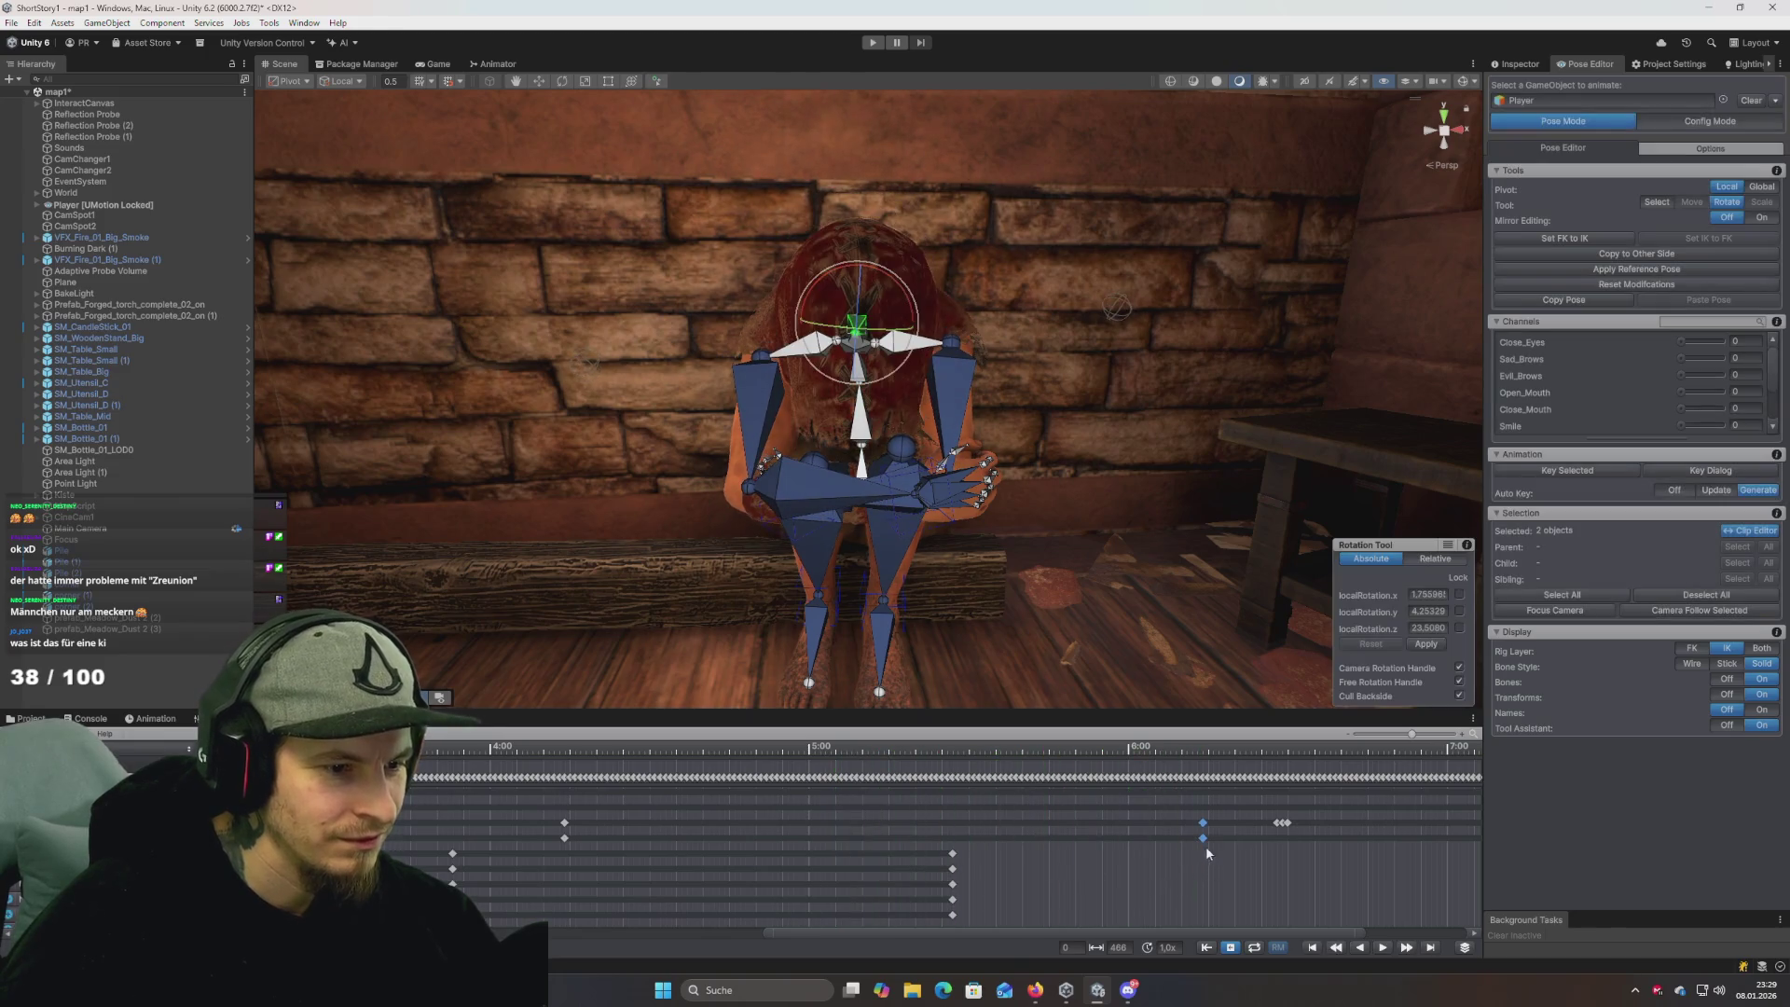
# Move the selected keyframes to about 7:23 and return the clip time to 4:15.
pyautogui.moveTo(1466, 834)
pyautogui.mouseDown()
pyautogui.moveTo(925, 858)
pyautogui.moveTo(1085, 860)
pyautogui.mouseUp()
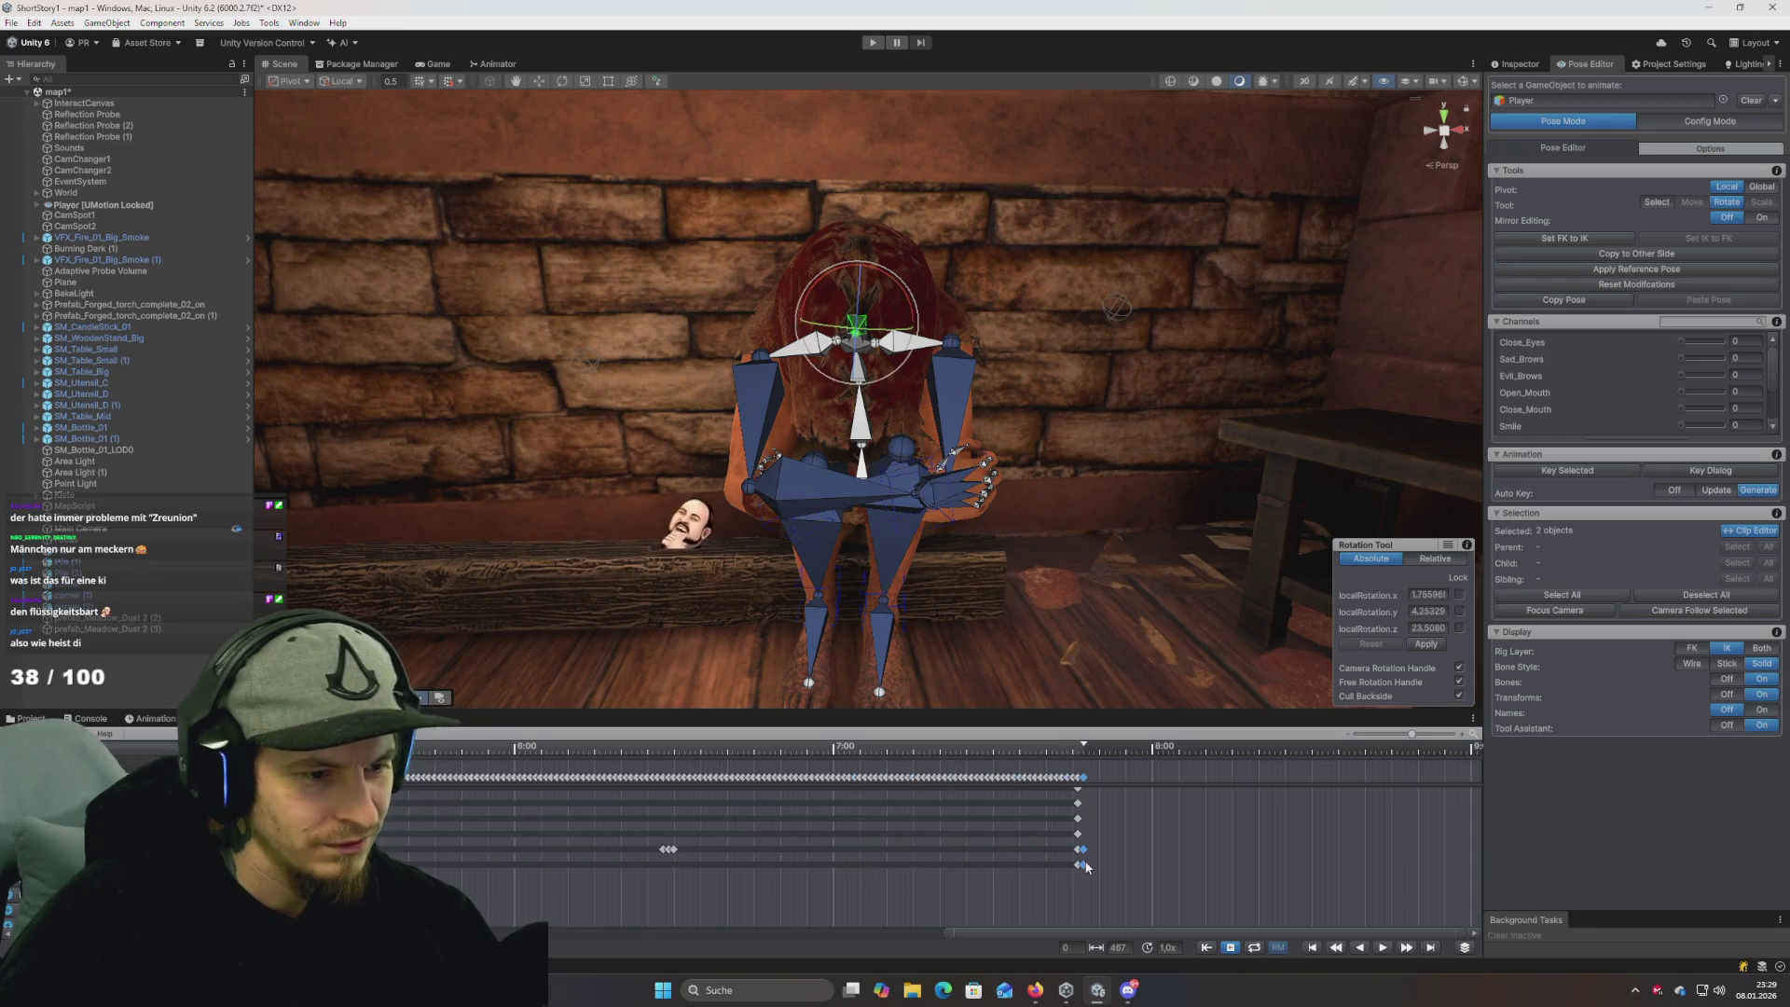
pyautogui.hscroll(-5, 771, 873)
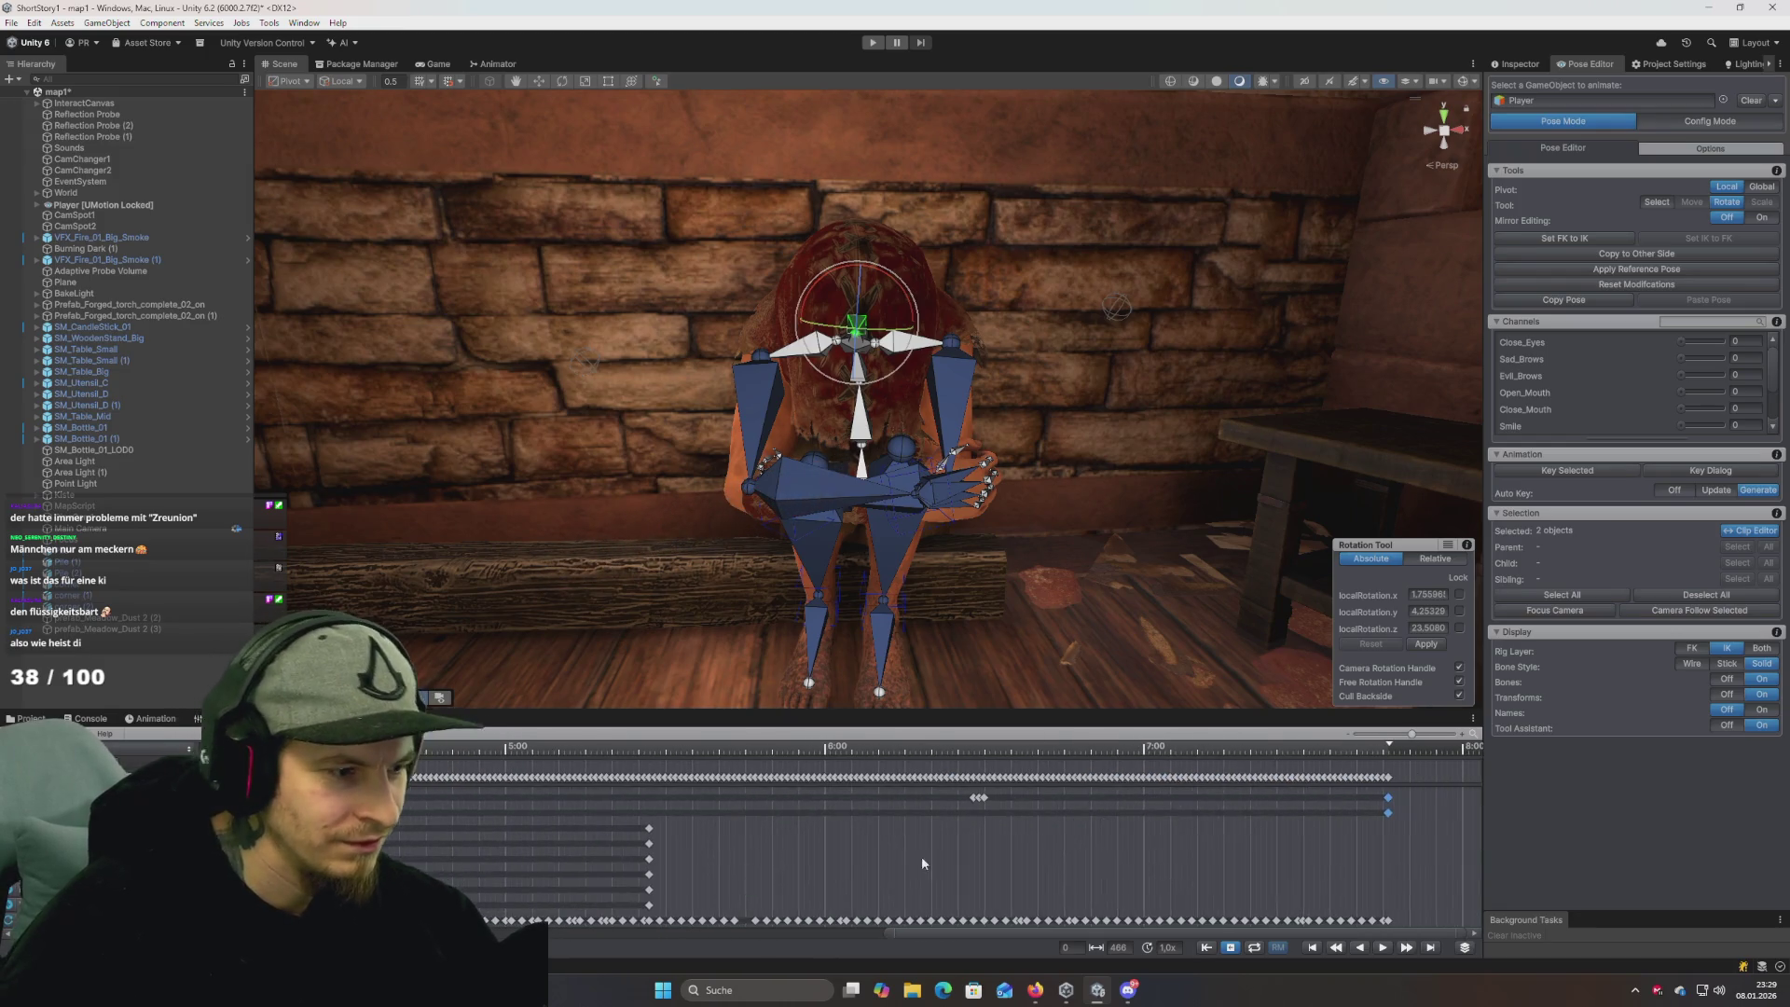
pyautogui.moveTo(755, 752)
pyautogui.mouseDown()
pyautogui.moveTo(640, 757)
pyautogui.moveTo(679, 765)
pyautogui.mouseUp()
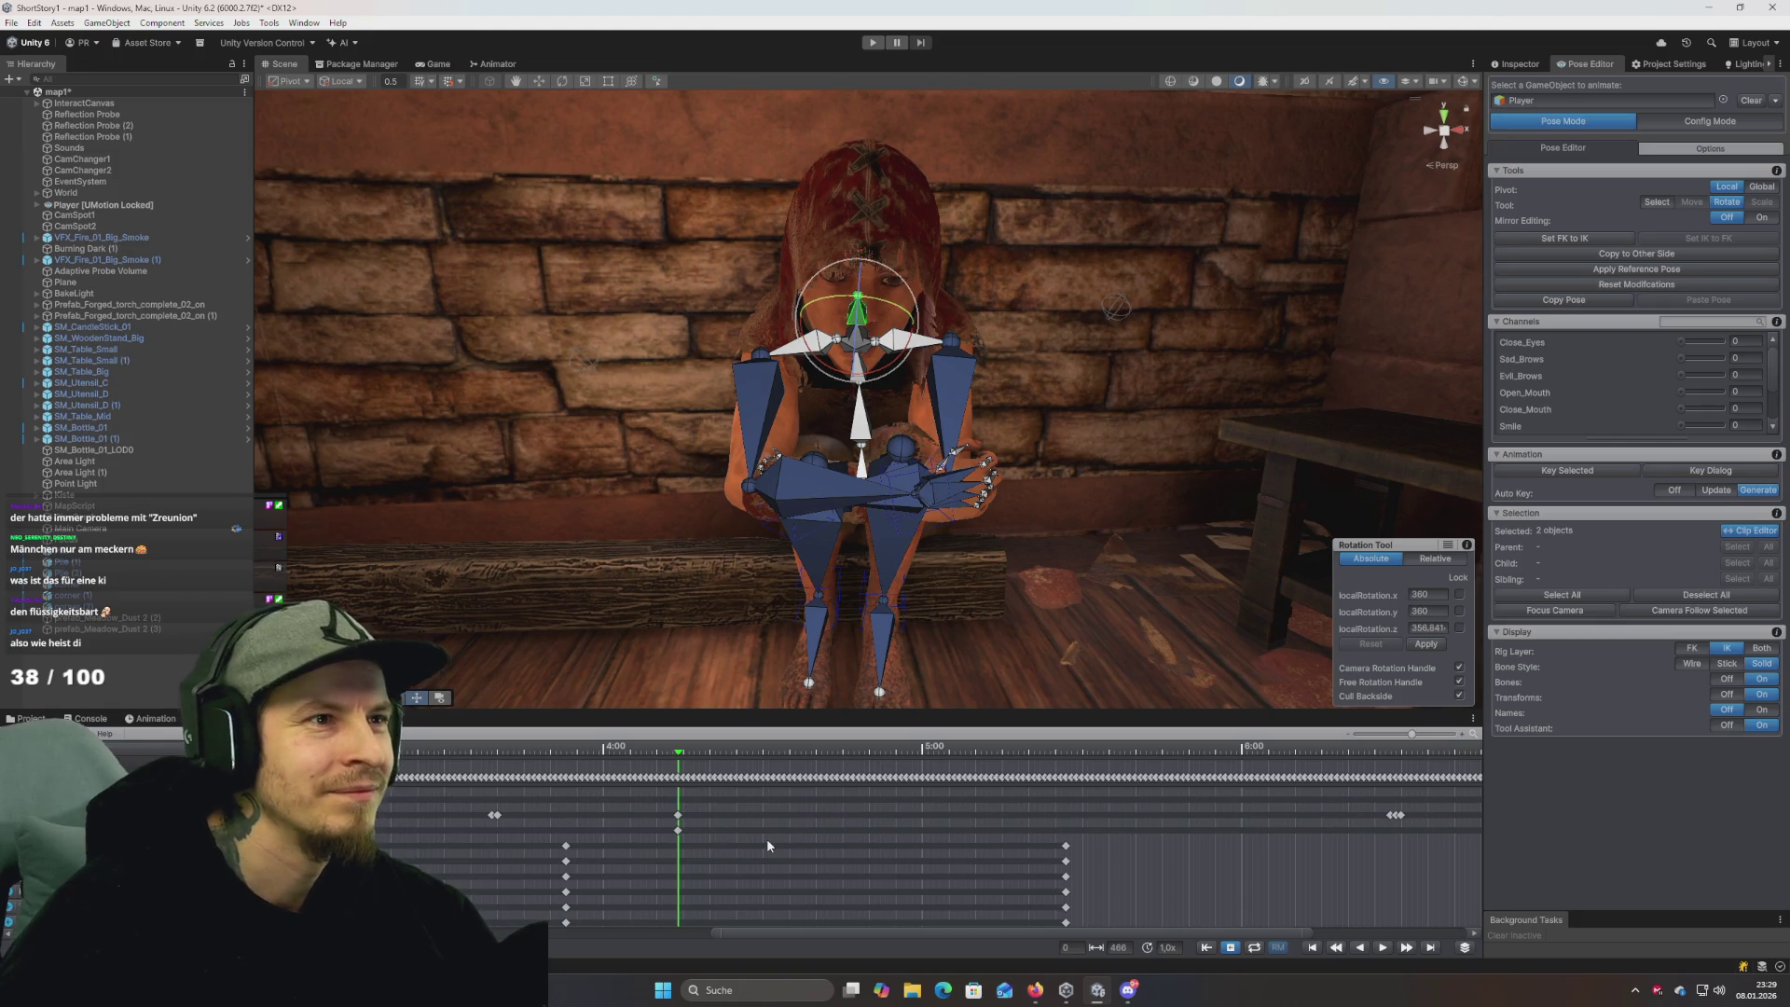
pyautogui.moveTo(830, 554); pyautogui.dragTo(986, 507)
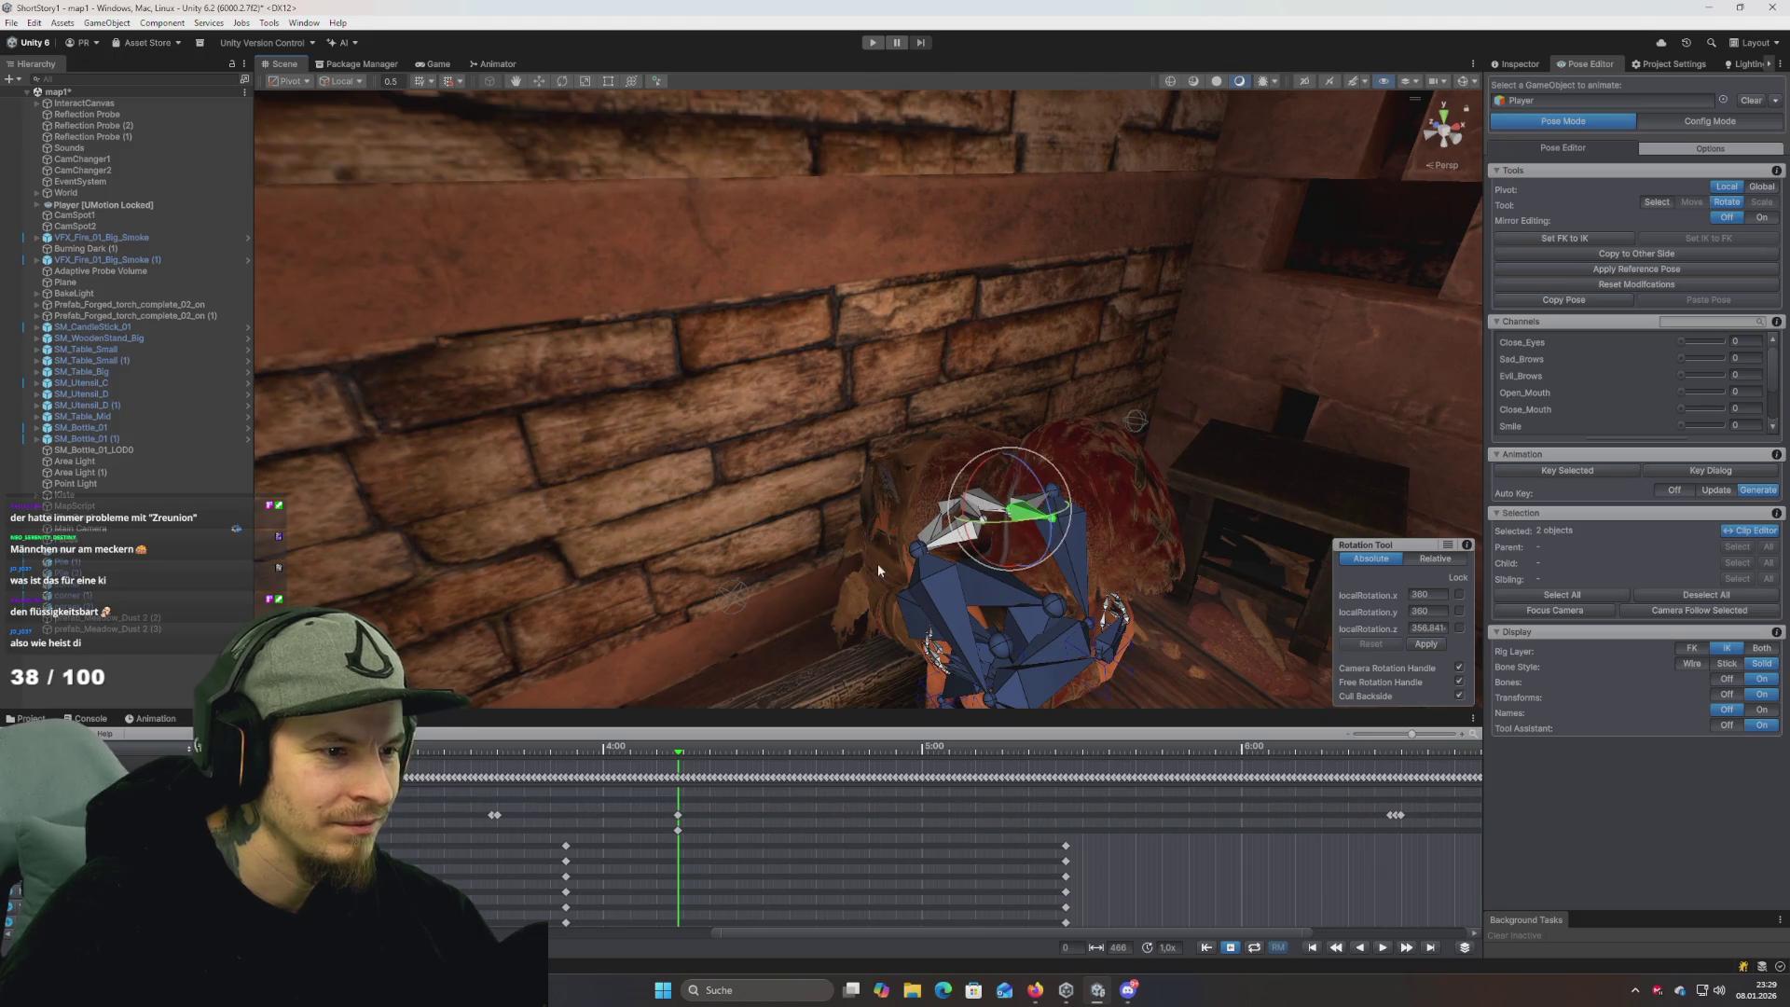
# Select the spine_03 bone and zoom in on the clip timeline.
pyautogui.click(979, 508)
pyautogui.hscroll(10, 1035, 856)
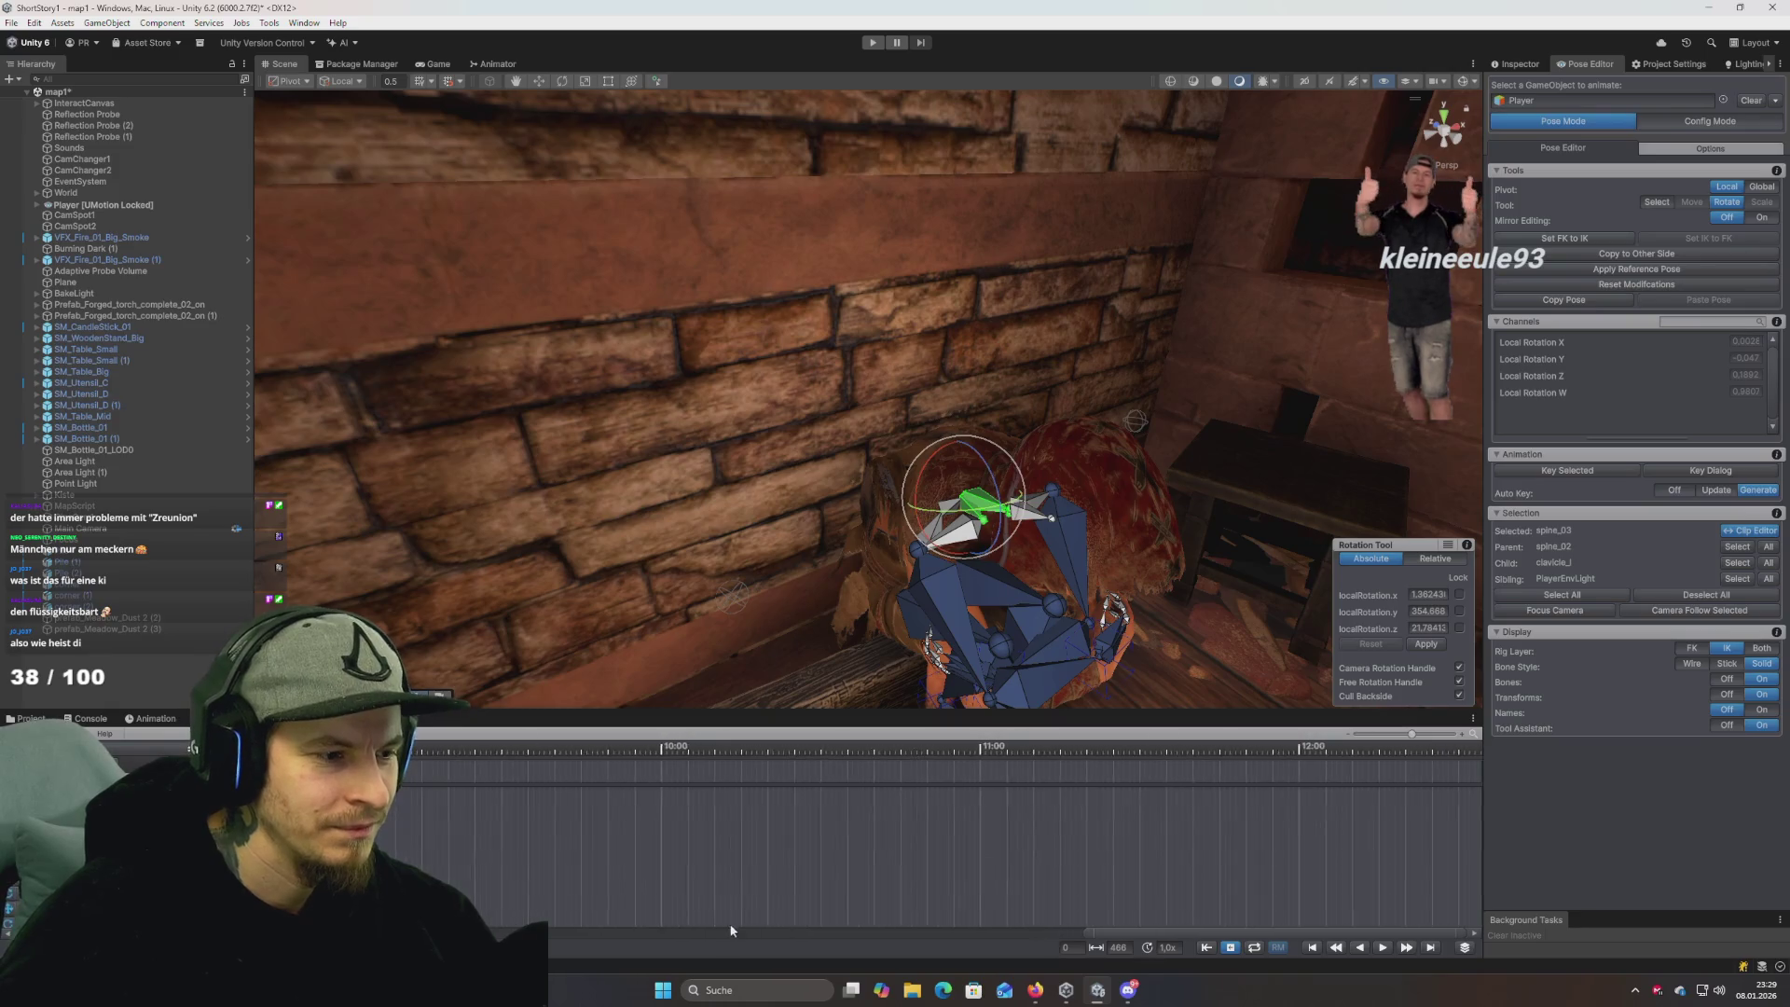
pyautogui.hscroll(-3, 822, 871)
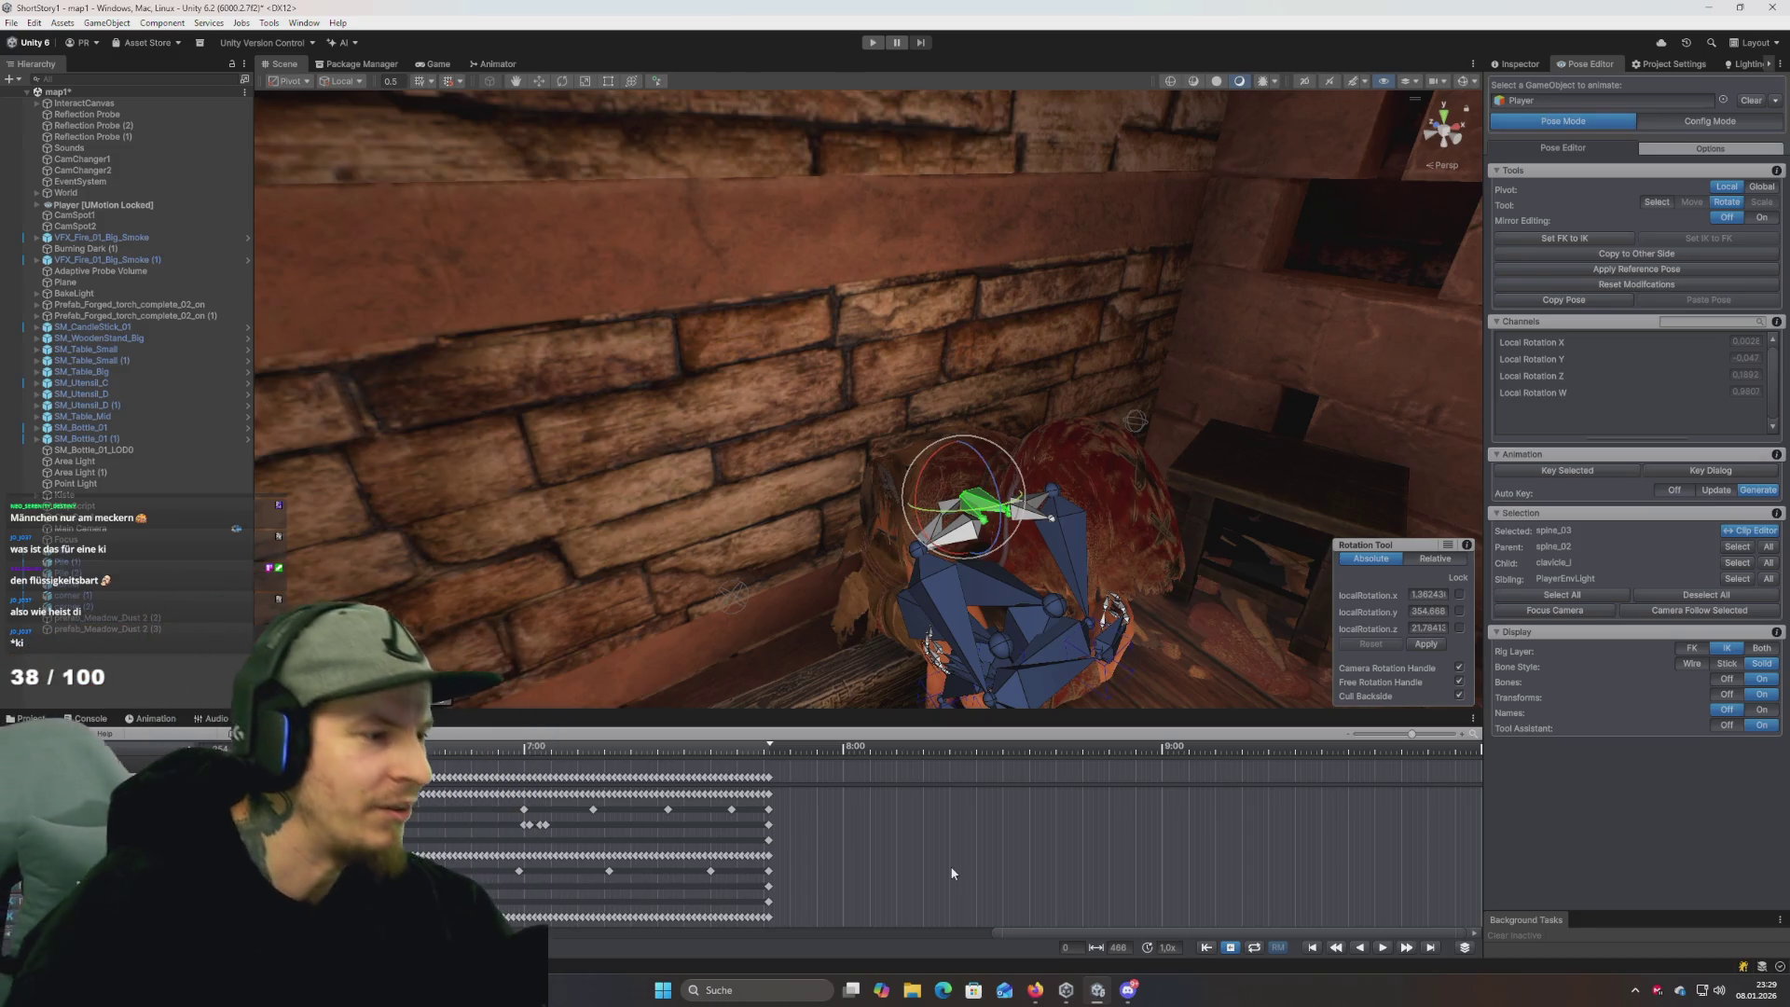
pyautogui.scroll(-3, 949, 872)
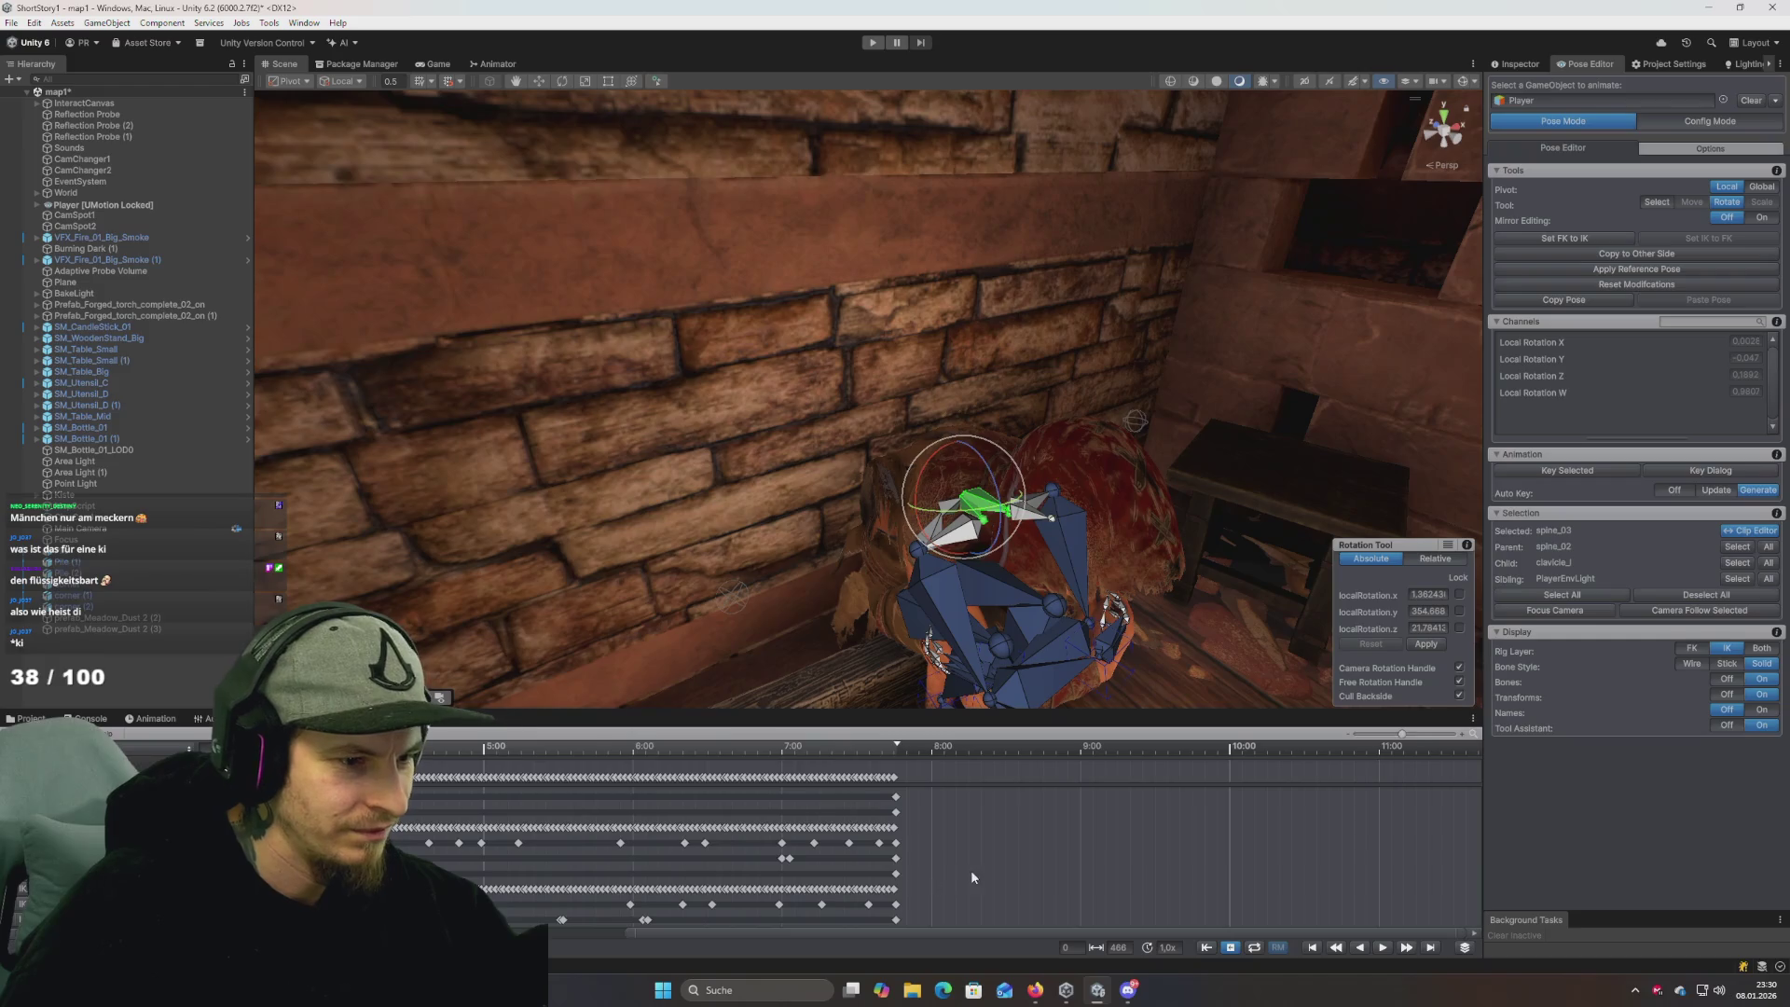
pyautogui.scroll(3, 503, 863)
pyautogui.scroll(5, 506, 858)
pyautogui.scroll(-3, 657, 849)
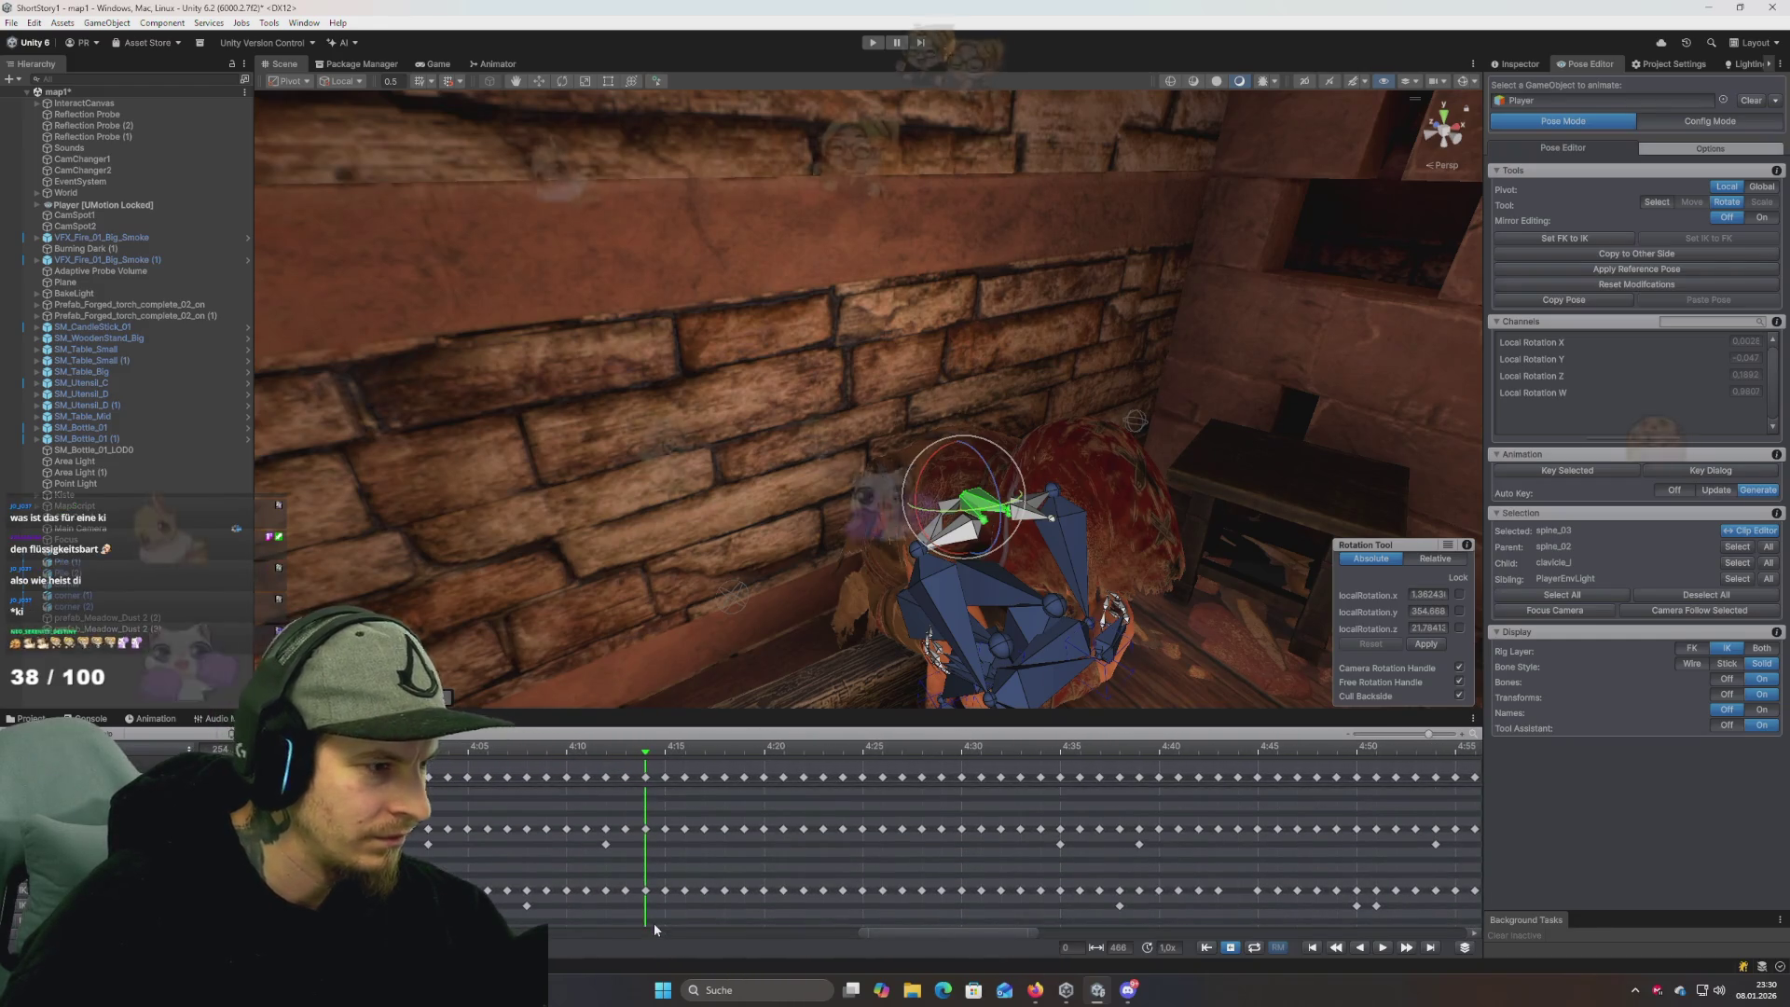
pyautogui.scroll(-3, 718, 867)
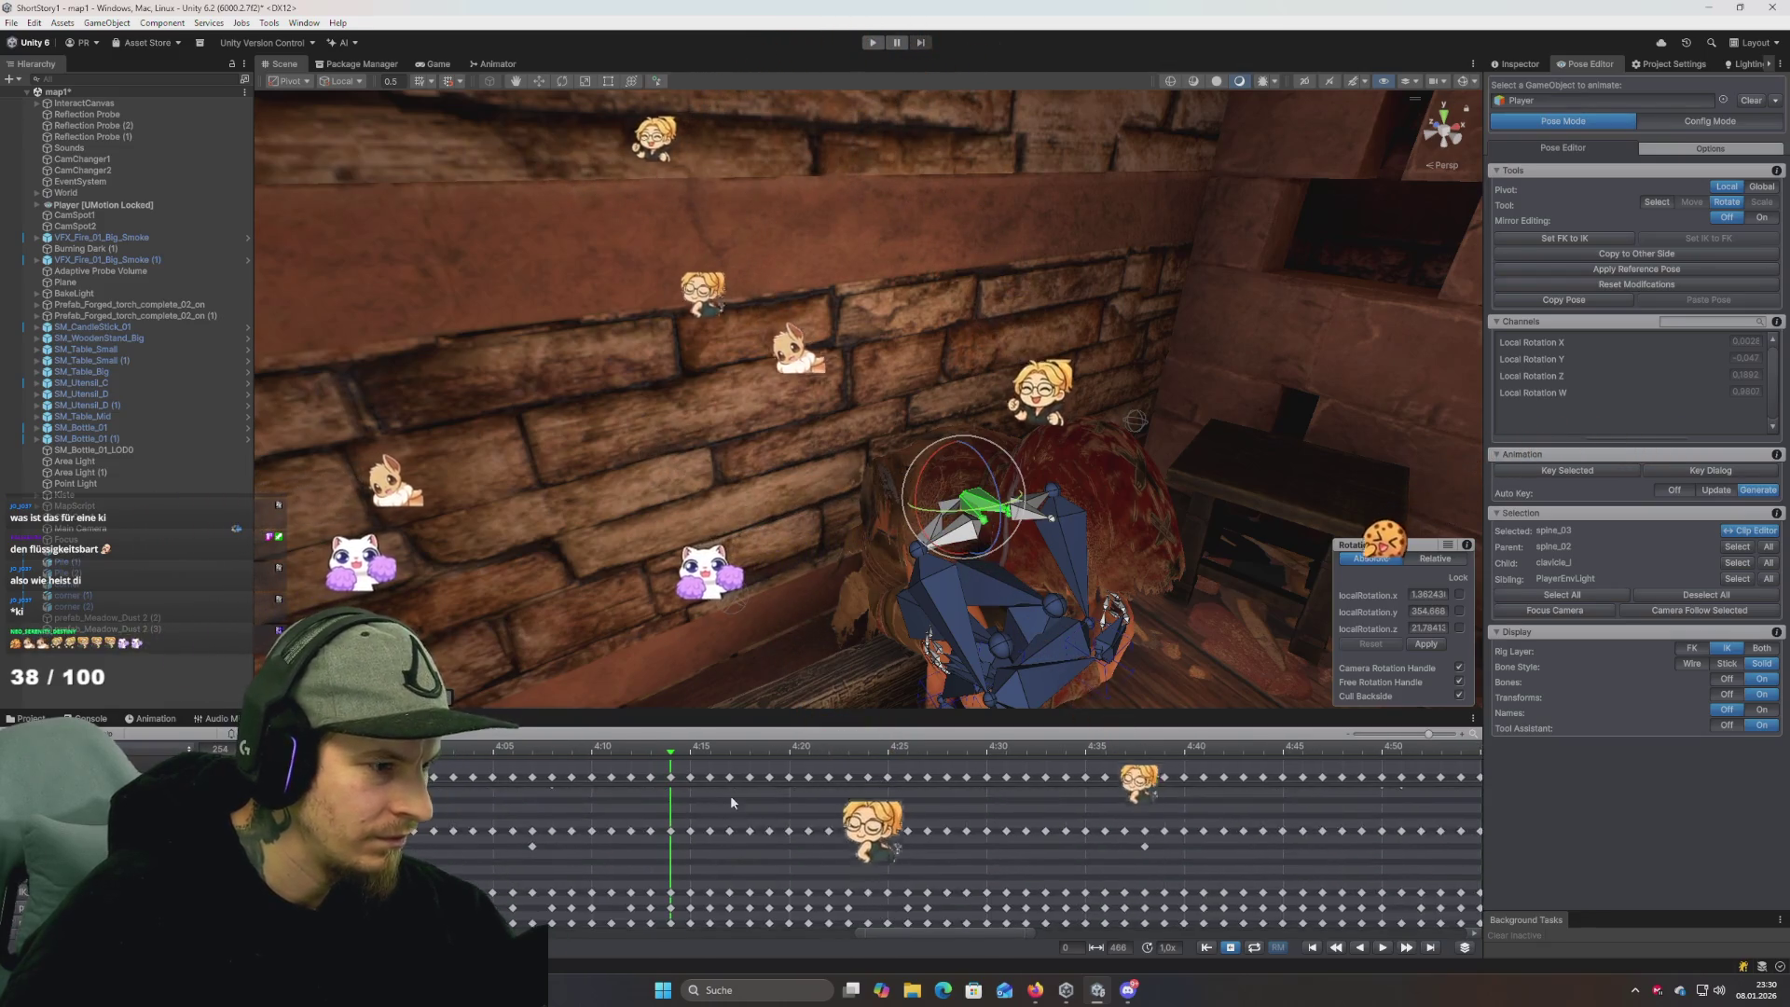
pyautogui.scroll(-1, 736, 839)
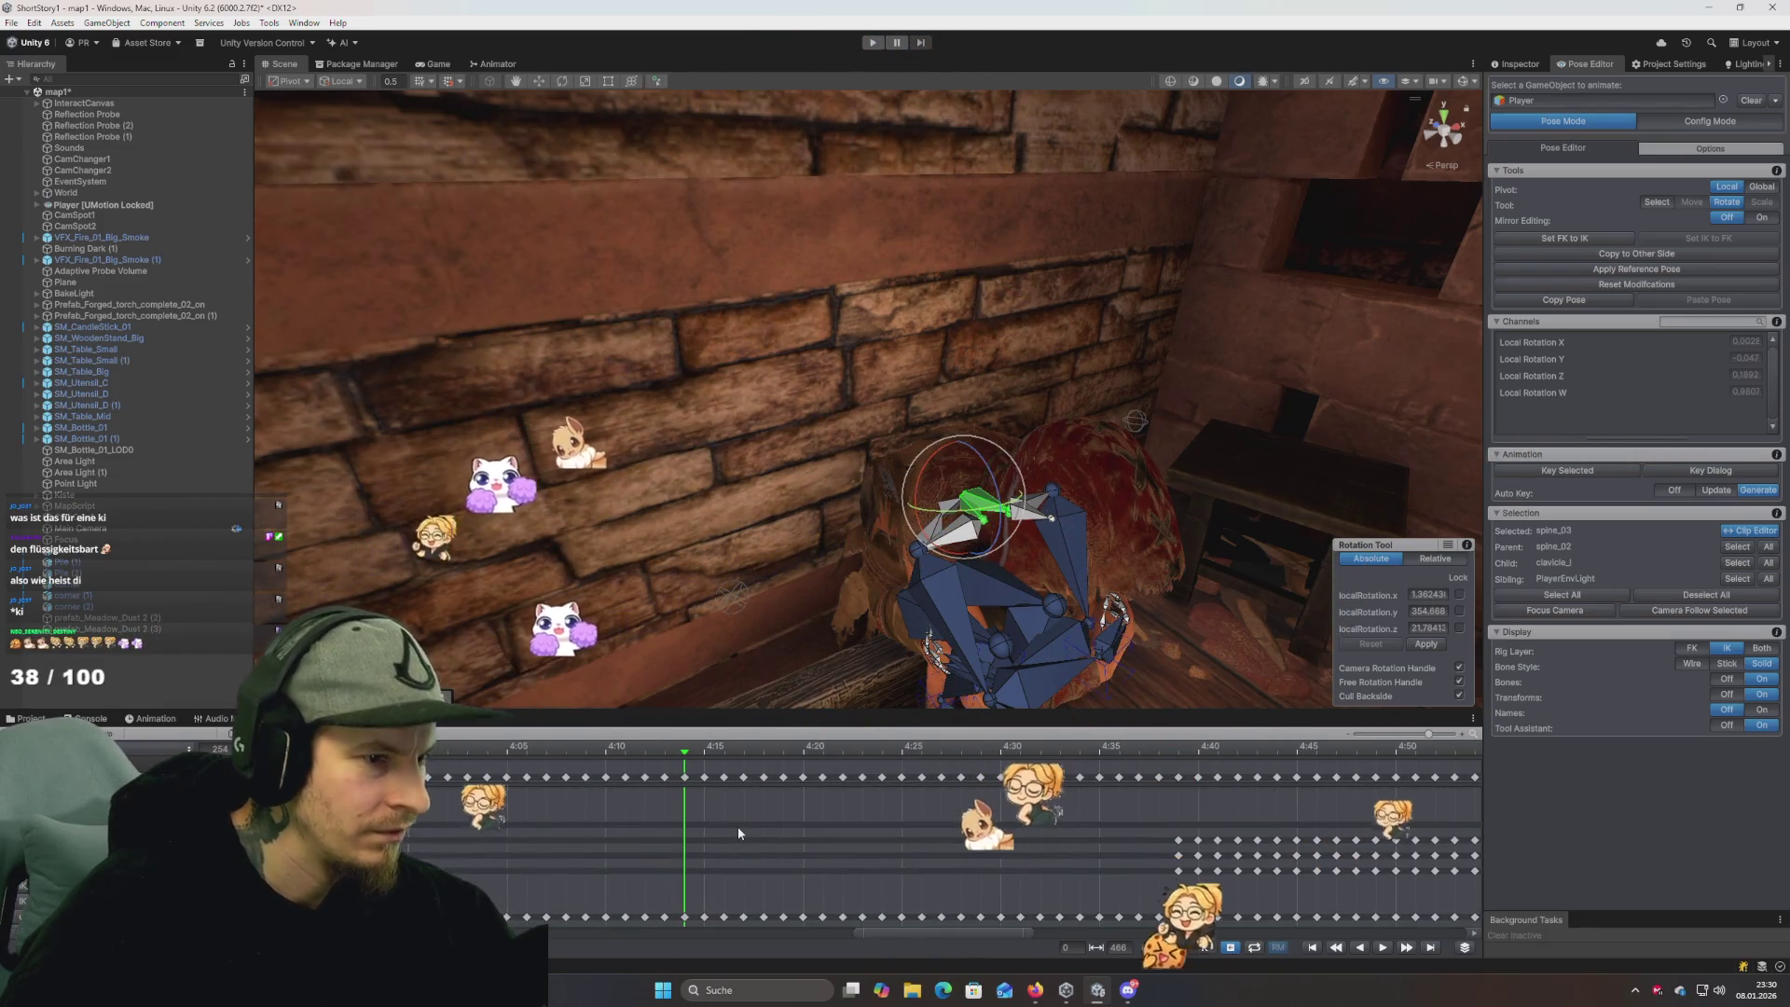
pyautogui.scroll(-1, 681, 853)
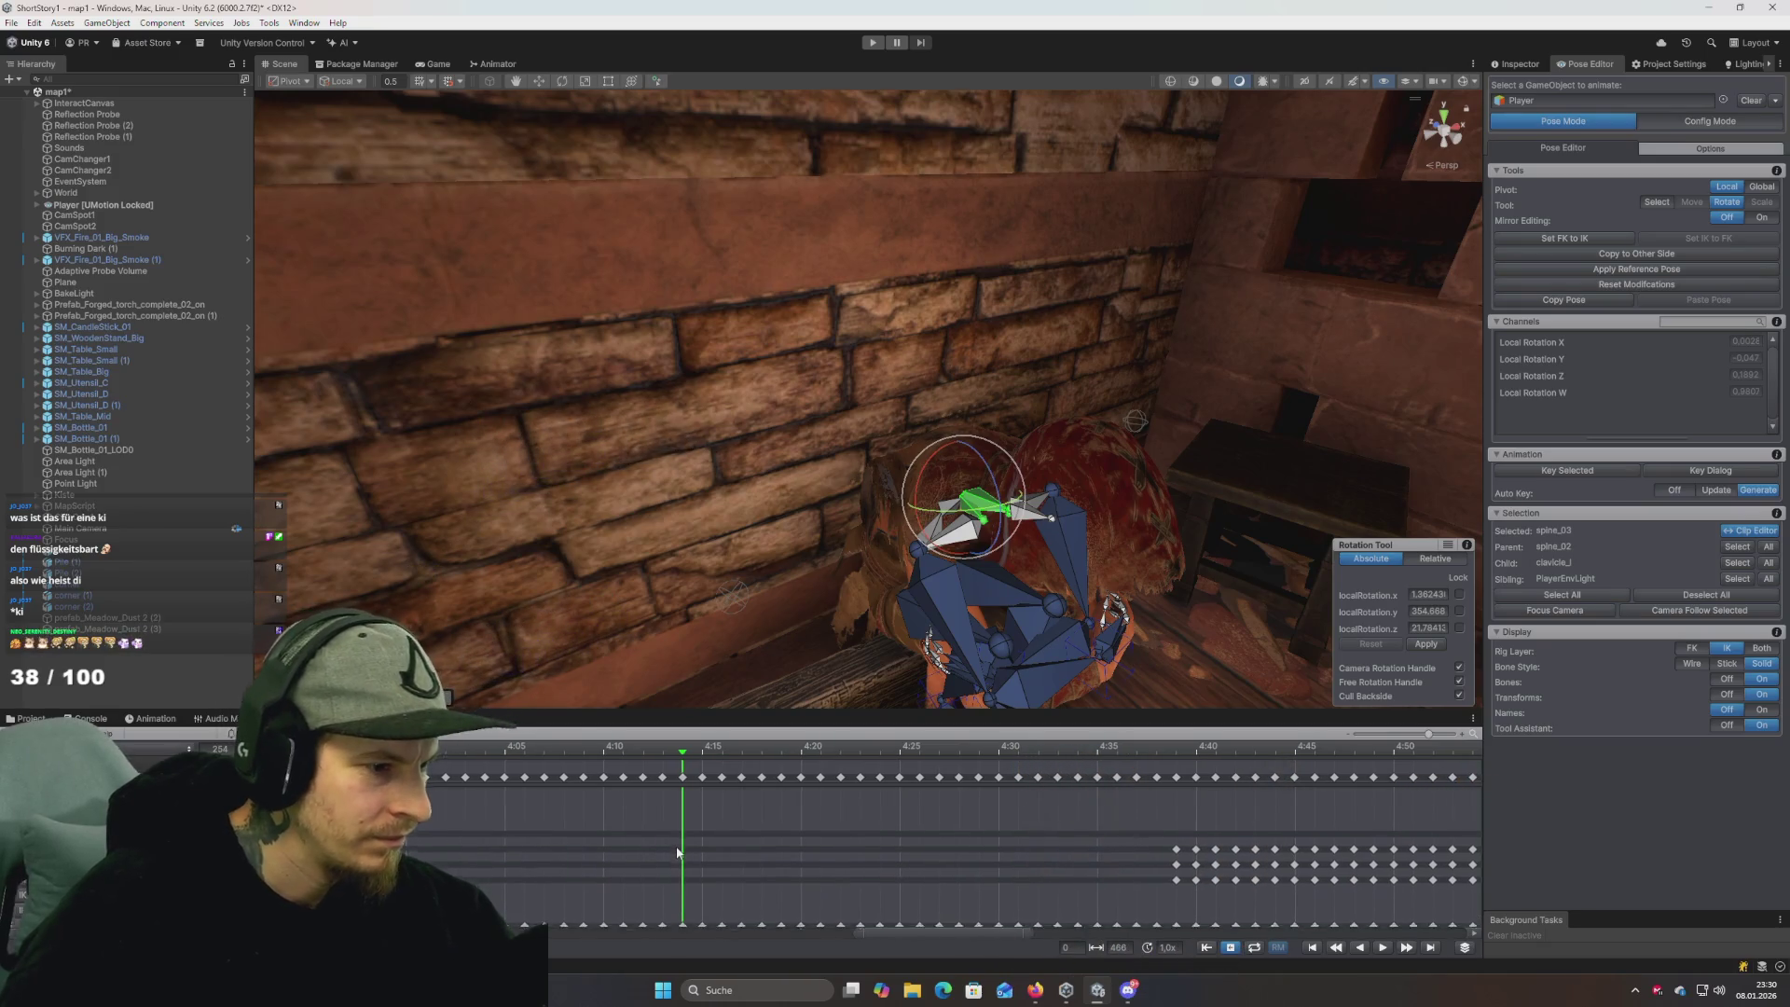
# Scrub the clip between 3:36 and 3:55, settling at about 3:42.
pyautogui.moveTo(673, 752)
pyautogui.mouseDown()
pyautogui.moveTo(560, 751)
pyautogui.moveTo(831, 752)
pyautogui.moveTo(462, 746)
pyautogui.moveTo(566, 752)
pyautogui.mouseUp()
pyautogui.click(748, 841)
pyautogui.scroll(-2, 748, 841)
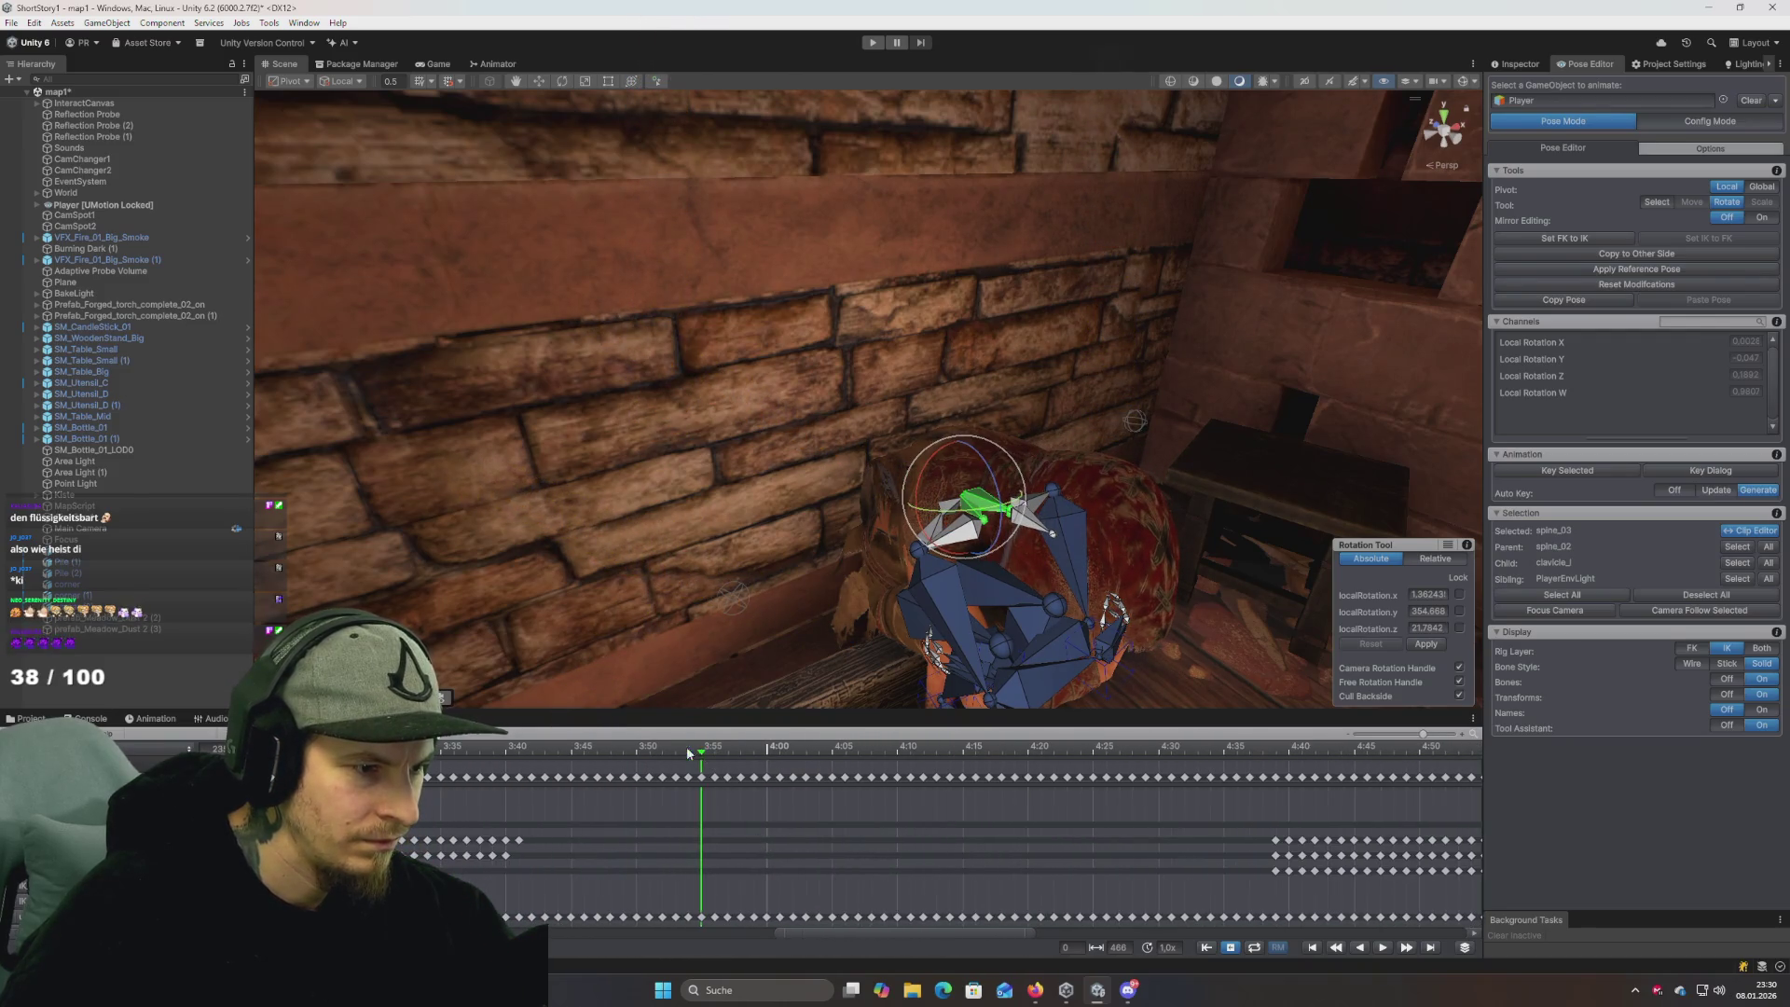
pyautogui.moveTo(687, 752); pyautogui.dragTo(429, 774)
pyautogui.scroll(2, 697, 827)
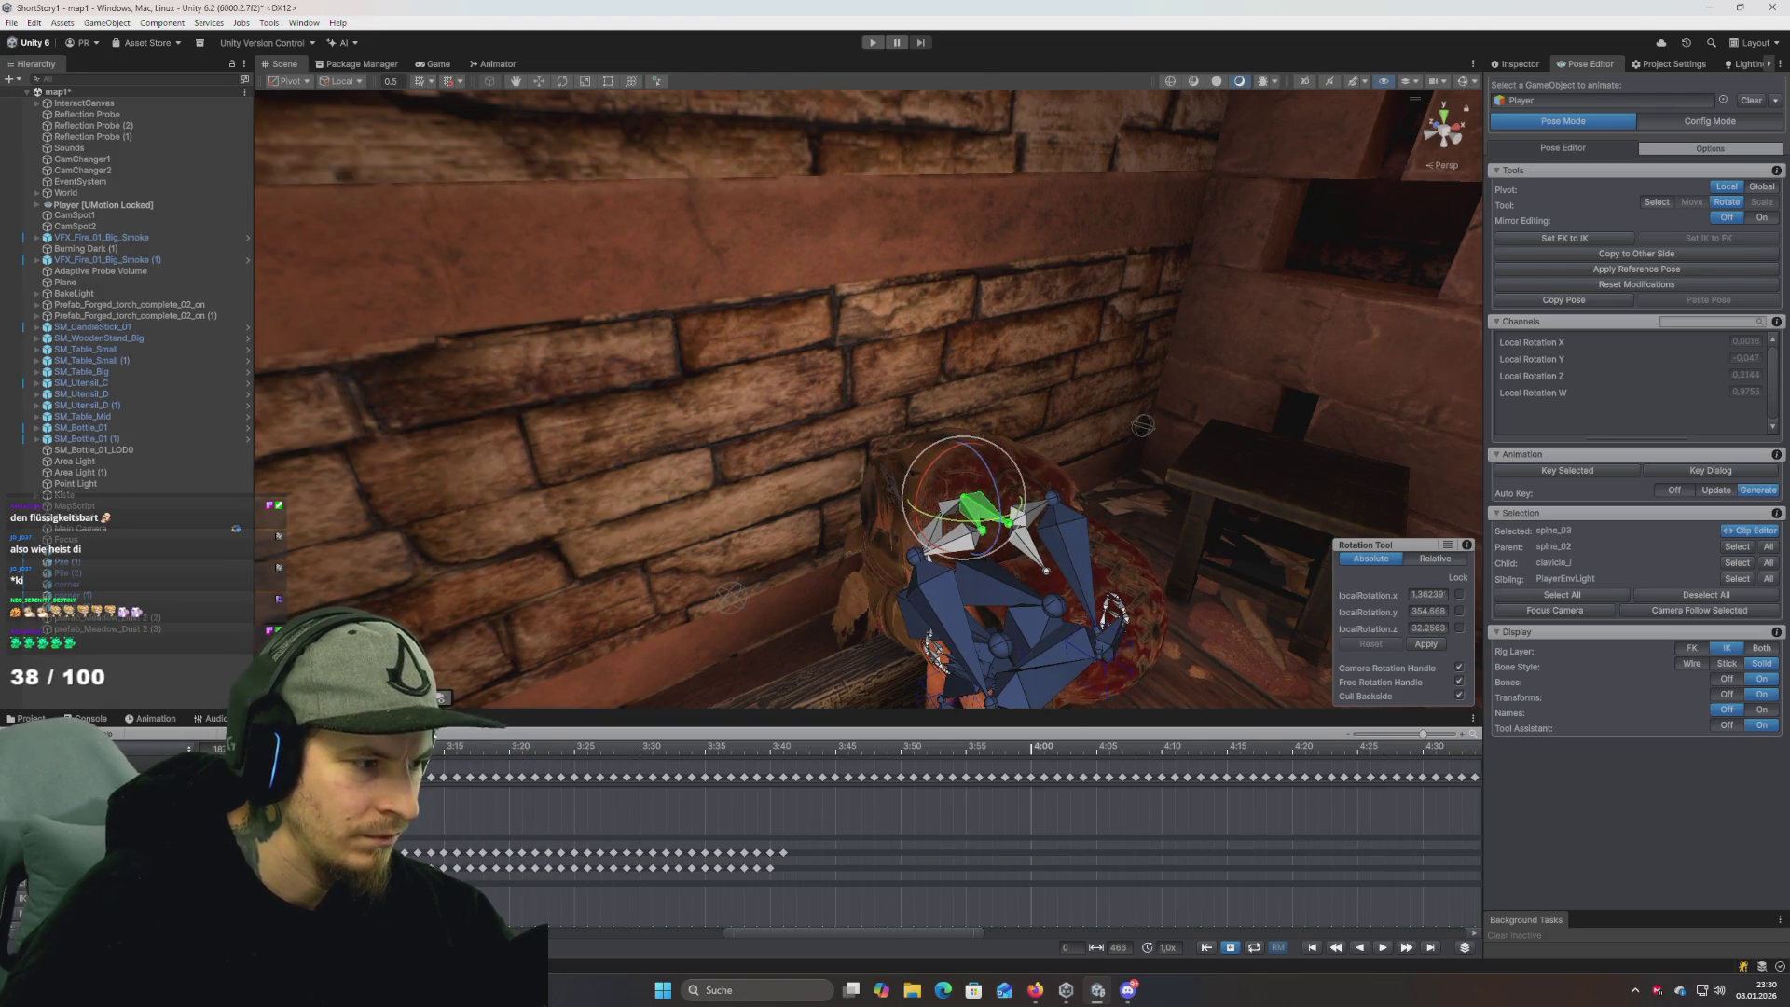
pyautogui.moveTo(429, 774)
pyautogui.mouseDown()
pyautogui.moveTo(1145, 787)
pyautogui.moveTo(788, 785)
pyautogui.mouseUp()
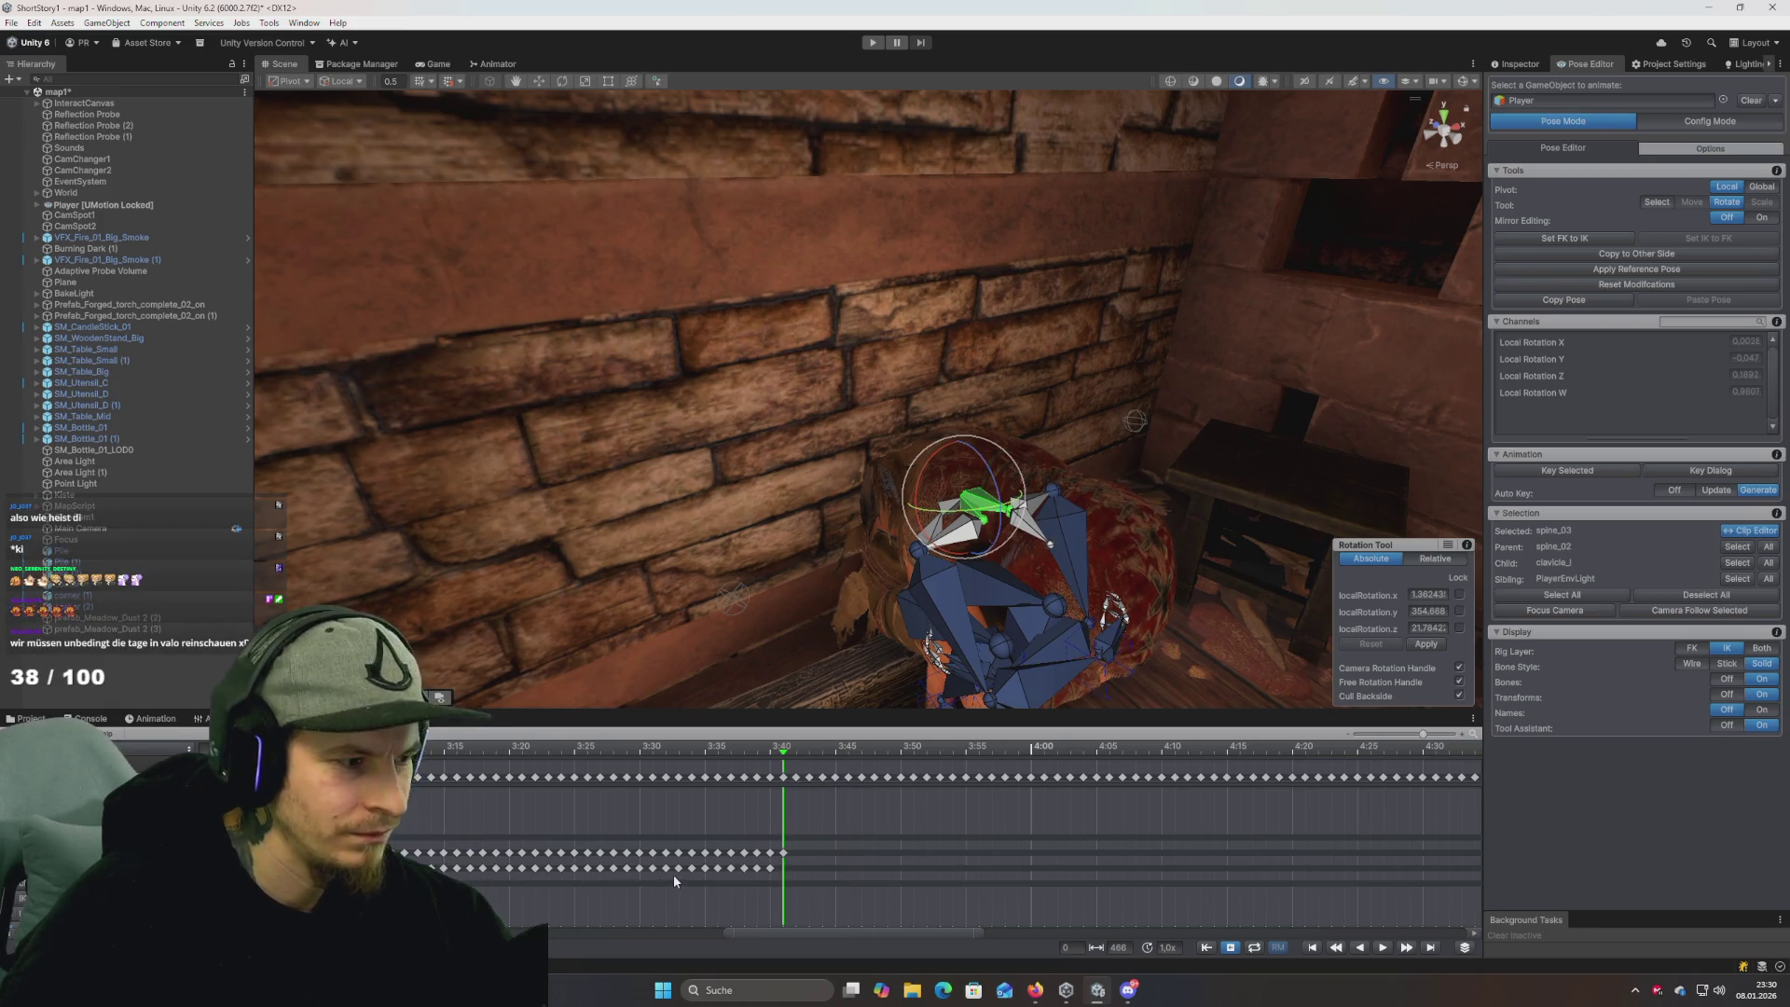
# Switch to spine_02, select the two keys at the playhead and preview poses from 3:40 to 5:45.
pyautogui.click(783, 858)
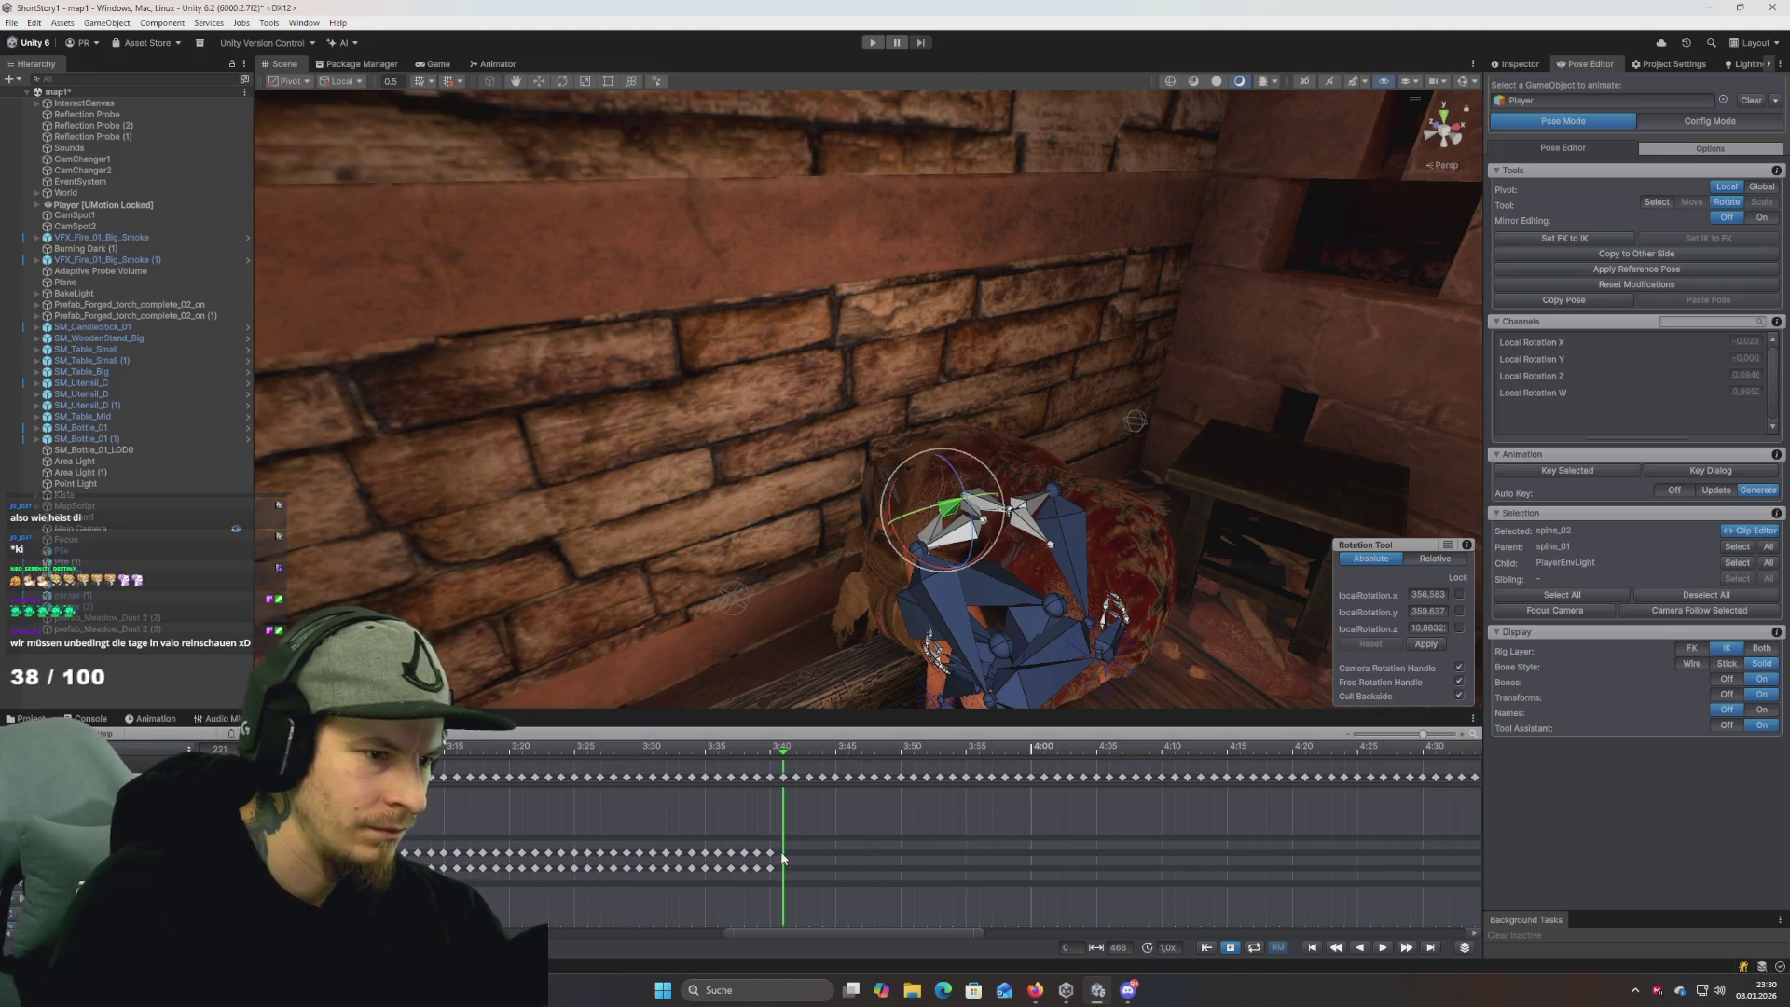
pyautogui.keyDown('shift'); pyautogui.click(775, 870); pyautogui.keyUp('shift')
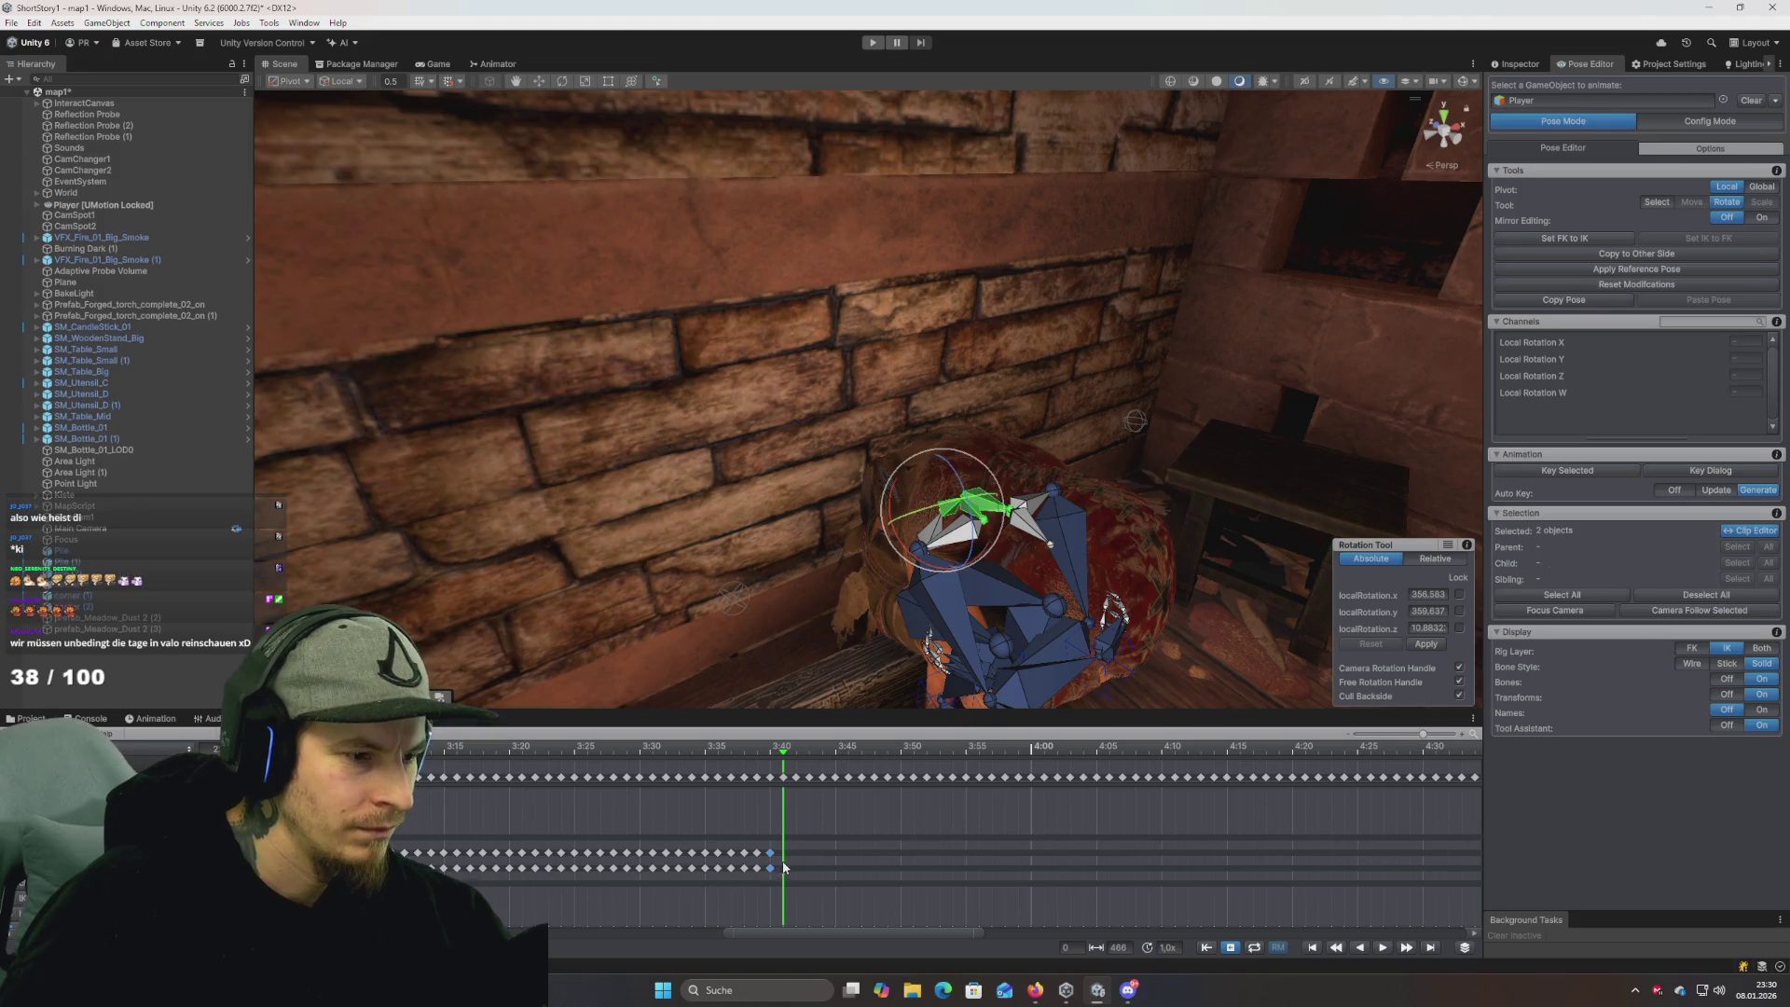
pyautogui.moveTo(784, 755)
pyautogui.mouseDown()
pyautogui.moveTo(1228, 783)
pyautogui.moveTo(1234, 813)
pyautogui.mouseUp()
pyautogui.scroll(-3, 670, 783)
pyautogui.moveTo(590, 751)
pyautogui.mouseDown()
pyautogui.moveTo(1371, 751)
pyautogui.moveTo(623, 751)
pyautogui.mouseUp()
# Scrub between 6:48 and 5:20, then box-select the keyframes running to the clip's end.
pyautogui.hscroll(-5, 1190, 798)
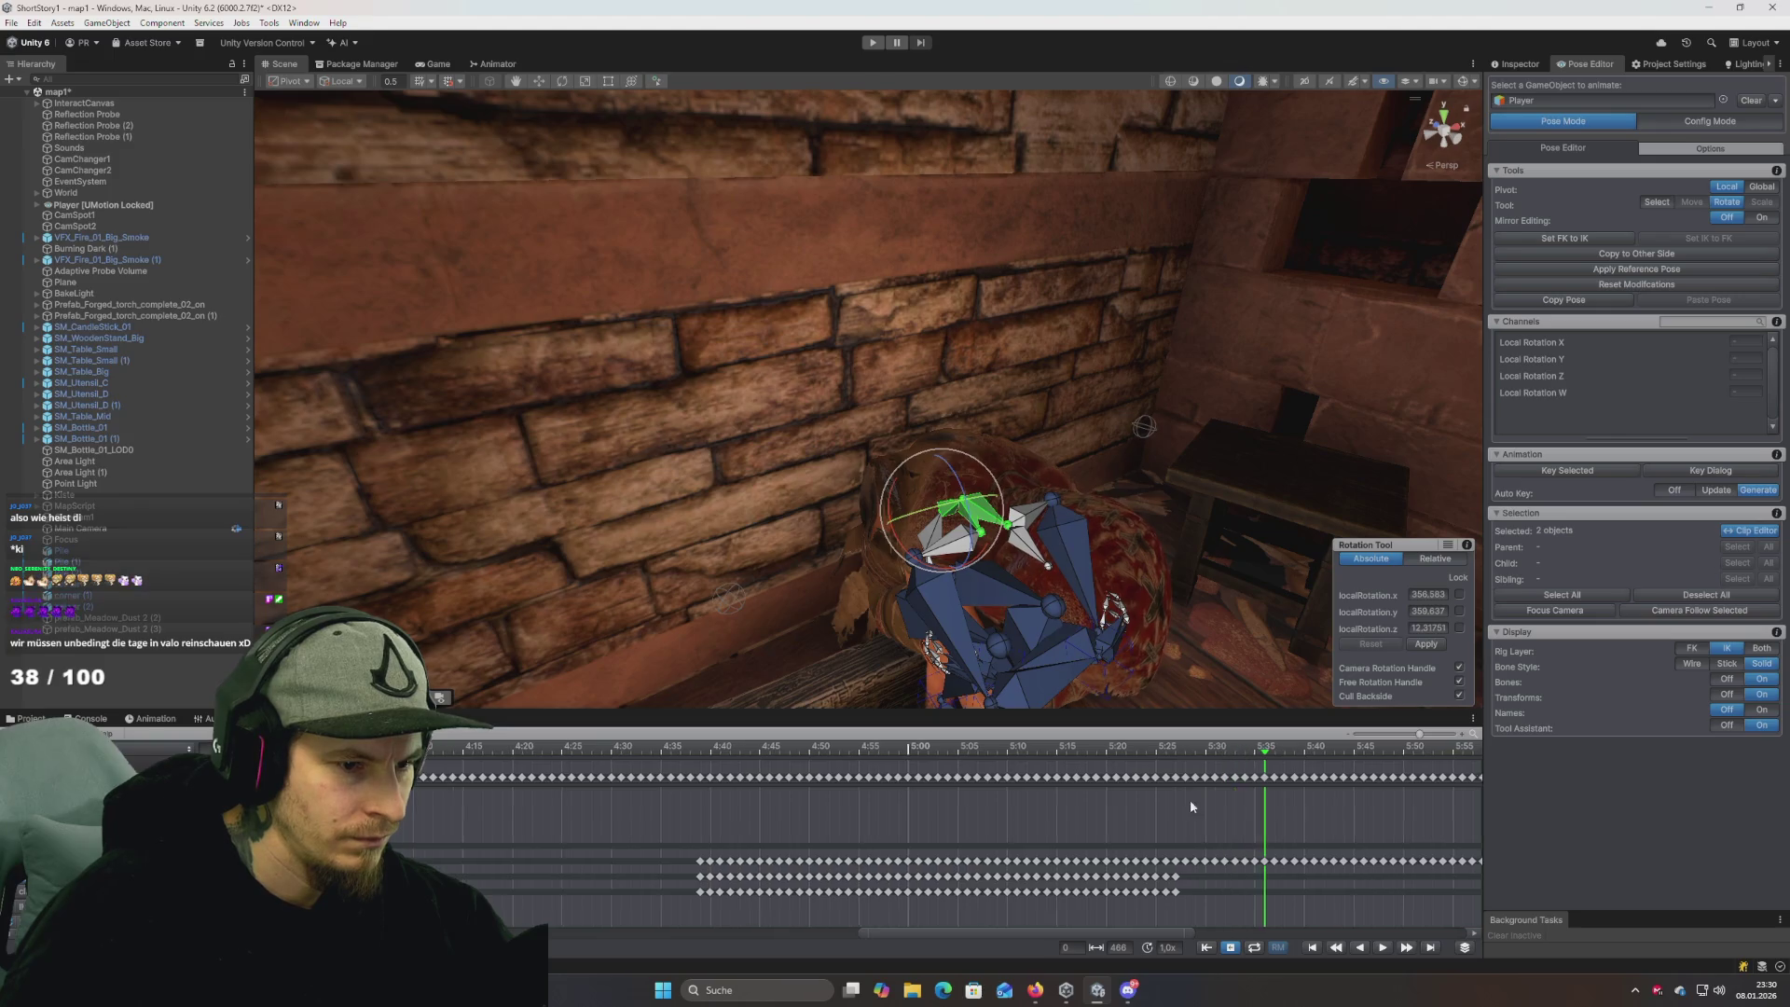
pyautogui.hscroll(15, 1136, 801)
pyautogui.hscroll(3, 1104, 826)
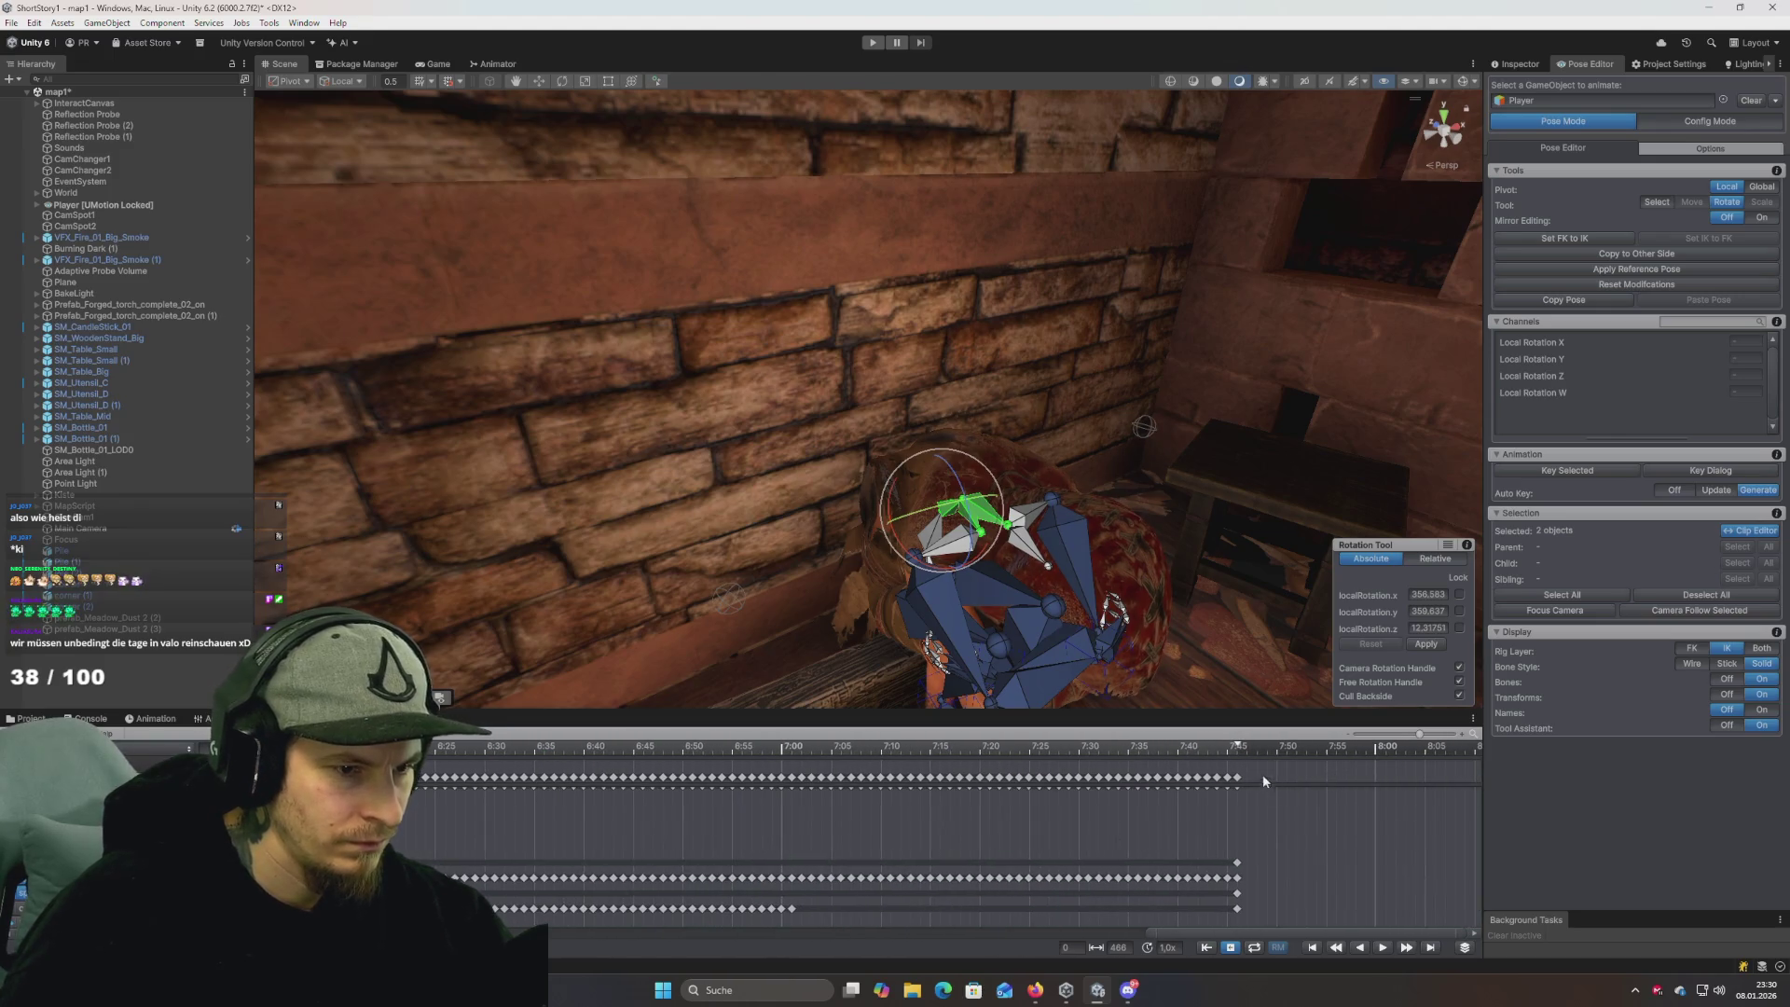
pyautogui.click(1240, 751)
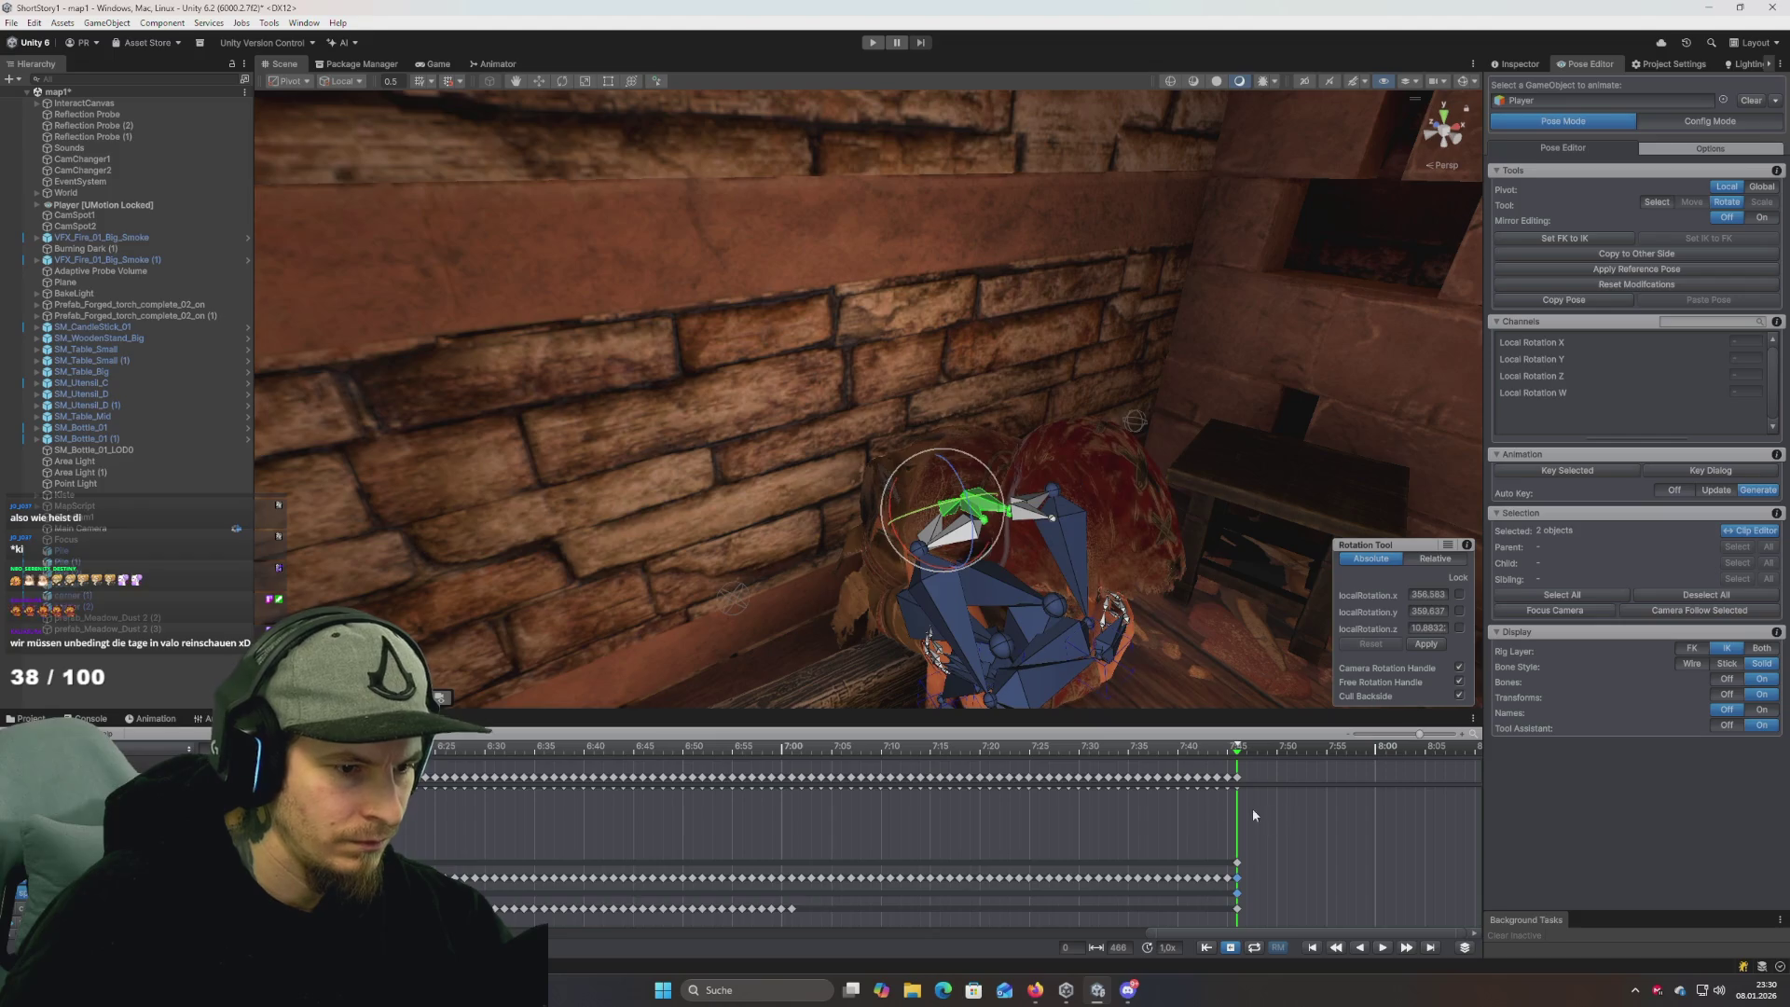
pyautogui.click(673, 751)
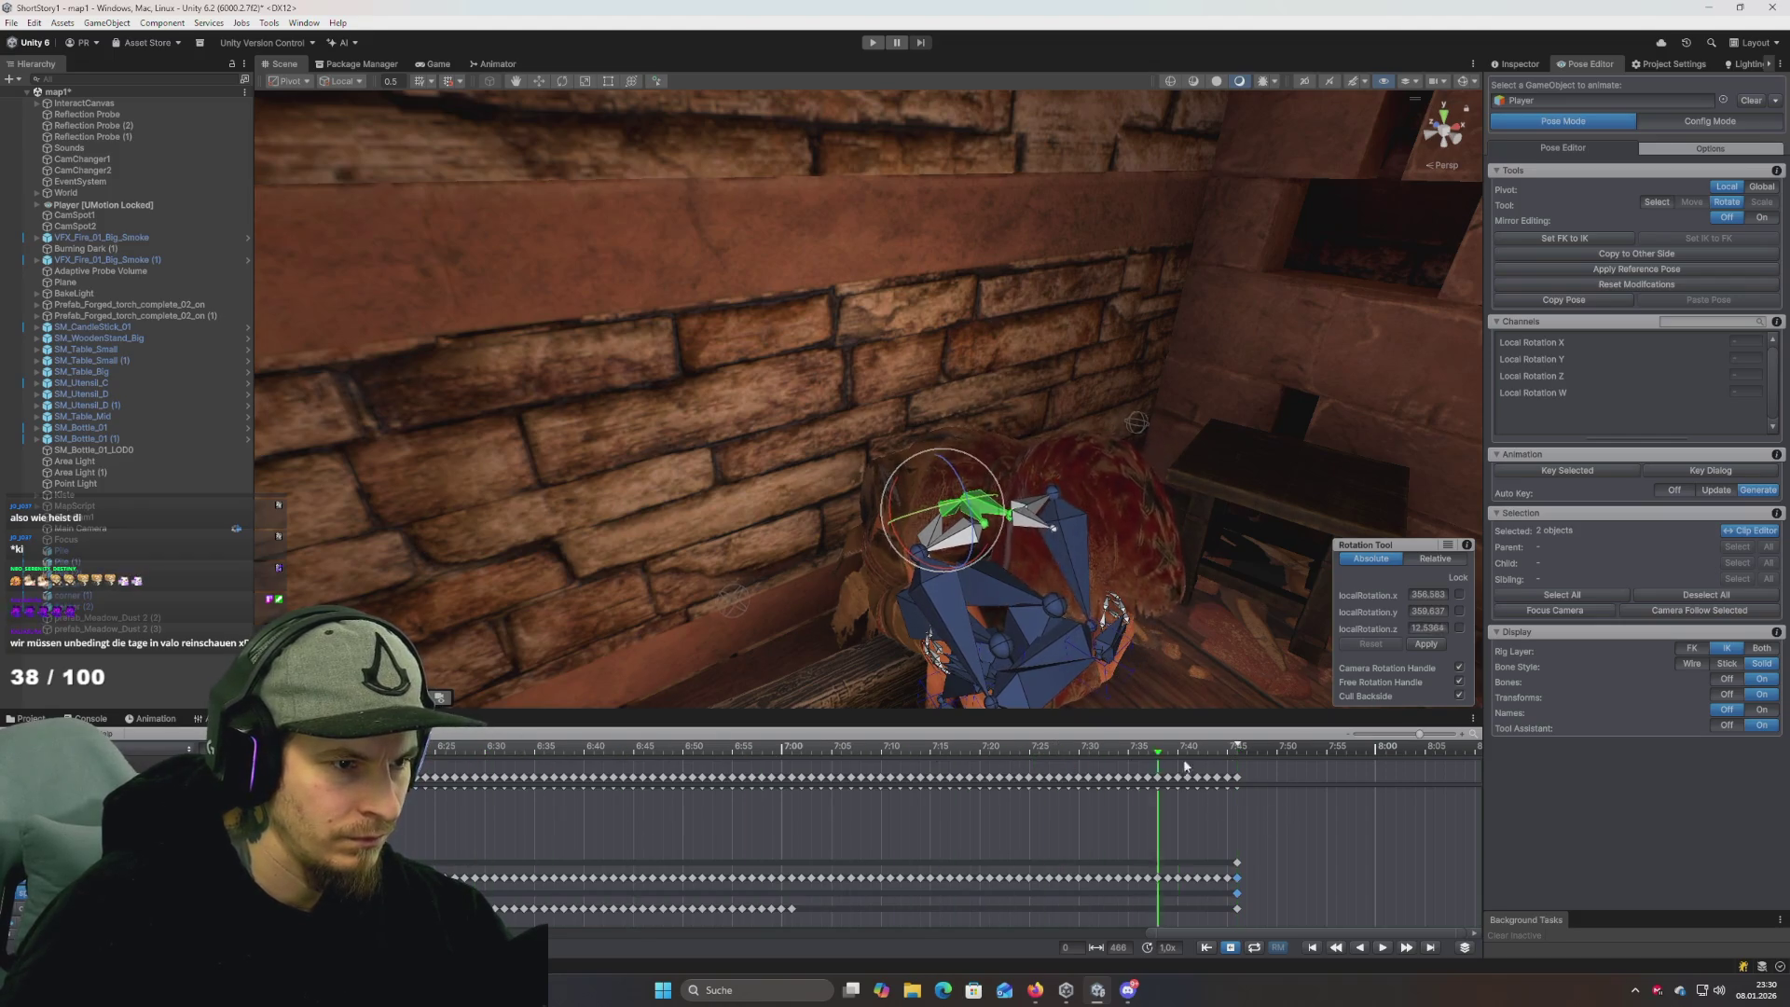
pyautogui.click(514, 749)
pyautogui.scroll(-5, 653, 830)
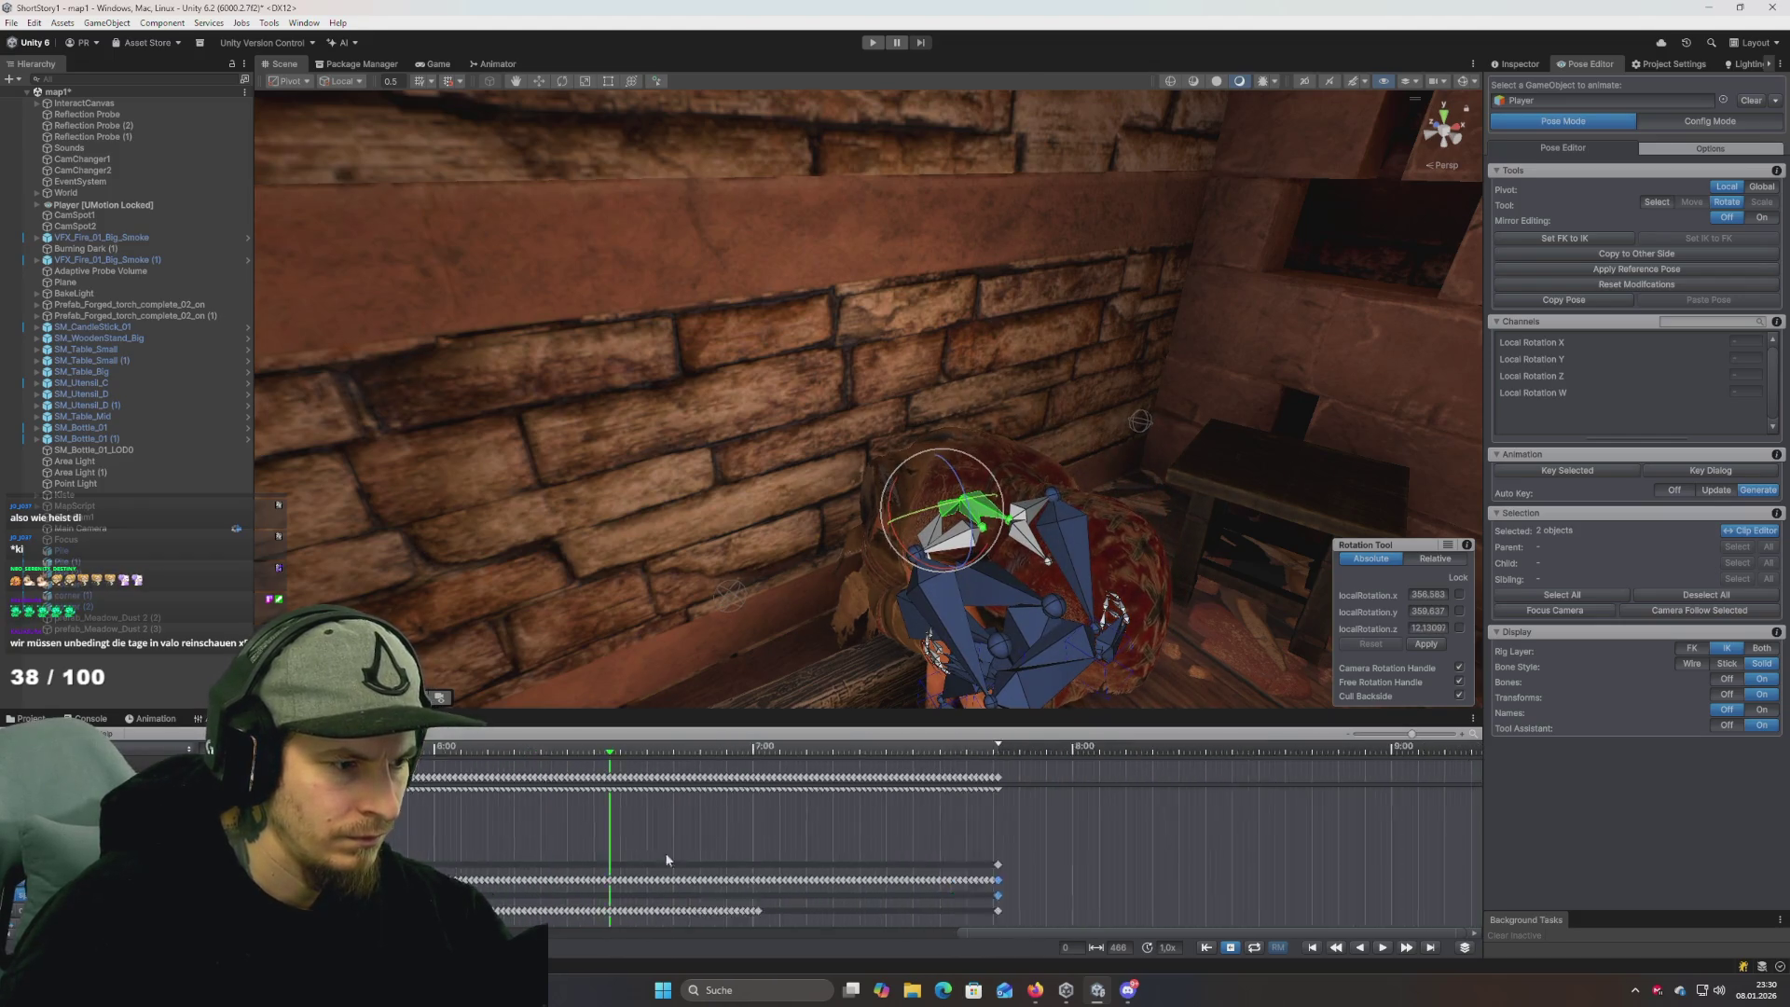
pyautogui.moveTo(725, 754)
pyautogui.mouseDown()
pyautogui.moveTo(564, 763)
pyautogui.moveTo(477, 742)
pyautogui.mouseUp()
pyautogui.scroll(-2, 943, 858)
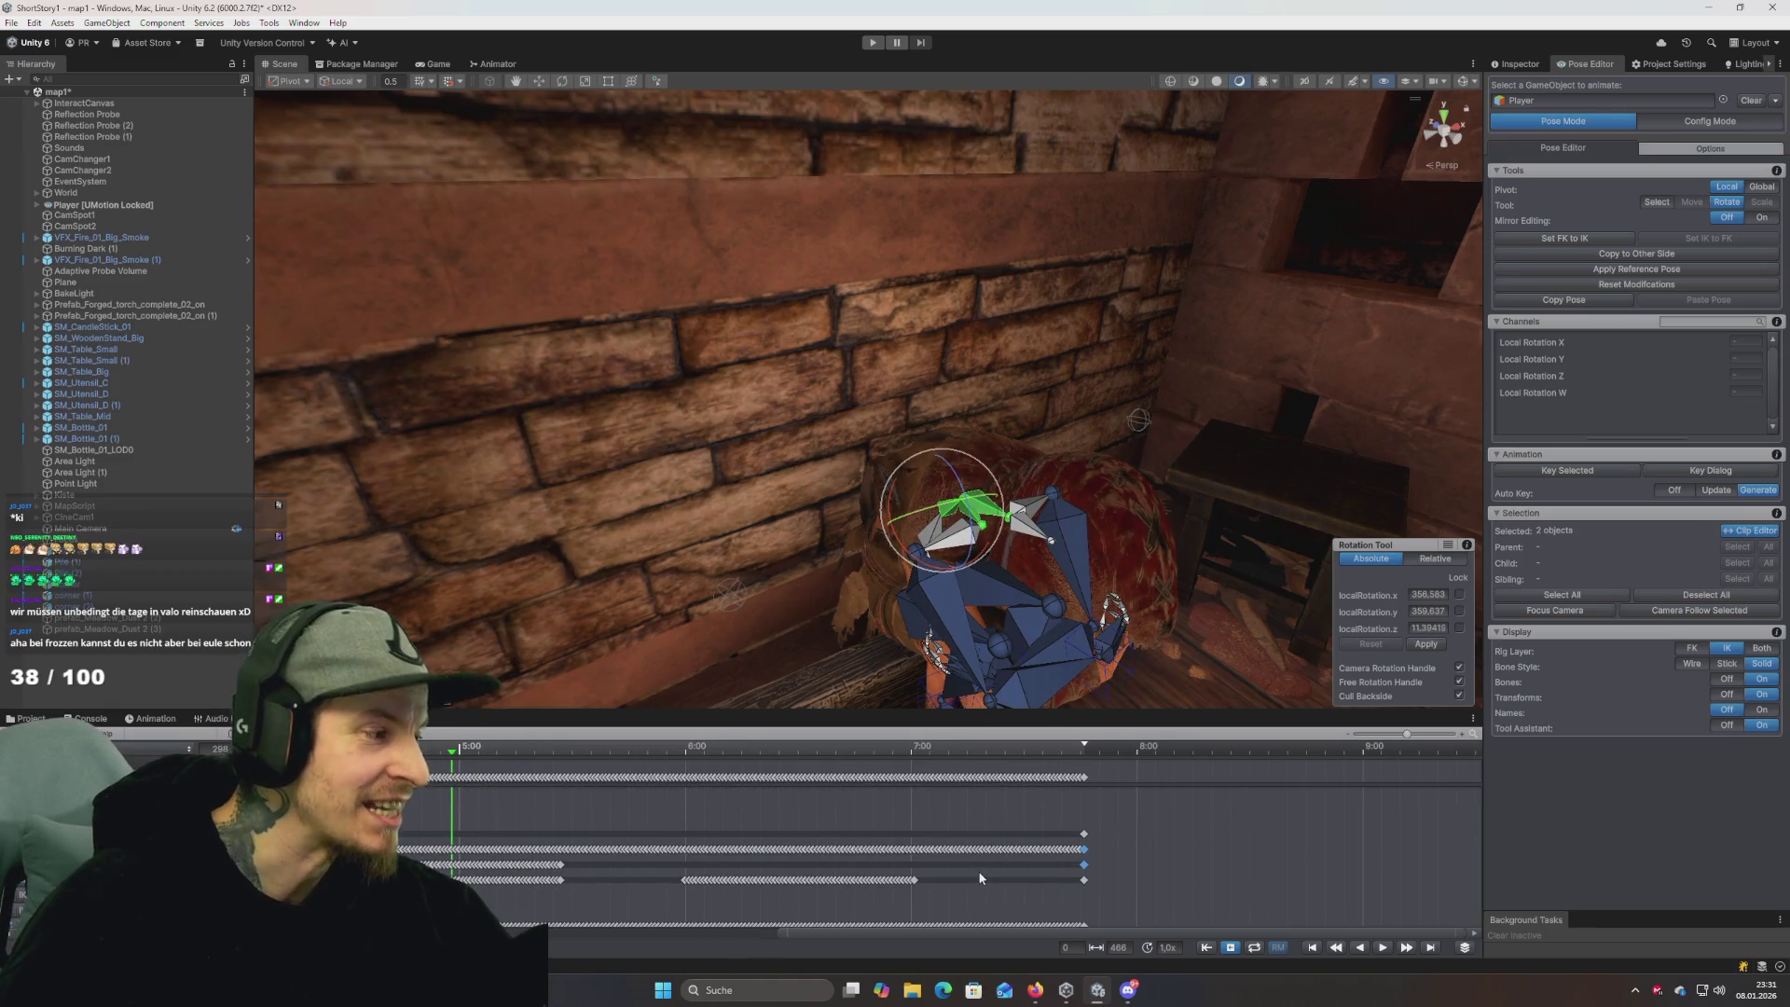
pyautogui.scroll(5, 1061, 851)
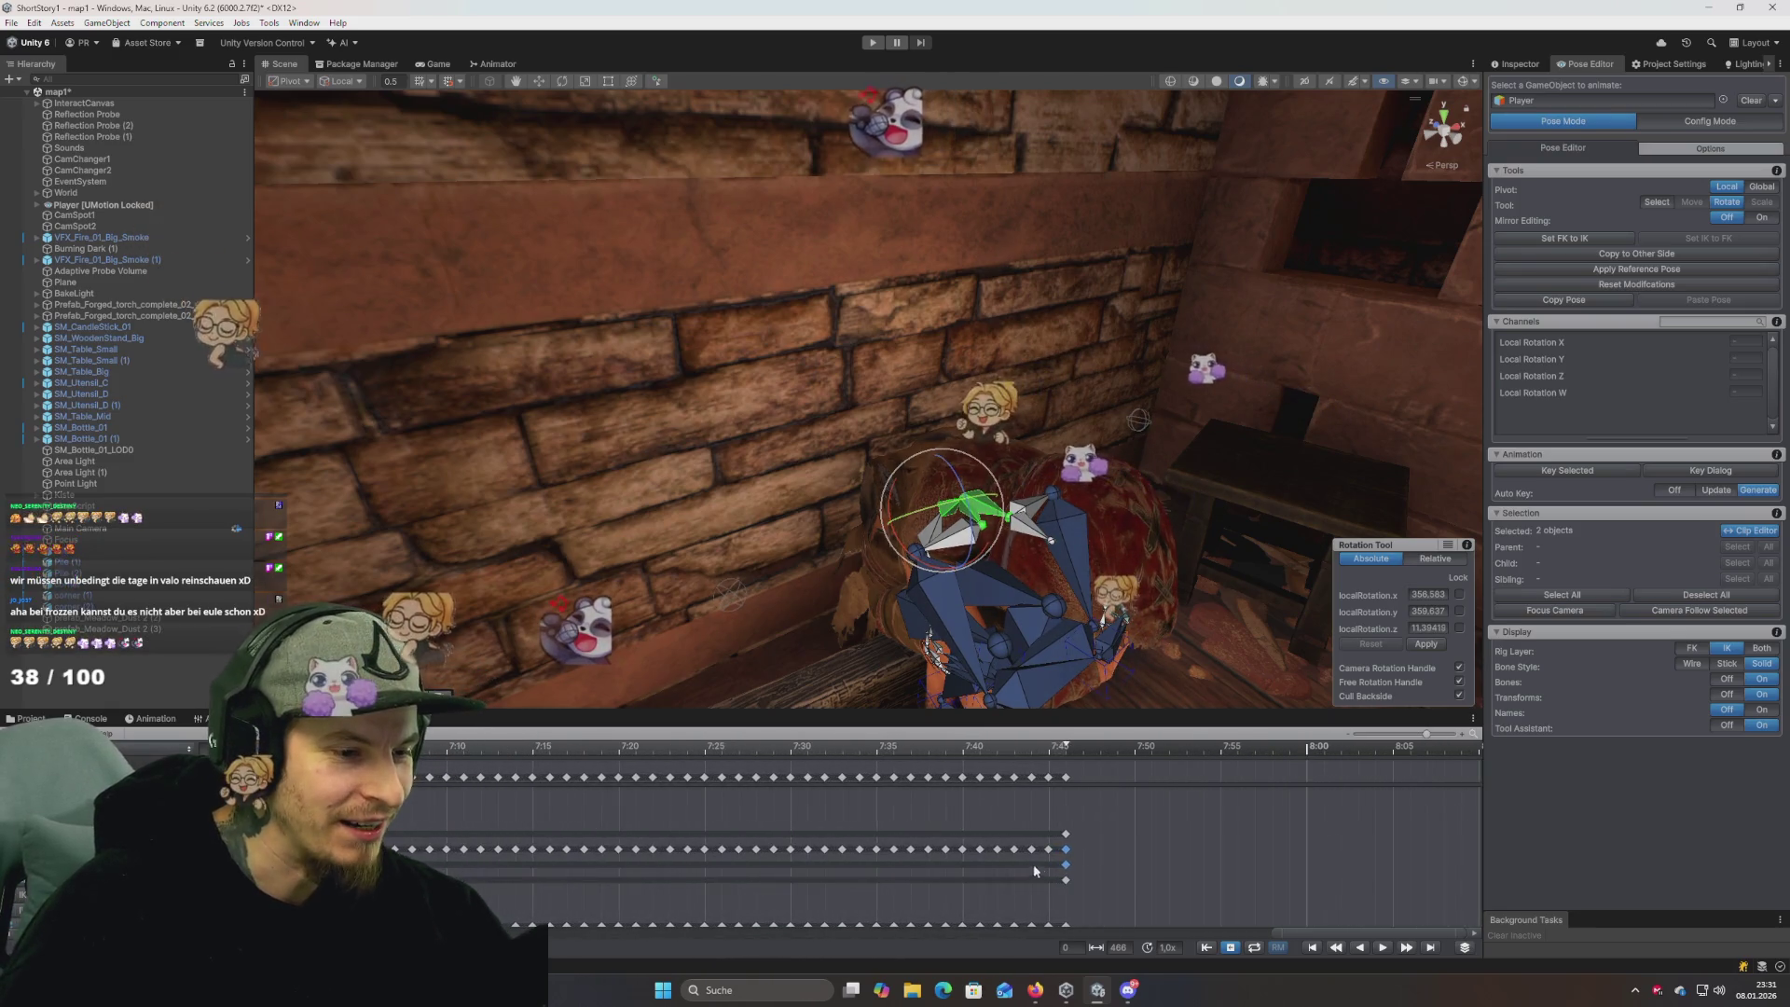
pyautogui.scroll(-2, 1049, 850)
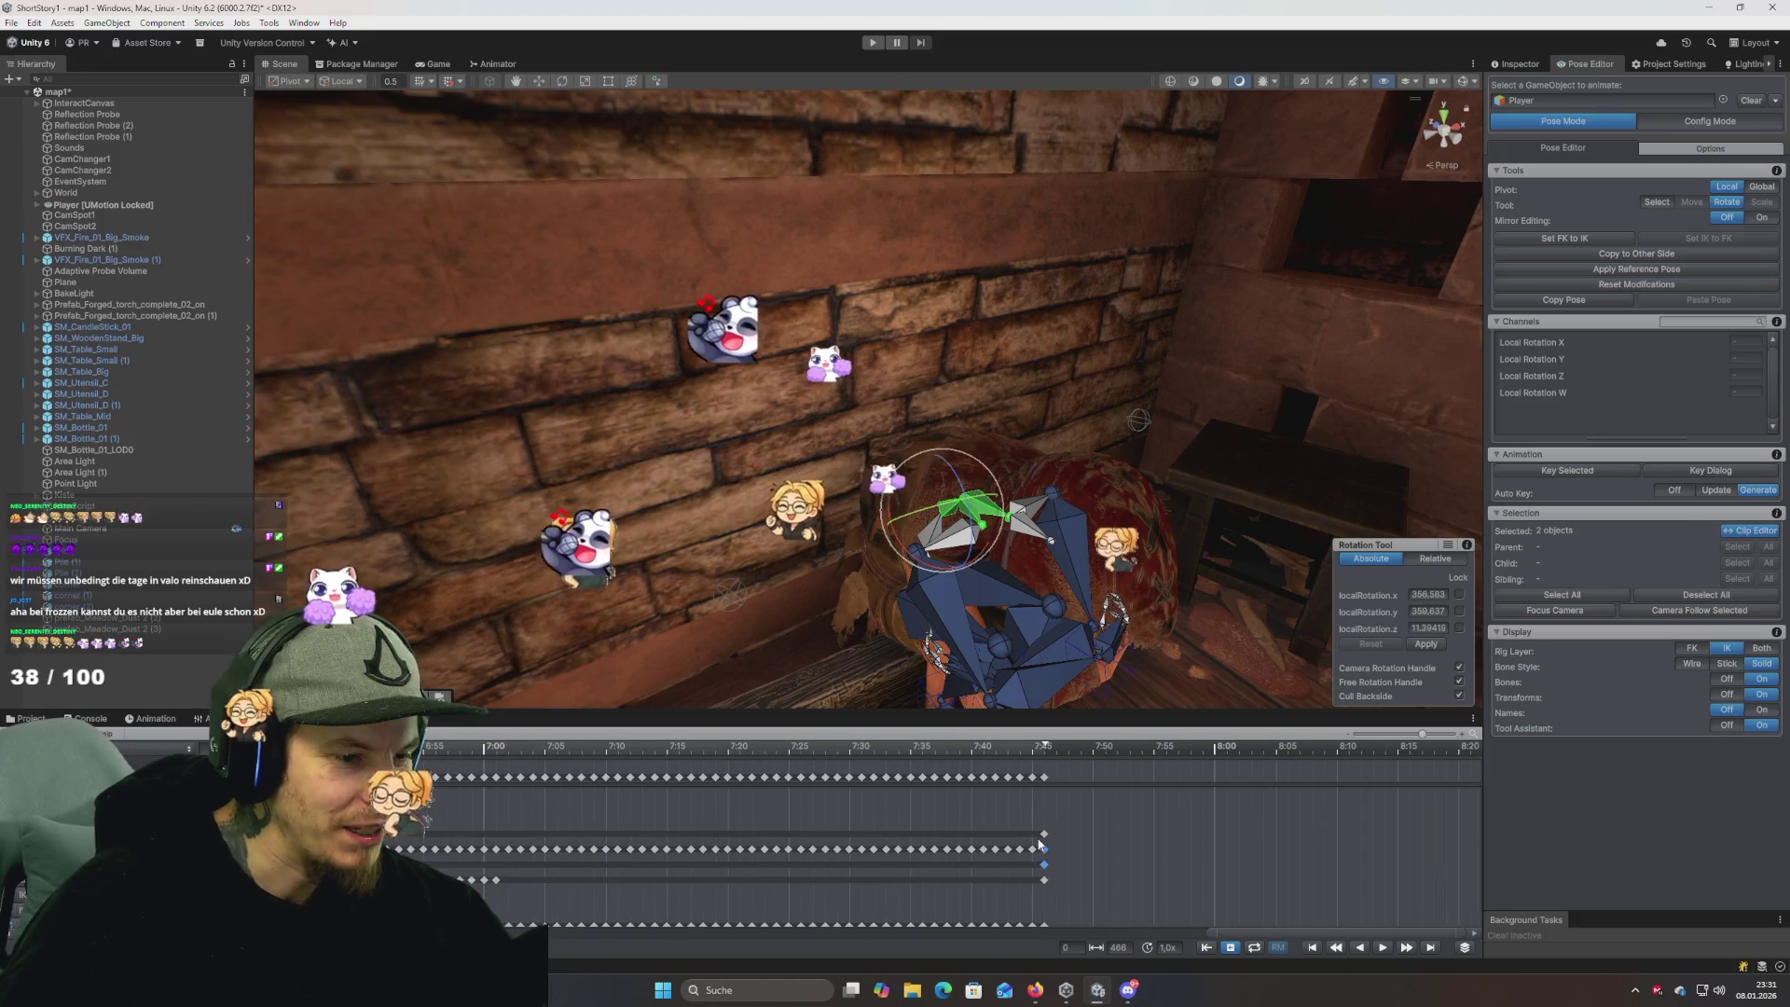
pyautogui.moveTo(1037, 847); pyautogui.dragTo(441, 873)
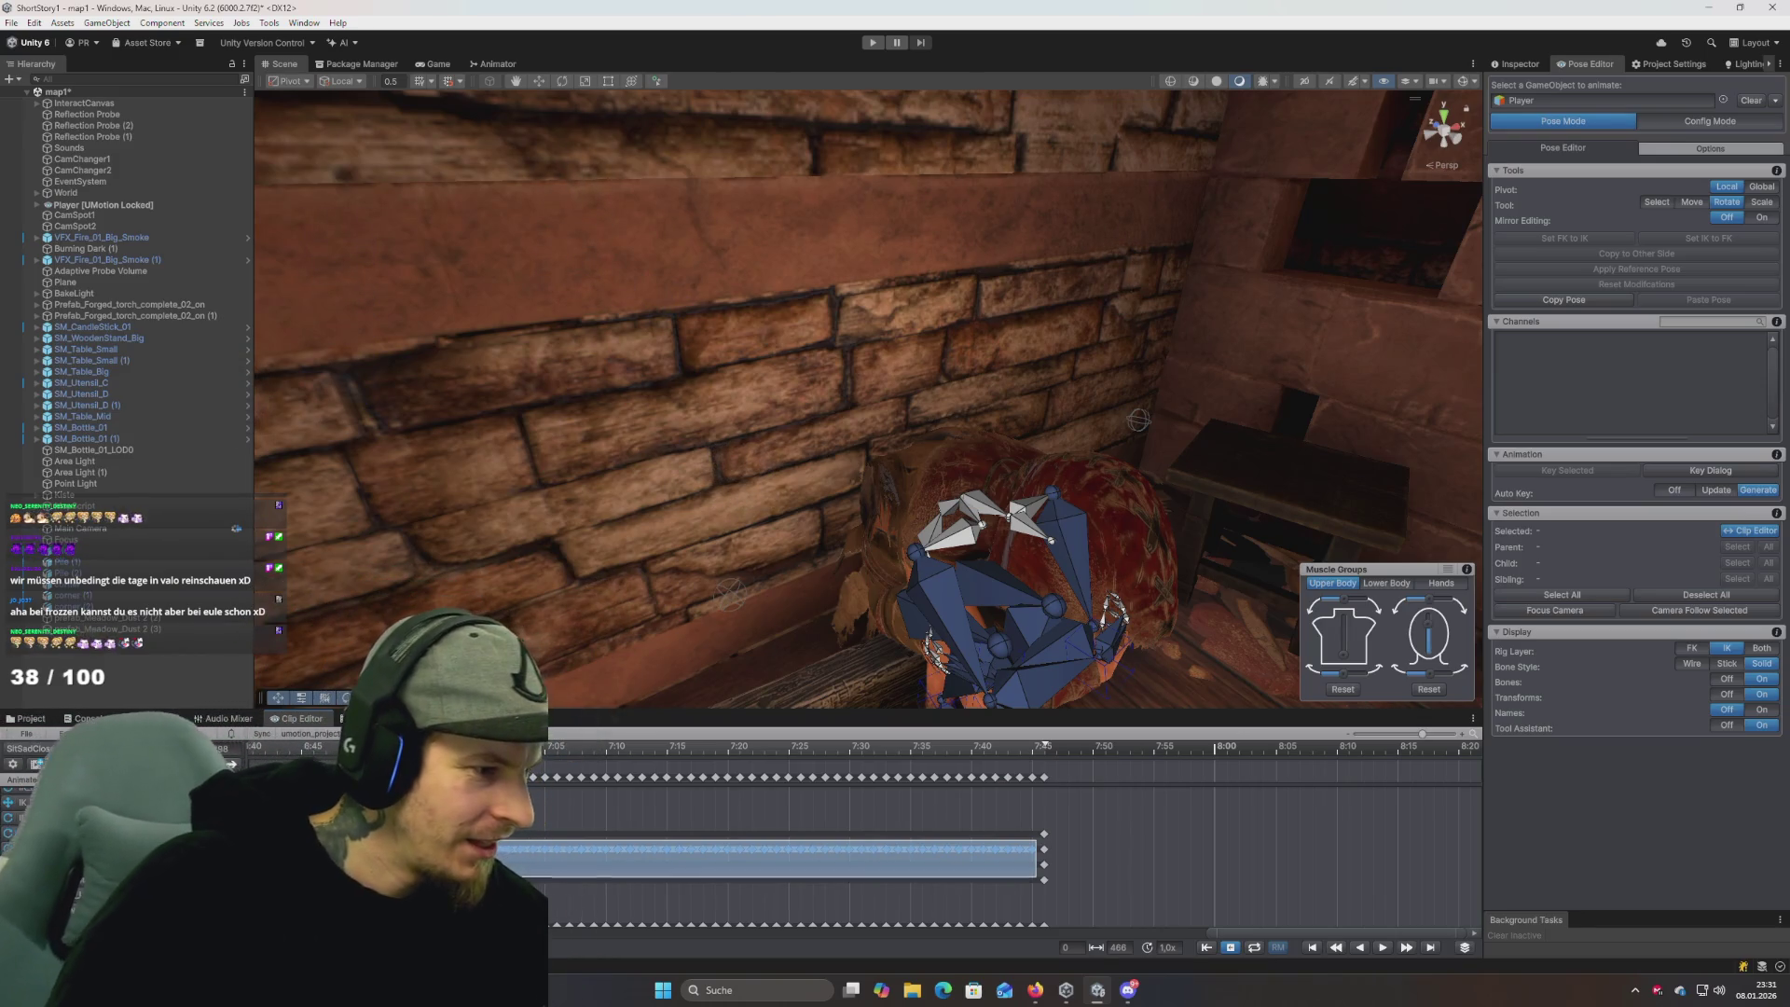
# Box-select the keyframes in two bone rows and delete them.
pyautogui.click(652, 849)
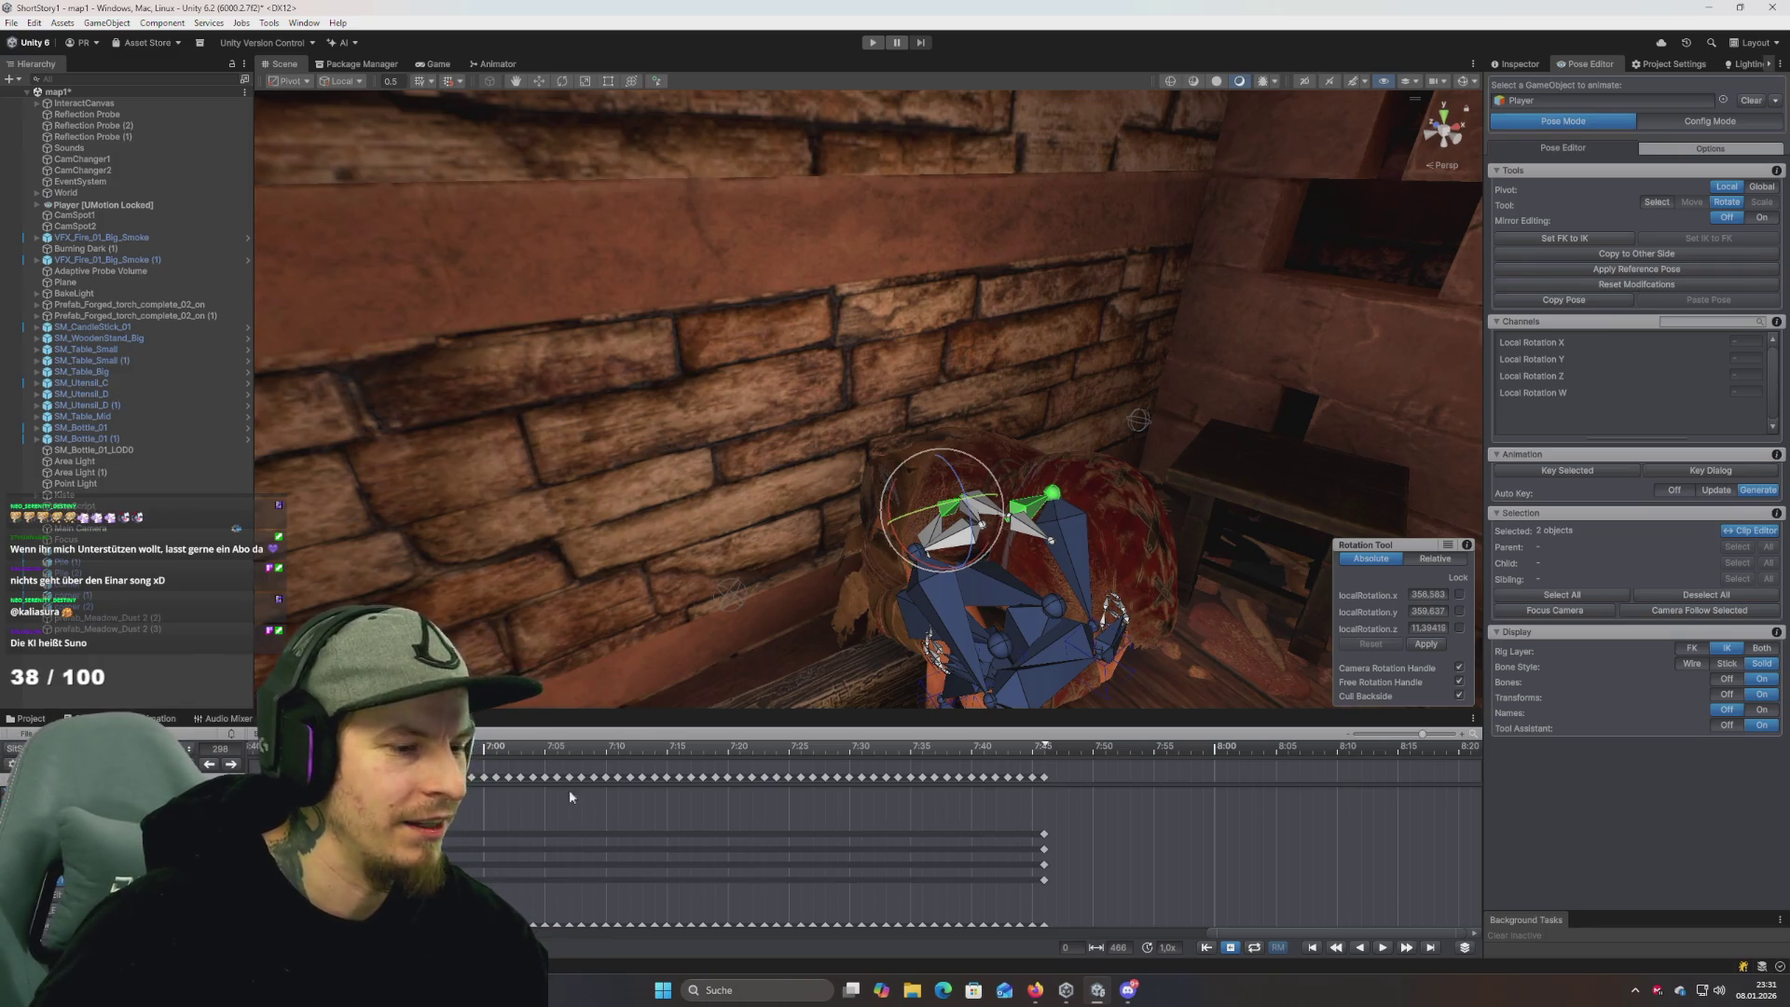
pyautogui.scroll(-3, 592, 815)
pyautogui.scroll(1, 790, 824)
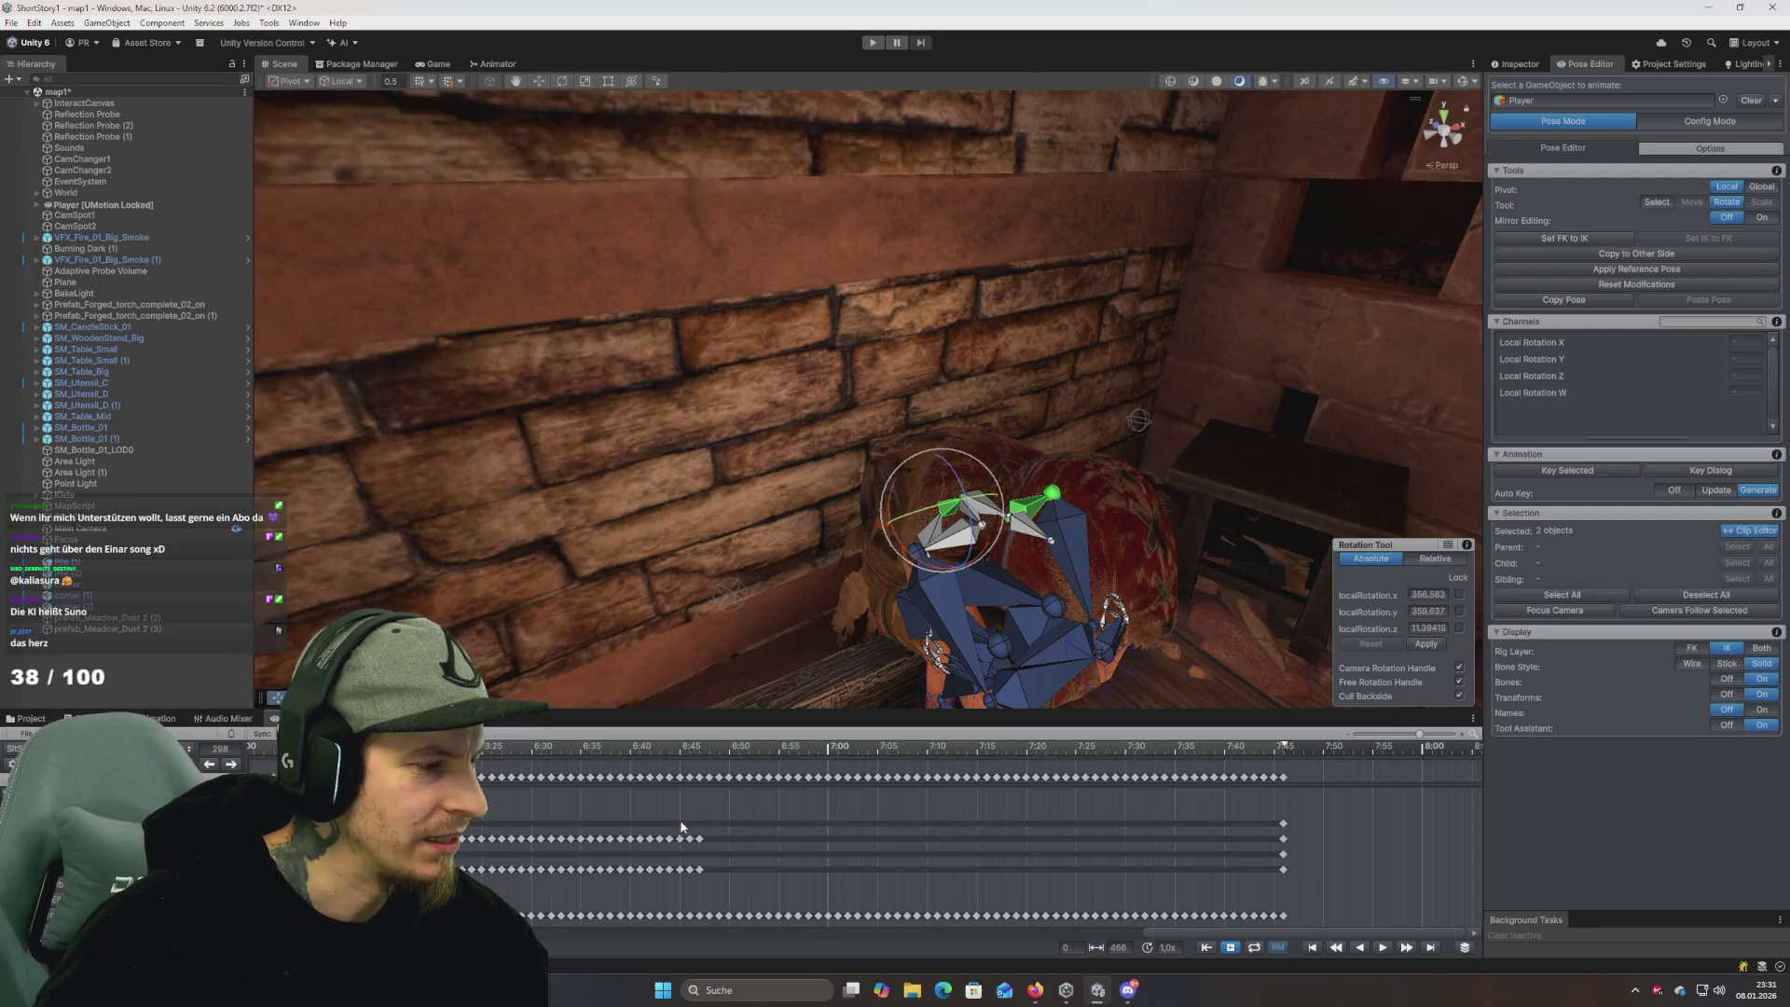
pyautogui.moveTo(742, 820)
pyautogui.mouseDown()
pyautogui.moveTo(674, 851)
pyautogui.moveTo(454, 886)
pyautogui.mouseUp()
pyautogui.moveTo(278, 869); pyautogui.dragTo(1196, 865)
pyautogui.press('Delete')
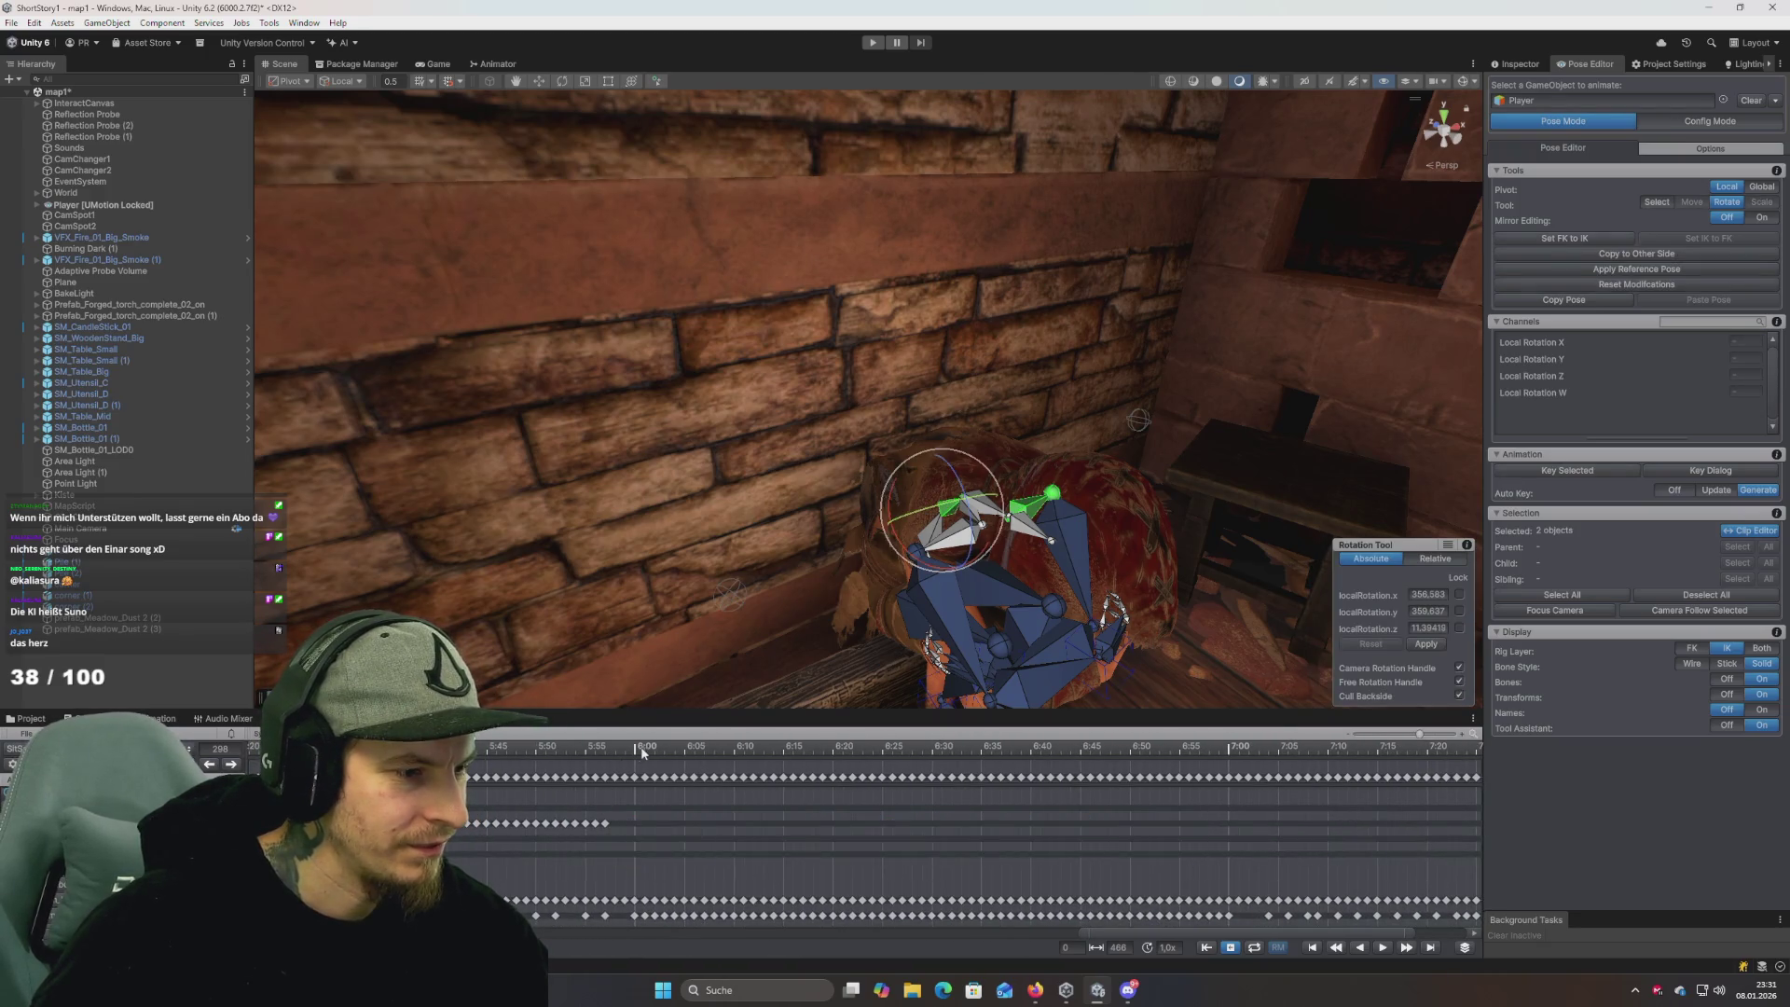
# Return to about 5:48, scrub to frame 269 and select a range of keyframes along the clip.
pyautogui.click(535, 748)
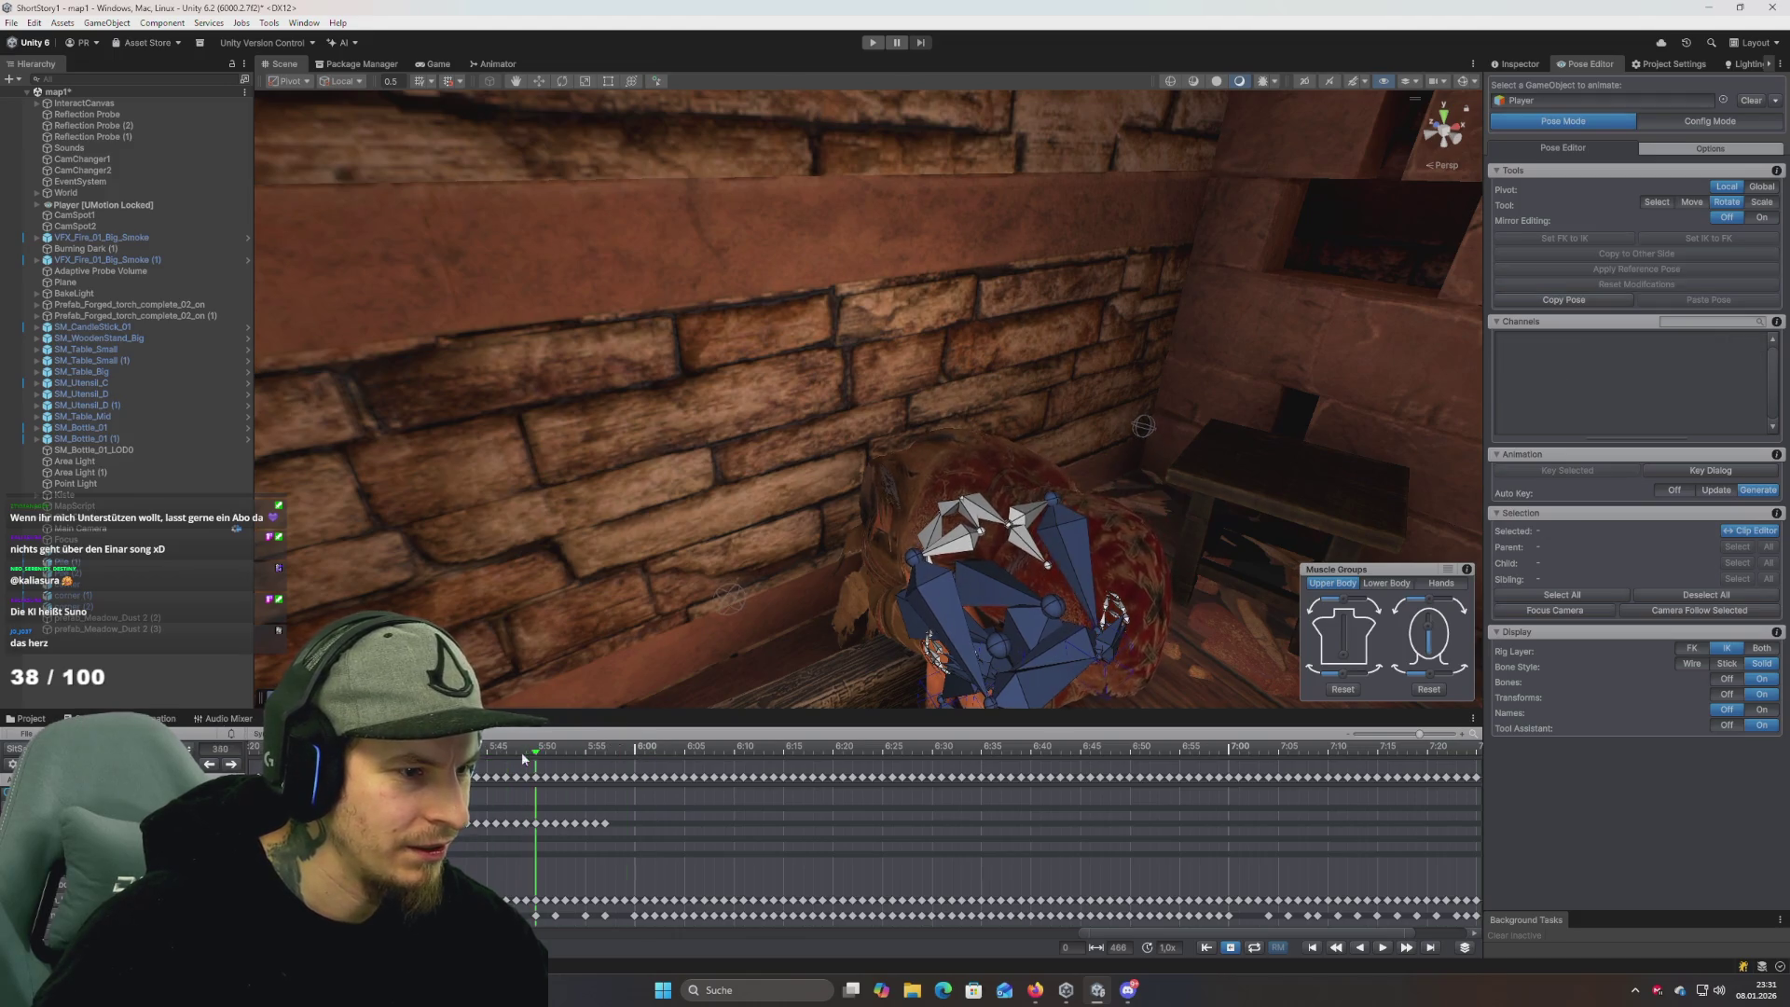
pyautogui.hscroll(-3, 516, 821)
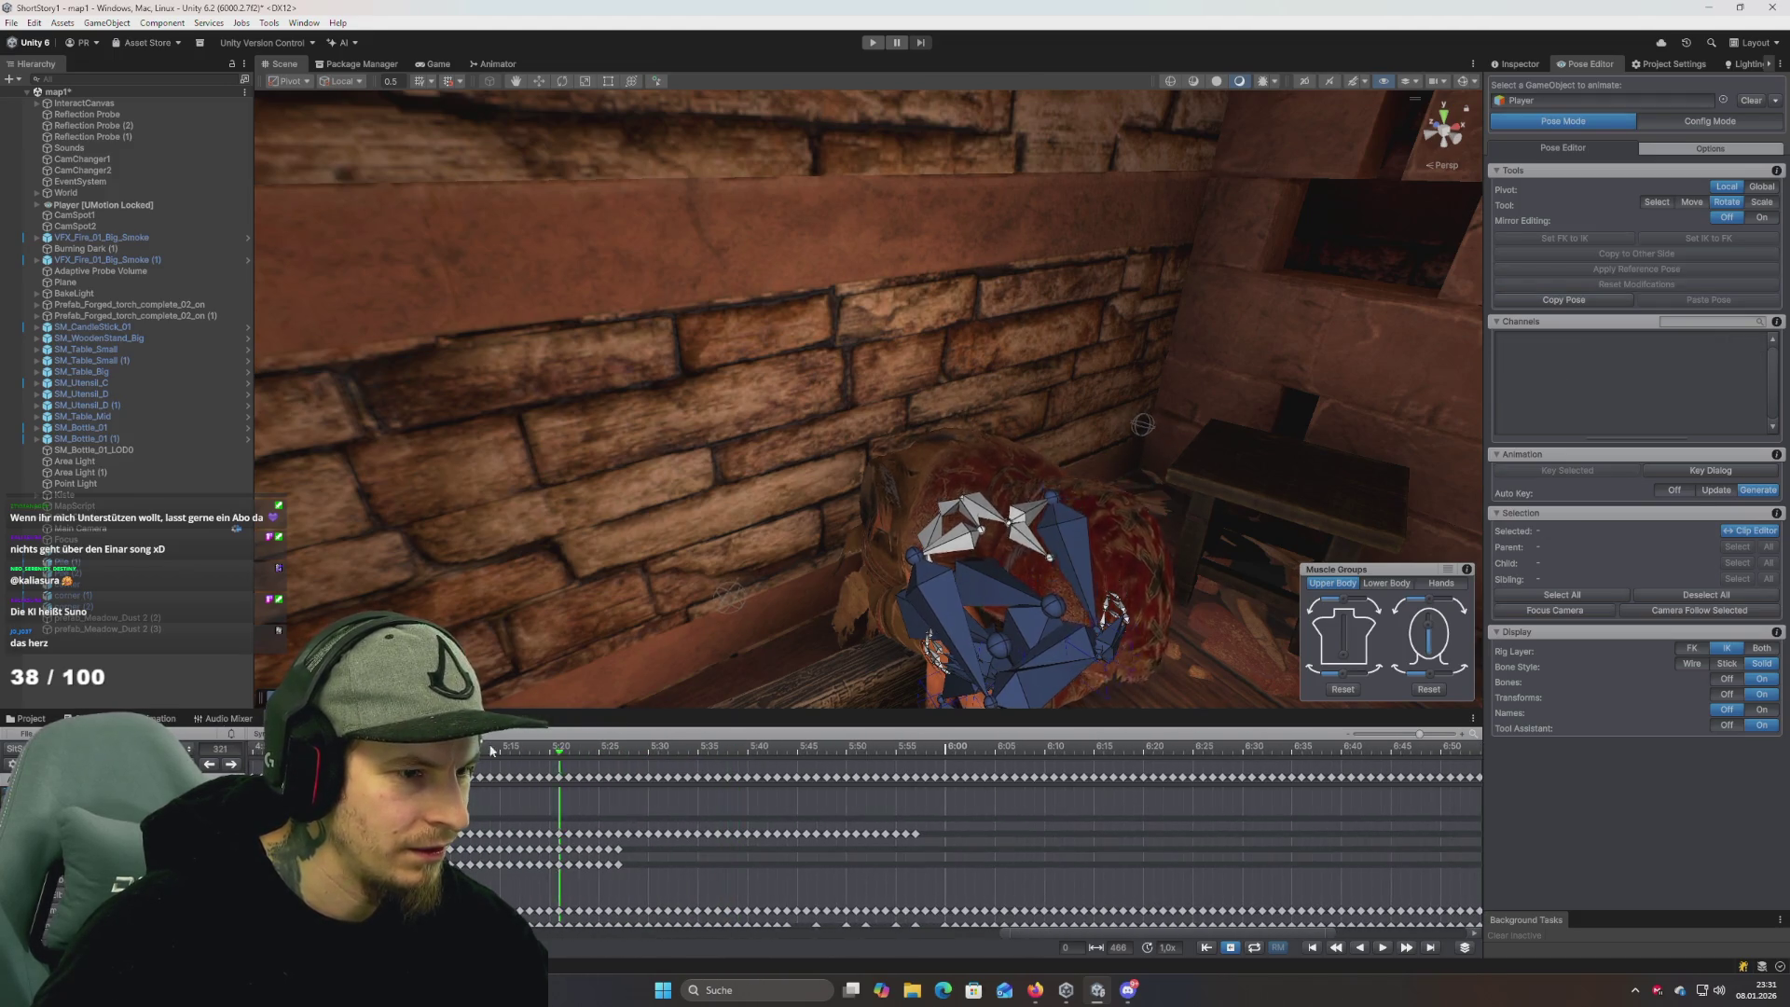
pyautogui.scroll(-3, 483, 813)
pyautogui.hscroll(-3, 483, 813)
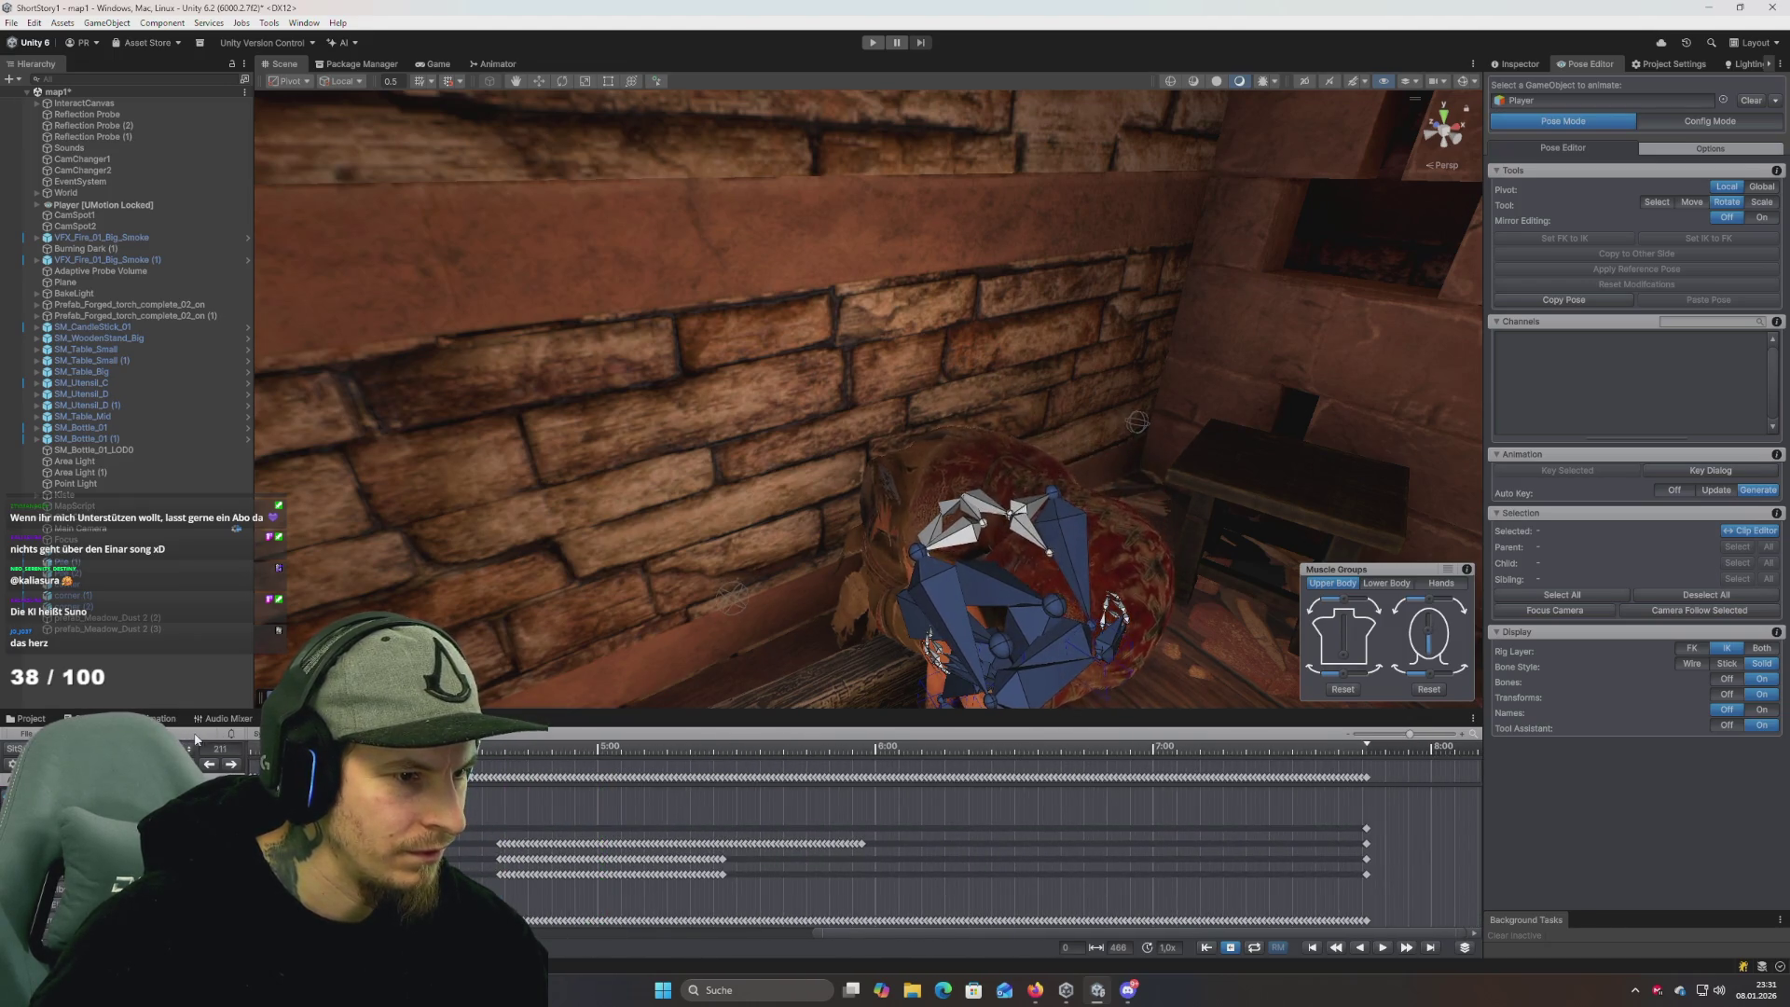
pyautogui.moveTo(350, 748); pyautogui.dragTo(449, 749)
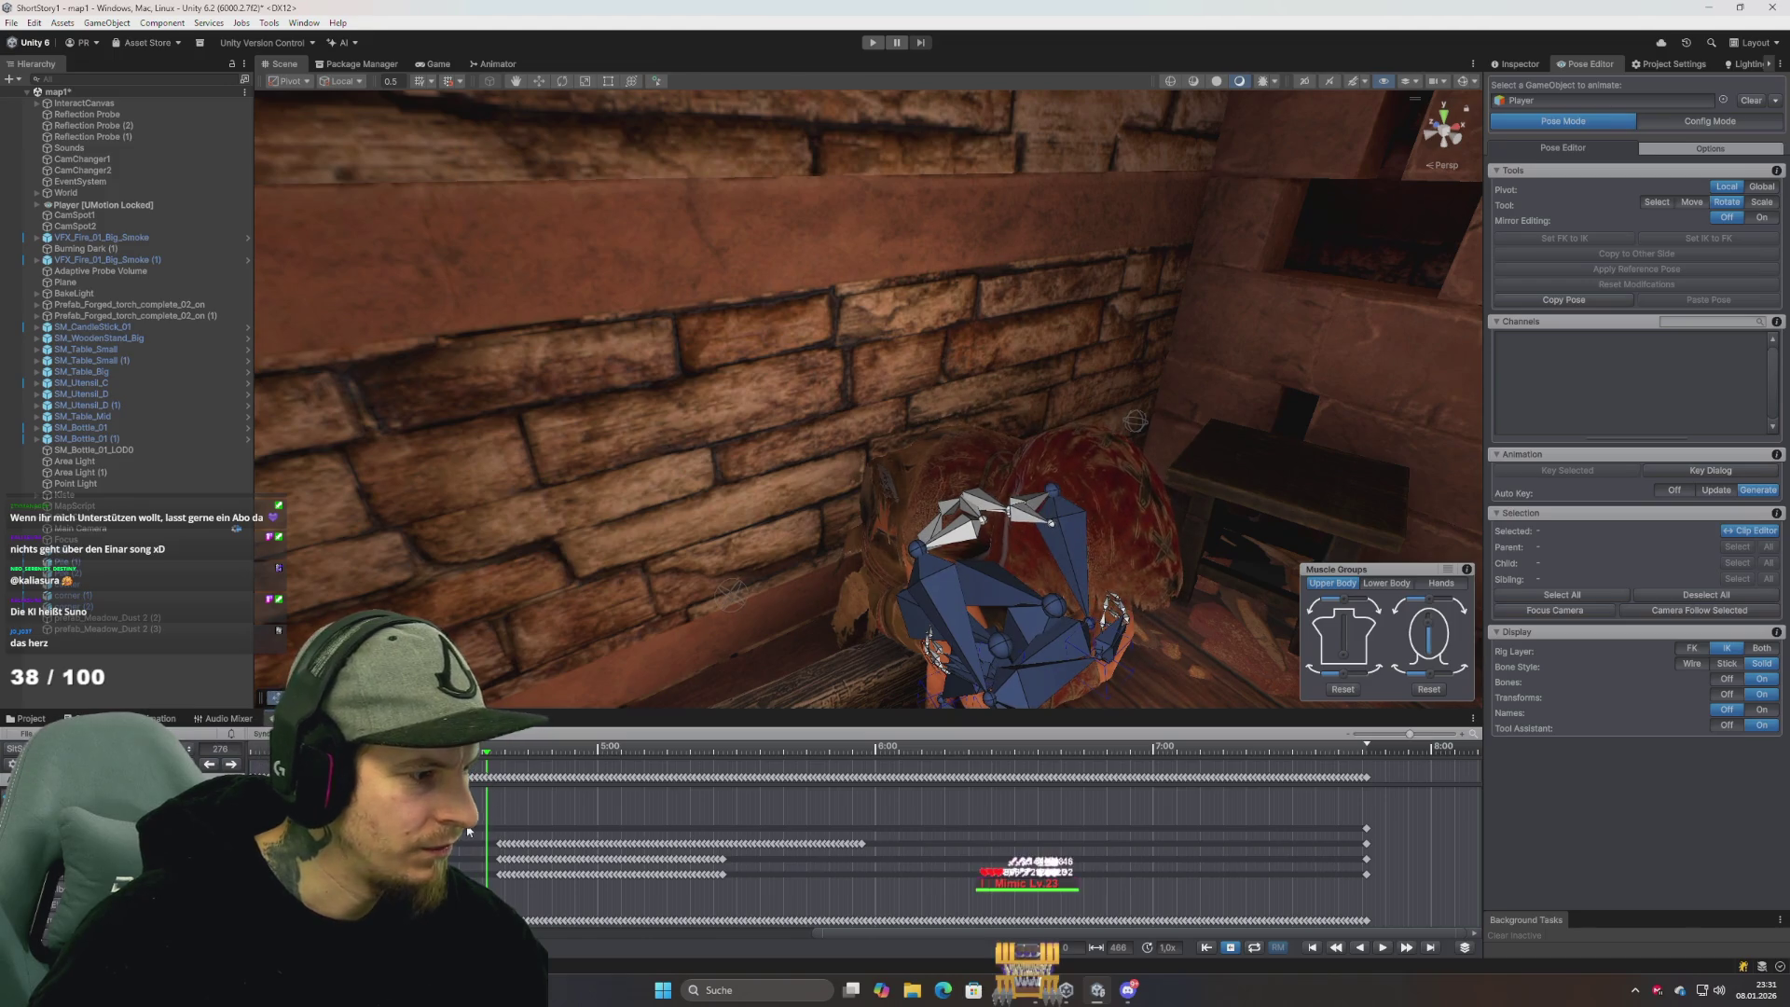
pyautogui.moveTo(464, 826); pyautogui.dragTo(652, 877)
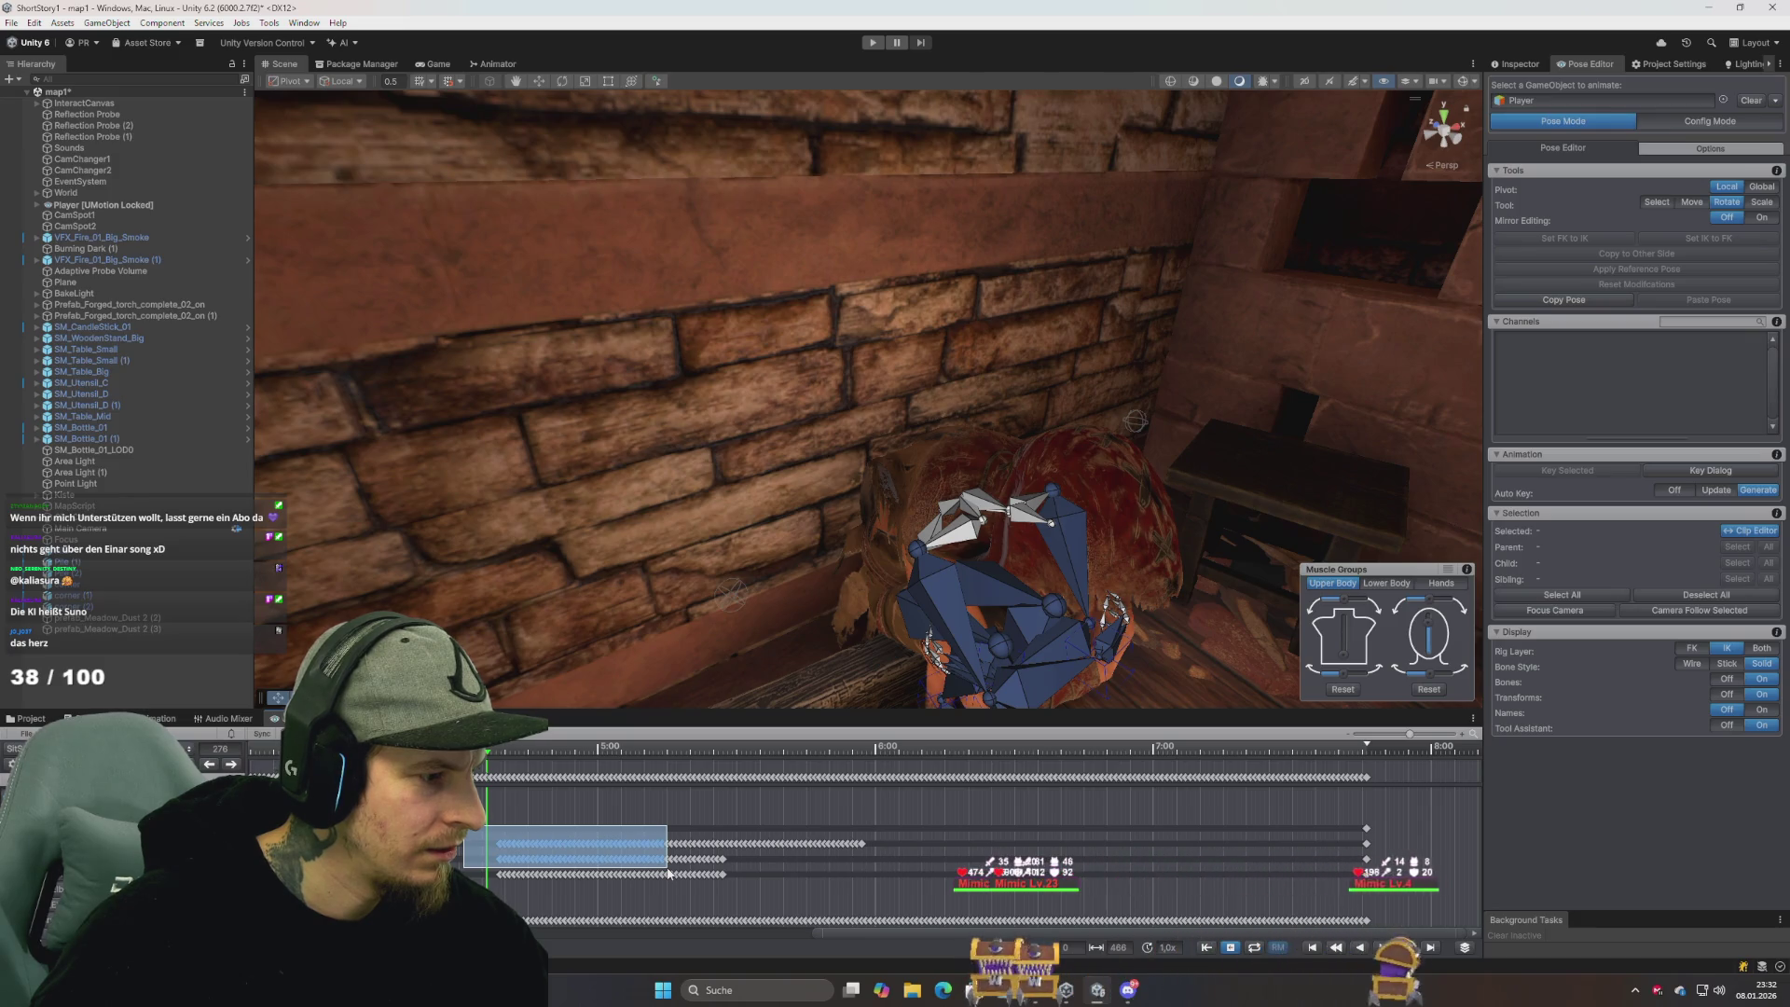
pyautogui.moveTo(678, 874); pyautogui.dragTo(901, 886)
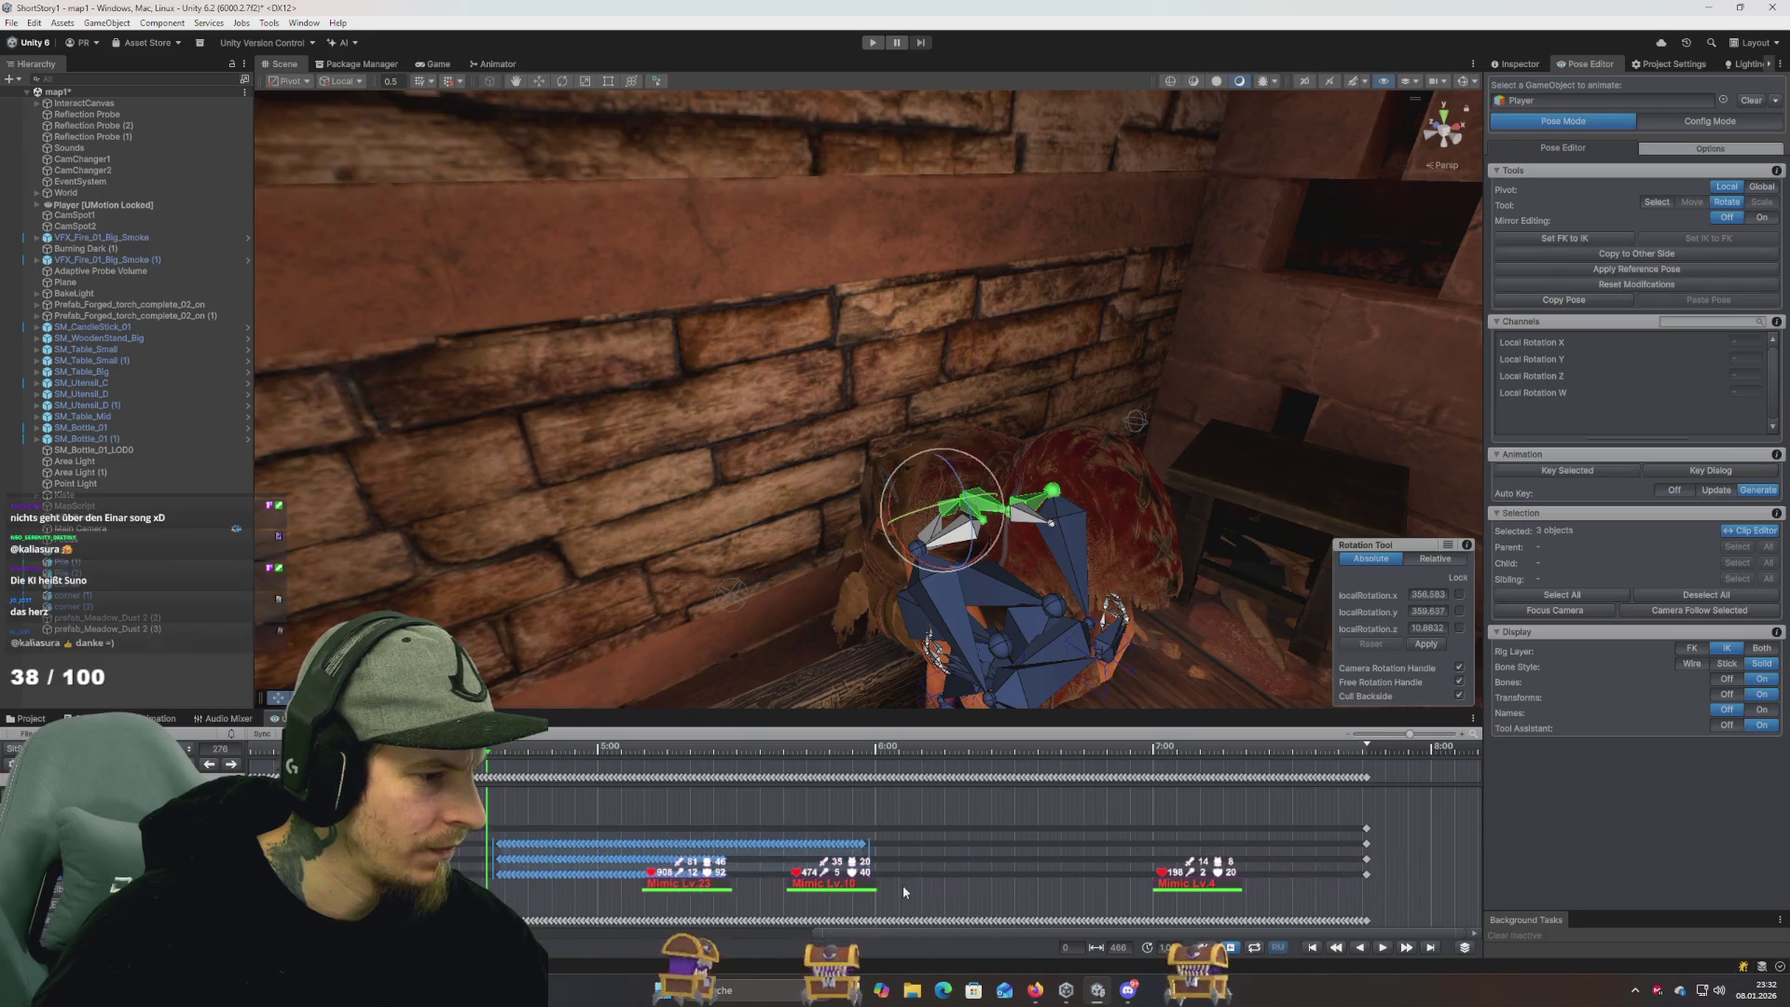
# Step back to frame 270, play the clip to check it, and select the neck_01 bone.
pyautogui.moveTo(508, 766); pyautogui.dragTo(324, 755)
pyautogui.press('space')
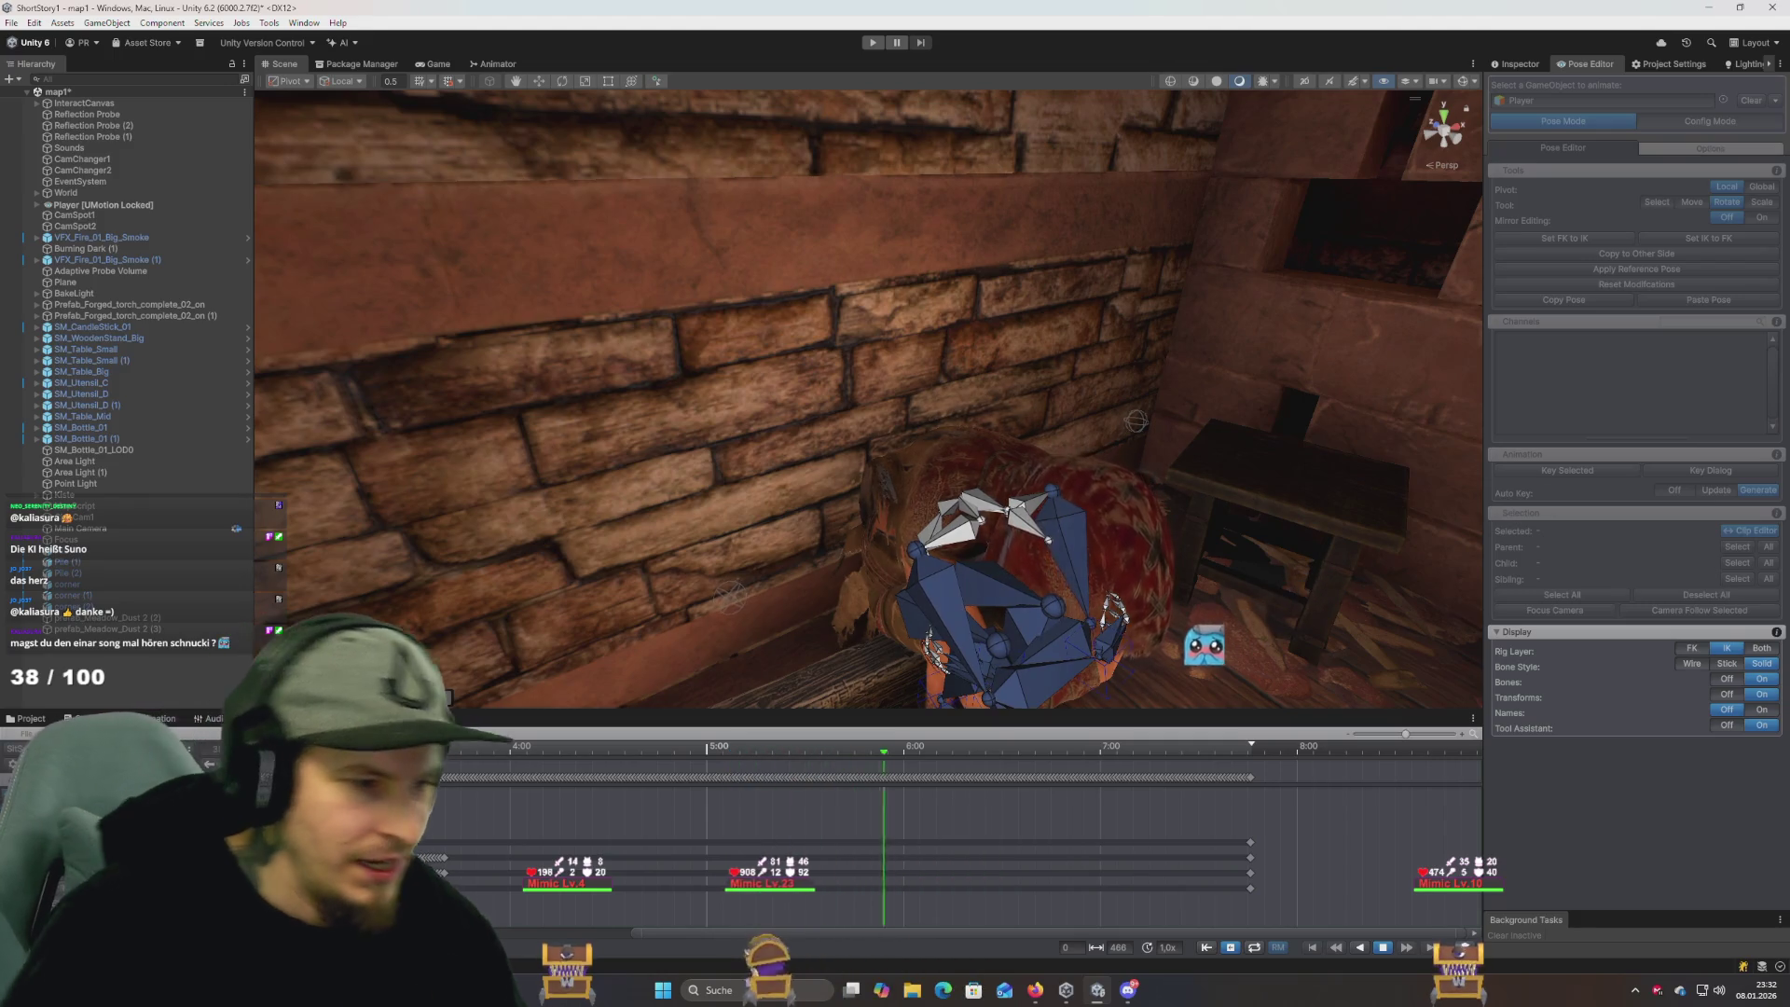
pyautogui.press('space')
pyautogui.press('space')
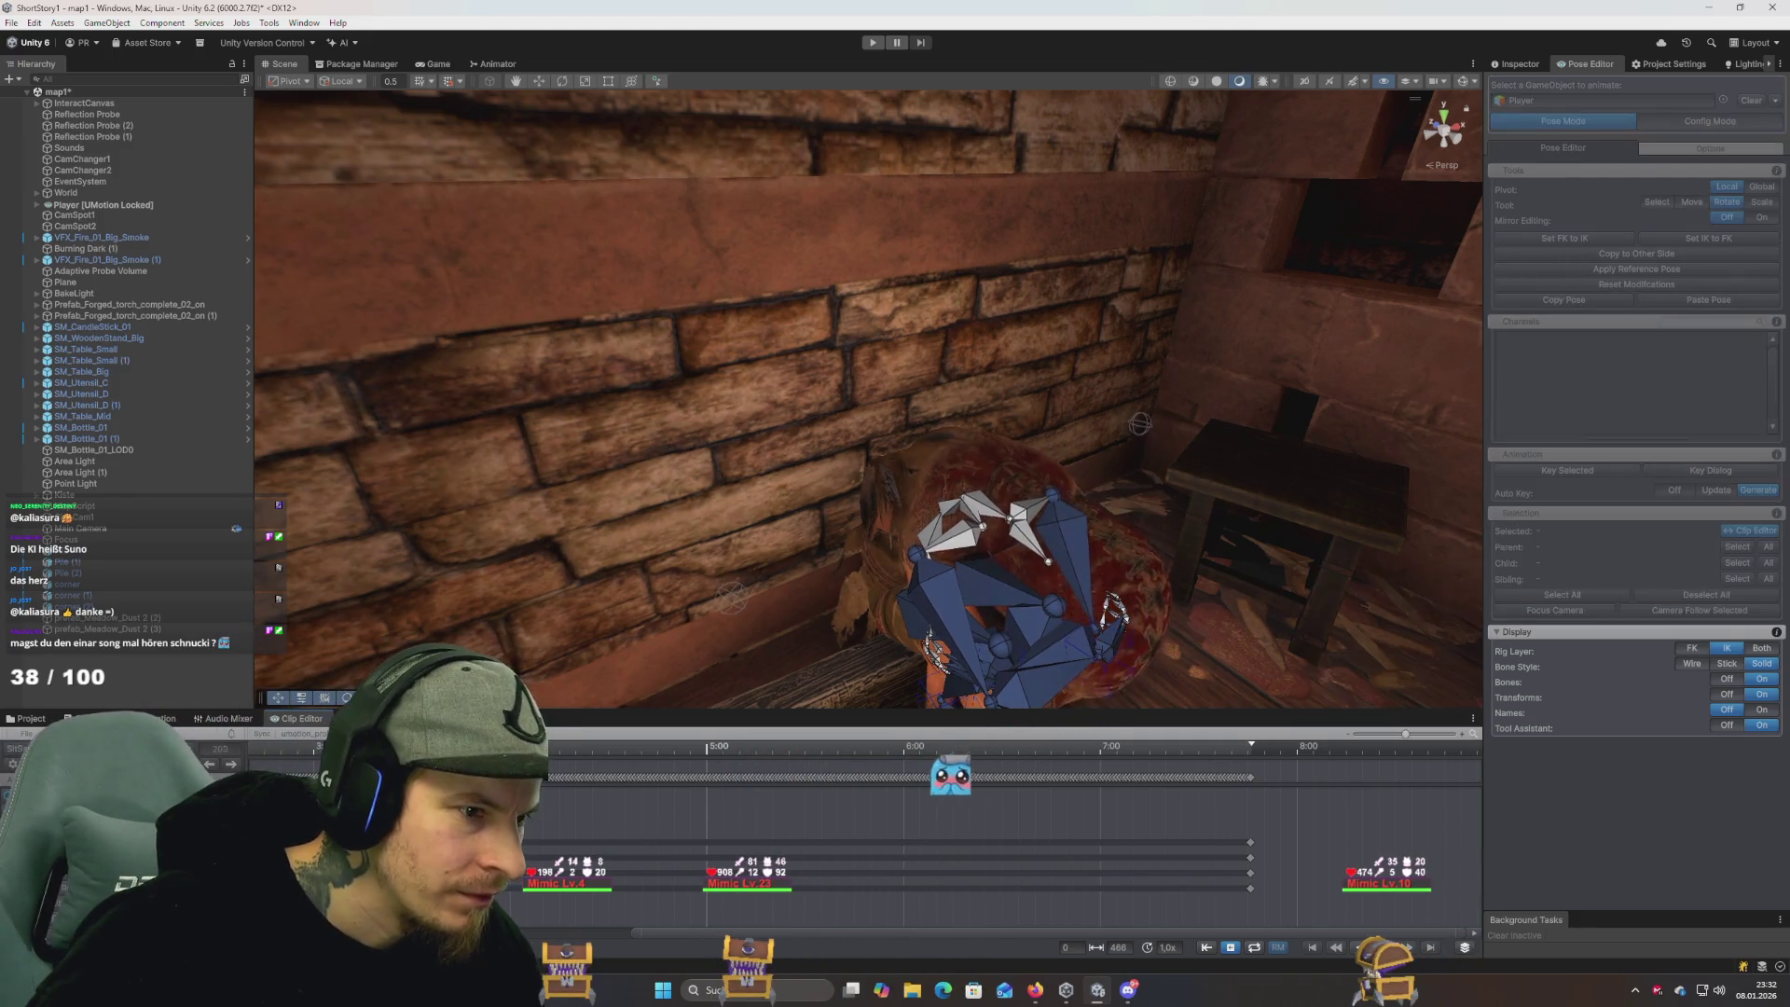
pyautogui.press('space')
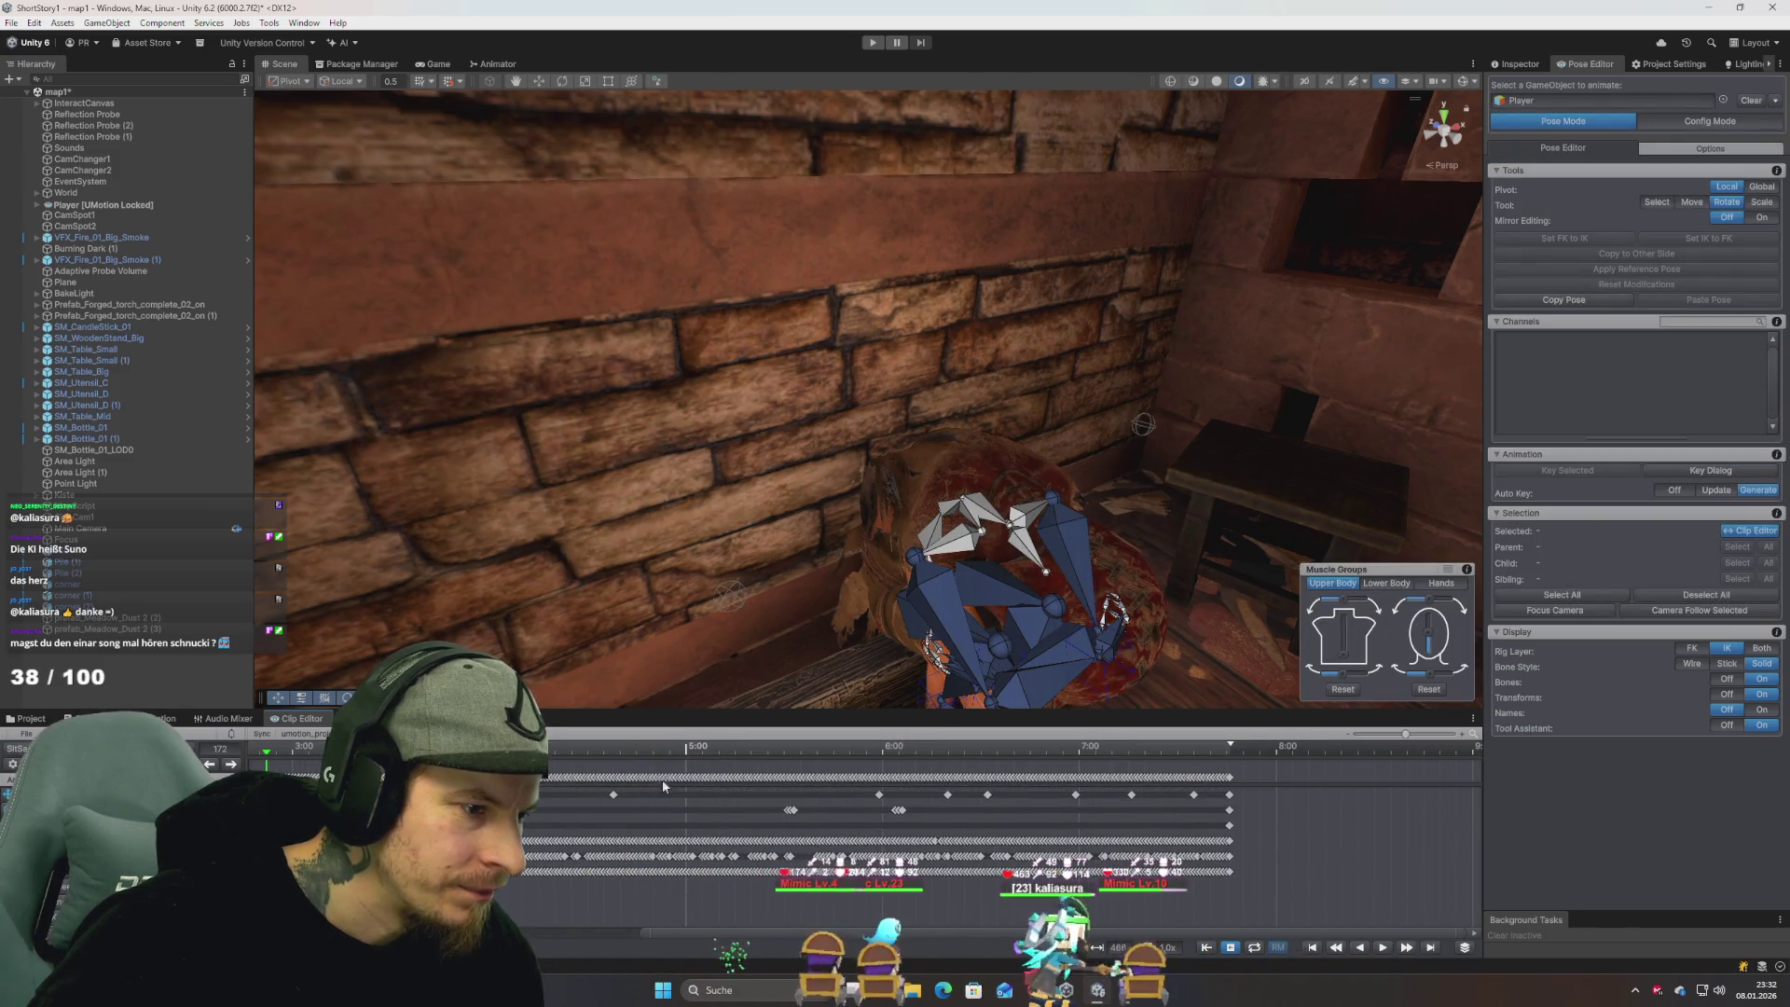
pyautogui.scroll(3, 658, 859)
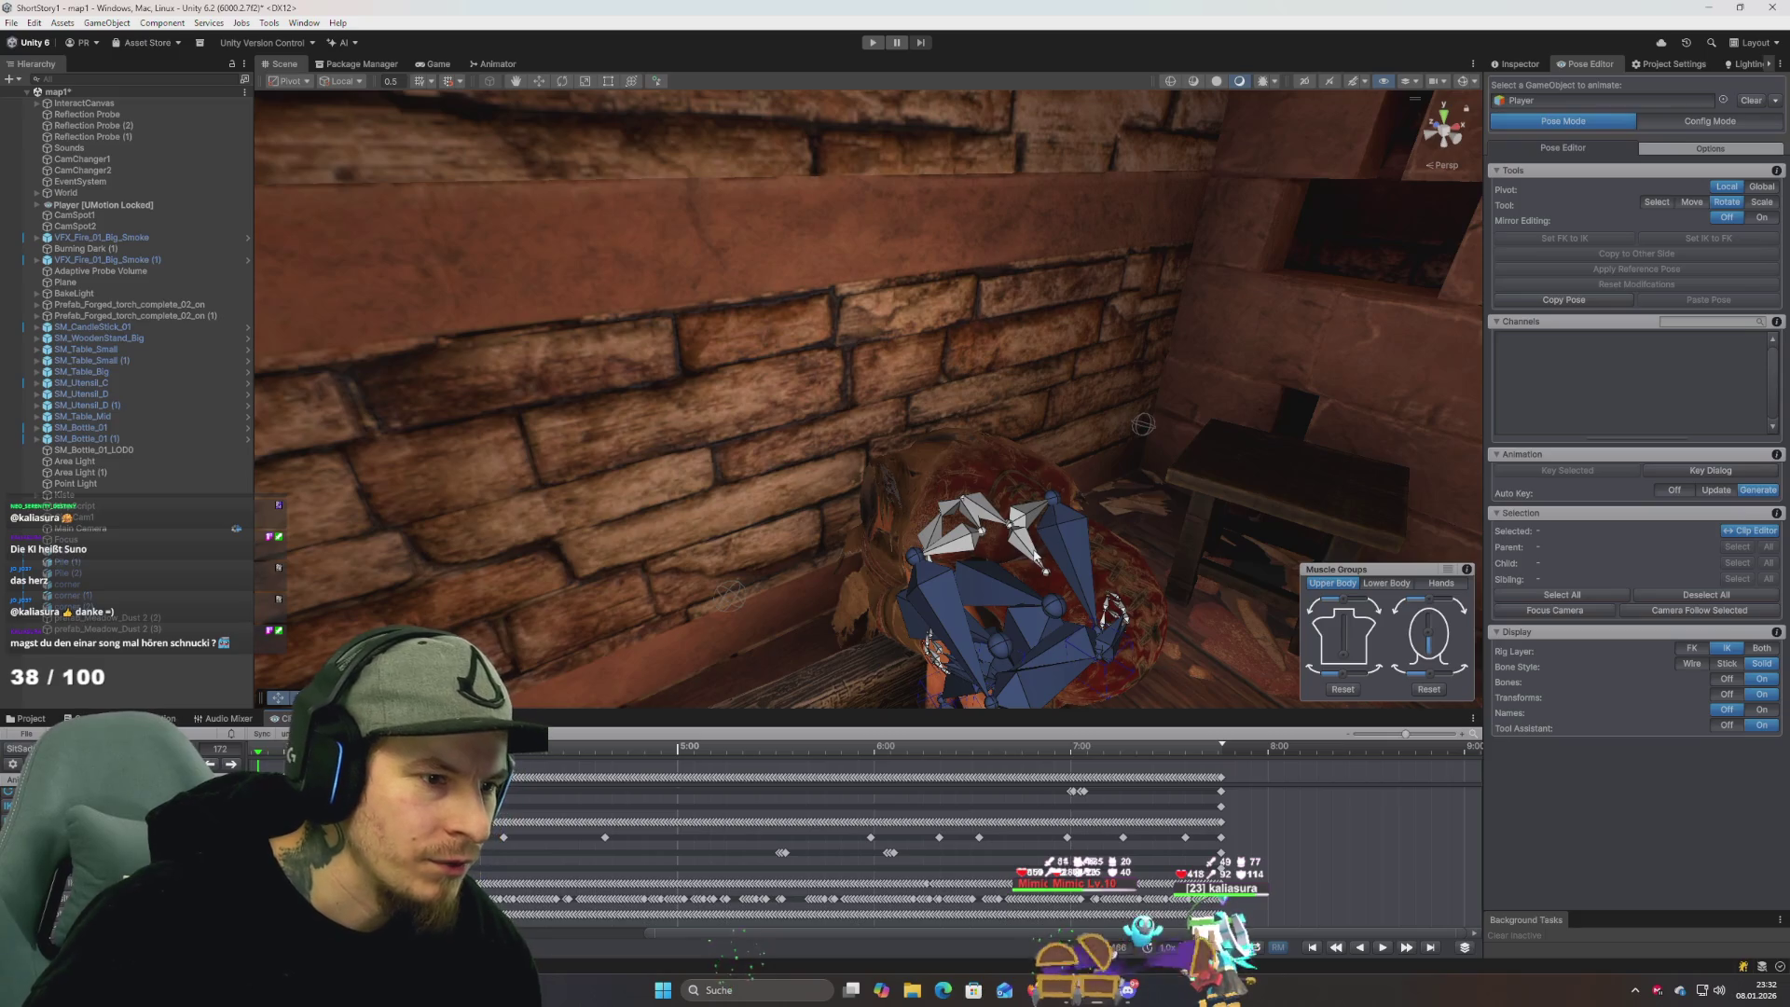
pyautogui.click(1032, 558)
# Orbit the view down to the character's feet and play the clip through.
pyautogui.moveTo(1027, 602); pyautogui.dragTo(680, 785)
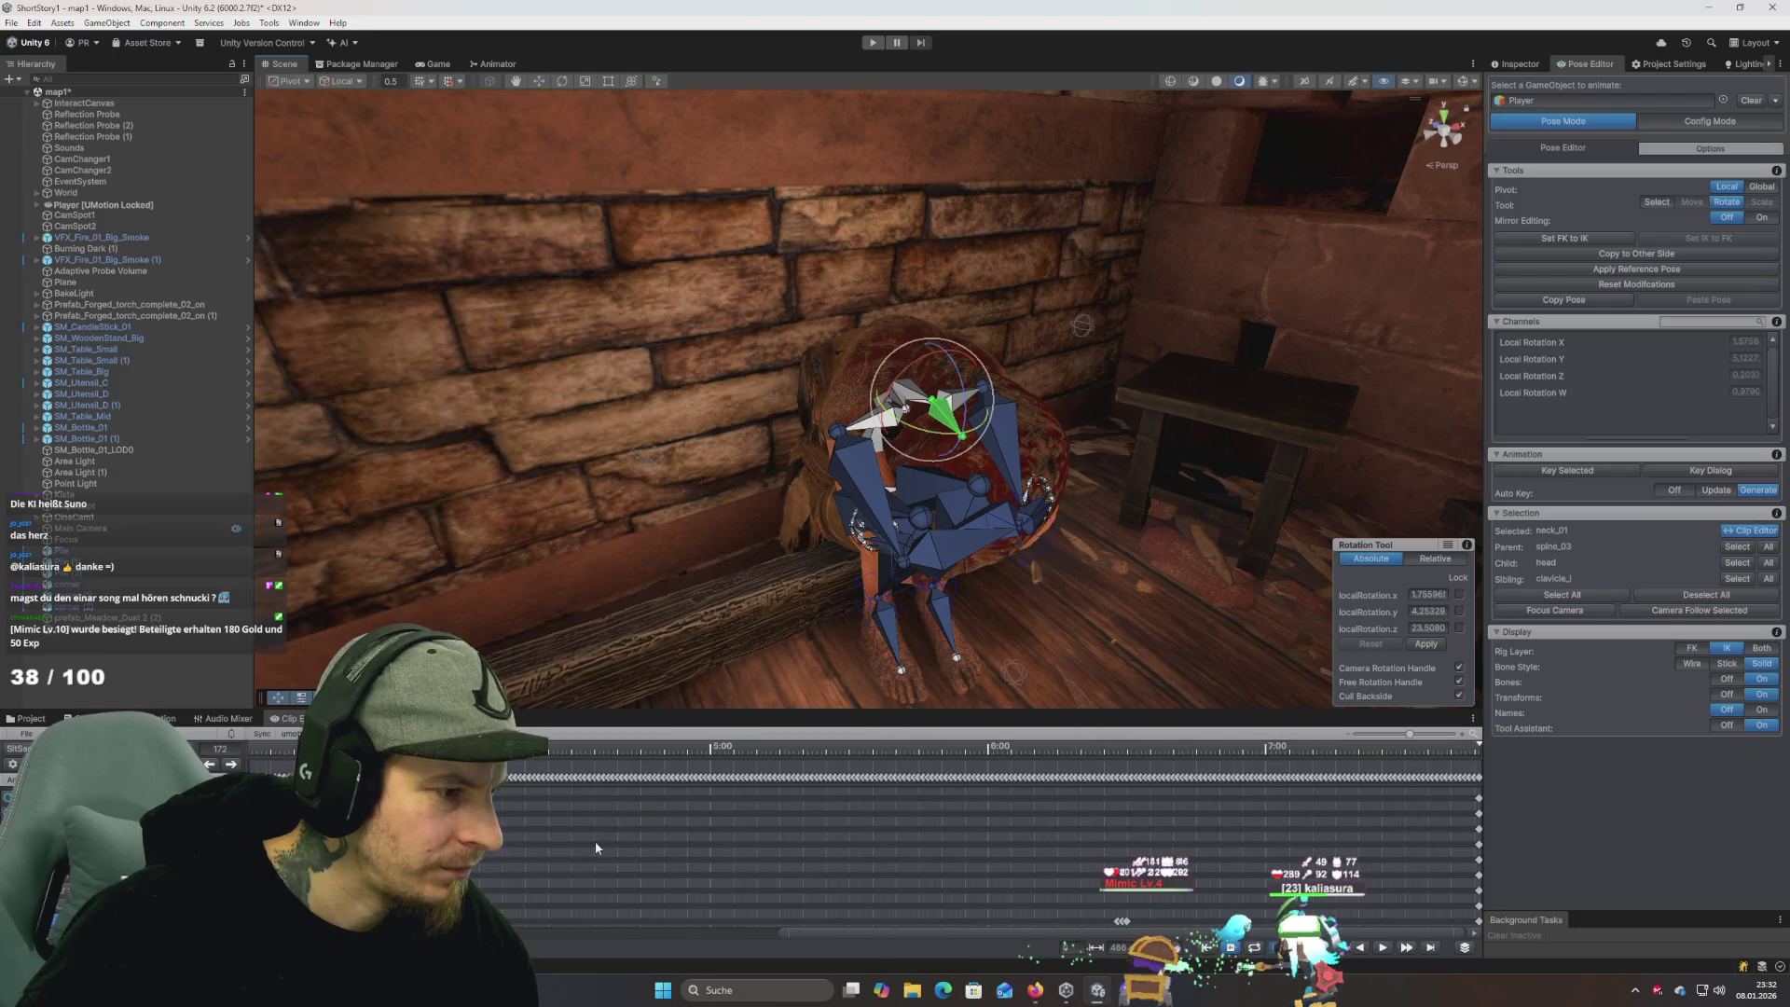
pyautogui.scroll(-2, 595, 842)
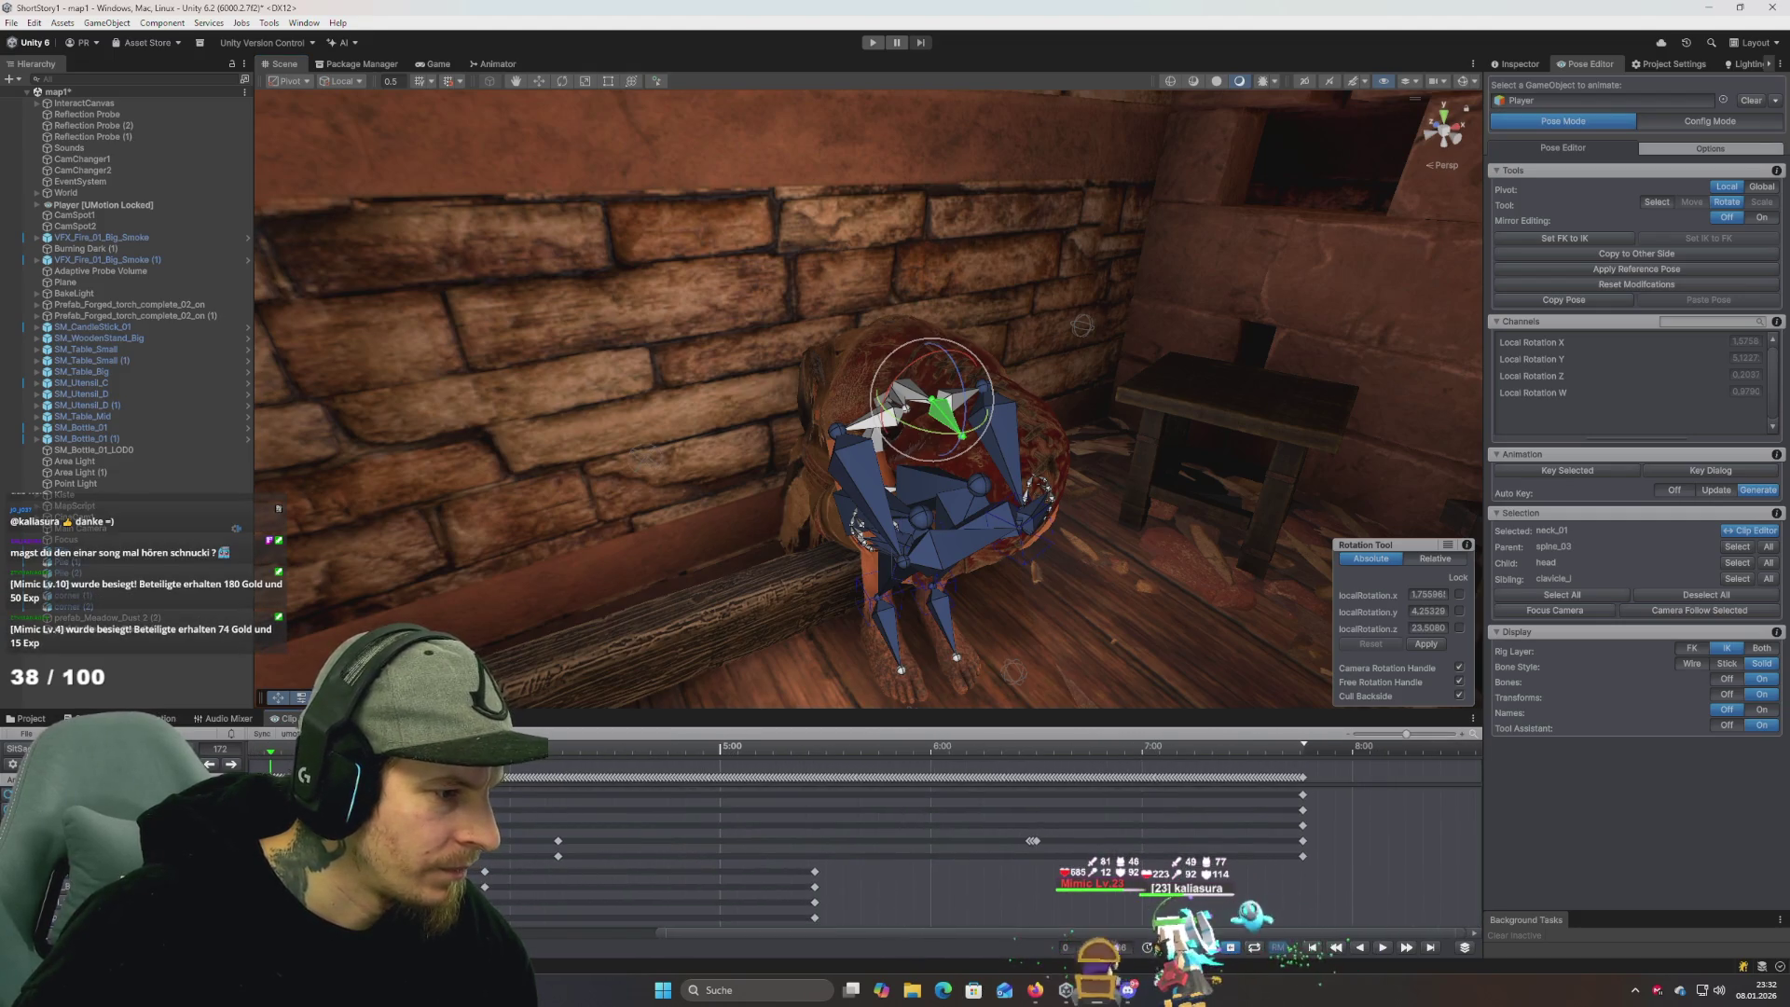
pyautogui.press('space')
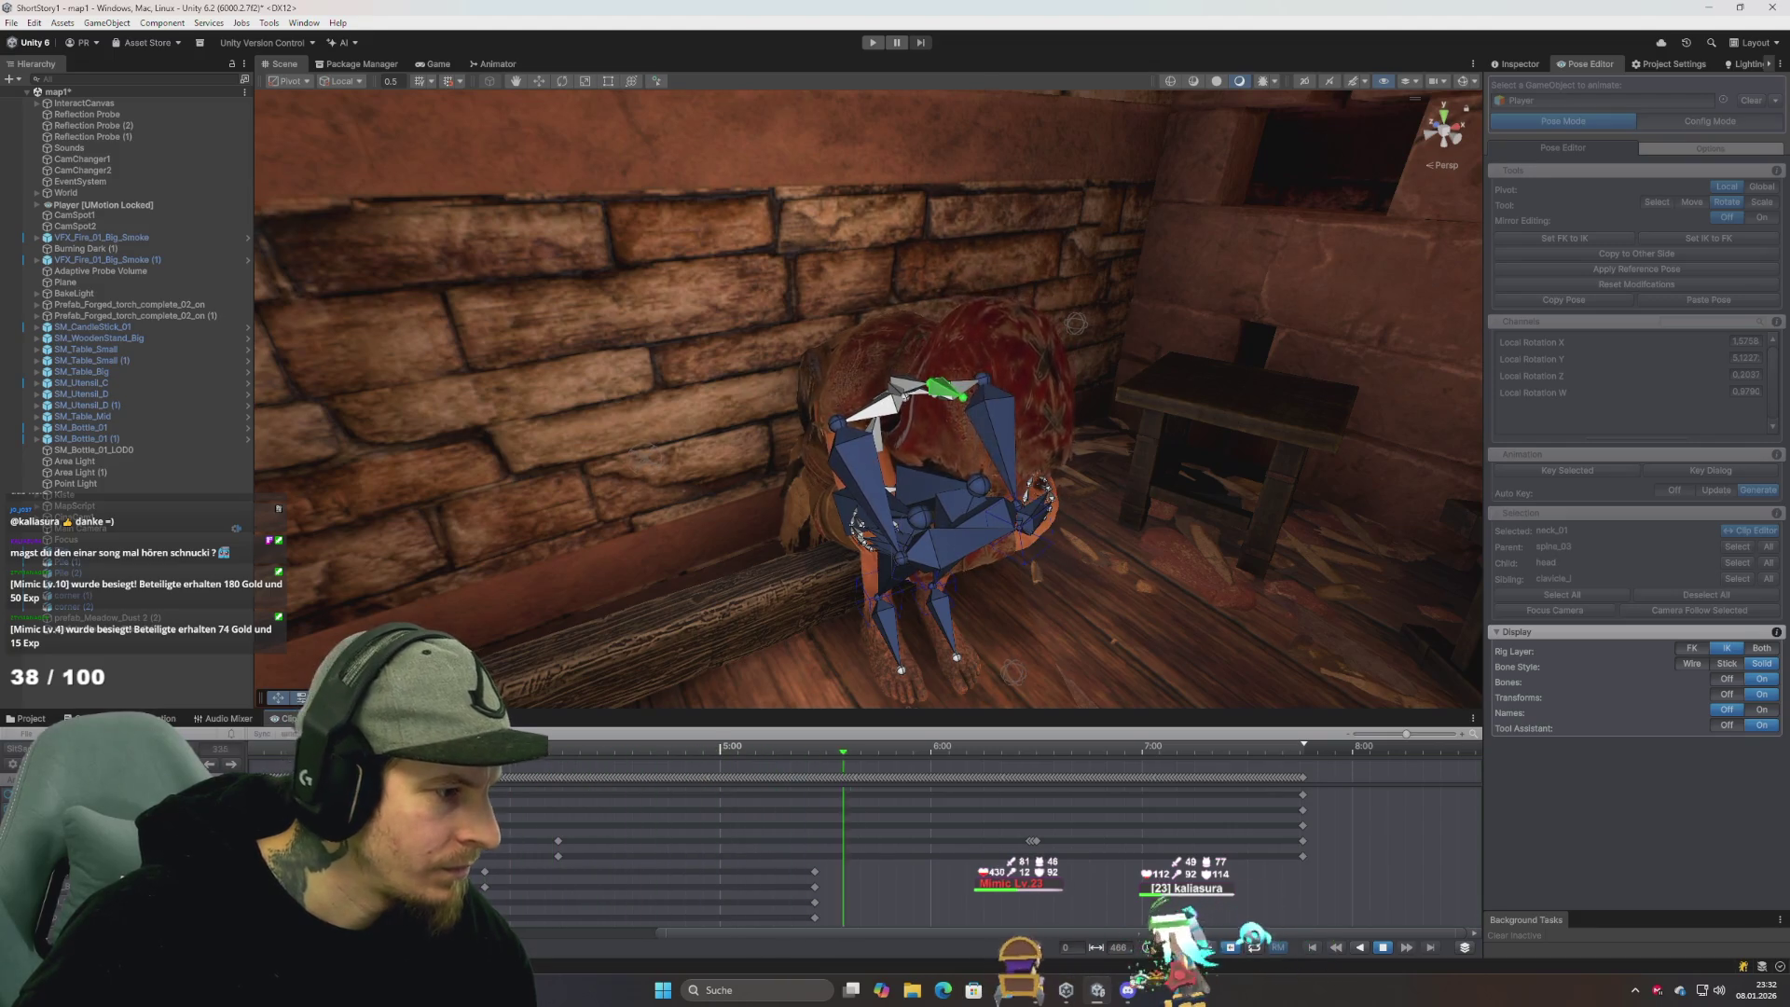
pyautogui.press('space')
# Select a keyframe, scrub from frame 255 to 373, deselect neck_01 and replay the clip.
pyautogui.click(560, 842)
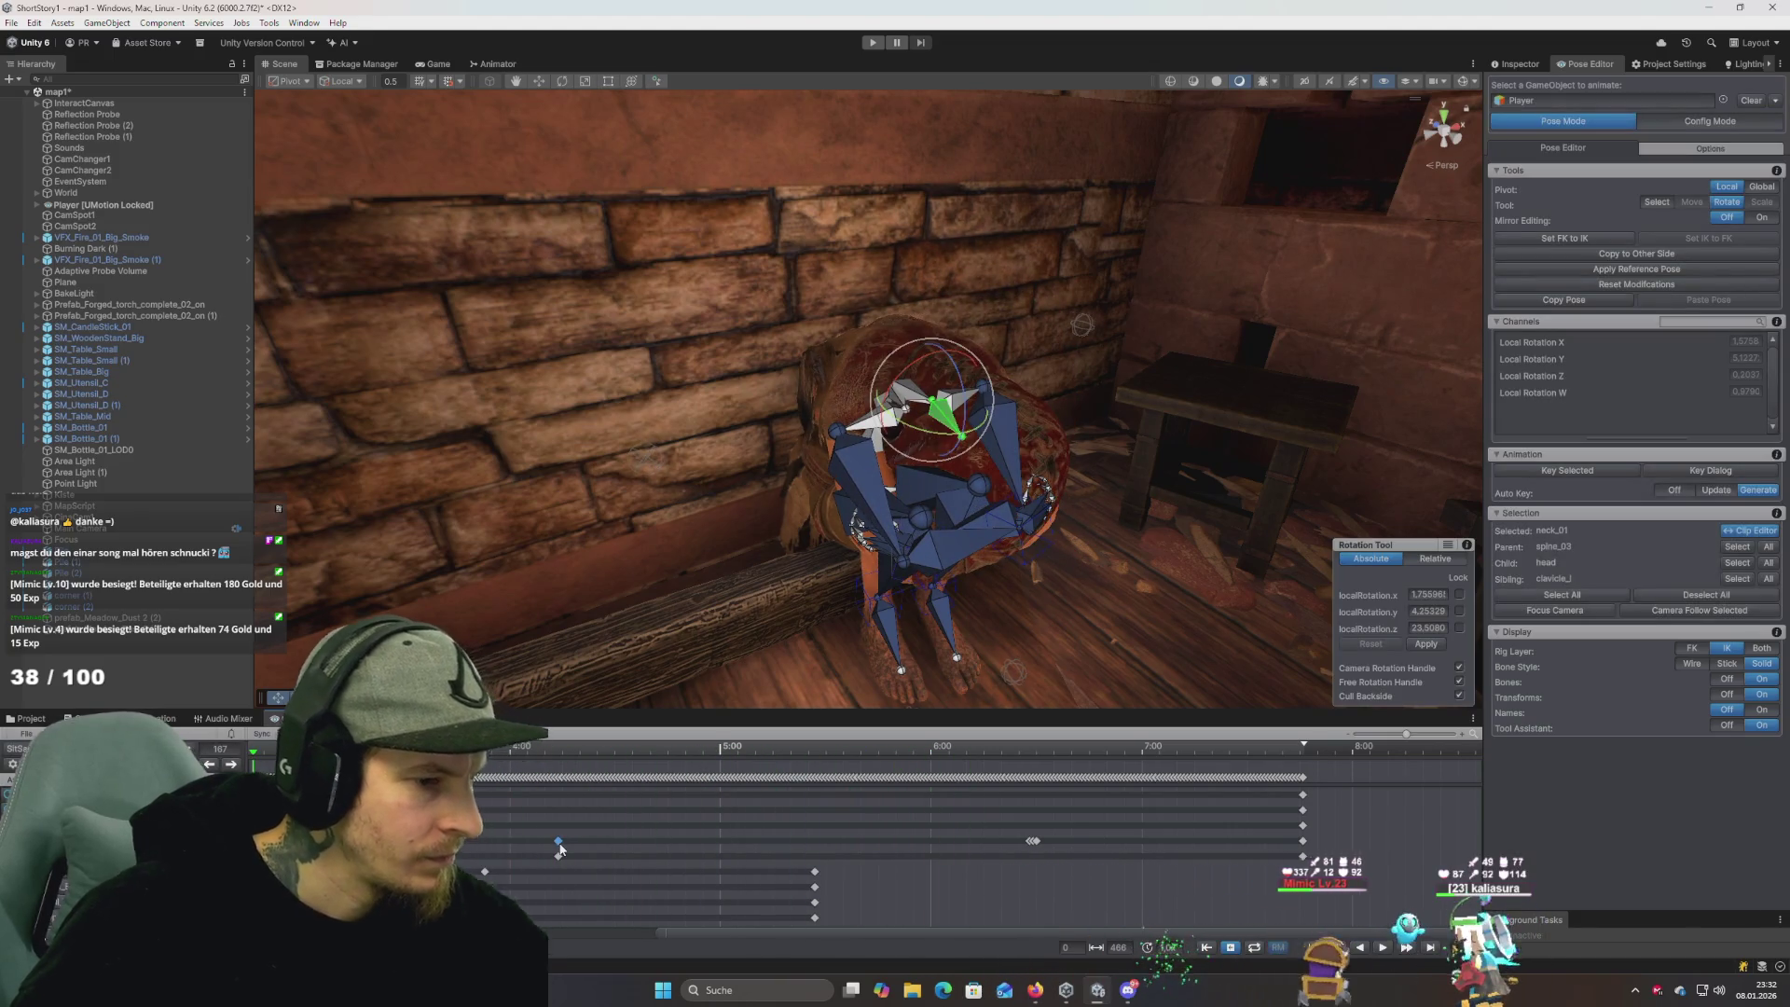
pyautogui.click(568, 752)
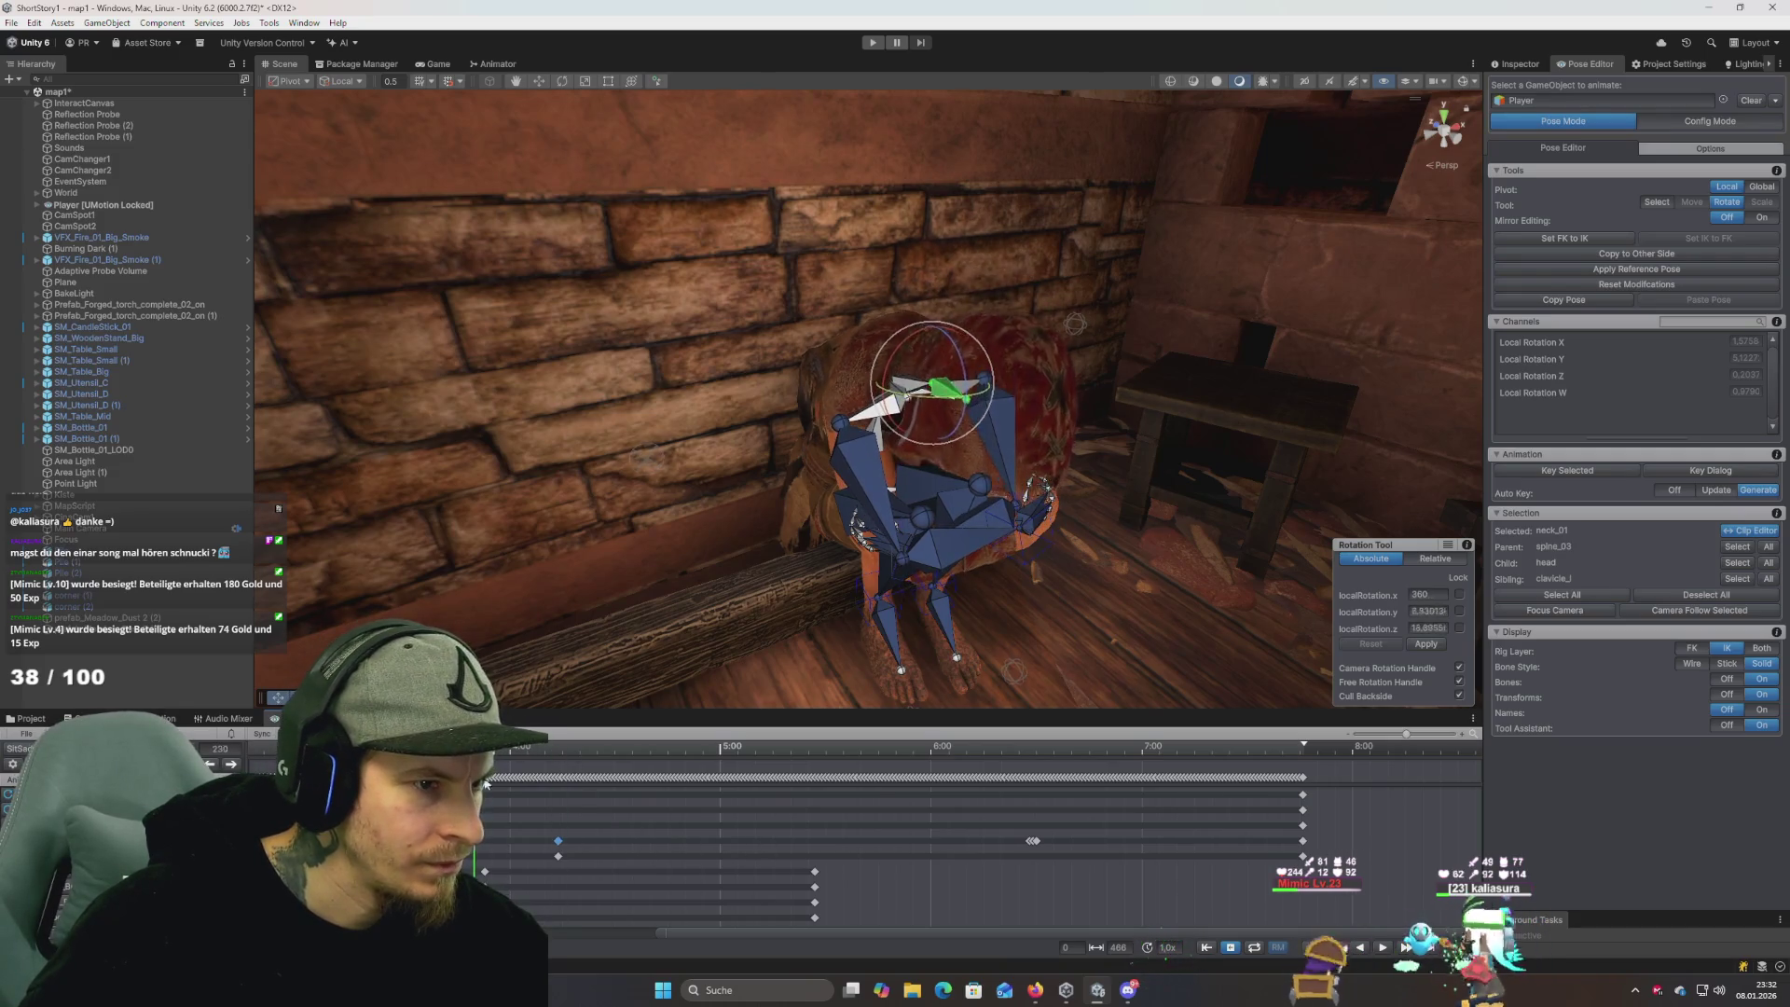
pyautogui.moveTo(591, 799); pyautogui.dragTo(976, 830)
pyautogui.press('Escape')
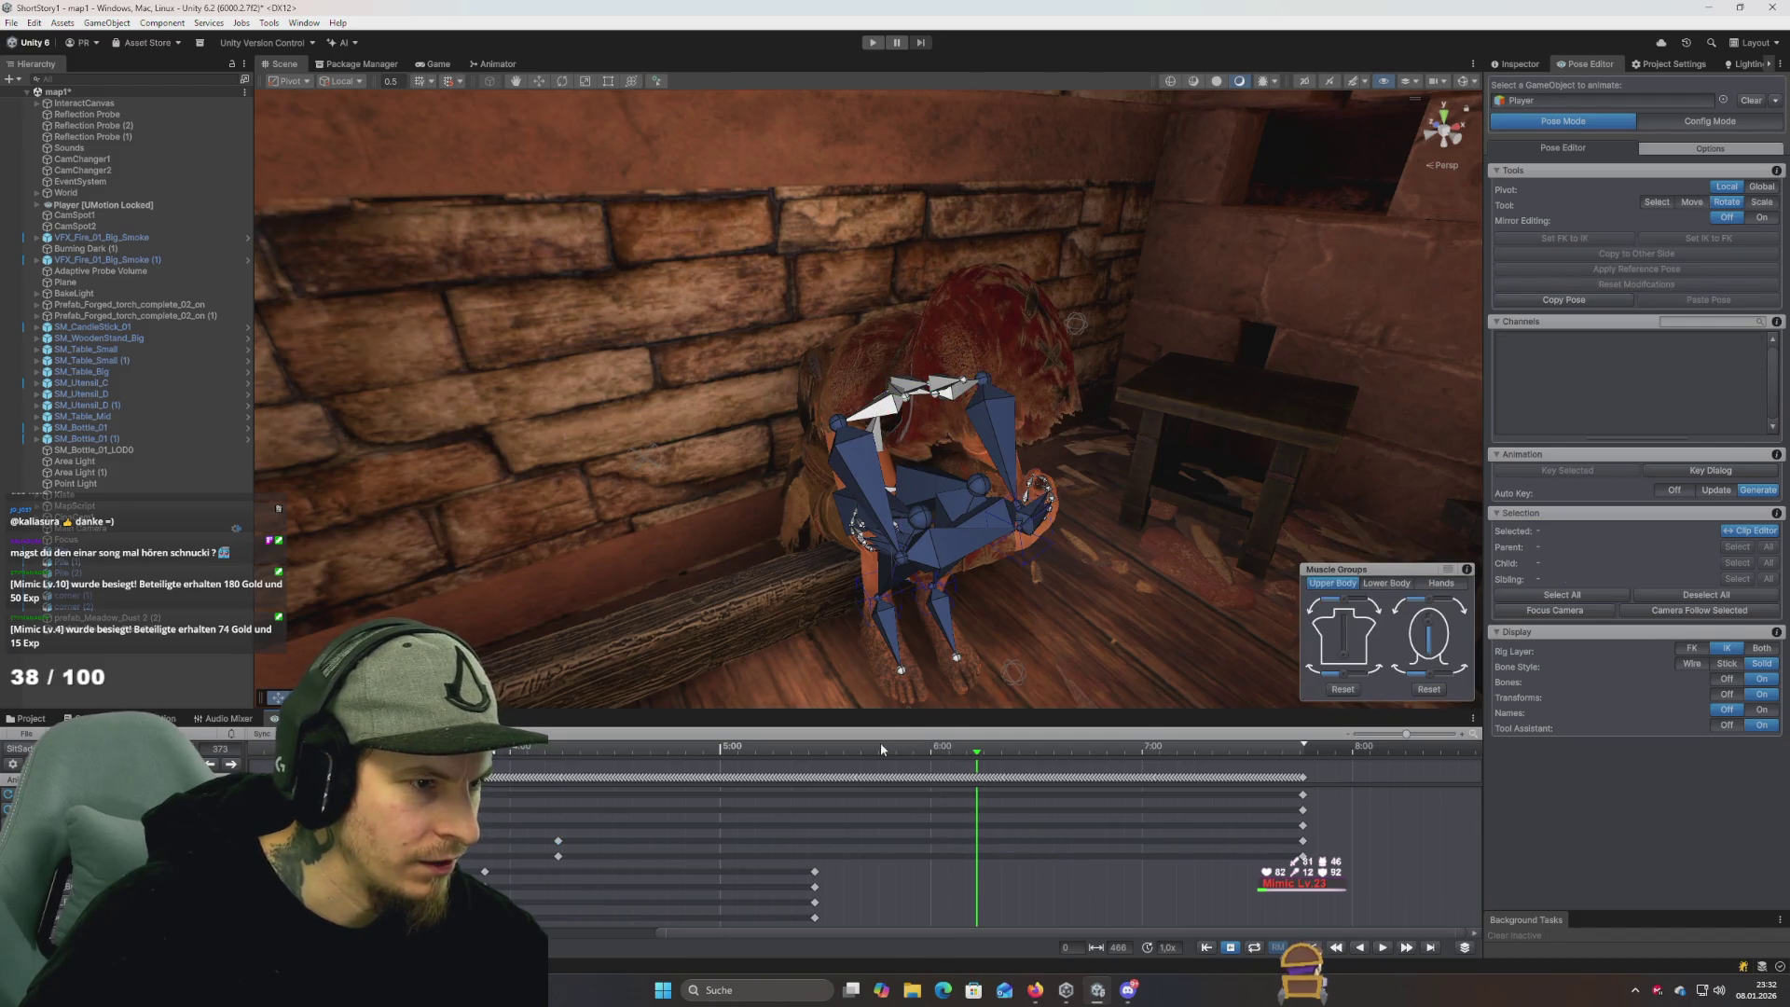
pyautogui.press('space')
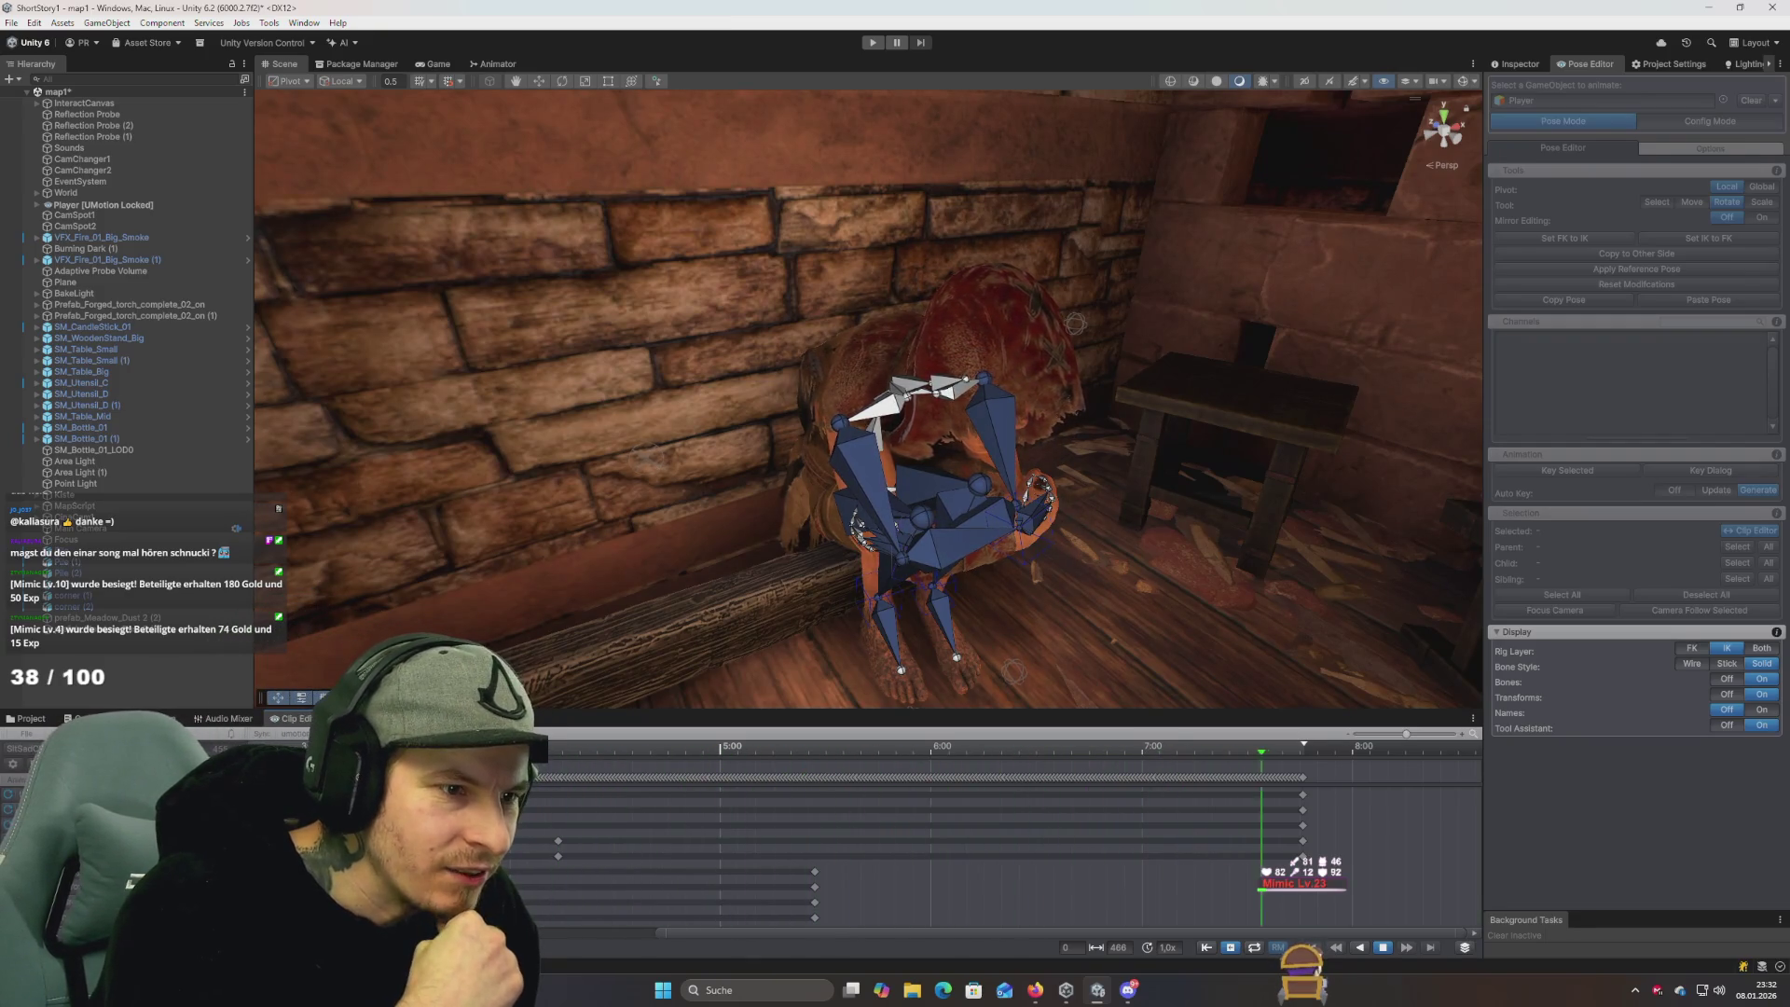
pyautogui.moveTo(616, 616); pyautogui.dragTo(550, 579)
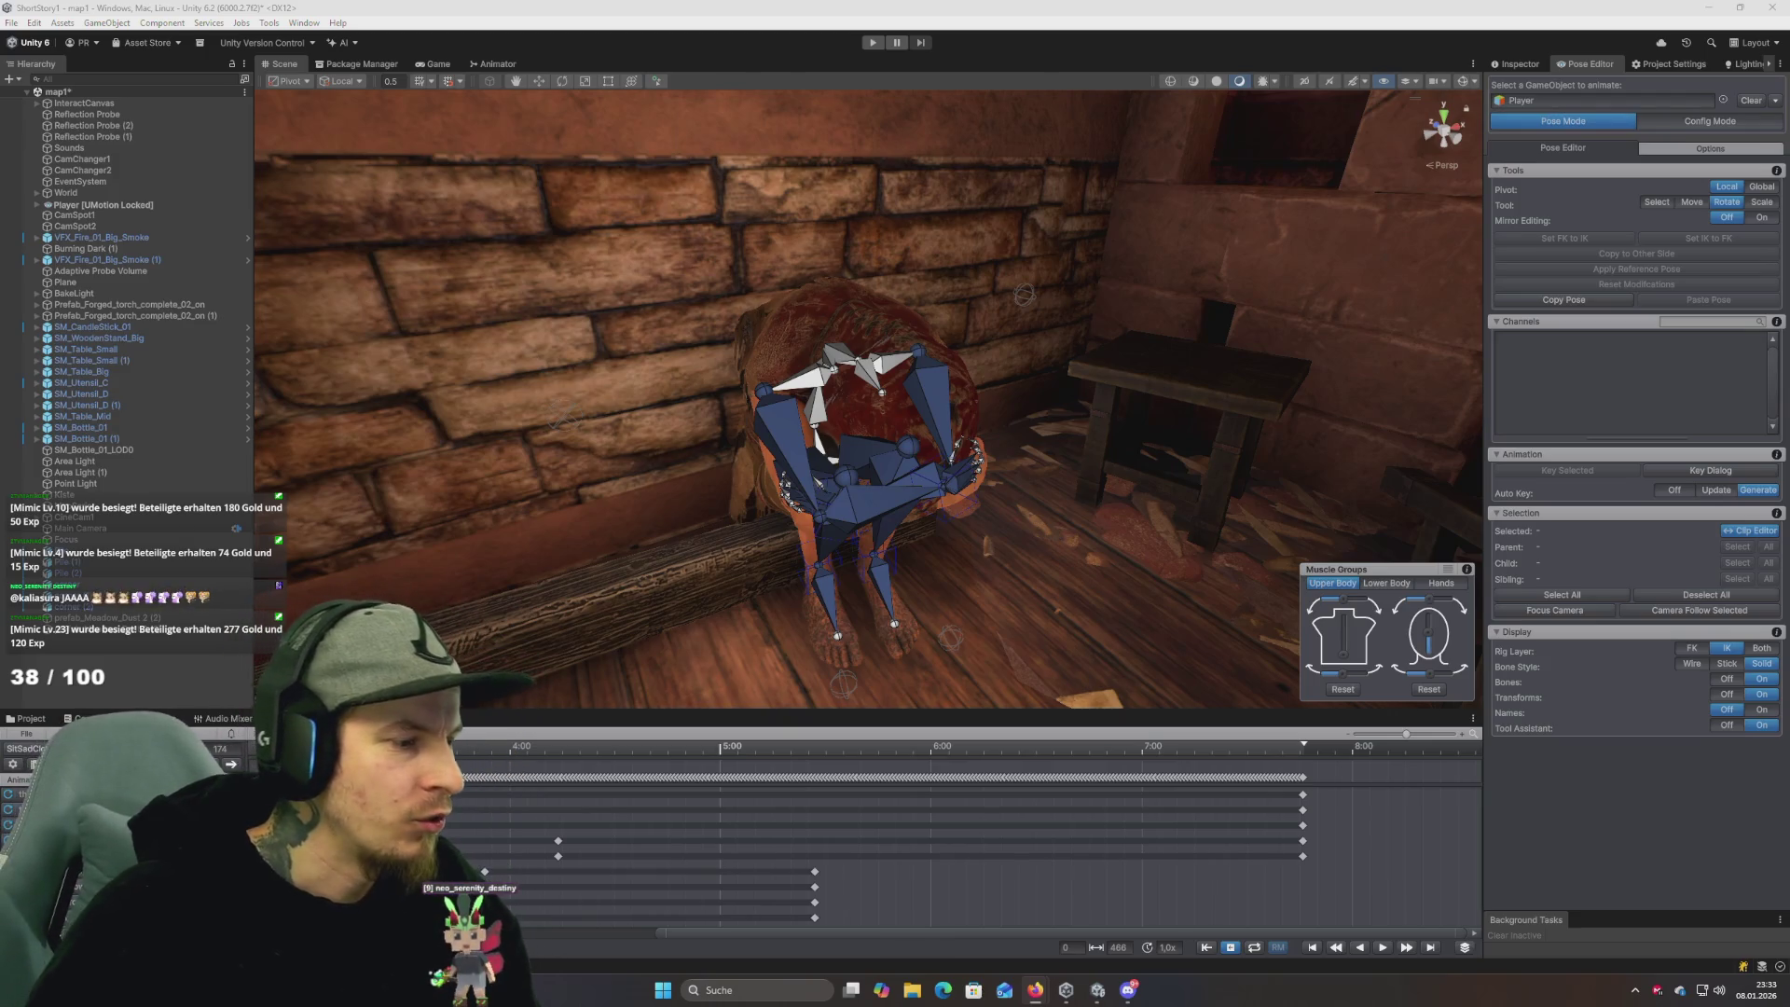
pyautogui.hscroll(-3, 933, 839)
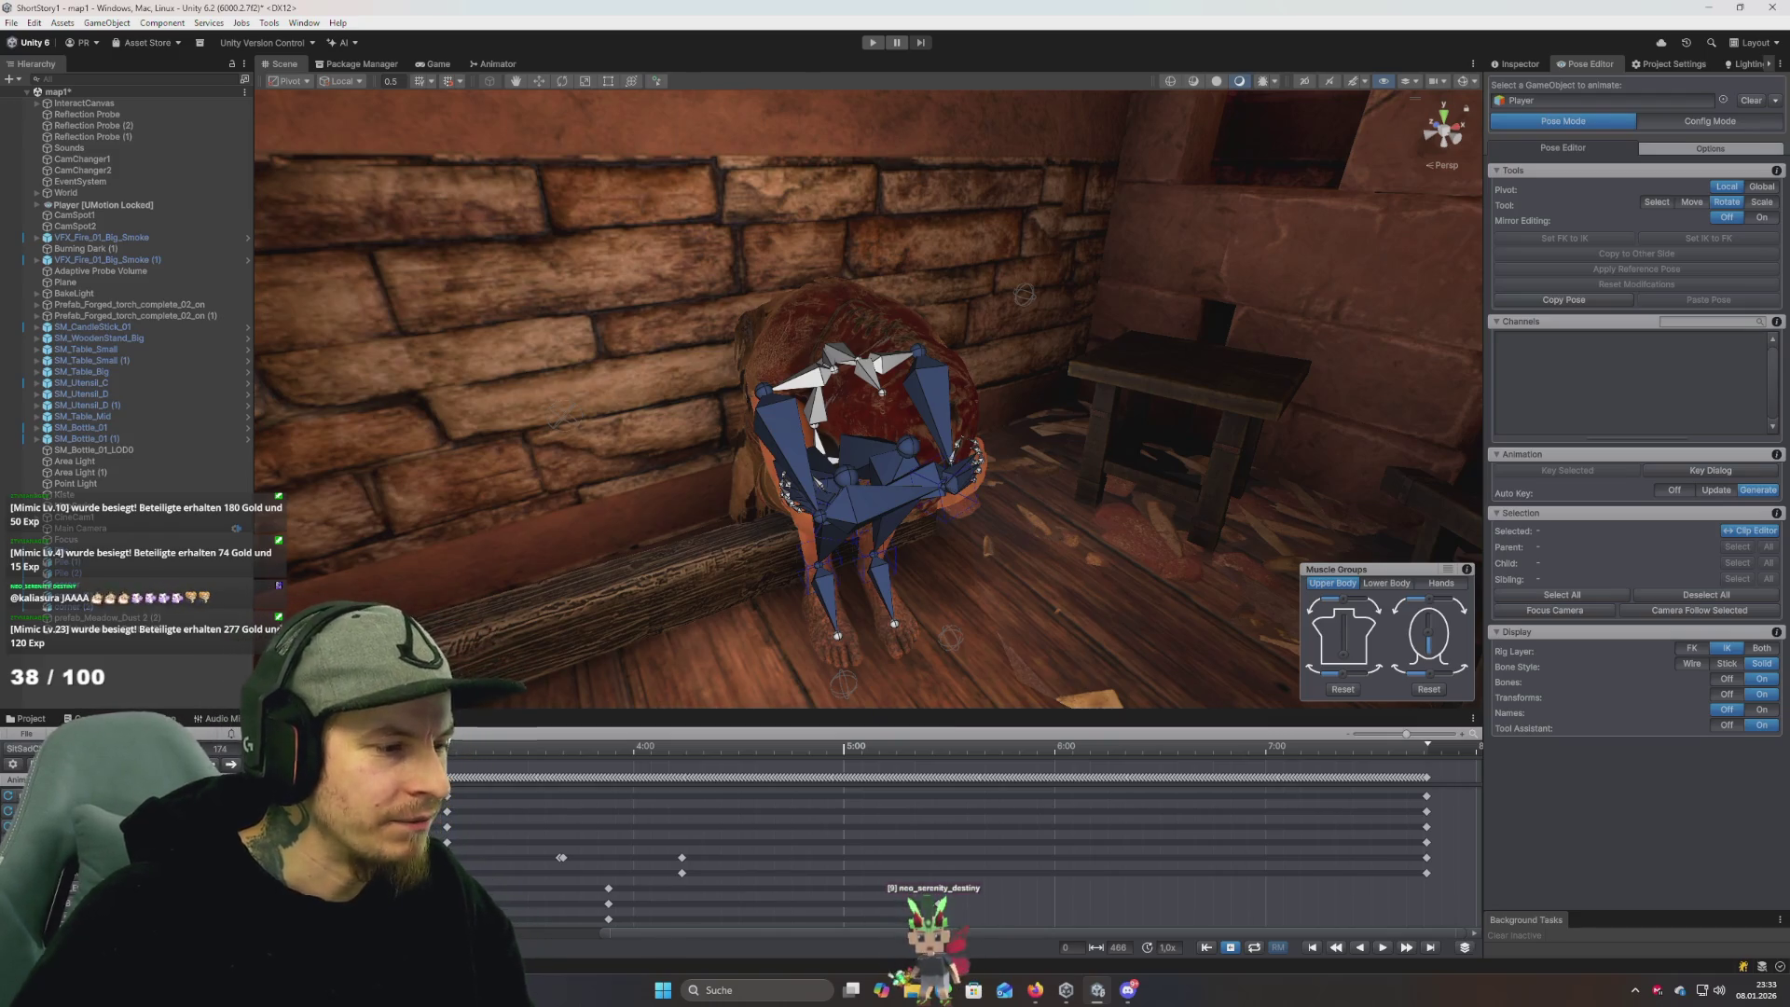
# Scrub the clip back to about 4:00, showing the figure hunched forward on the bench.
pyautogui.moveTo(504, 791)
pyautogui.mouseDown()
pyautogui.moveTo(646, 791)
pyautogui.moveTo(499, 790)
pyautogui.moveTo(629, 807)
pyautogui.moveTo(601, 746)
pyautogui.moveTo(569, 751)
pyautogui.moveTo(727, 756)
pyautogui.moveTo(478, 767)
pyautogui.moveTo(724, 774)
pyautogui.moveTo(539, 796)
pyautogui.moveTo(591, 797)
pyautogui.moveTo(354, 800)
pyautogui.mouseUp()
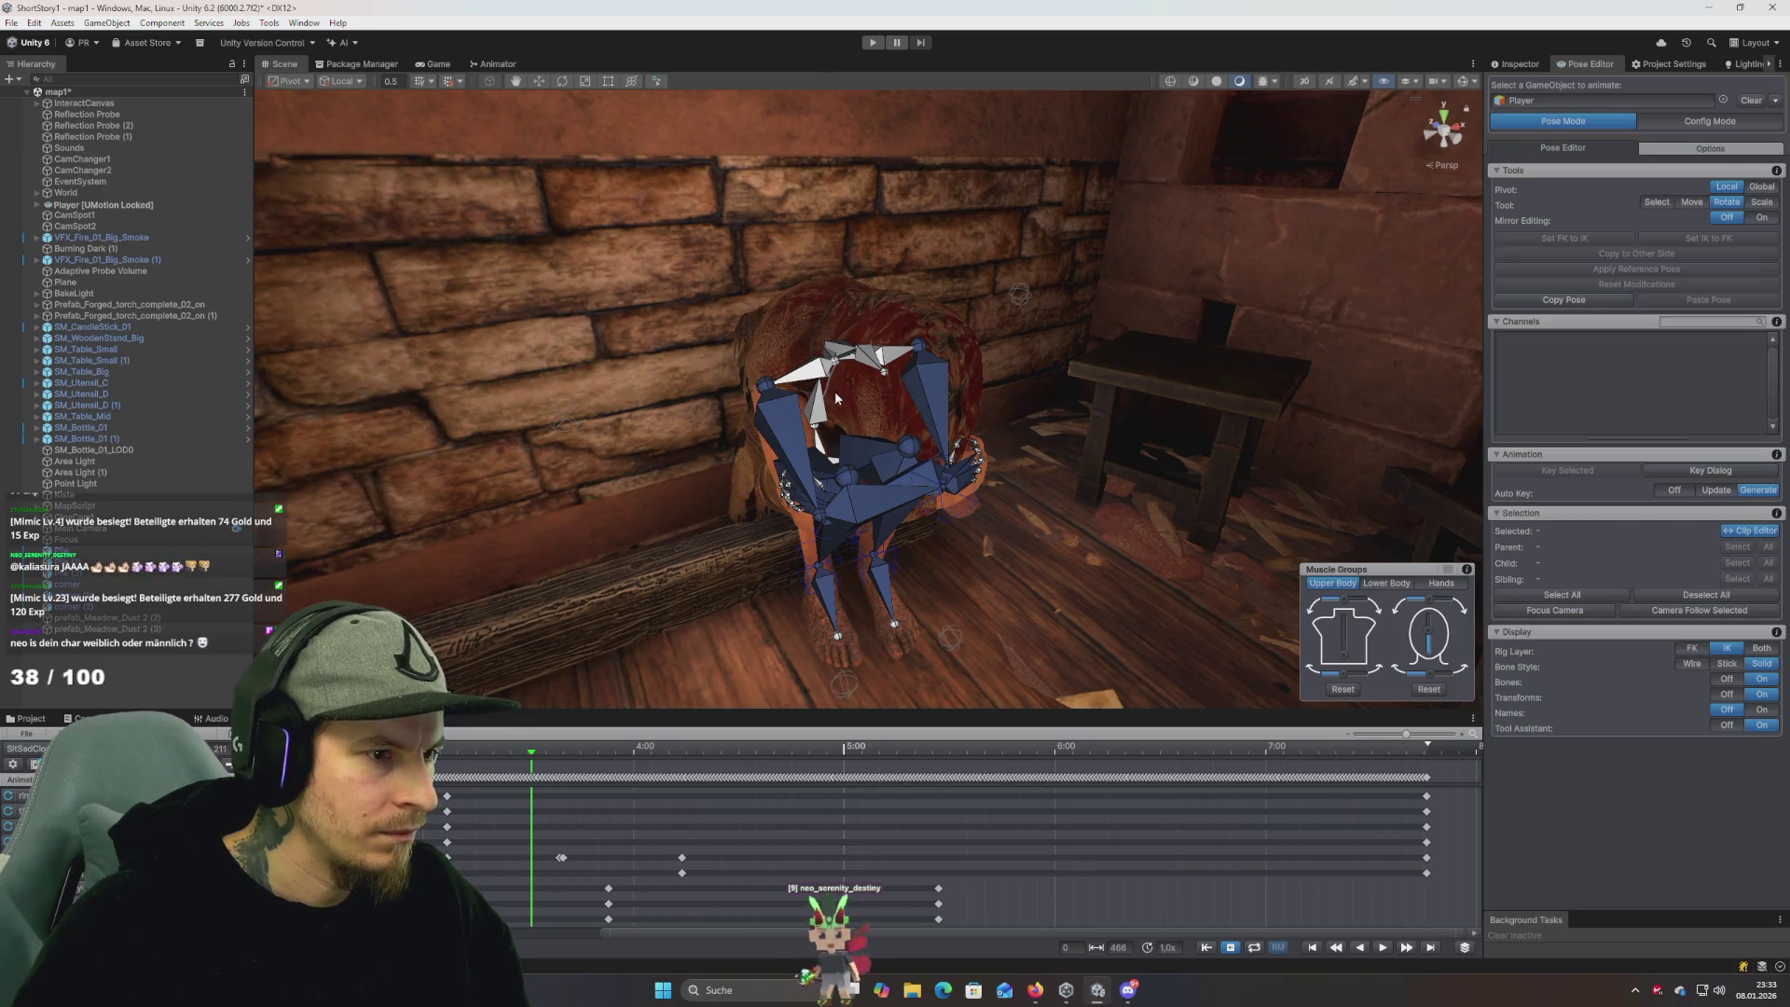
pyautogui.scroll(5, 836, 398)
pyautogui.click(1002, 583)
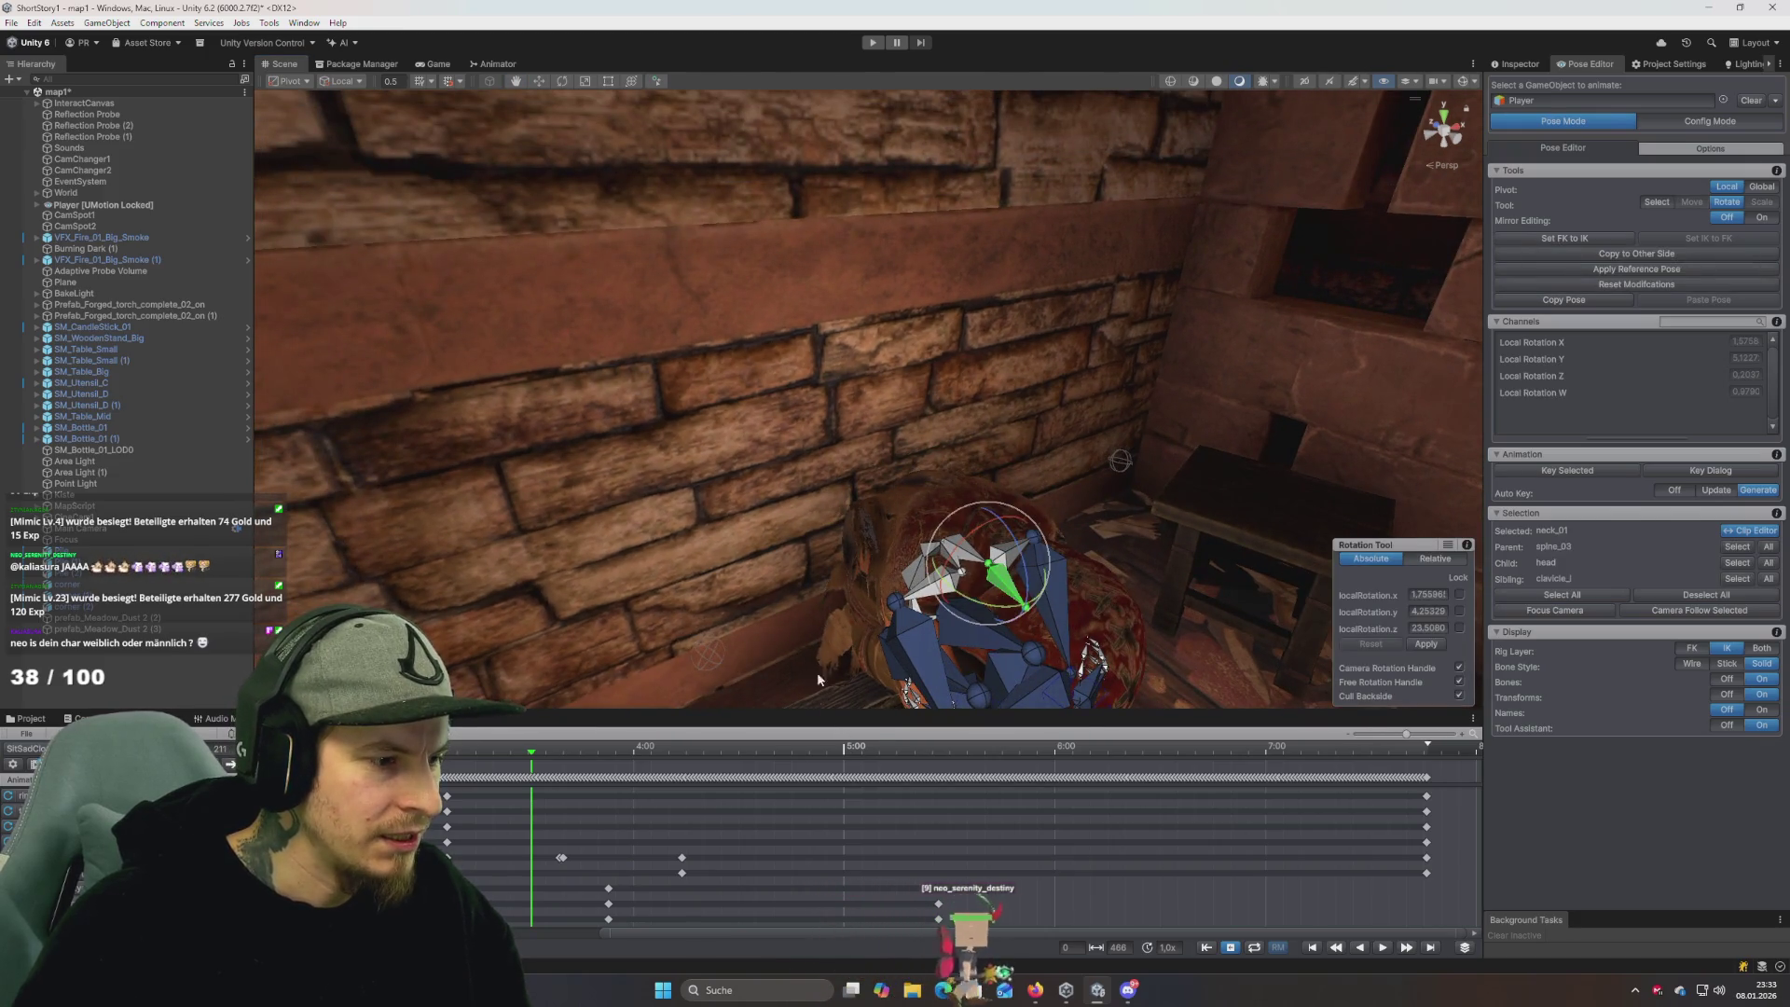
pyautogui.scroll(-2, 781, 779)
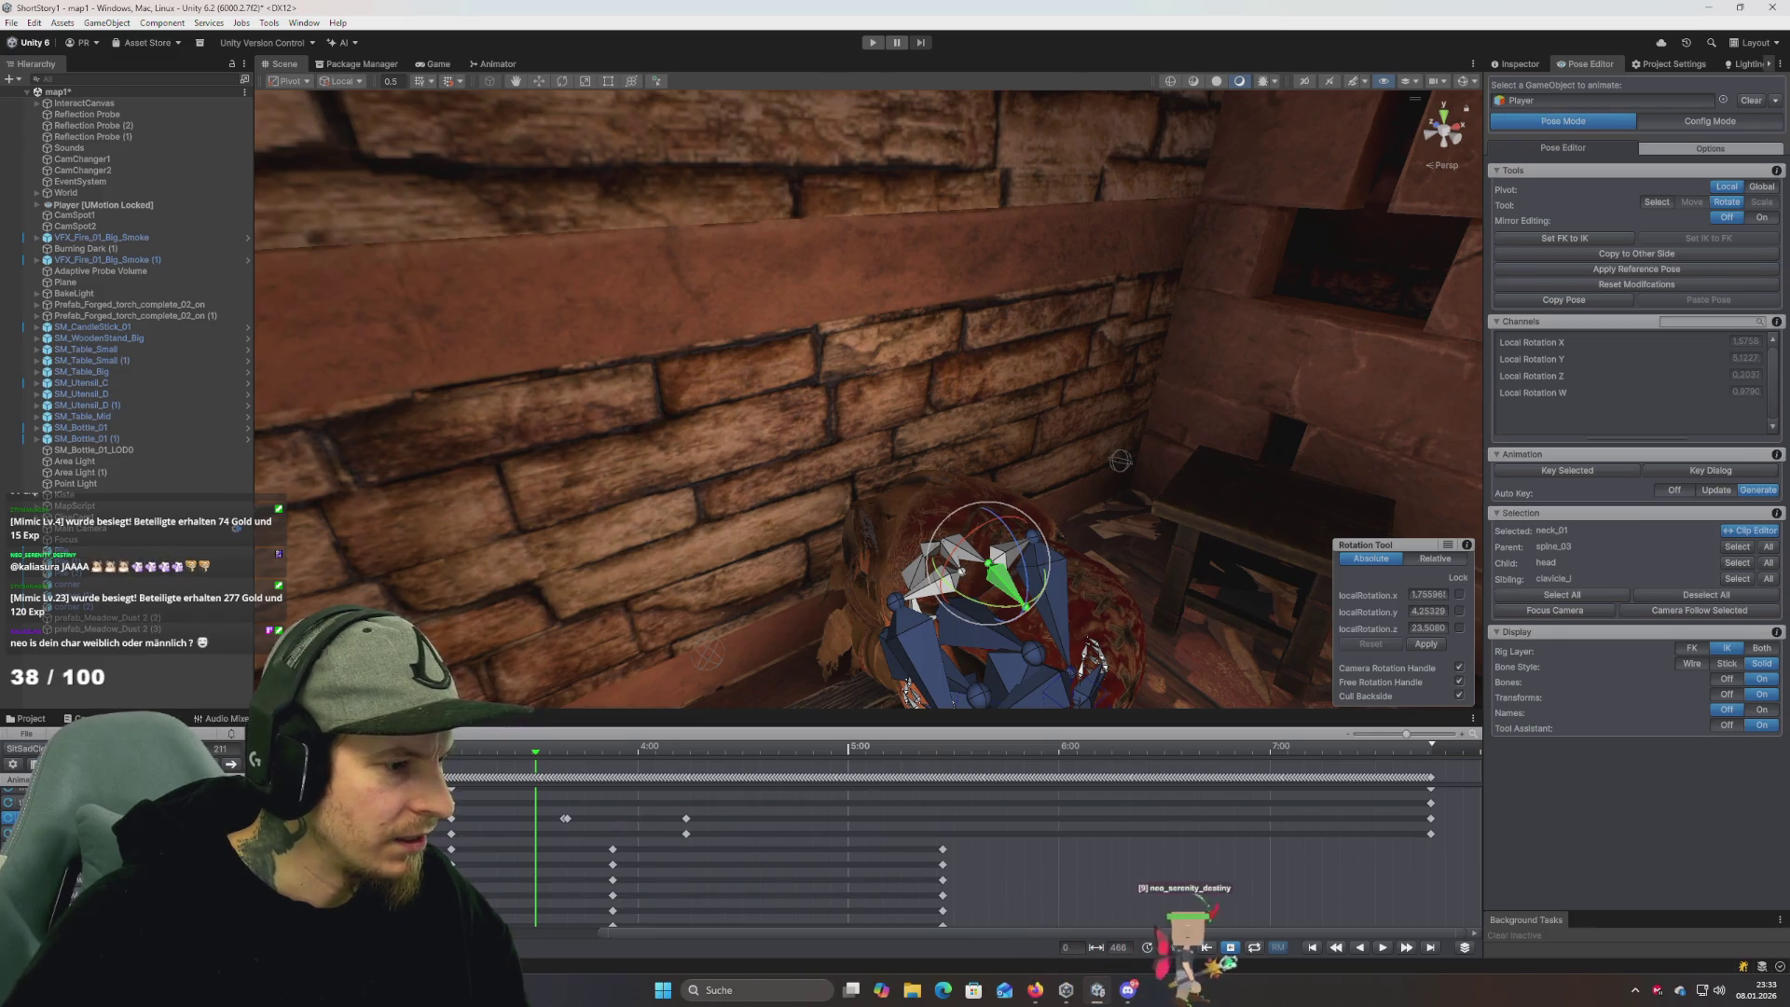
pyautogui.moveTo(535, 763)
pyautogui.mouseDown()
pyautogui.moveTo(507, 763)
pyautogui.moveTo(640, 763)
pyautogui.moveTo(503, 767)
pyautogui.moveTo(543, 769)
pyautogui.moveTo(552, 822)
pyautogui.mouseUp()
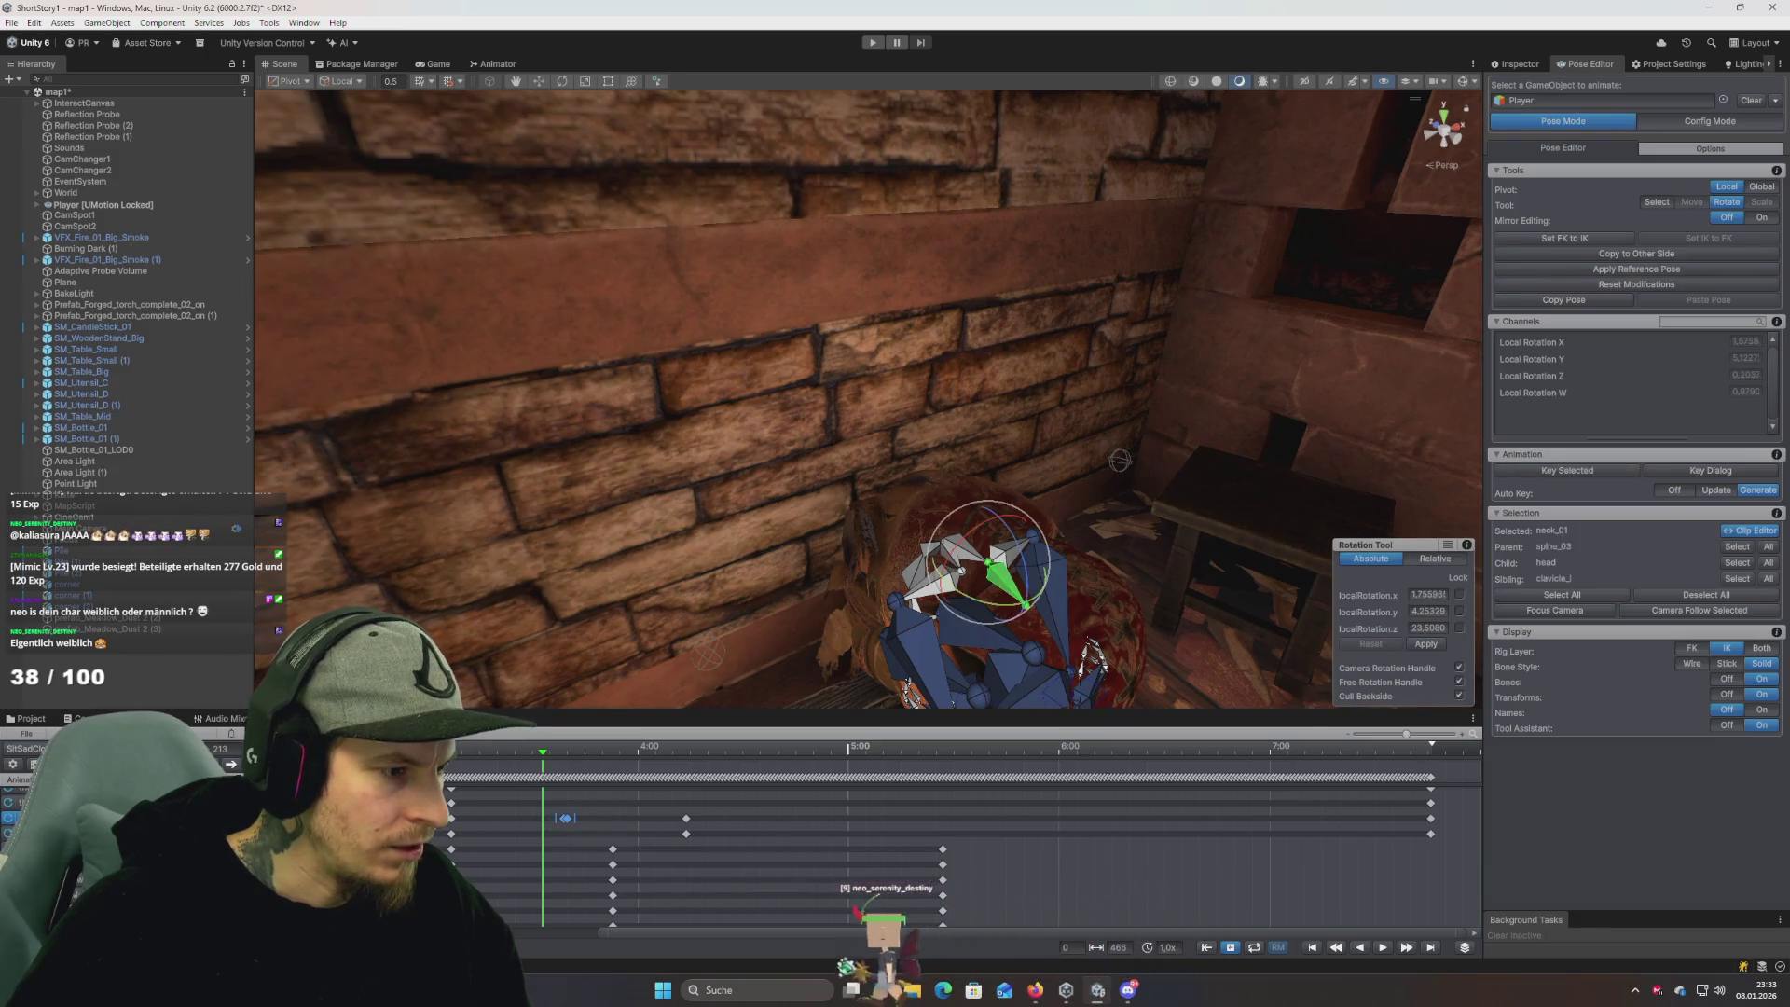
pyautogui.moveTo(534, 760)
pyautogui.mouseDown()
pyautogui.moveTo(471, 776)
pyautogui.moveTo(532, 788)
pyautogui.mouseUp()
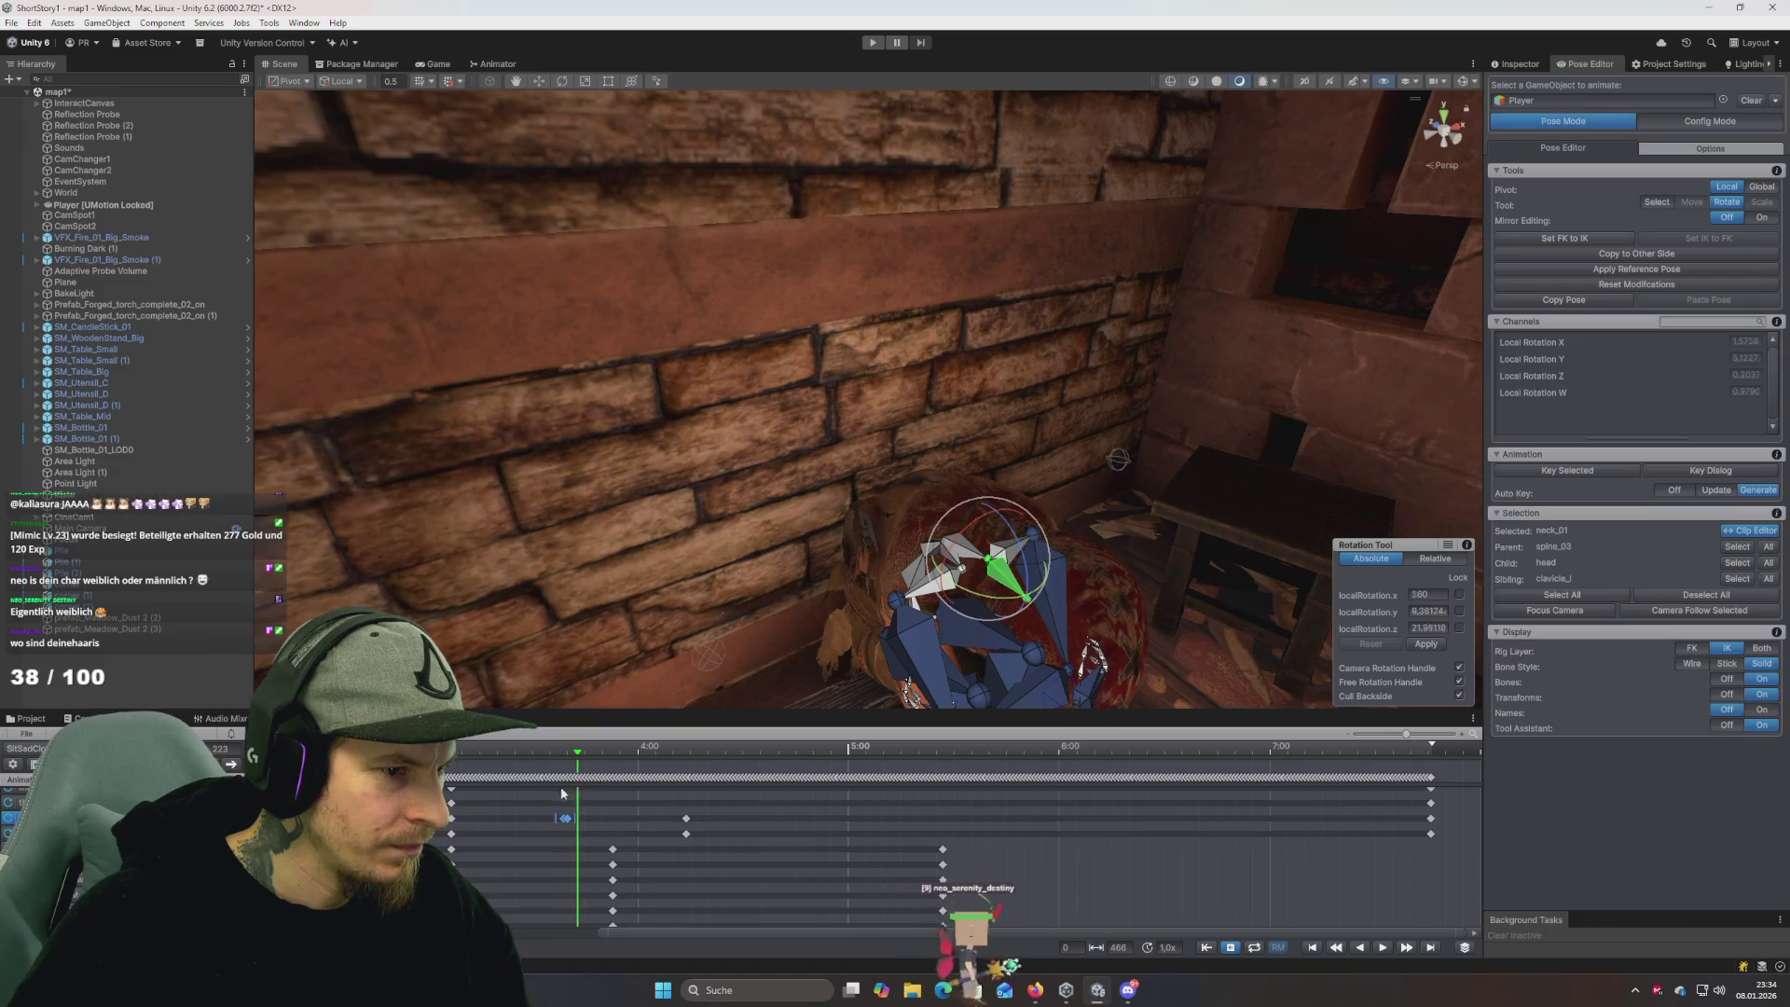
pyautogui.press('space')
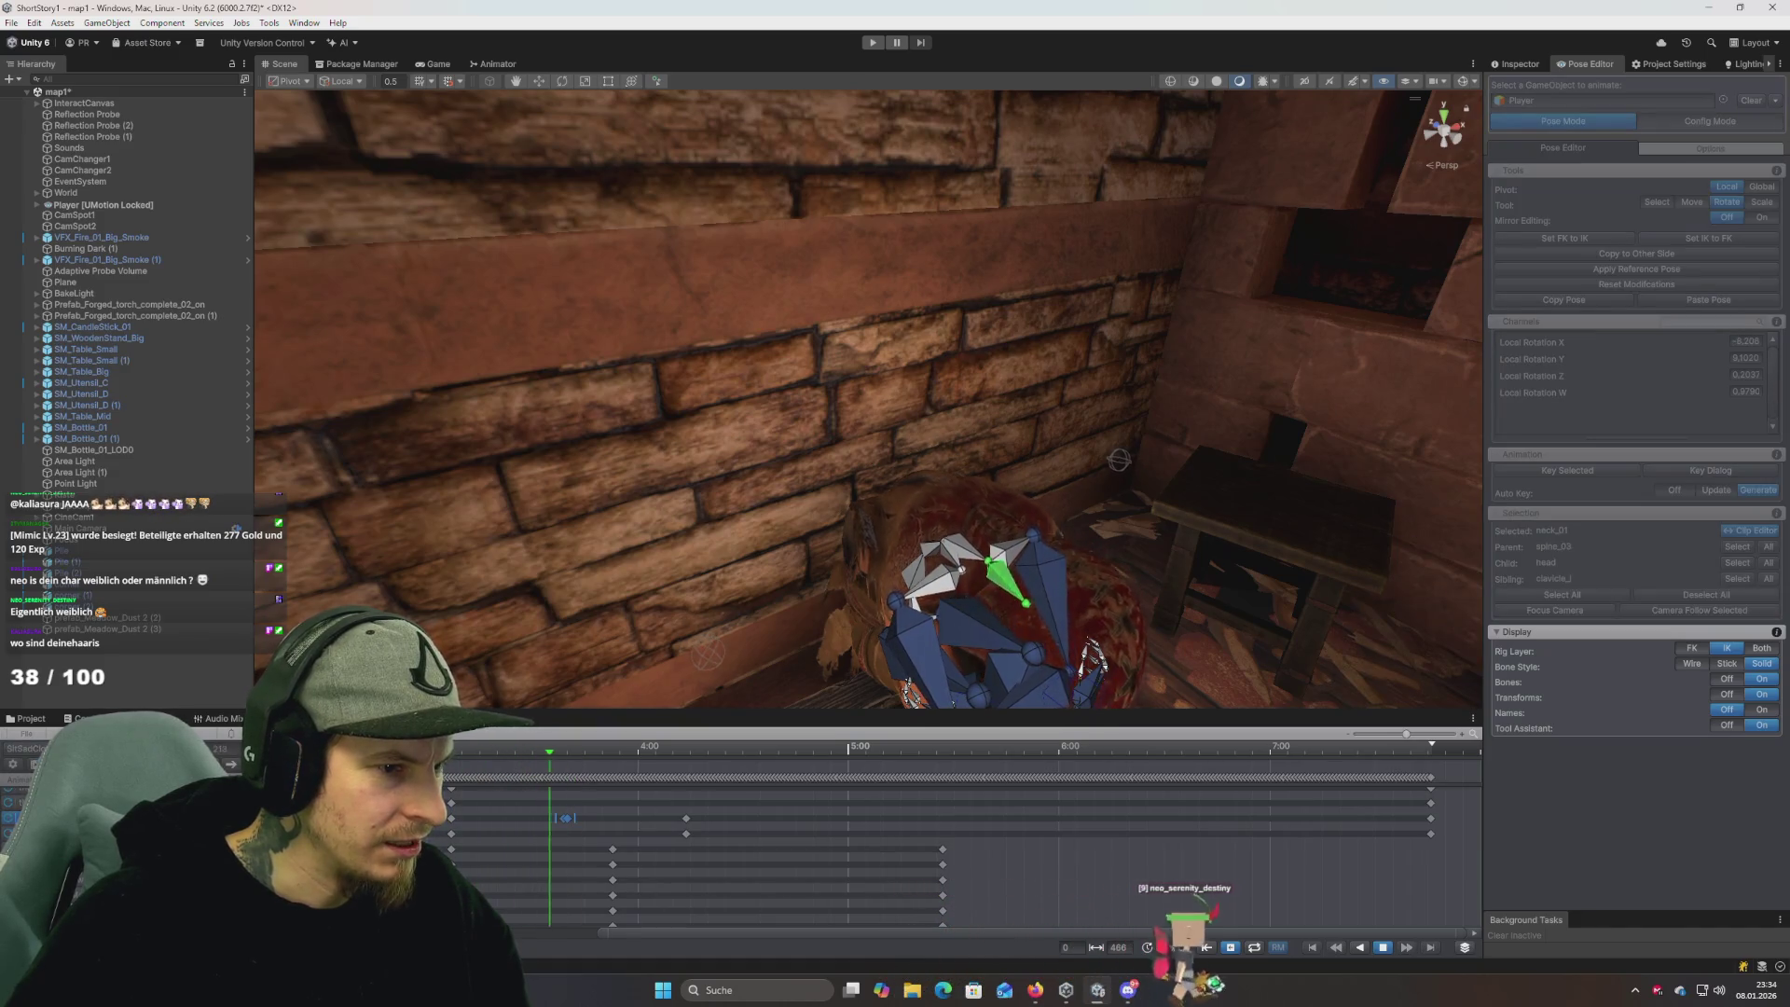
pyautogui.press('space')
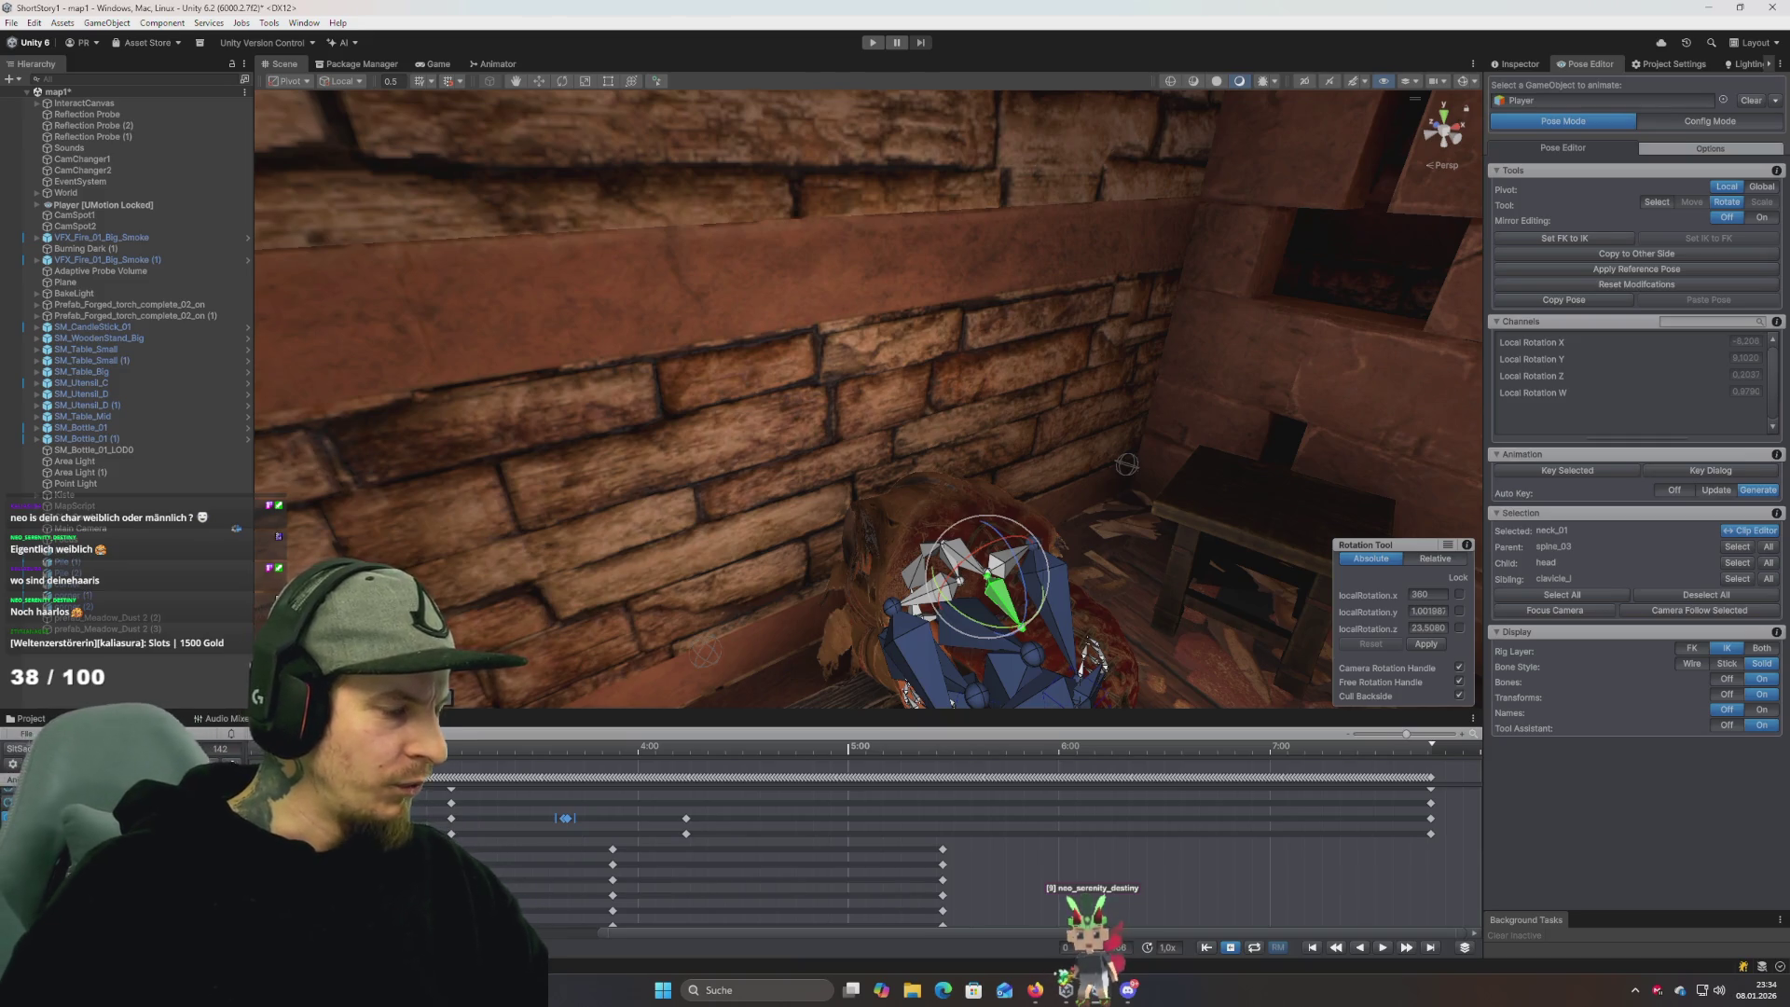
pyautogui.moveTo(439, 755)
pyautogui.mouseDown()
pyautogui.moveTo(616, 770)
pyautogui.moveTo(584, 760)
pyautogui.mouseUp()
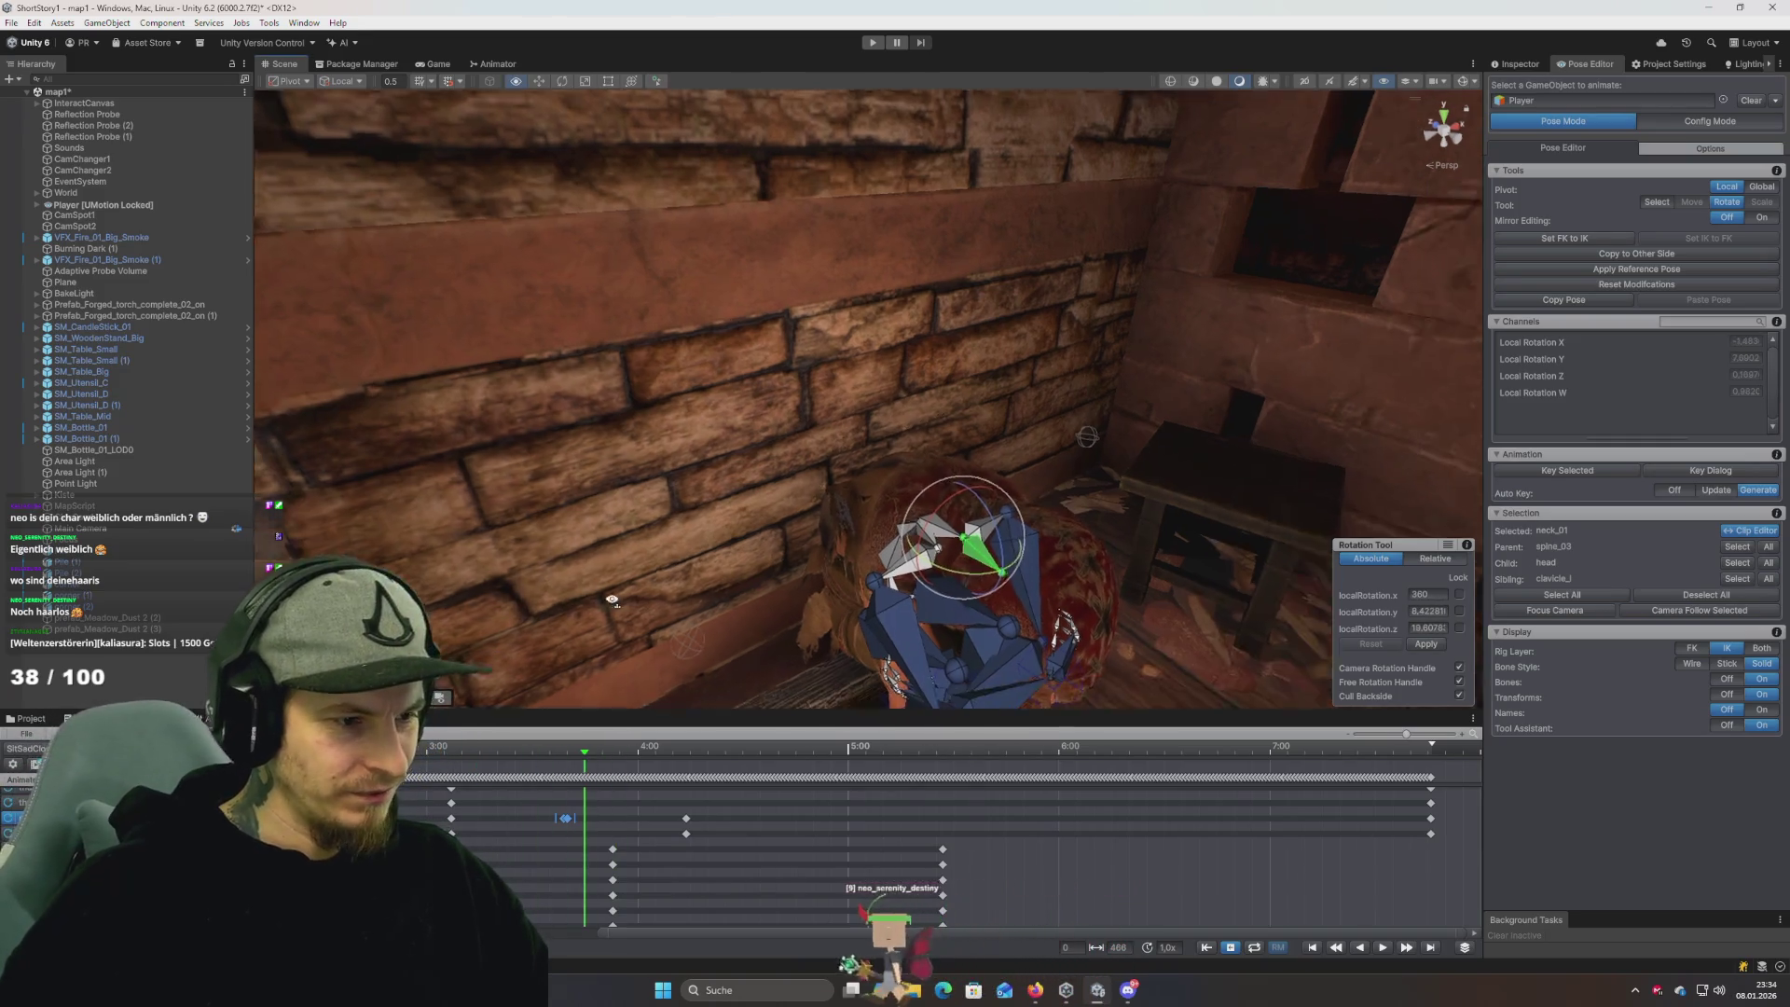
# Scrub and play through the head motion, then return to the clip's start.
pyautogui.moveTo(456, 751)
pyautogui.mouseDown()
pyautogui.moveTo(591, 754)
pyautogui.moveTo(462, 753)
pyautogui.mouseUp()
pyautogui.click(462, 753)
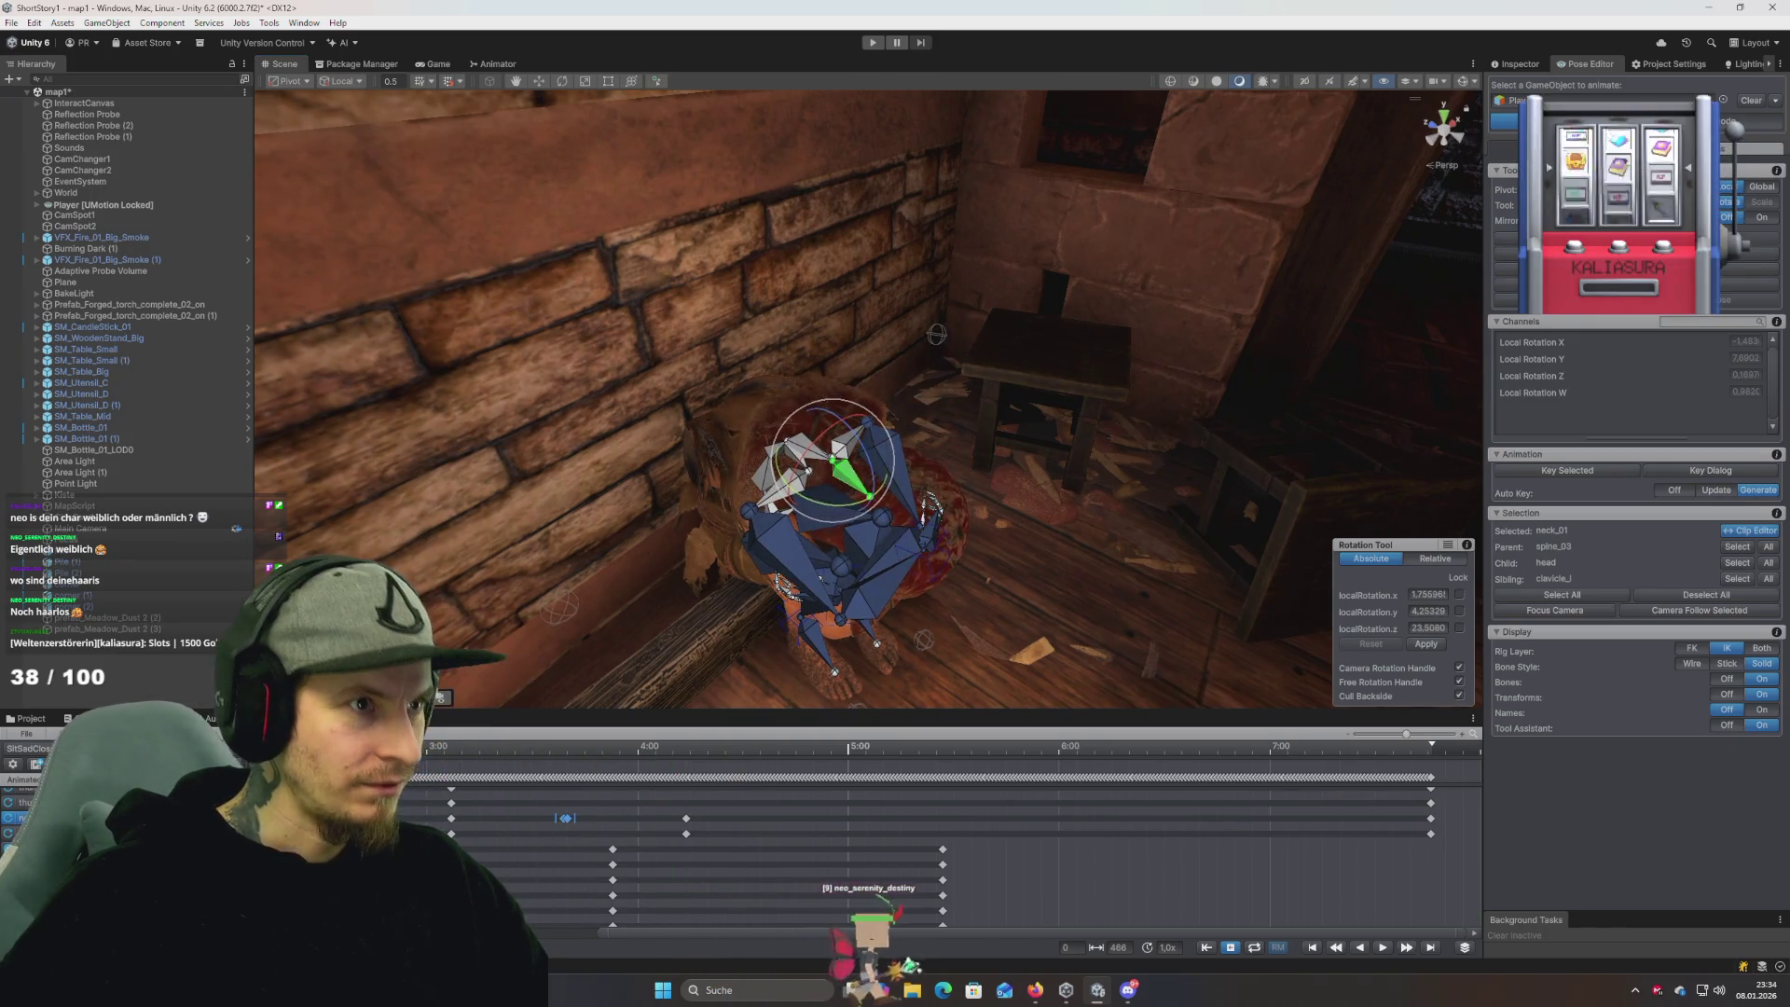
pyautogui.click(465, 754)
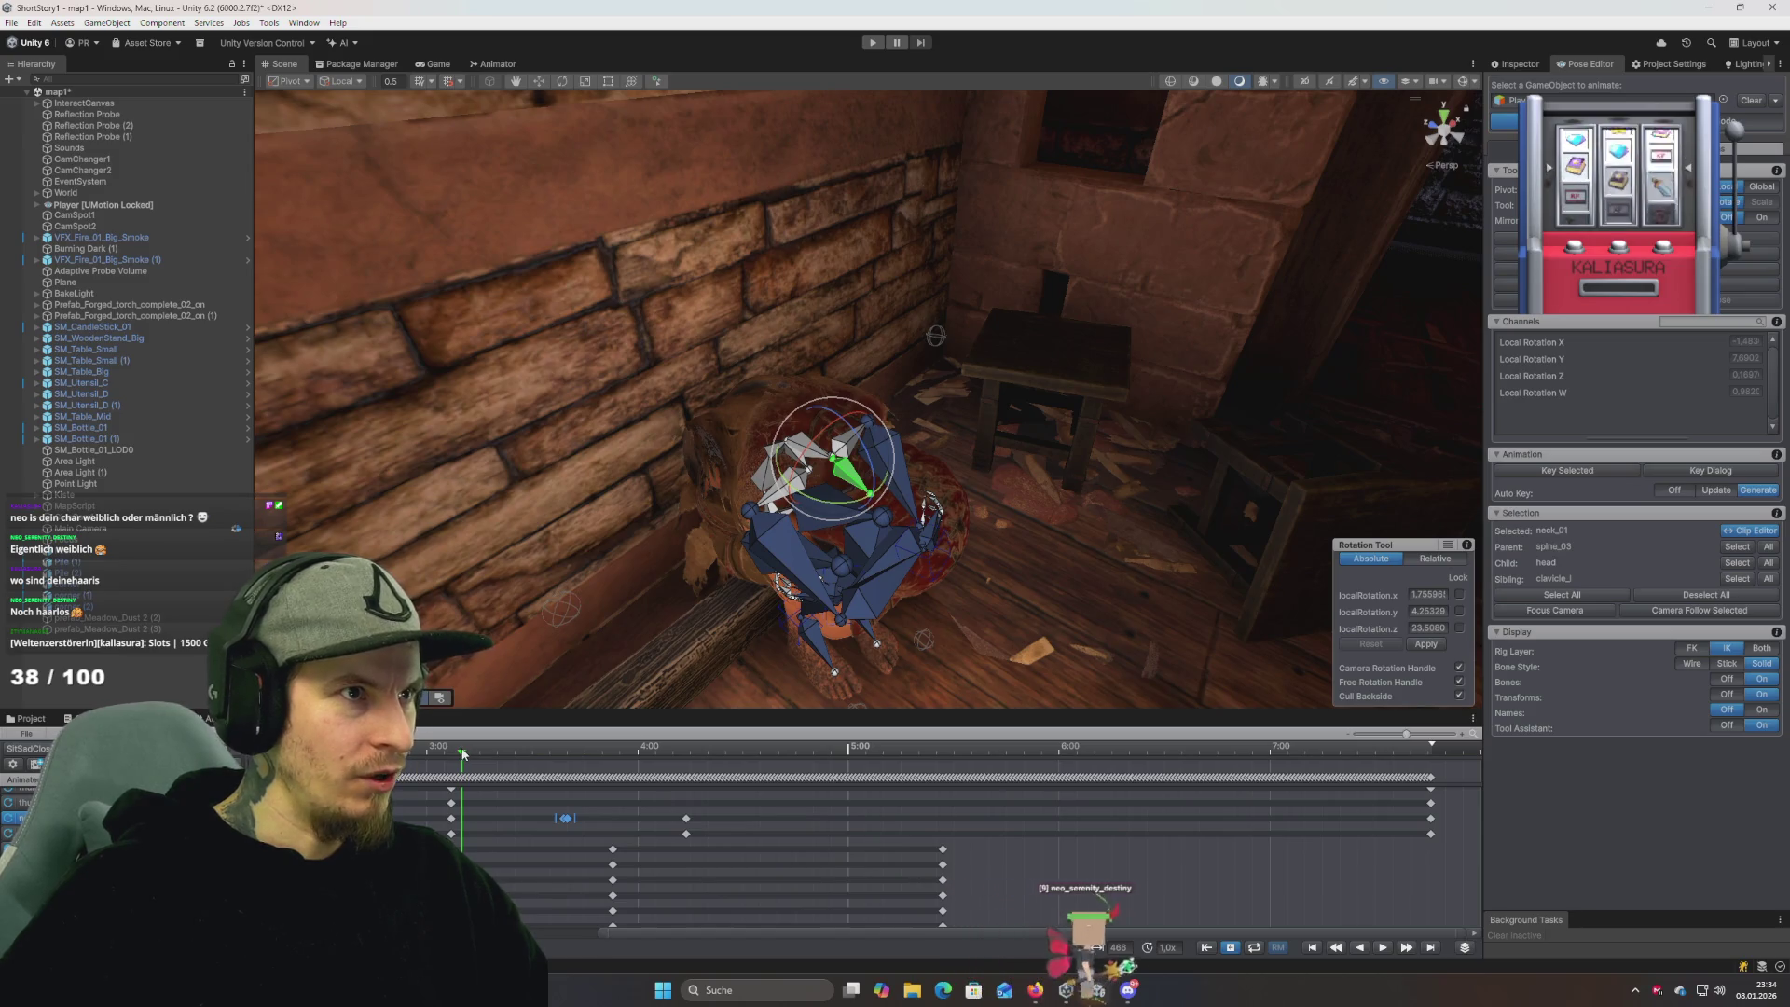
pyautogui.moveTo(465, 753)
pyautogui.mouseDown()
pyautogui.moveTo(967, 753)
pyautogui.moveTo(456, 769)
pyautogui.moveTo(831, 782)
pyautogui.moveTo(541, 783)
pyautogui.mouseUp()
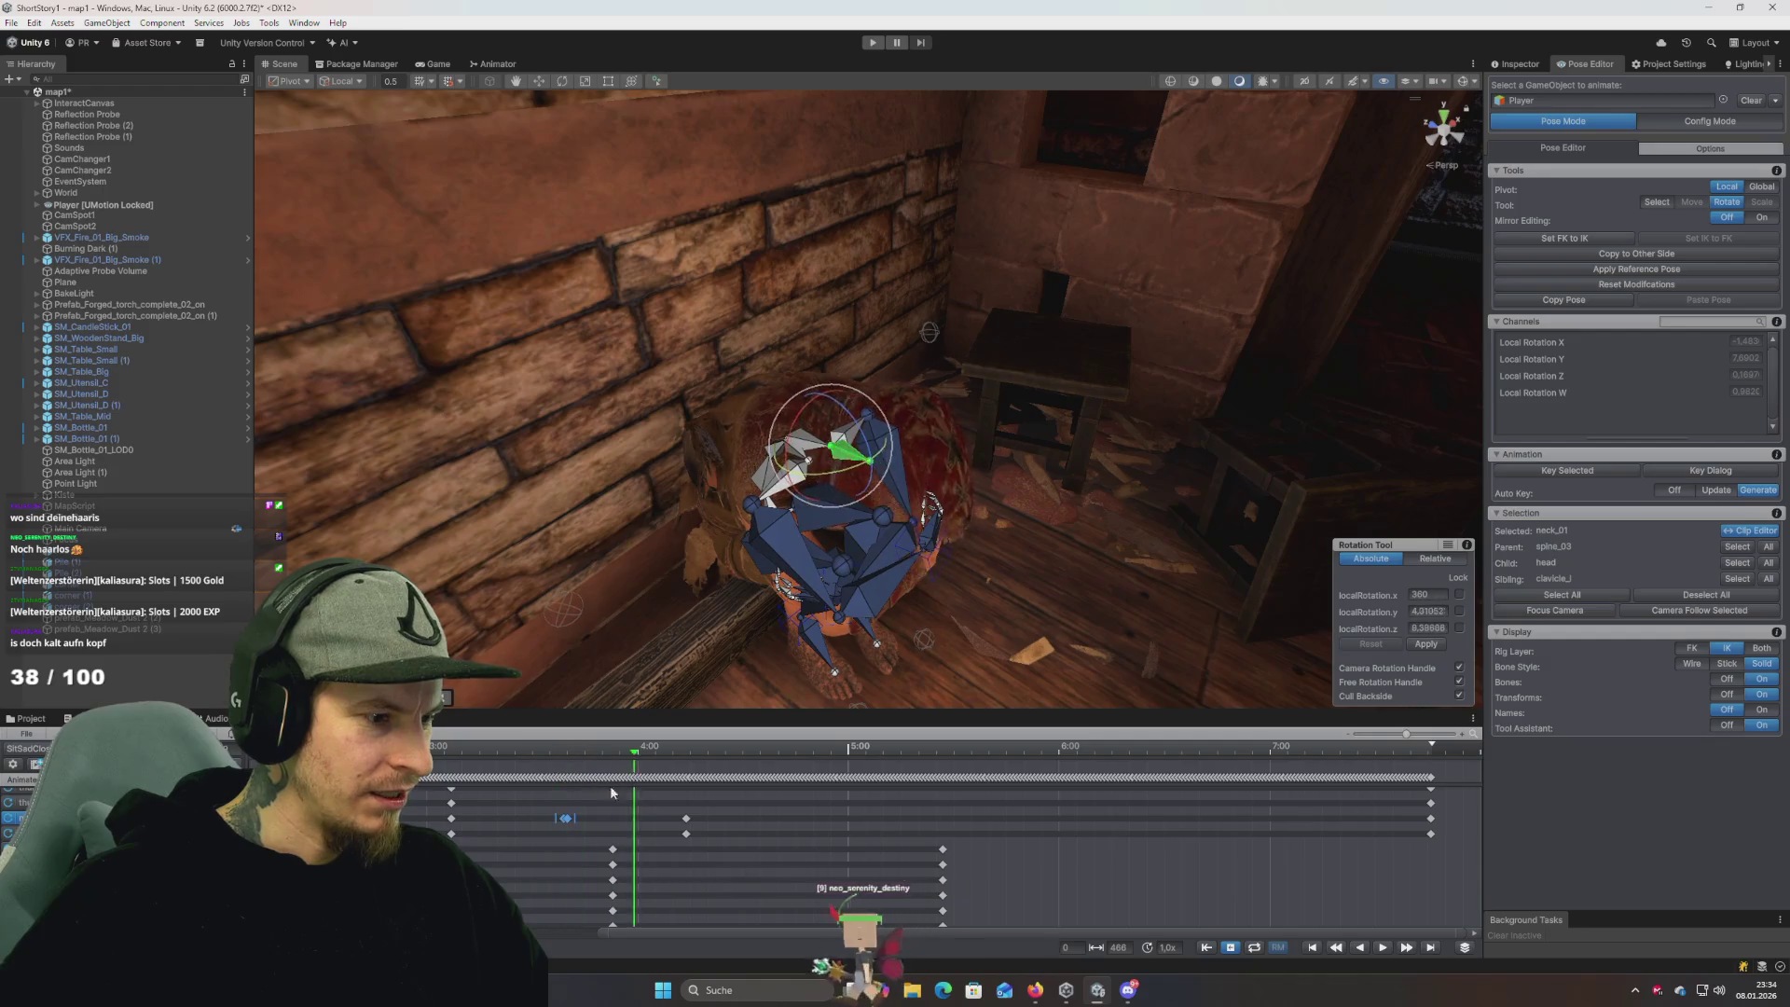
pyautogui.press('space')
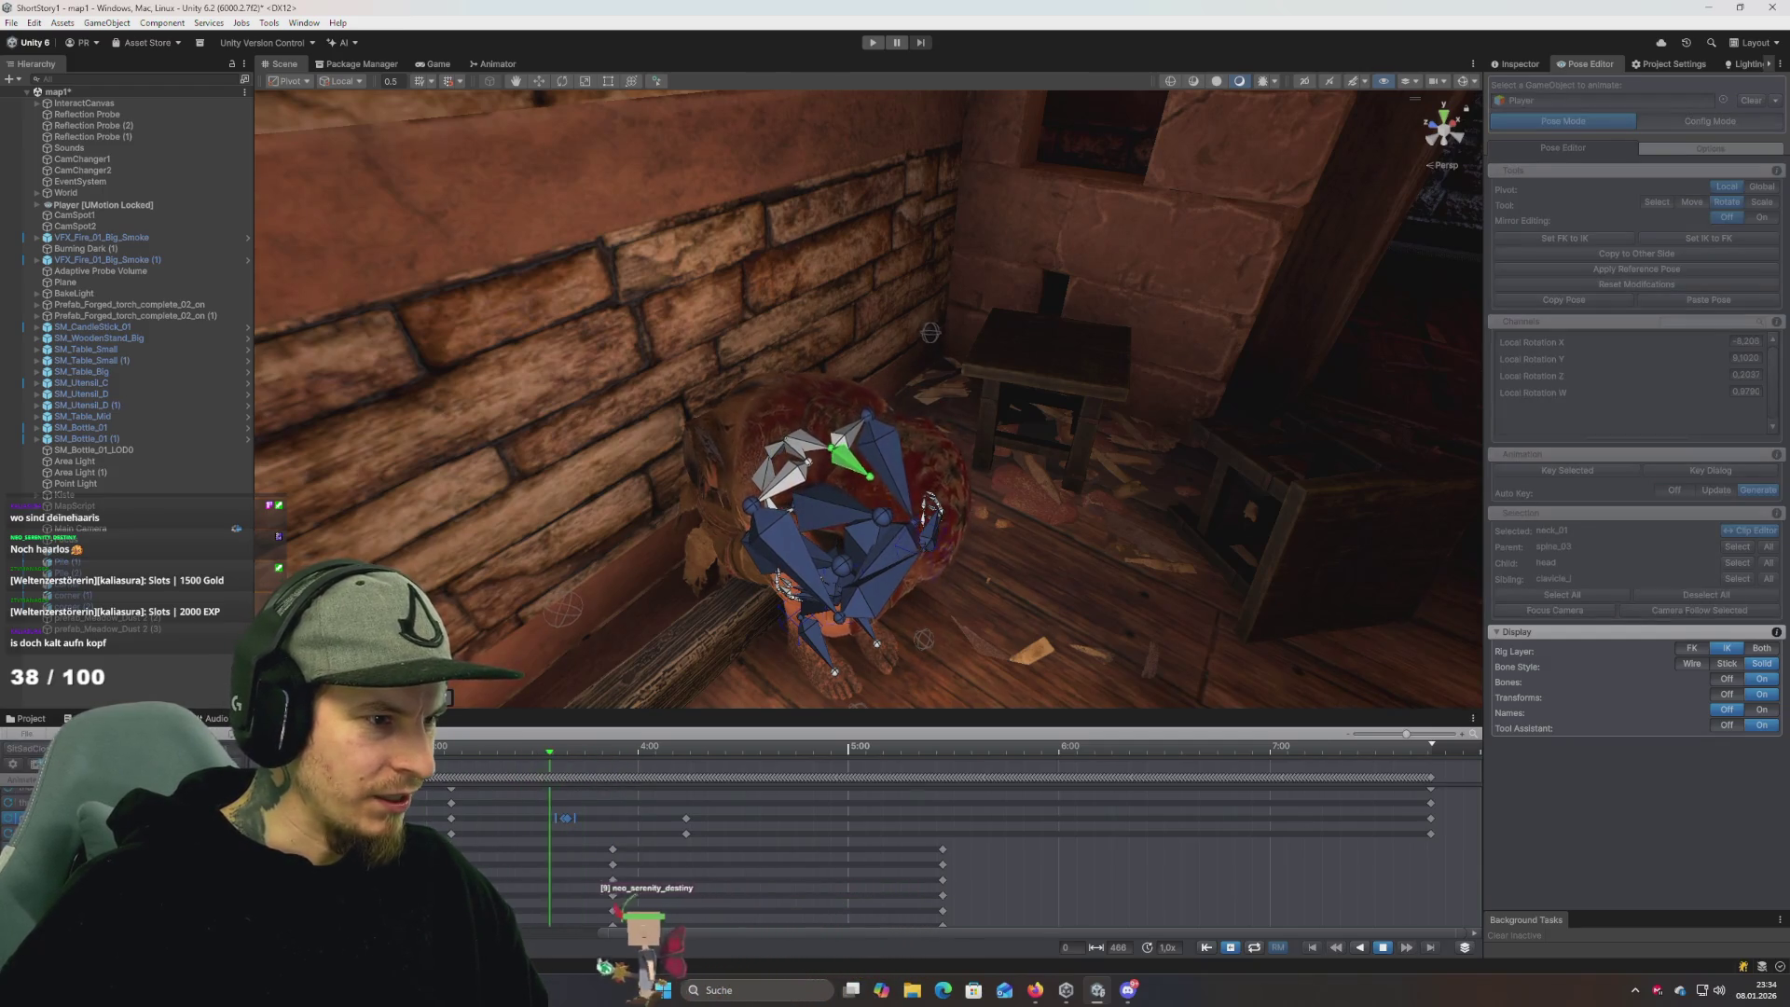
pyautogui.press('space')
pyautogui.click(452, 751)
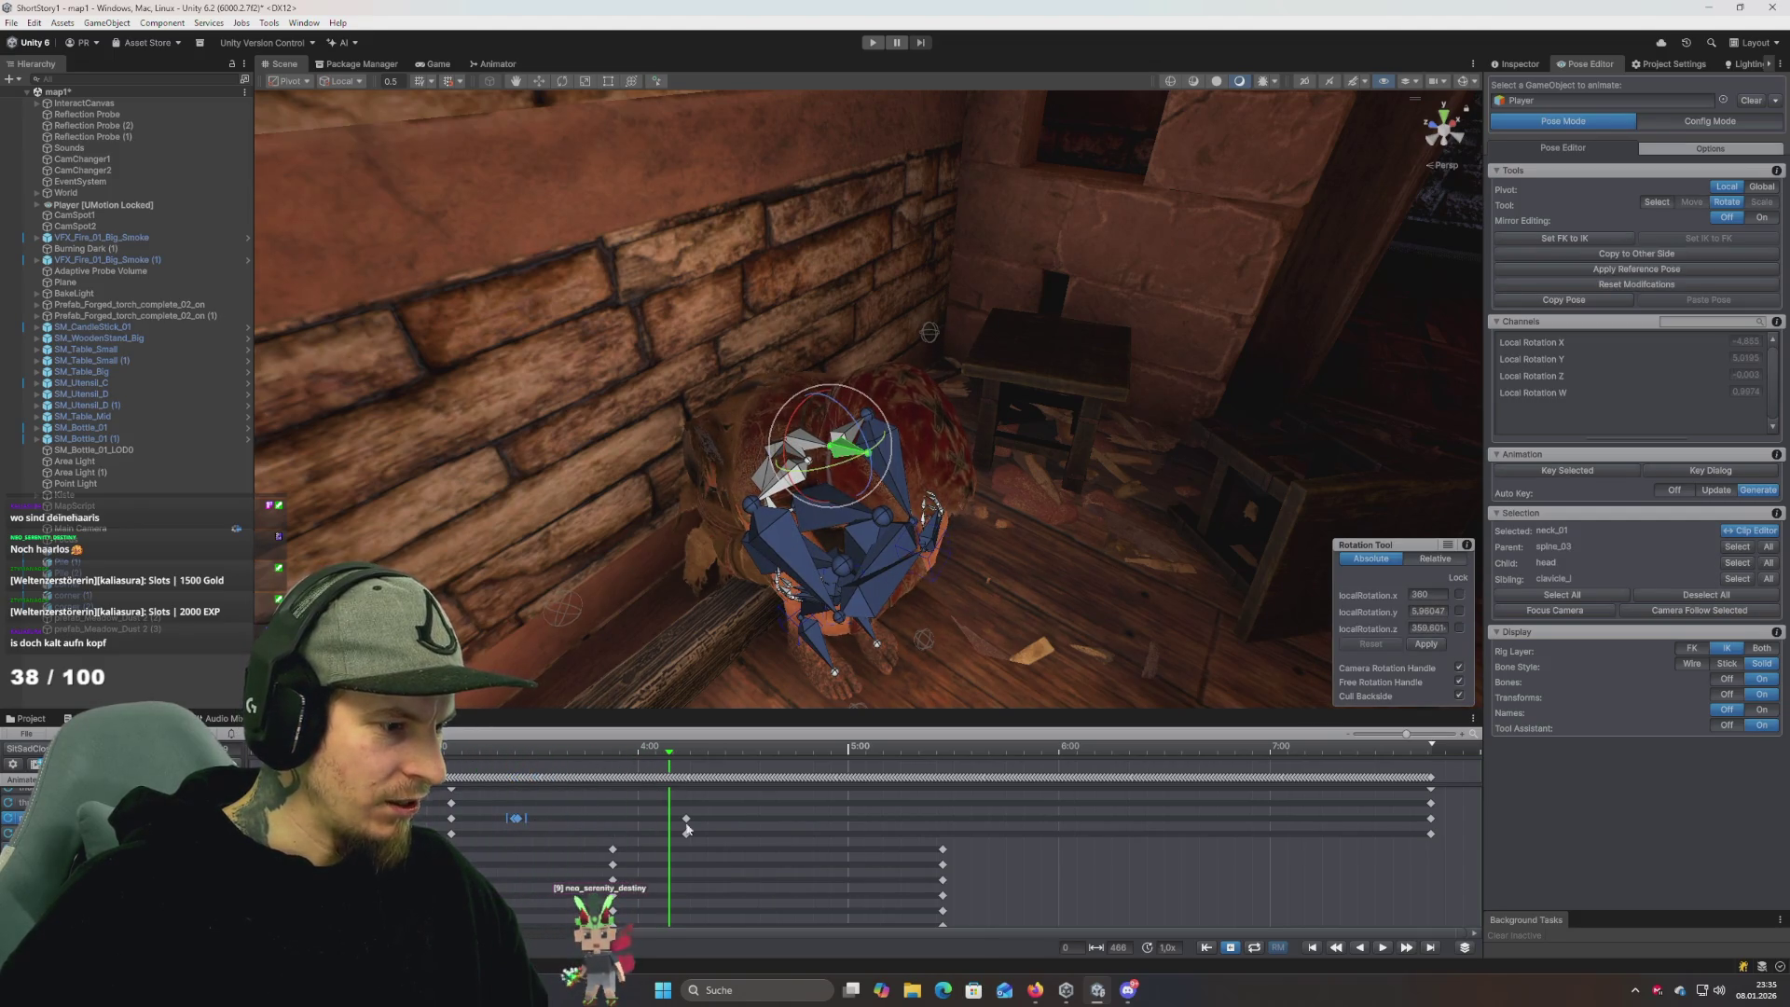
# Drag the head keyframe earlier and replay the retimed animation several times.
pyautogui.moveTo(680, 834); pyautogui.dragTo(619, 835)
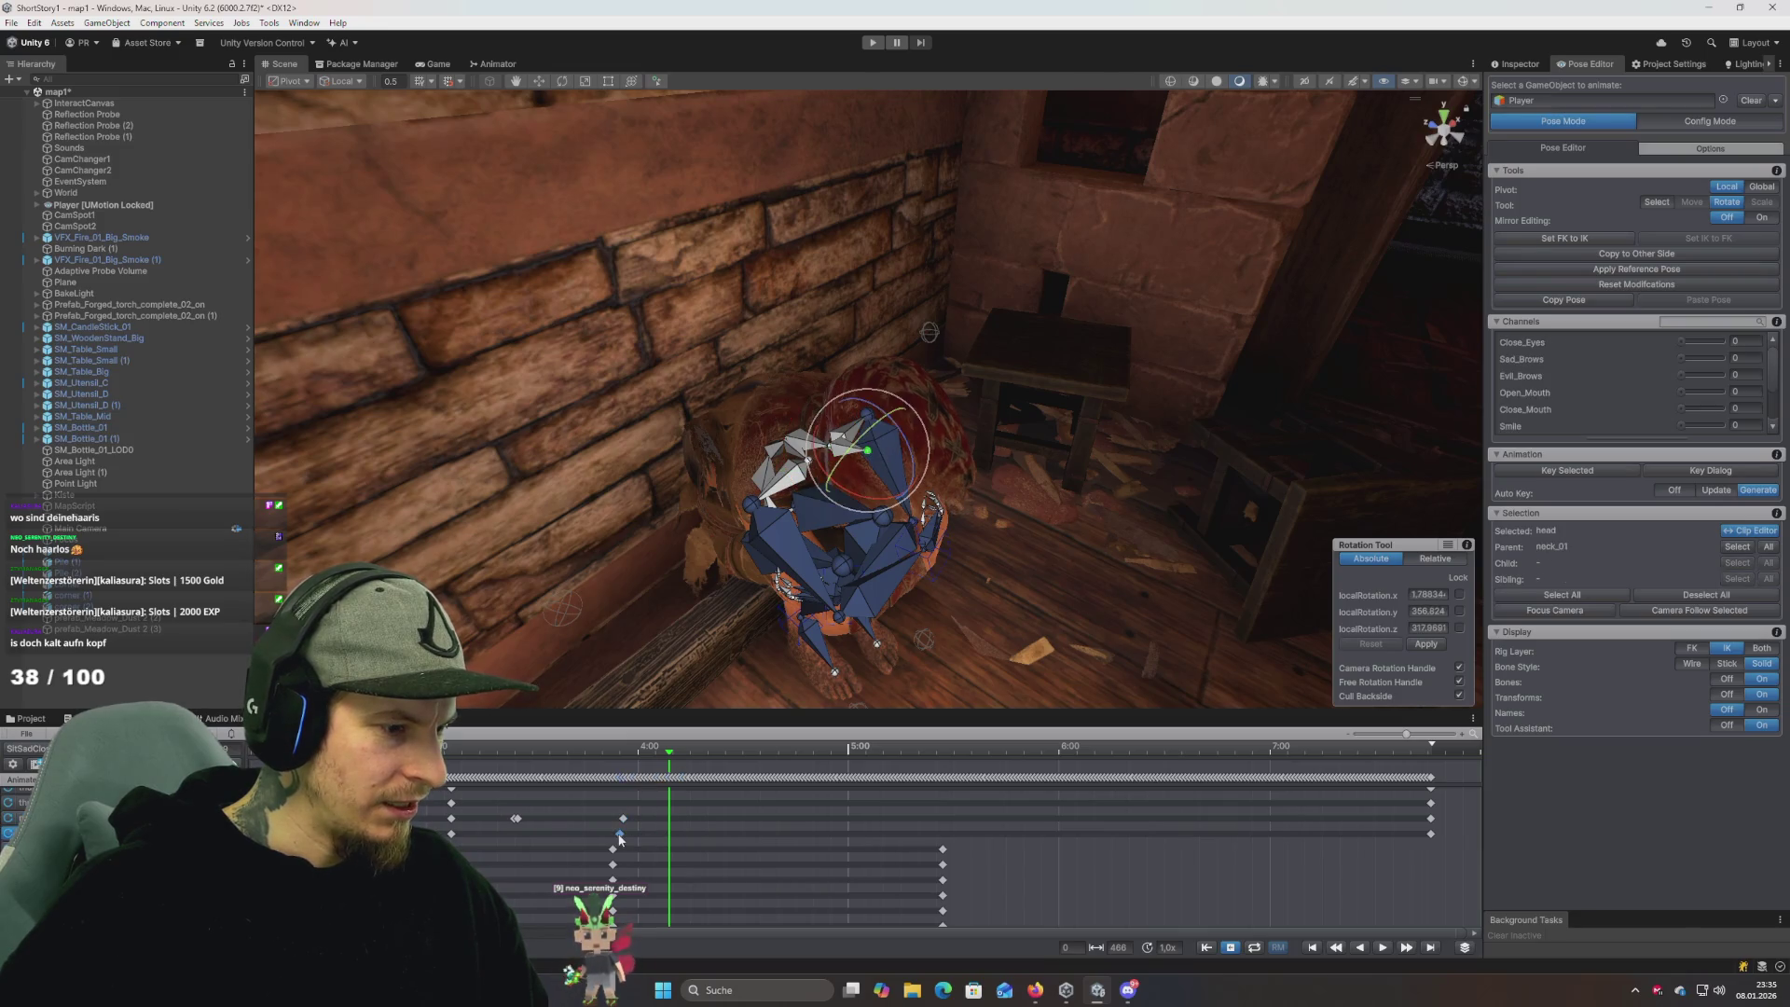
pyautogui.press('space')
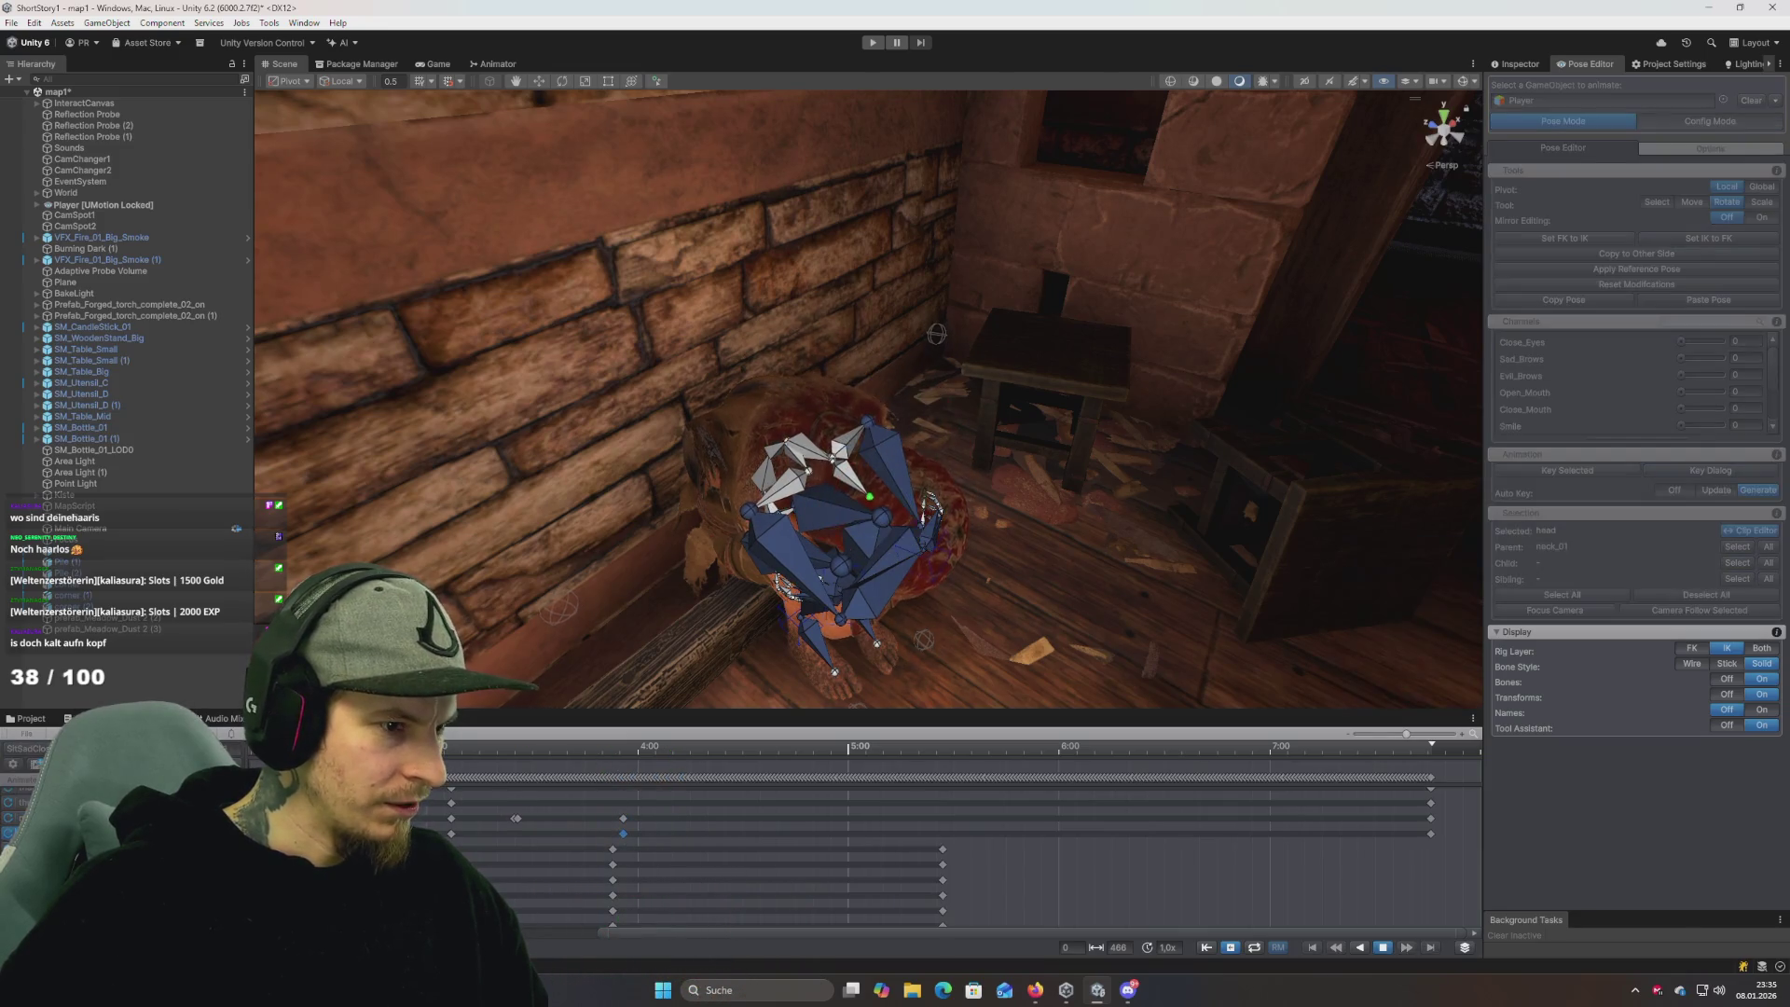
pyautogui.press('space')
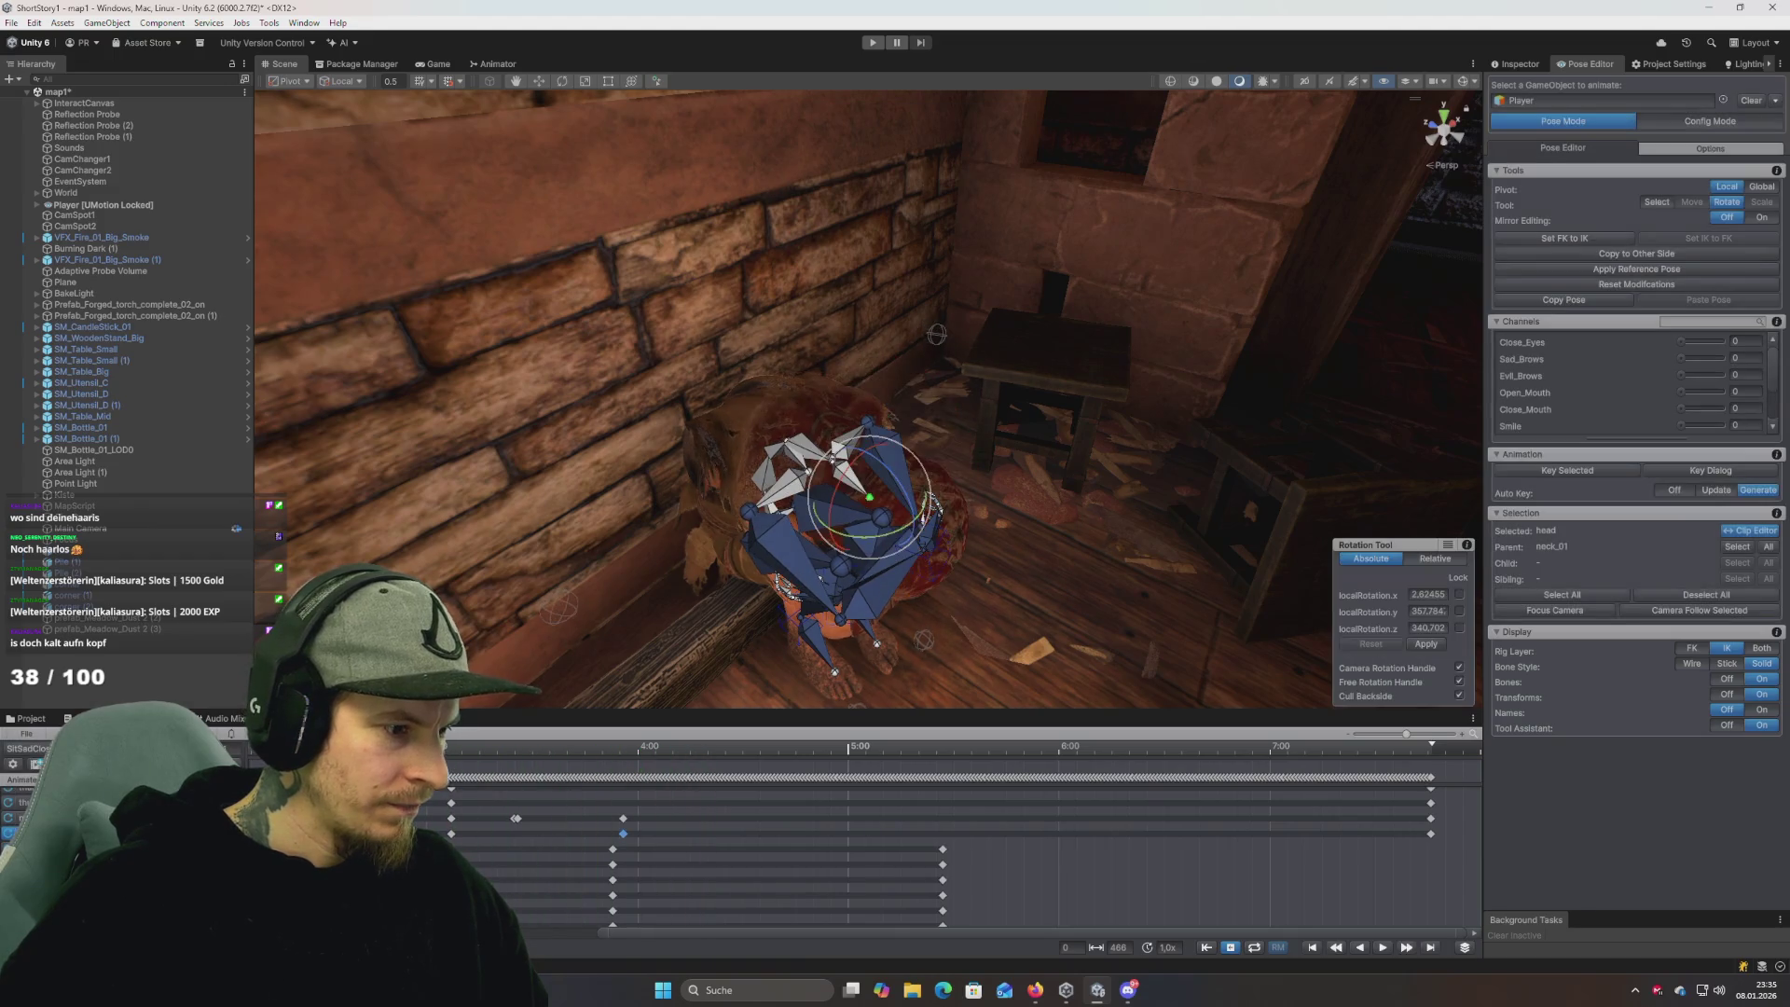
pyautogui.press('space')
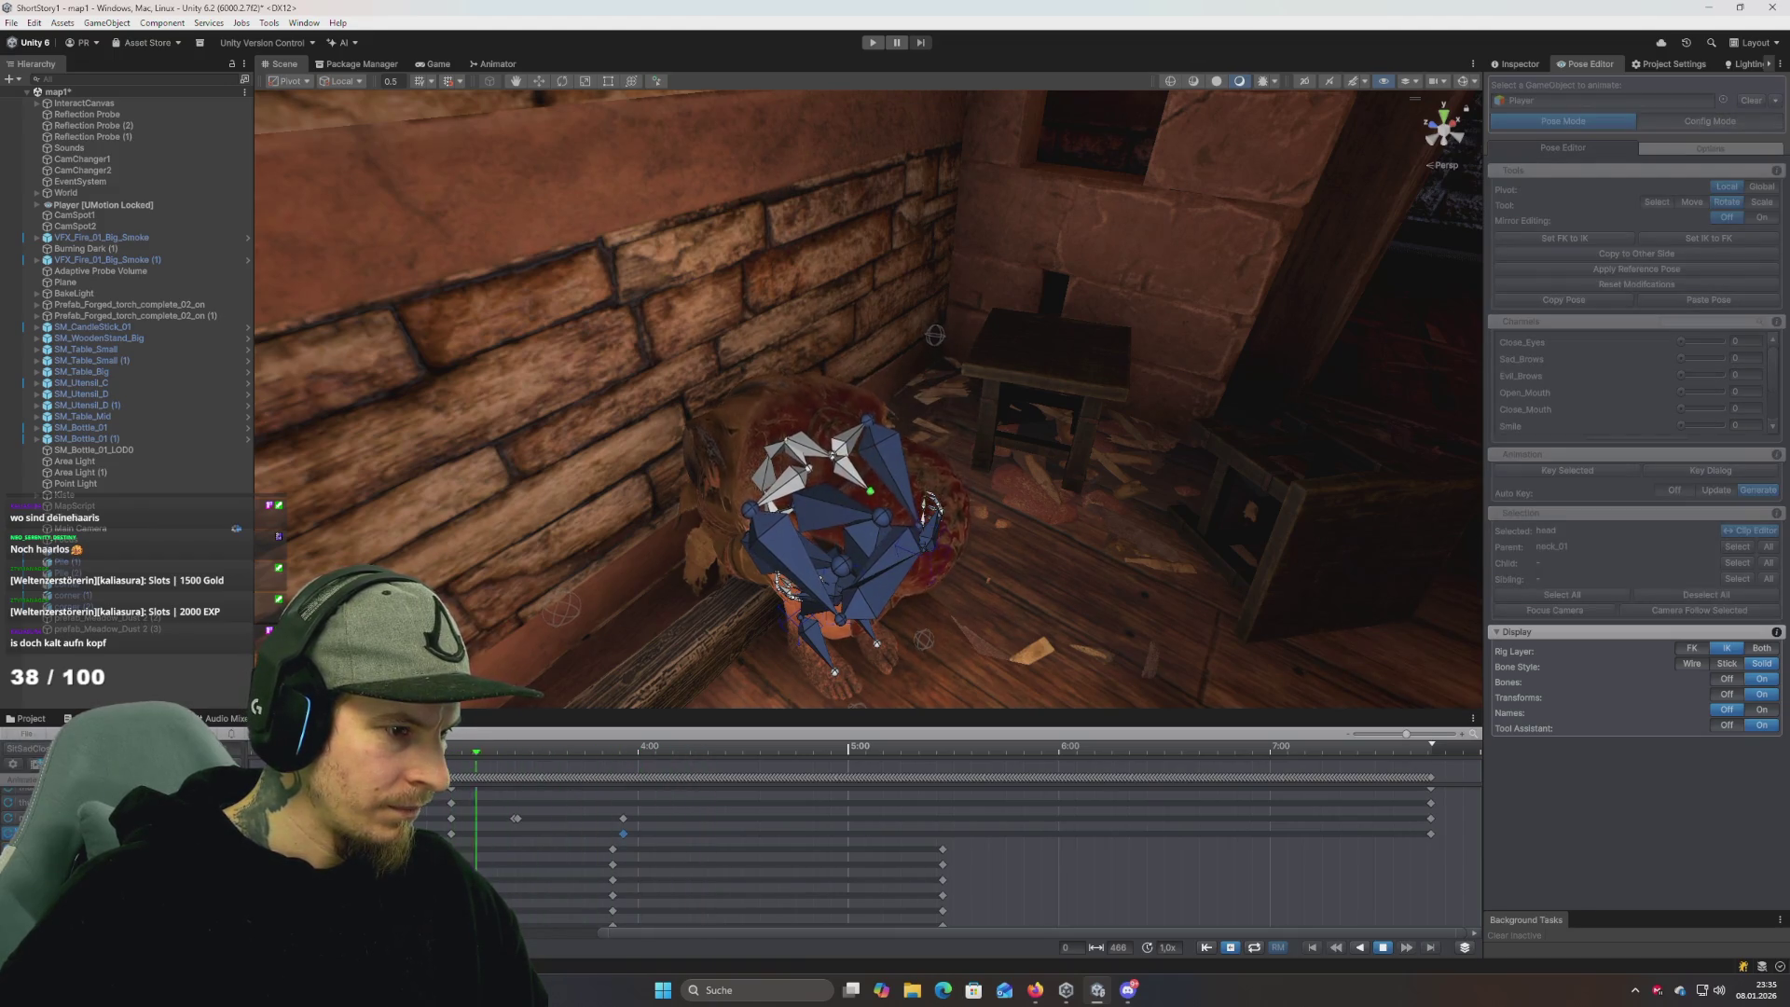
pyautogui.press('space')
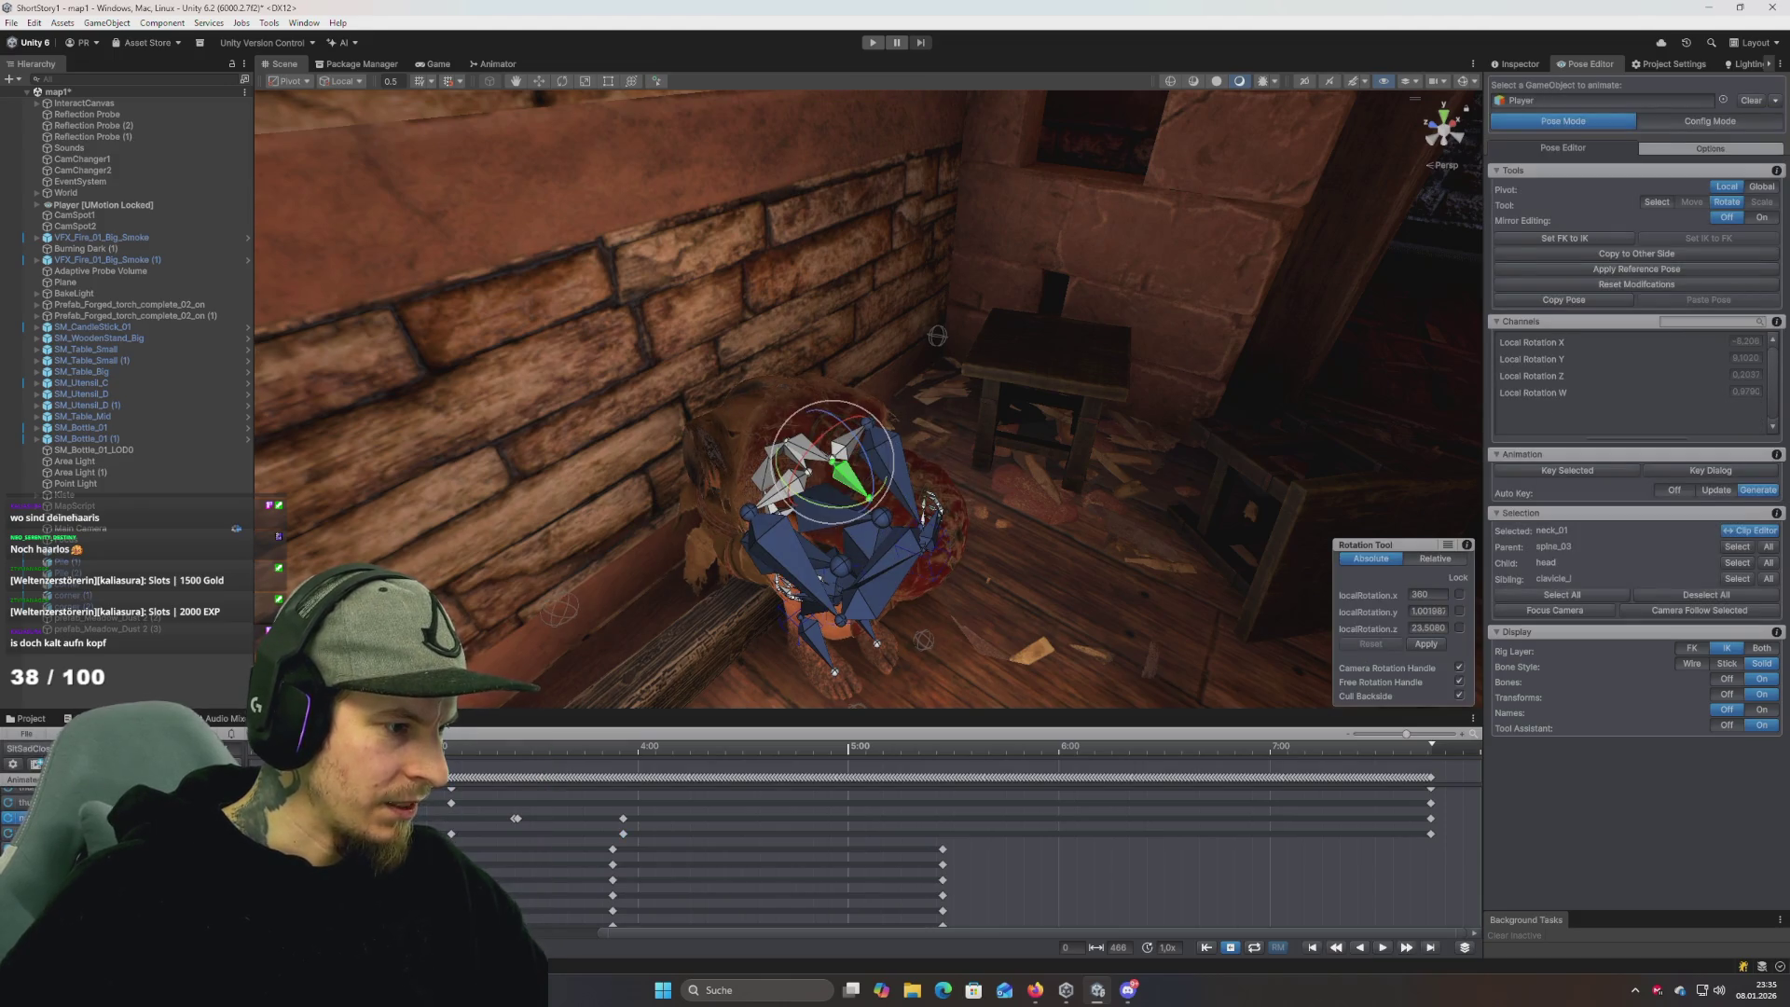
pyautogui.press('space')
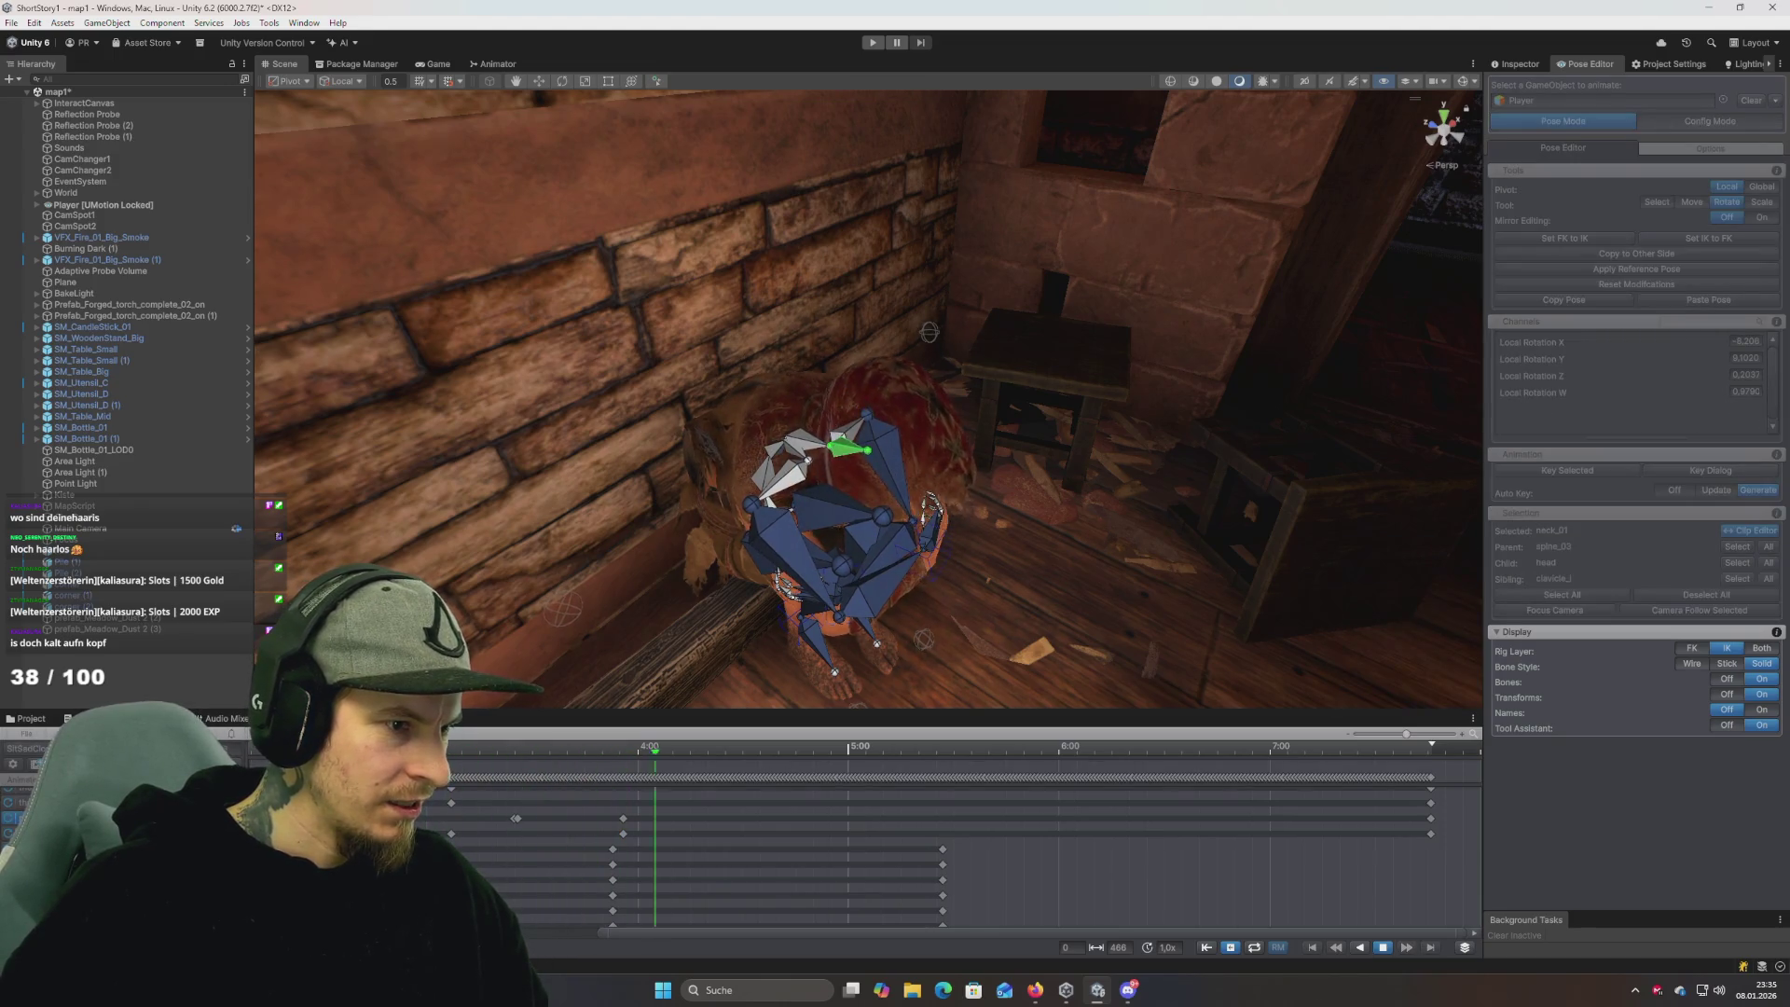
pyautogui.press('space')
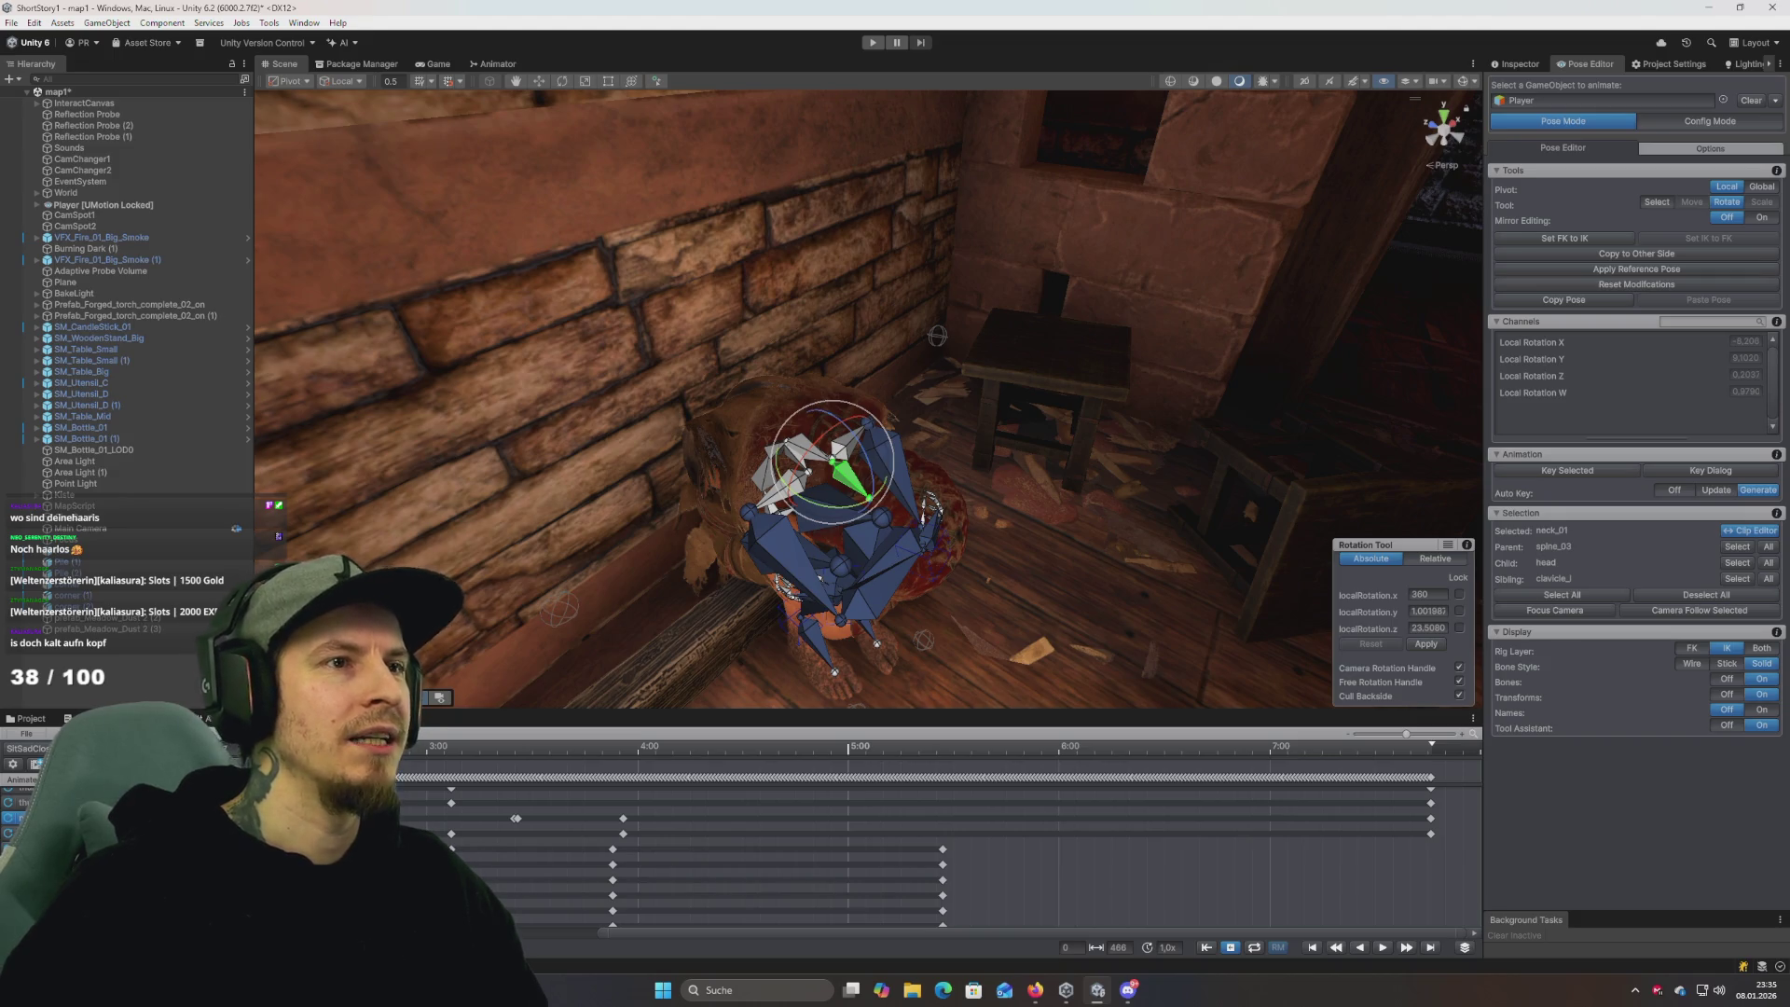
pyautogui.press('space')
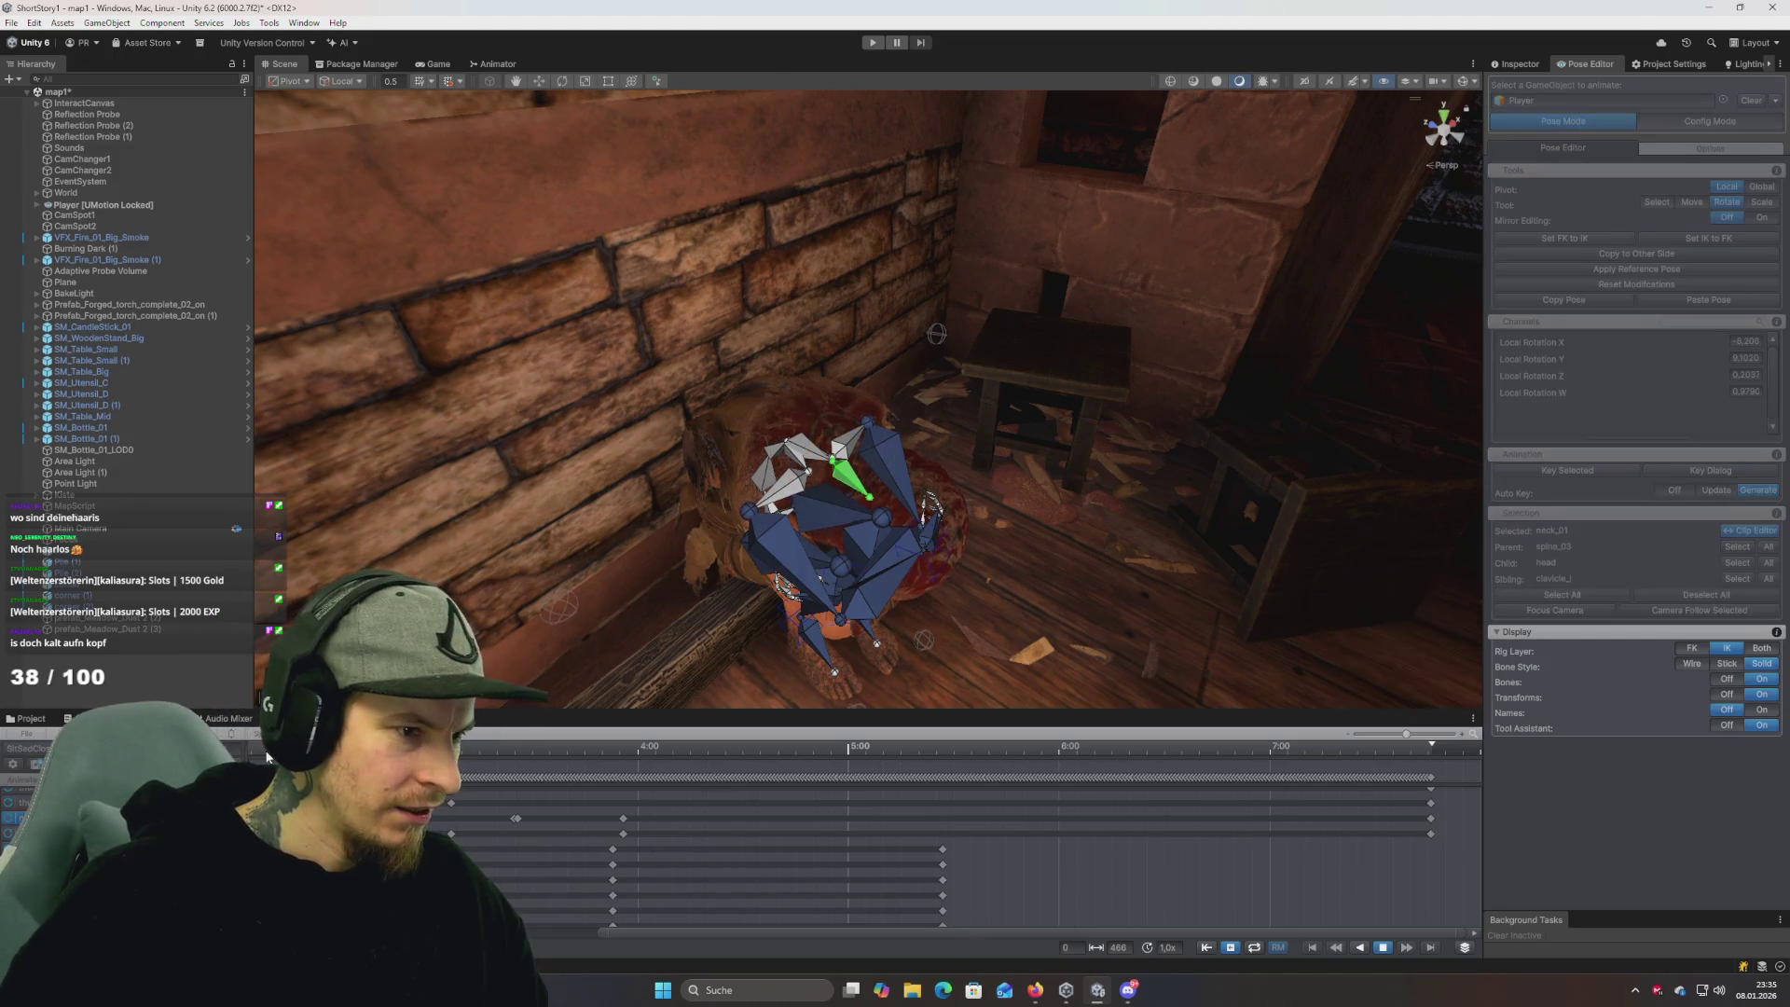
pyautogui.press('space')
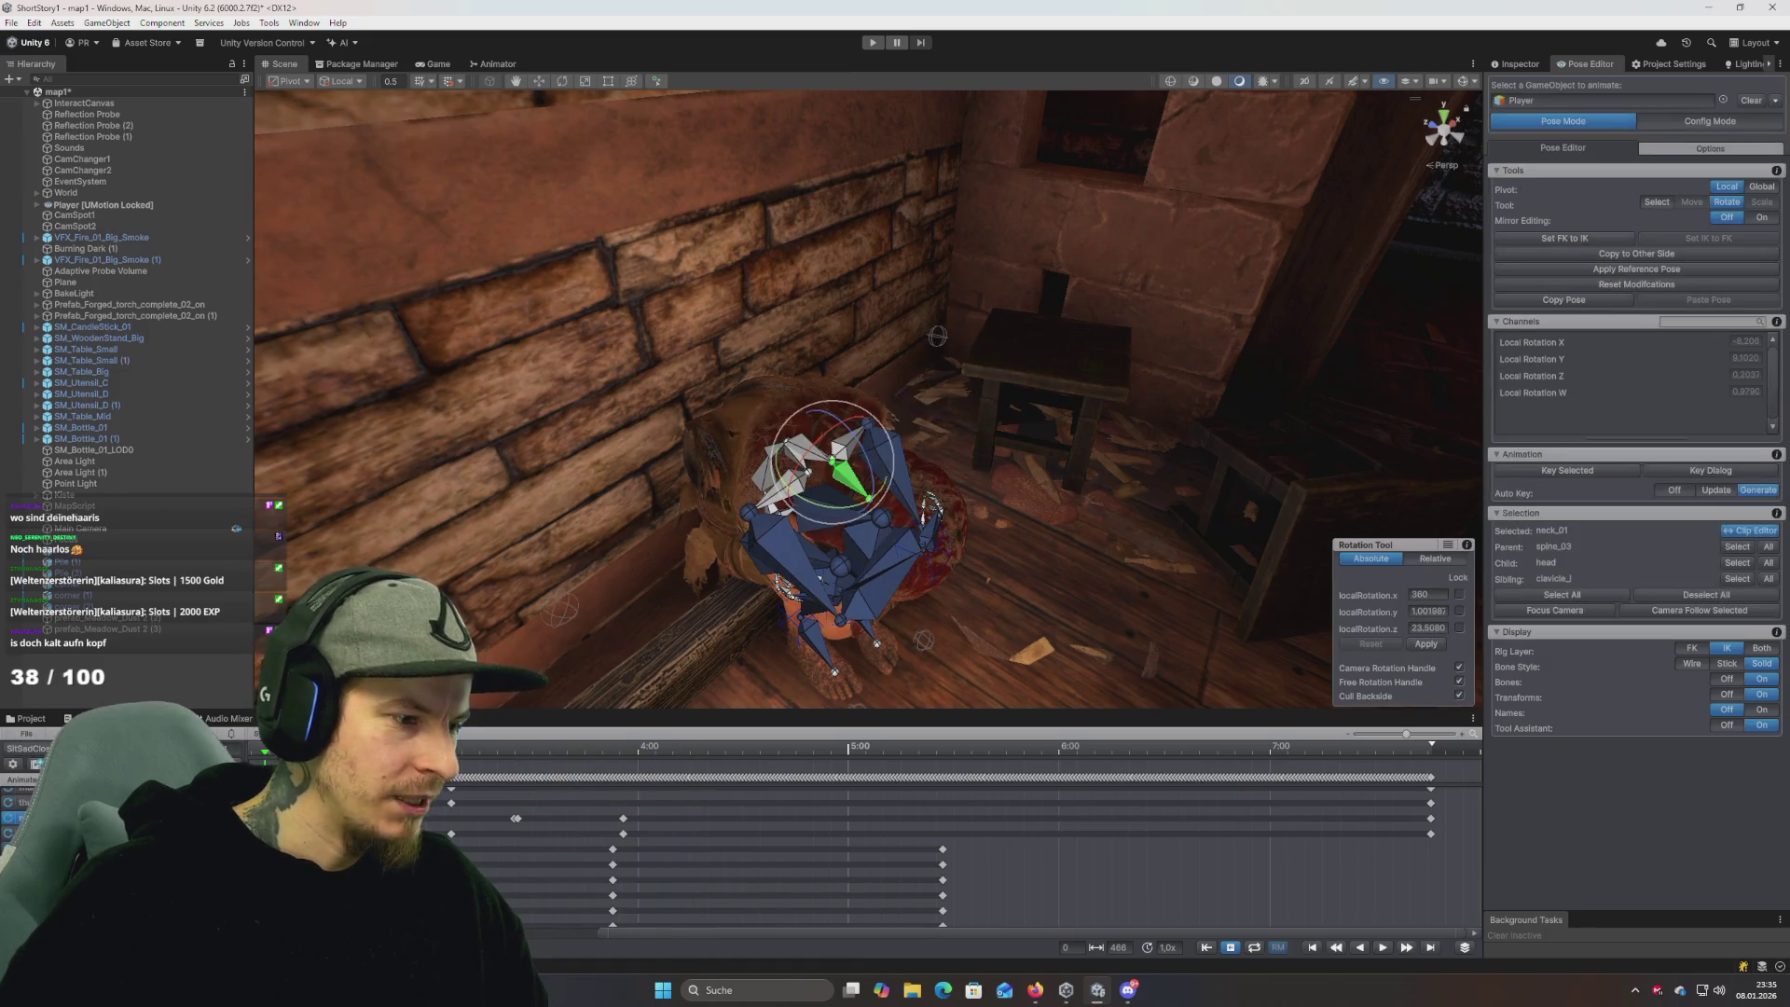
pyautogui.press('space')
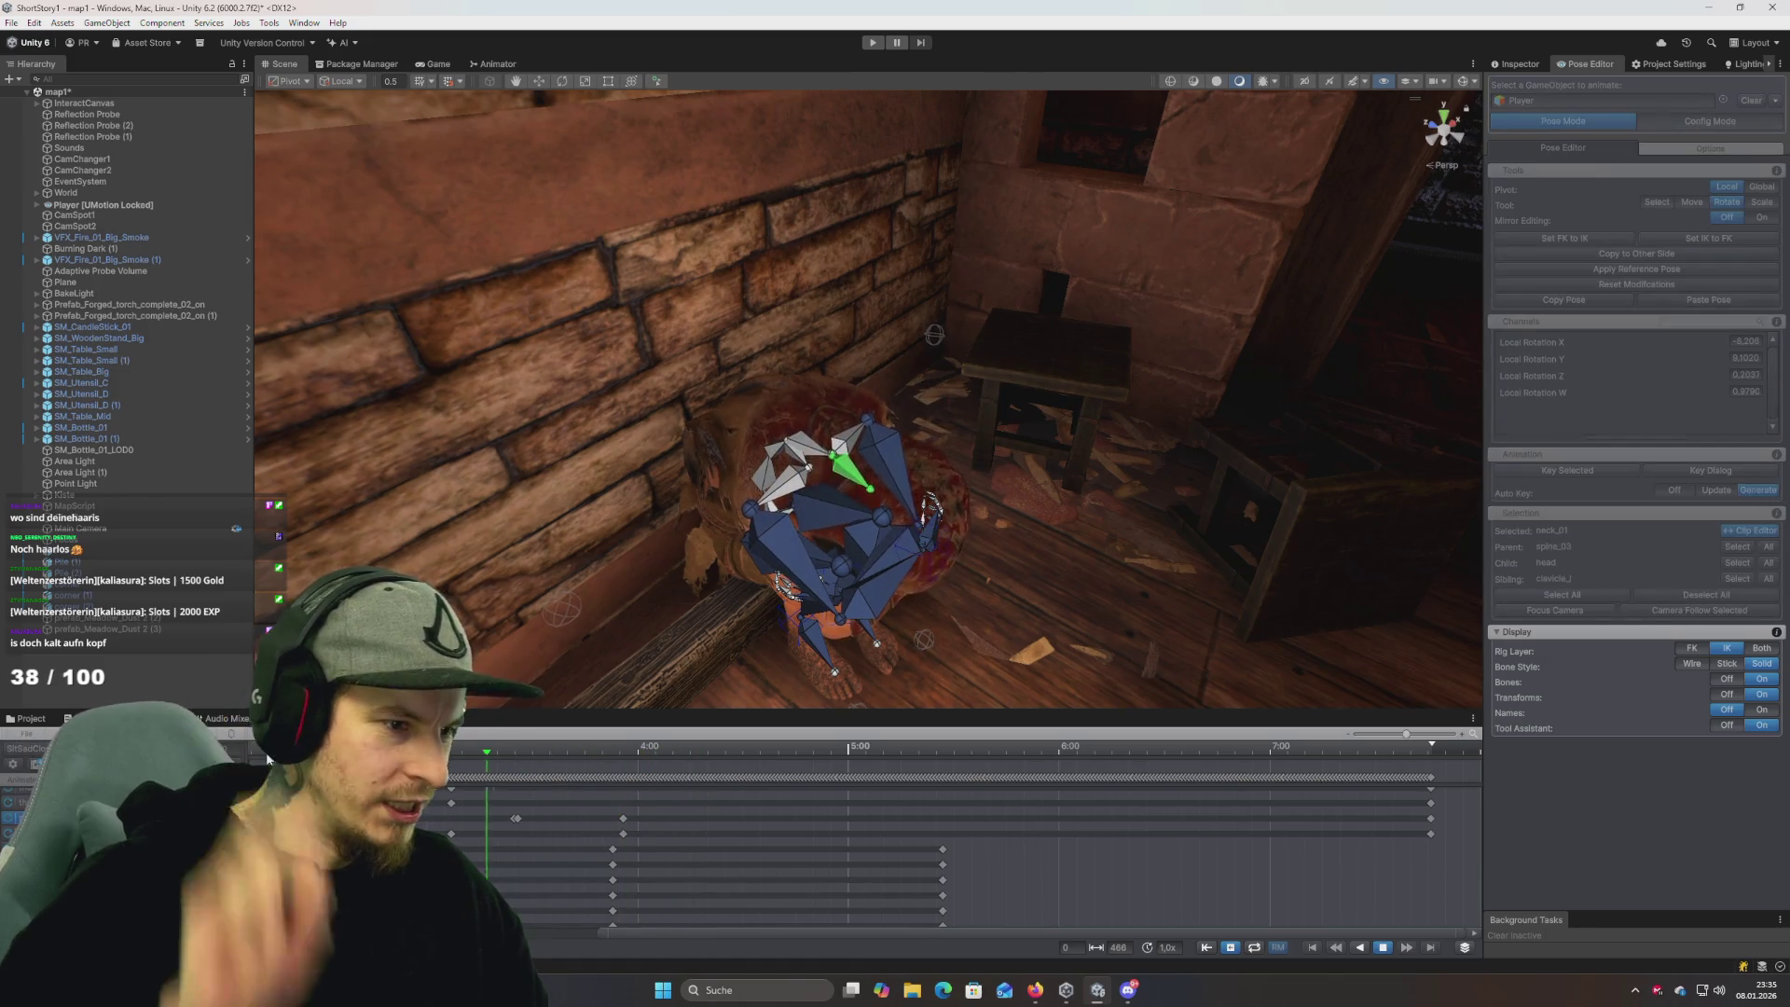
pyautogui.press('space')
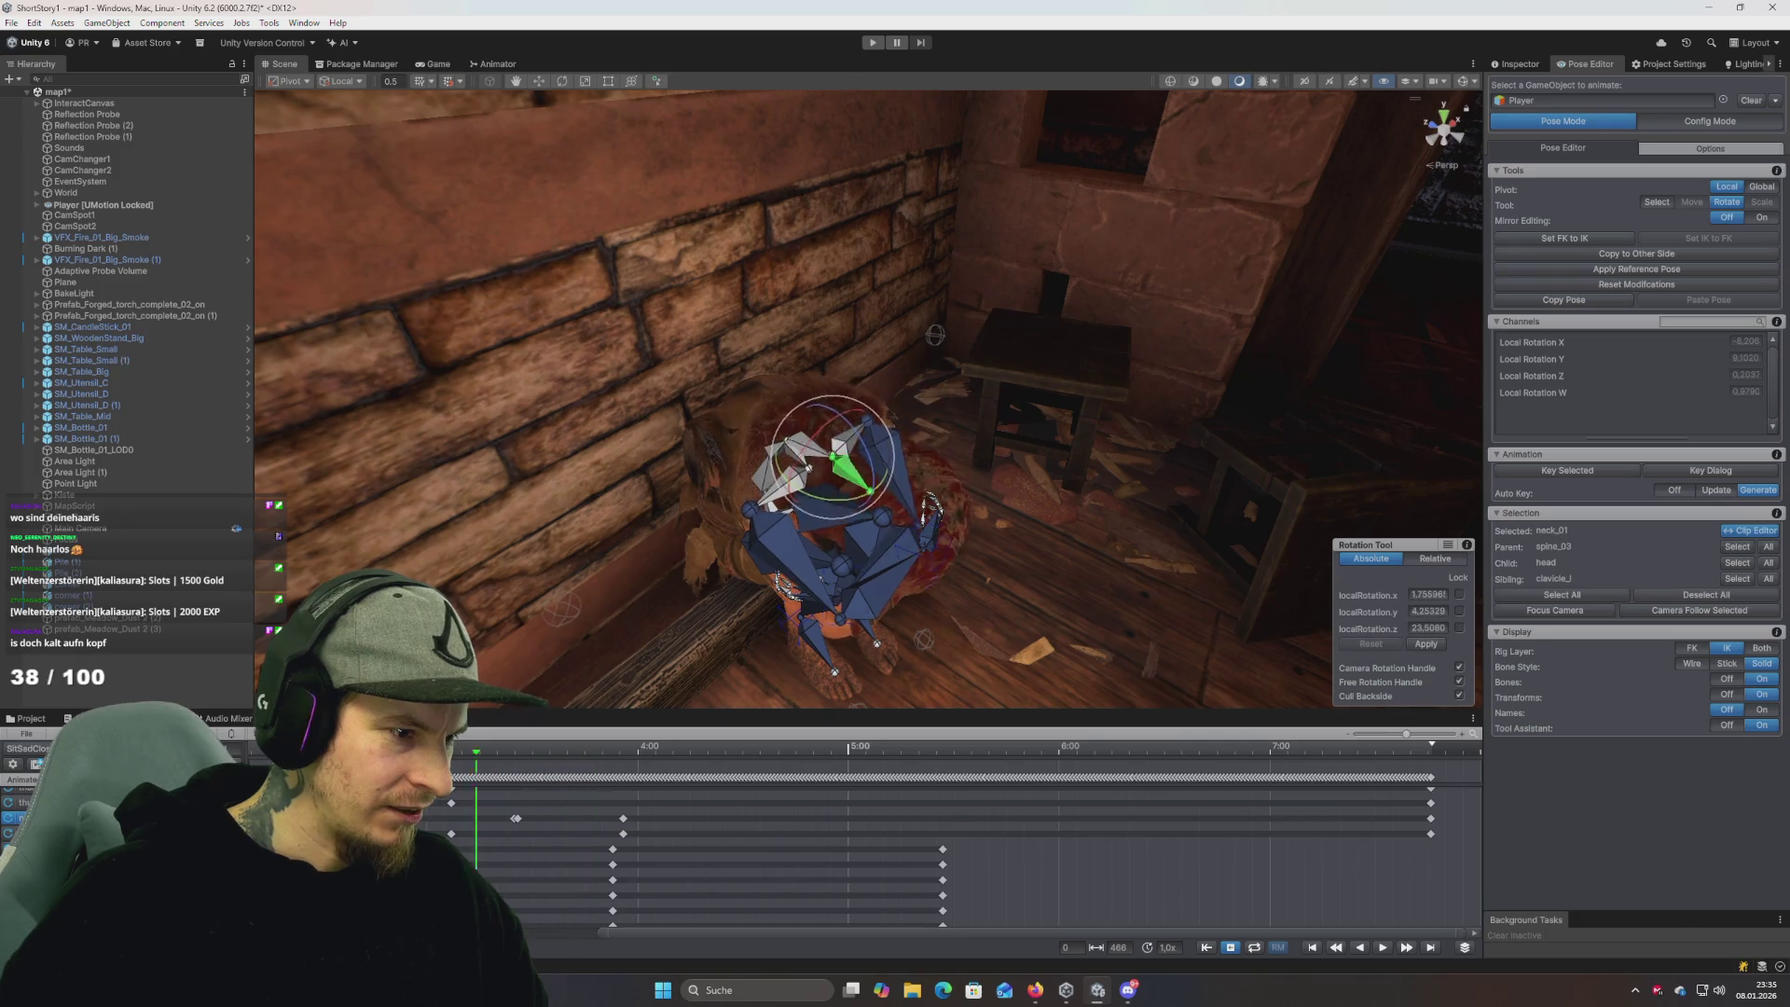
# Select the stray keyframe, remove it with Ctrl+Z, and replay the edited clip.
pyautogui.moveTo(501, 800); pyautogui.dragTo(541, 820)
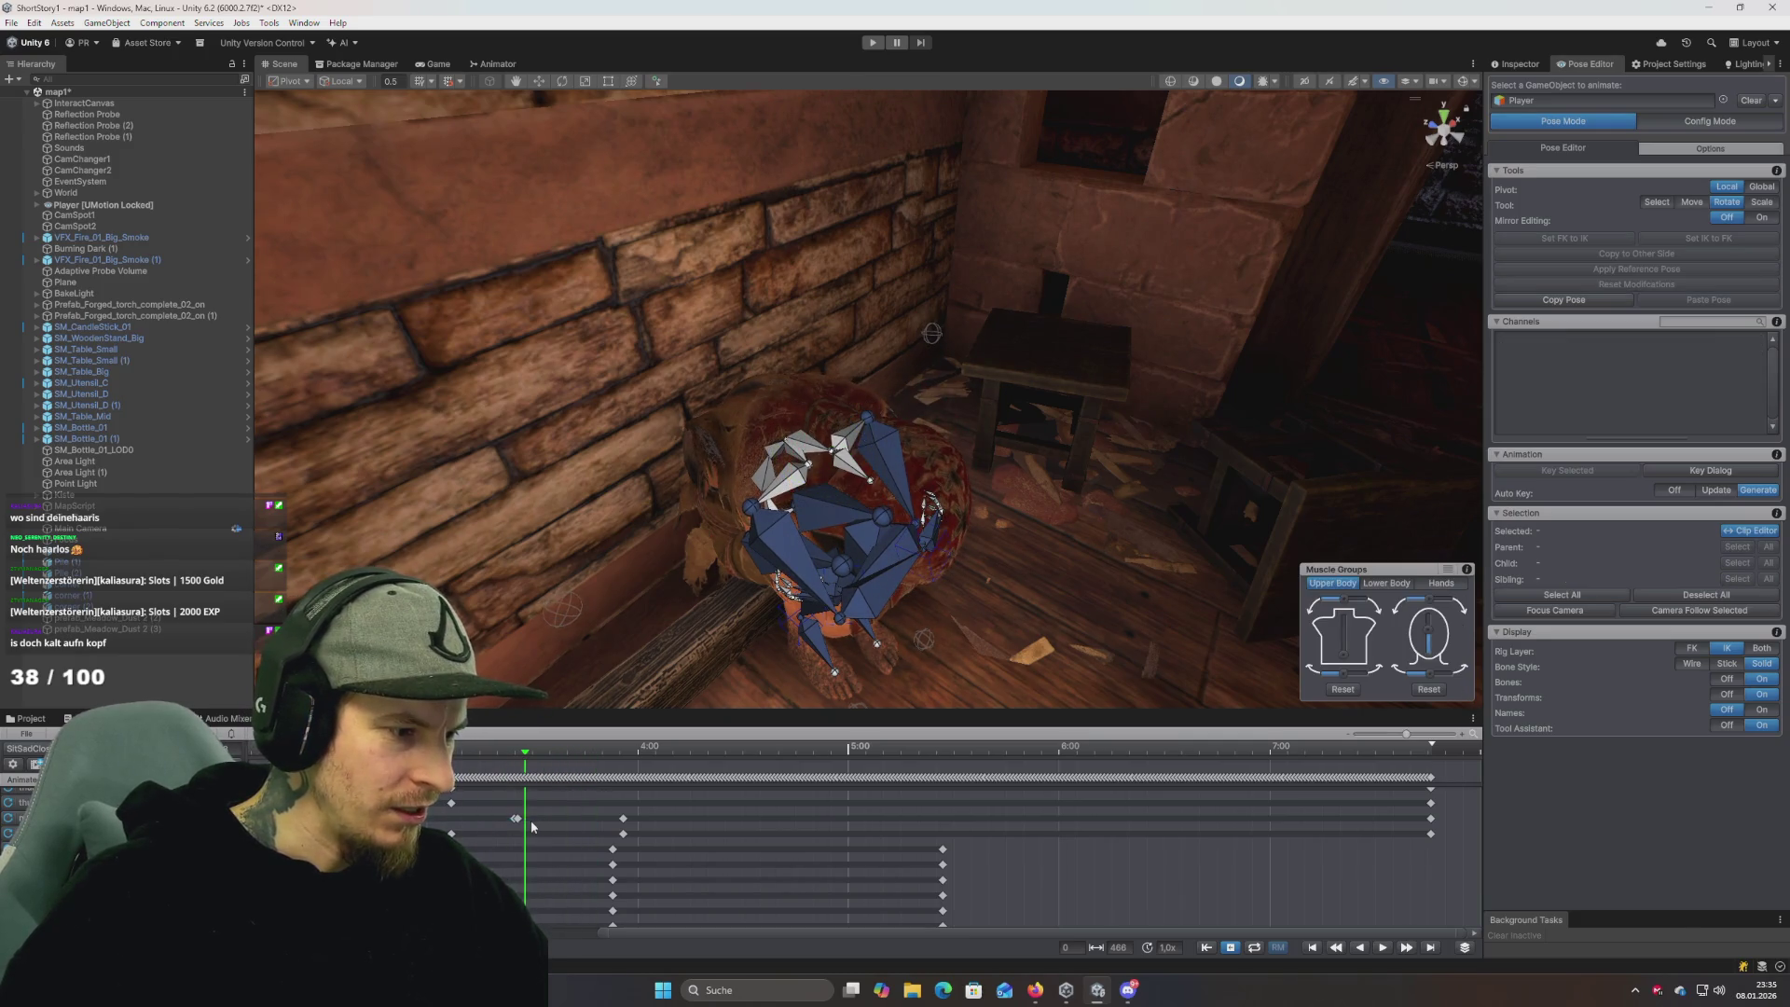
pyautogui.hotkey('ctrl', 'z')
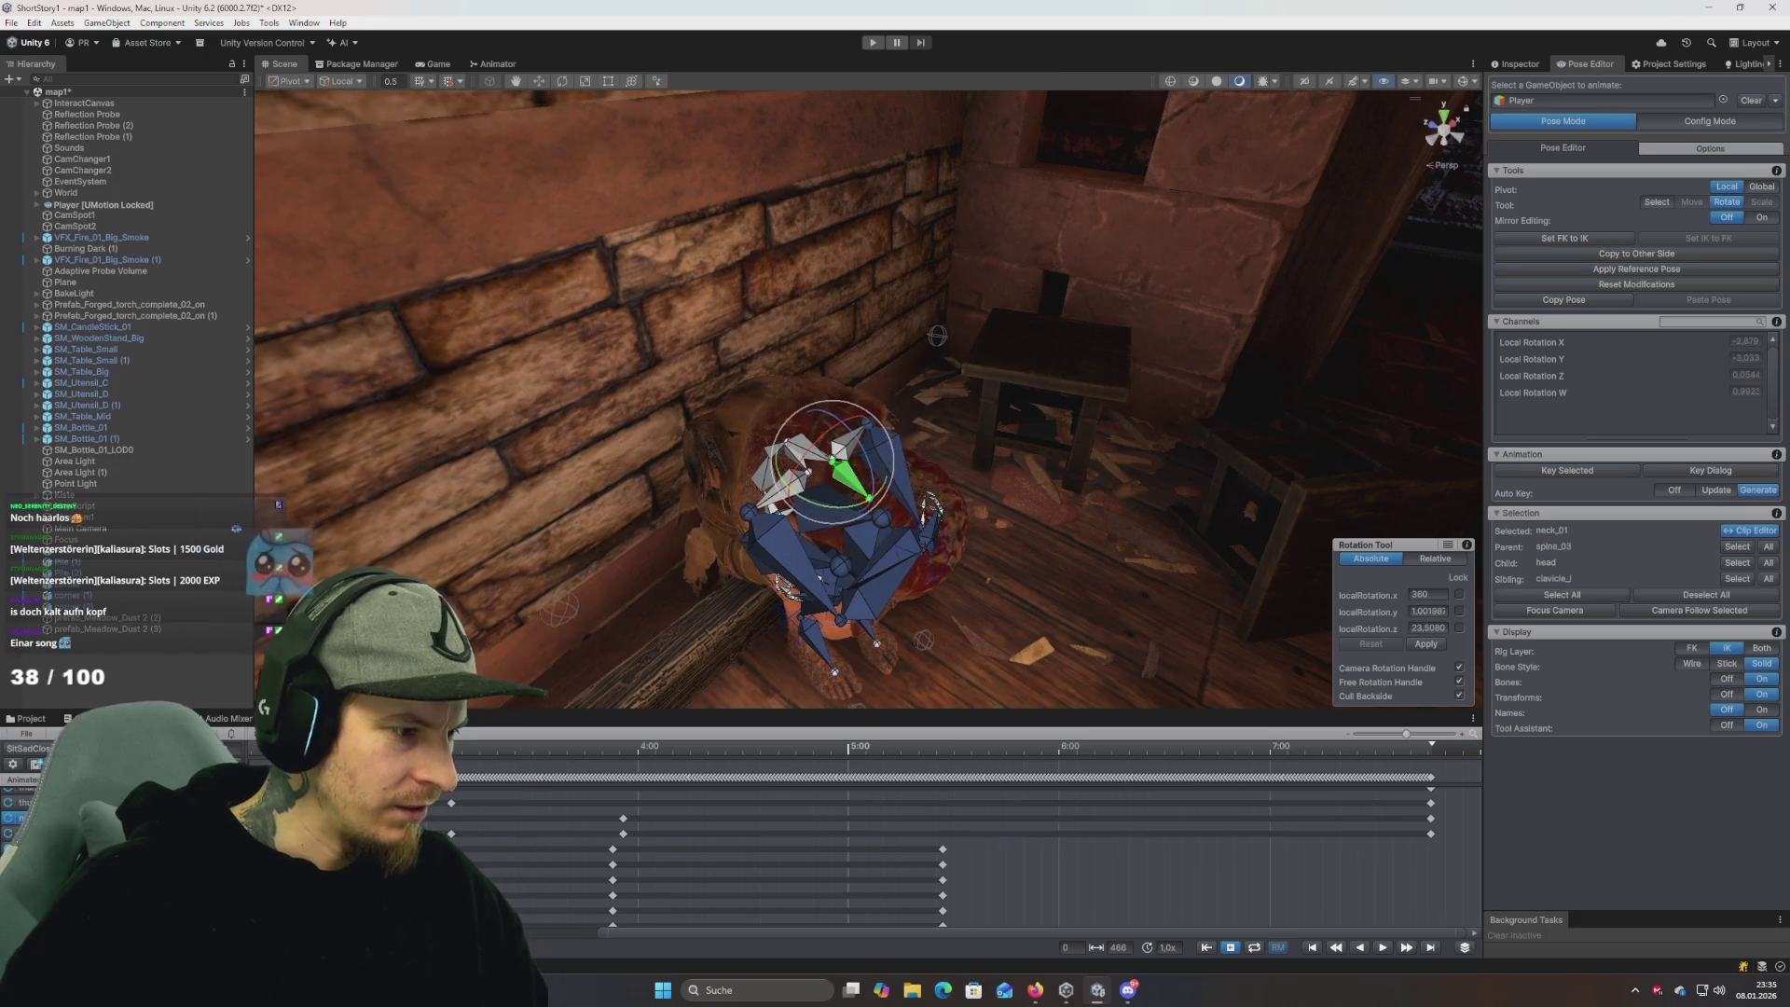
pyautogui.press('space')
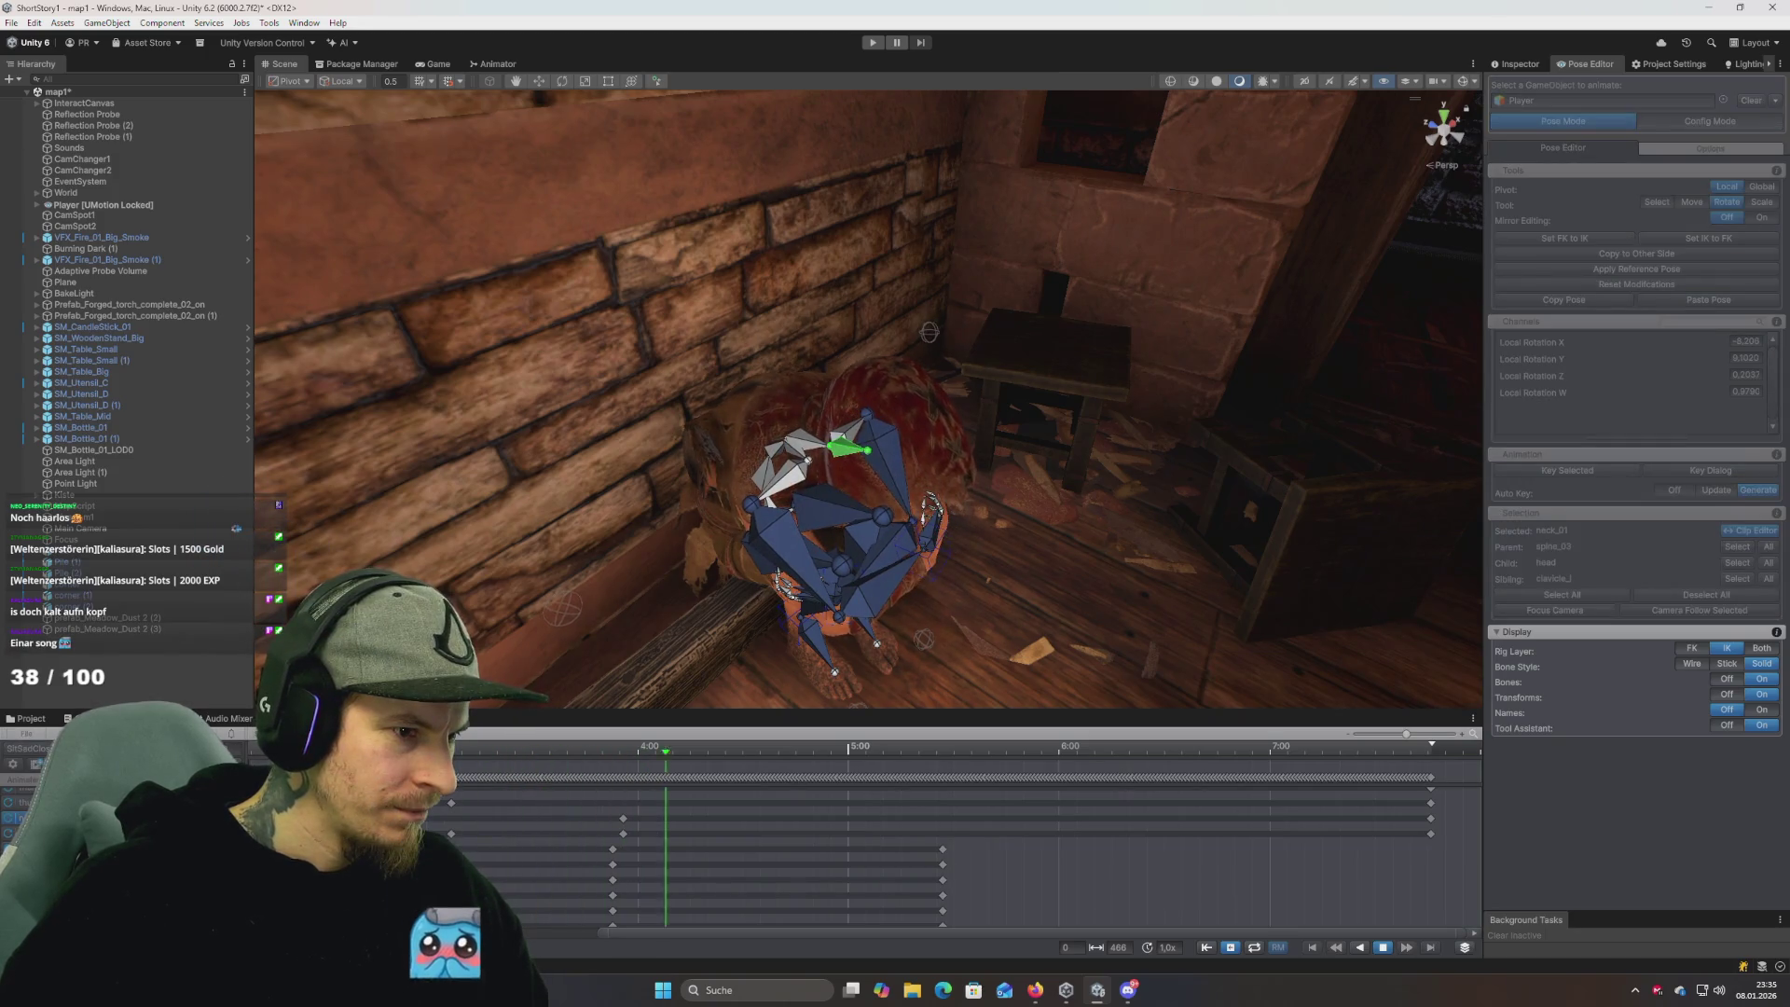
pyautogui.press('space')
pyautogui.press('space')
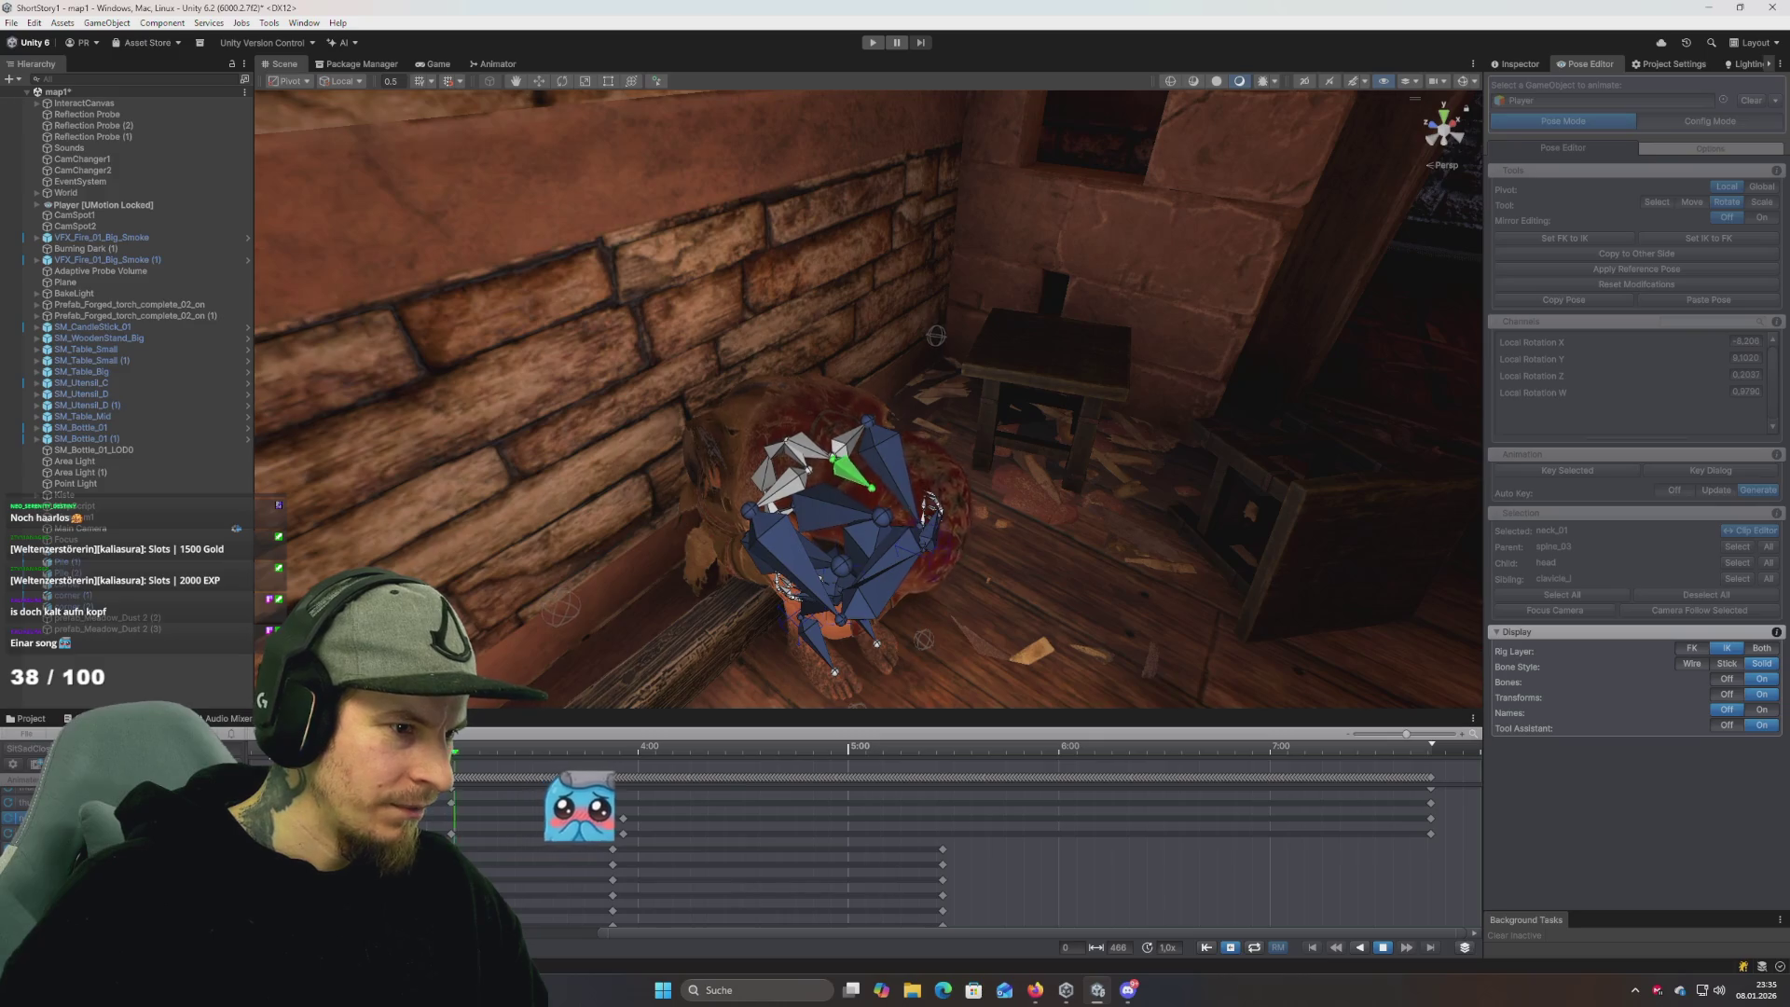
pyautogui.press('space')
pyautogui.press('space')
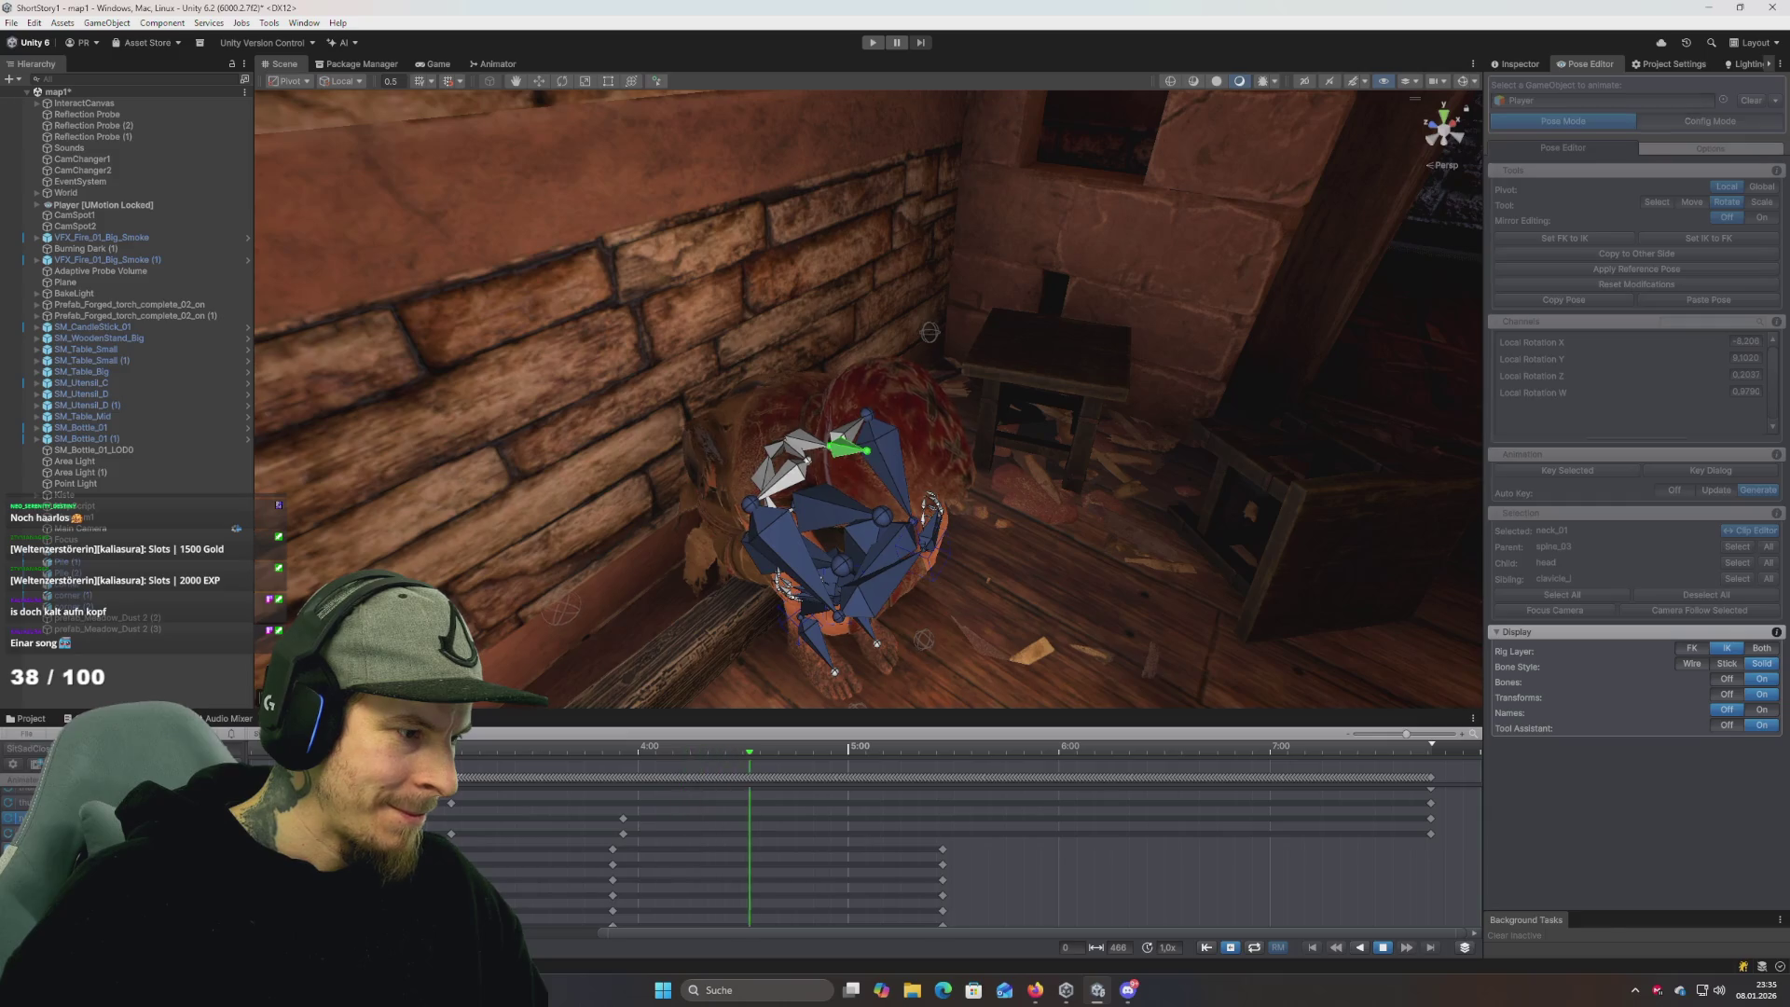
pyautogui.press('space')
pyautogui.press('space')
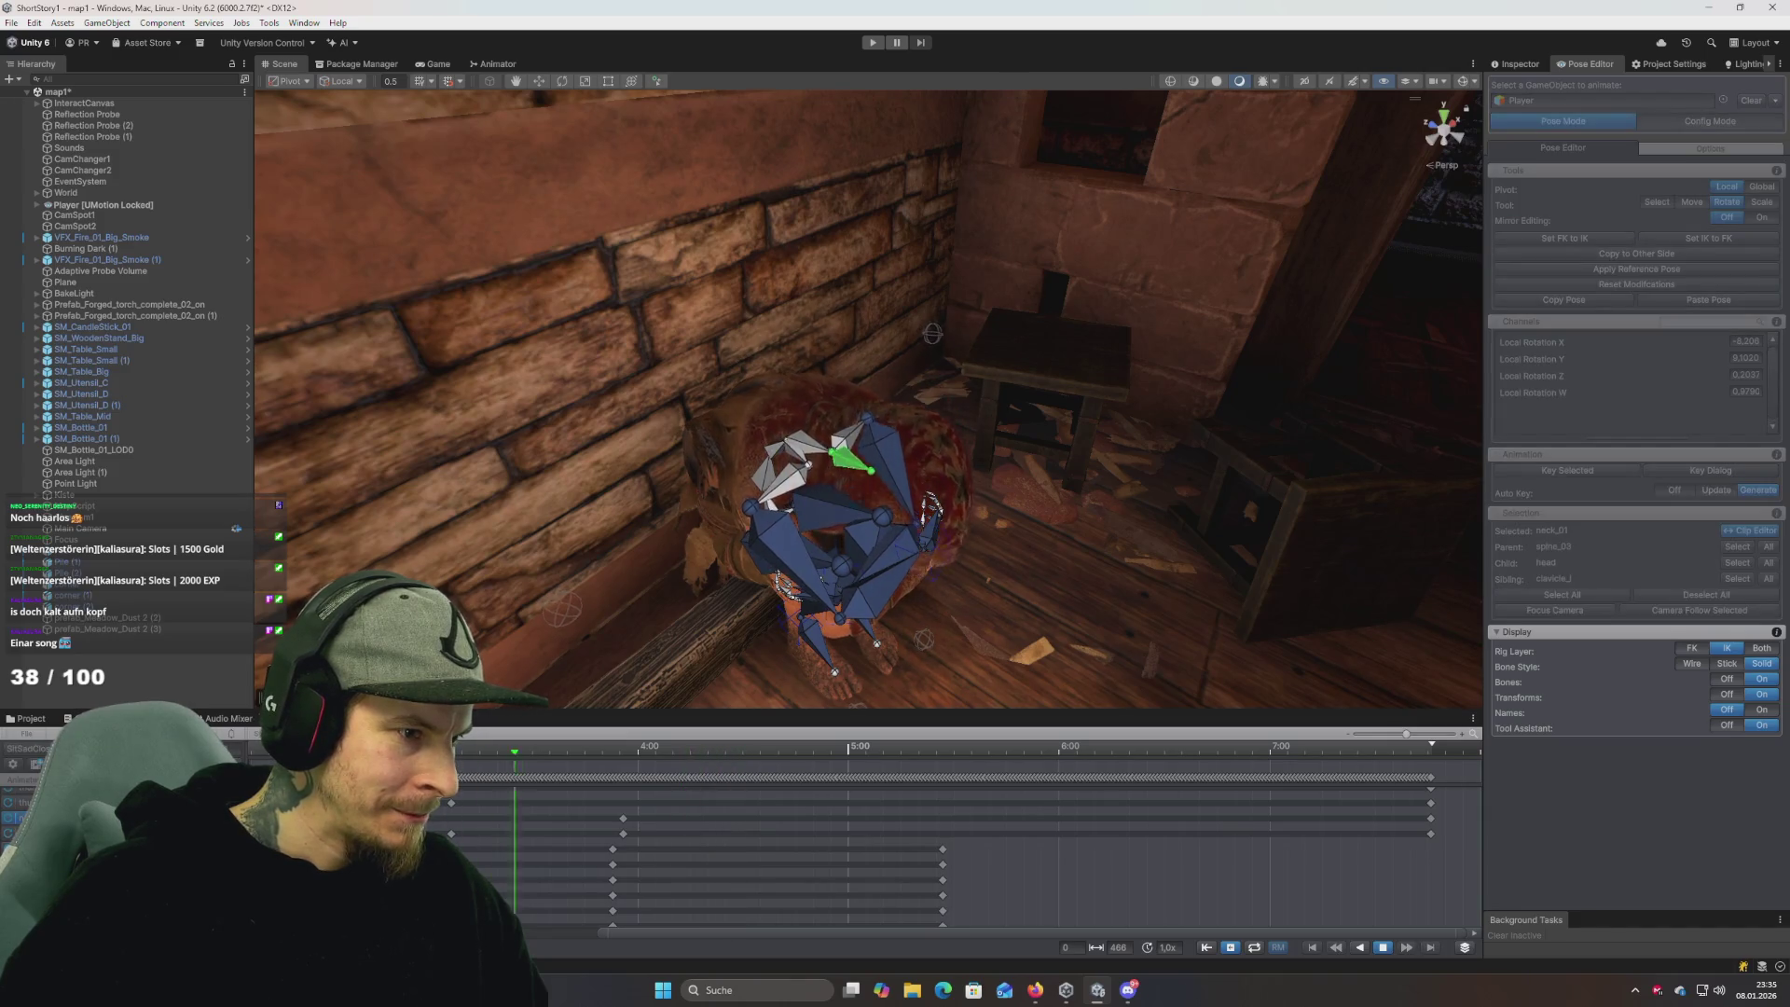
pyautogui.press('space')
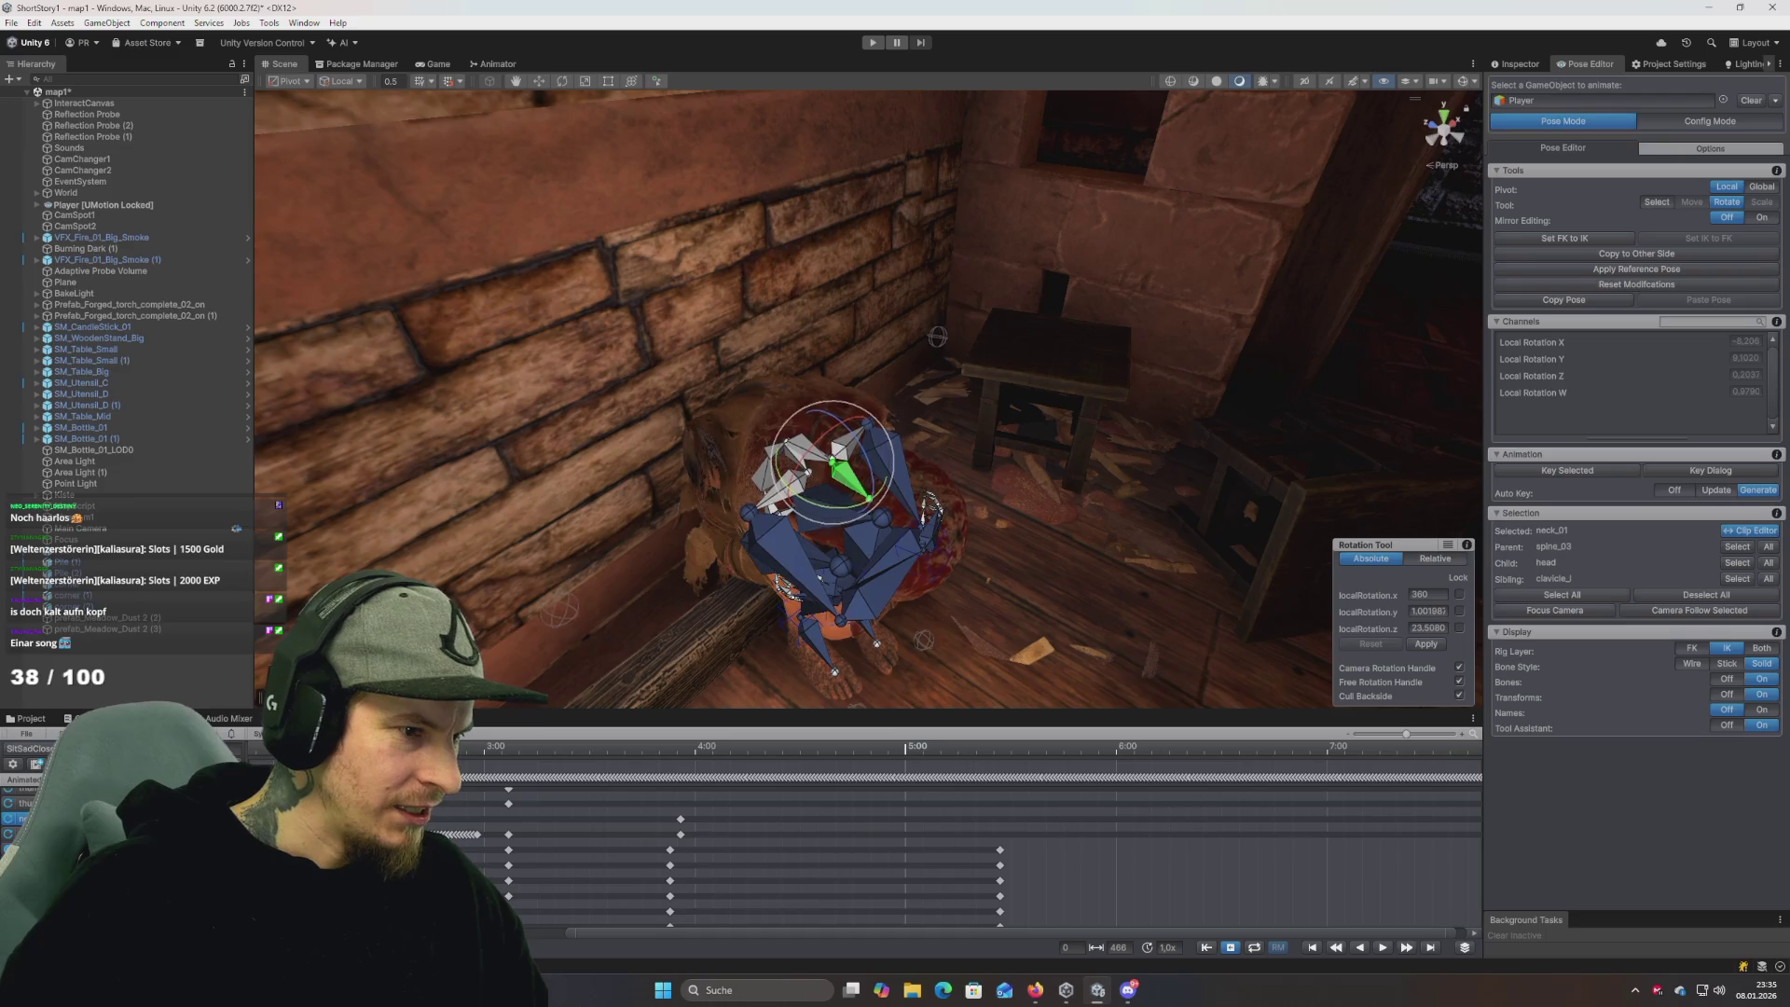
# Scrub back, play and inspect the pose, then select the spine_03 bone.
pyautogui.moveTo(545, 779); pyautogui.dragTo(434, 779)
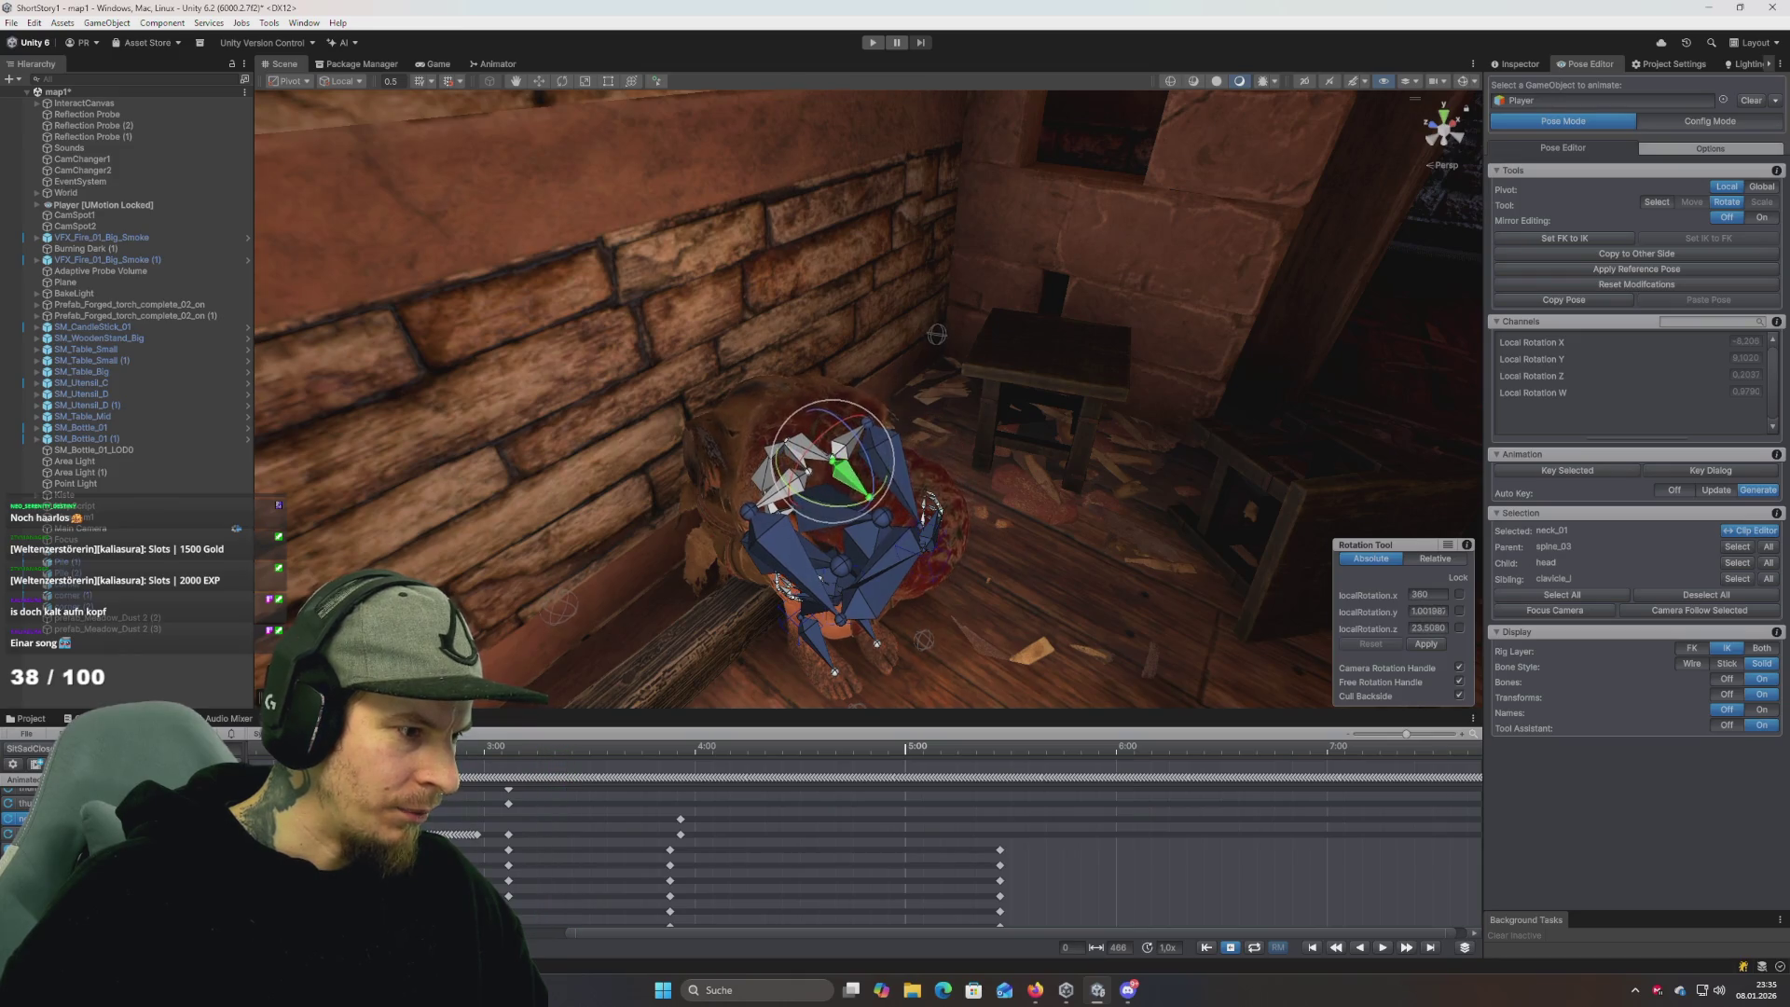
pyautogui.press('space')
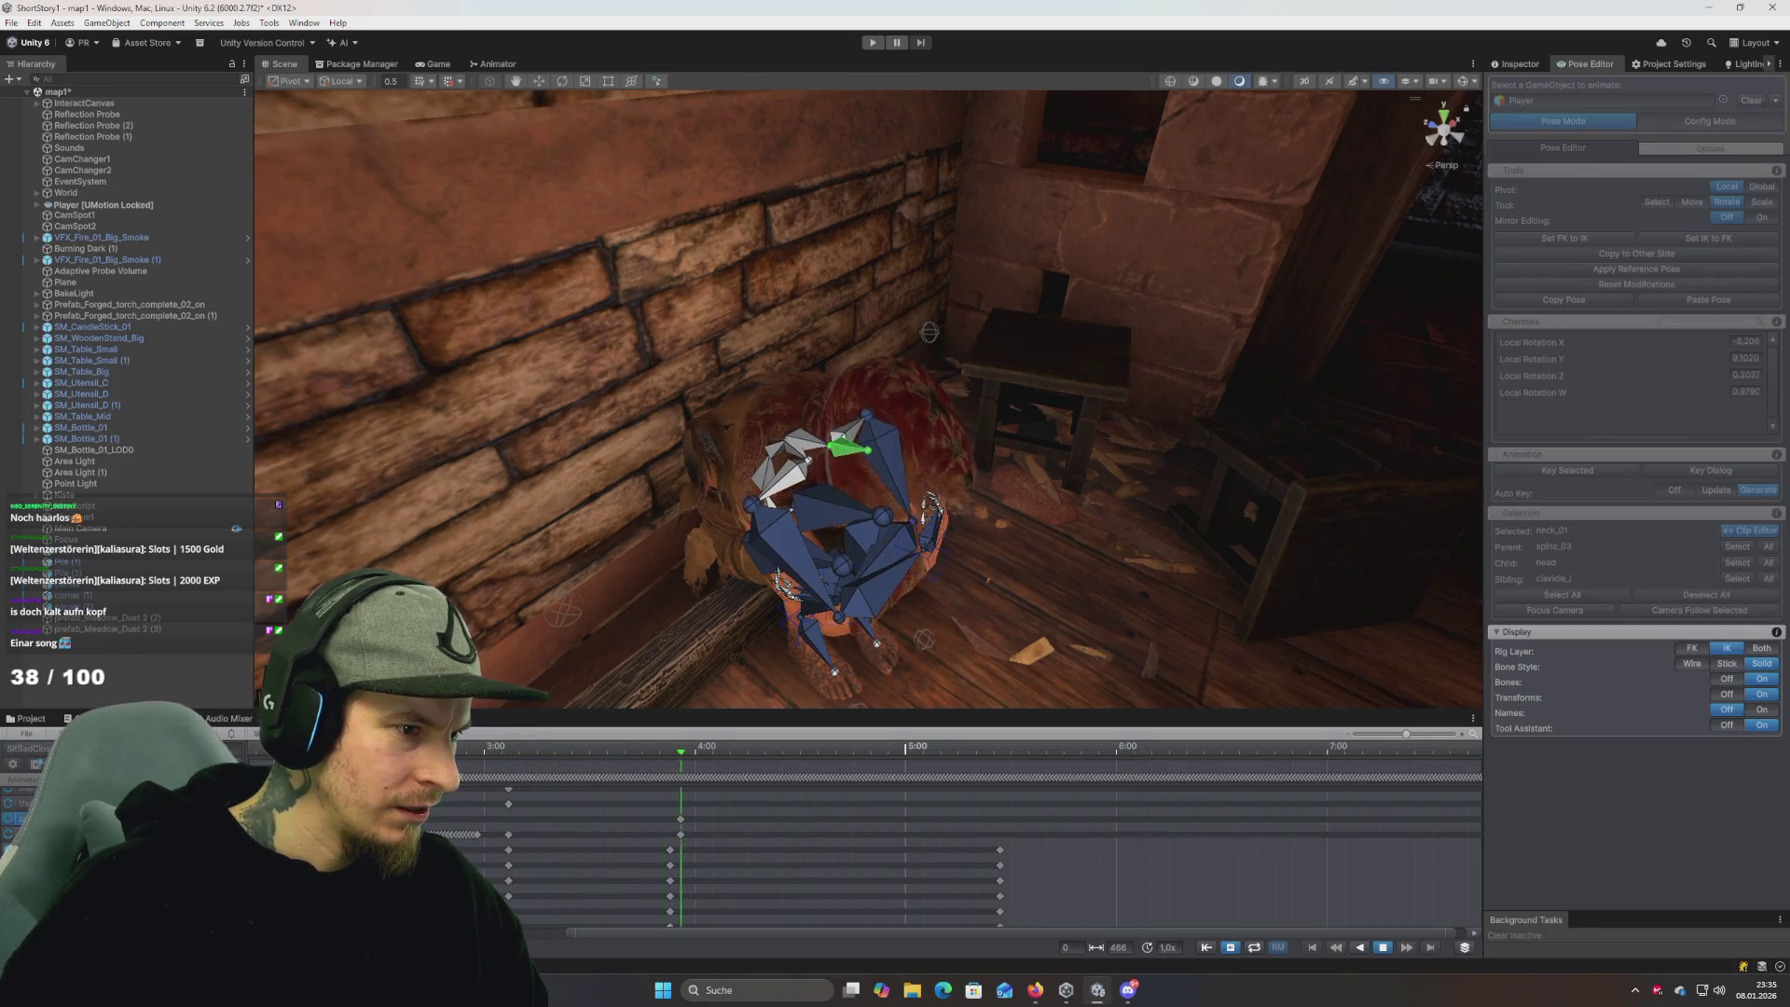
pyautogui.press('space')
pyautogui.moveTo(537, 771)
pyautogui.mouseDown()
pyautogui.moveTo(557, 772)
pyautogui.moveTo(526, 773)
pyautogui.mouseUp()
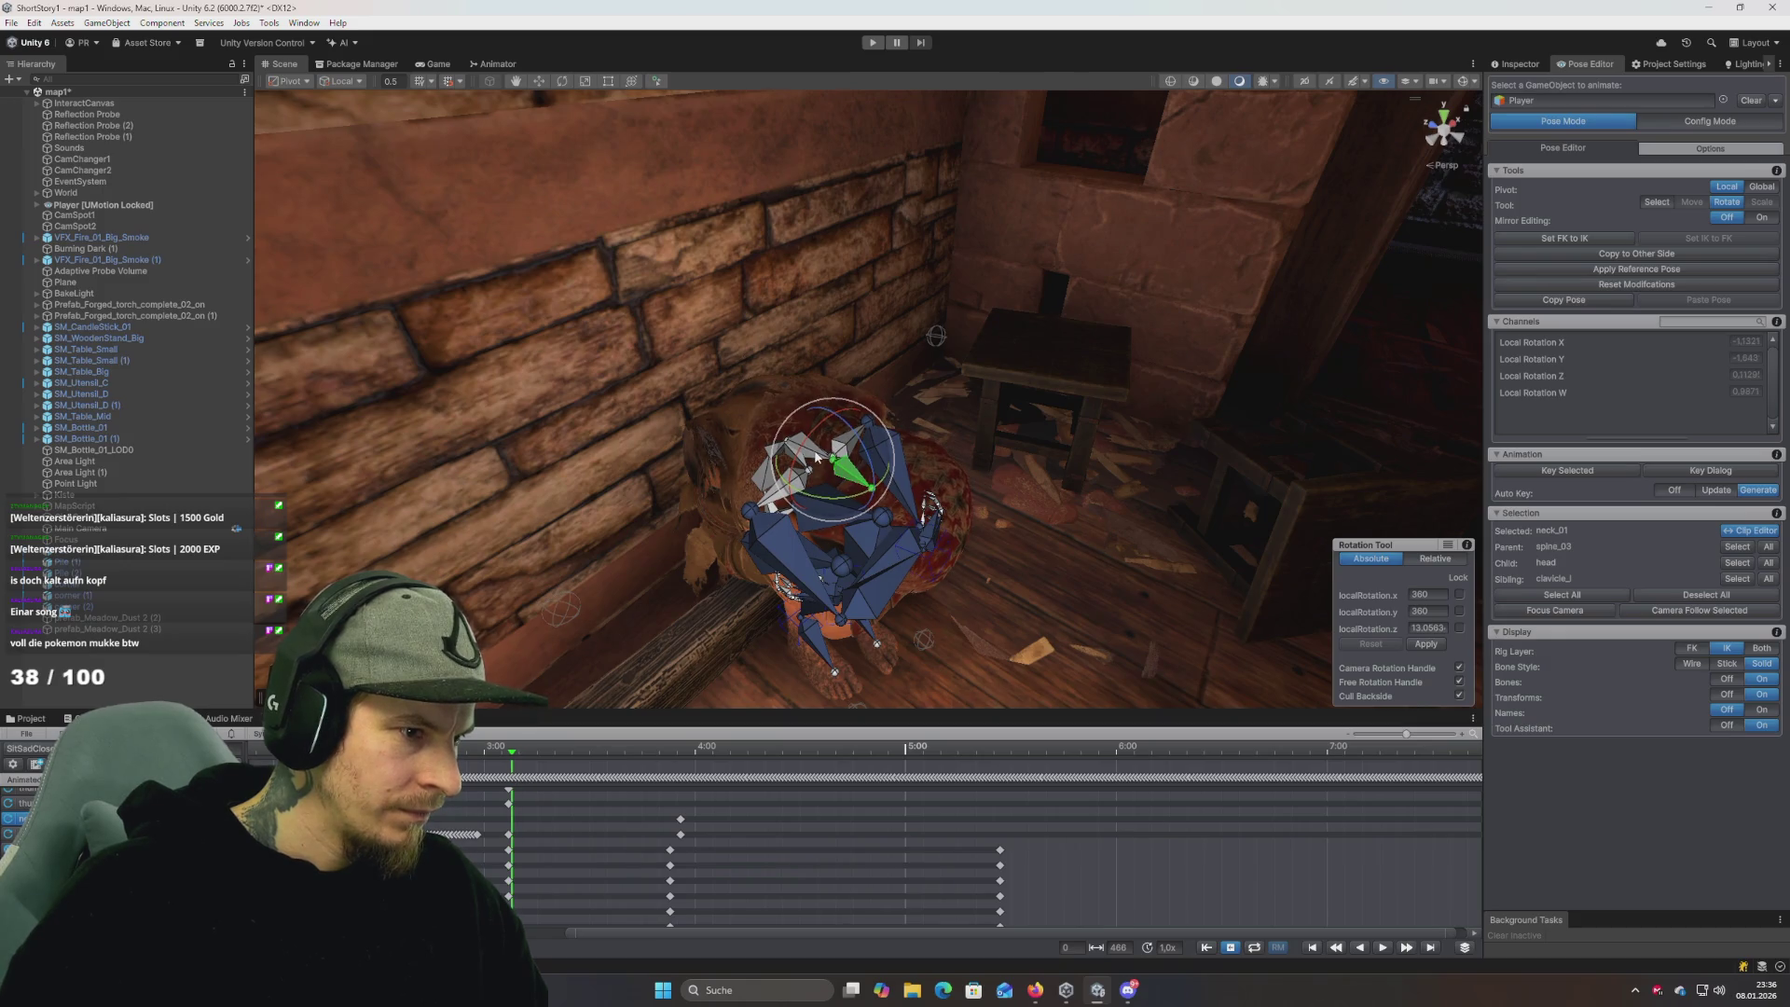
pyautogui.click(772, 504)
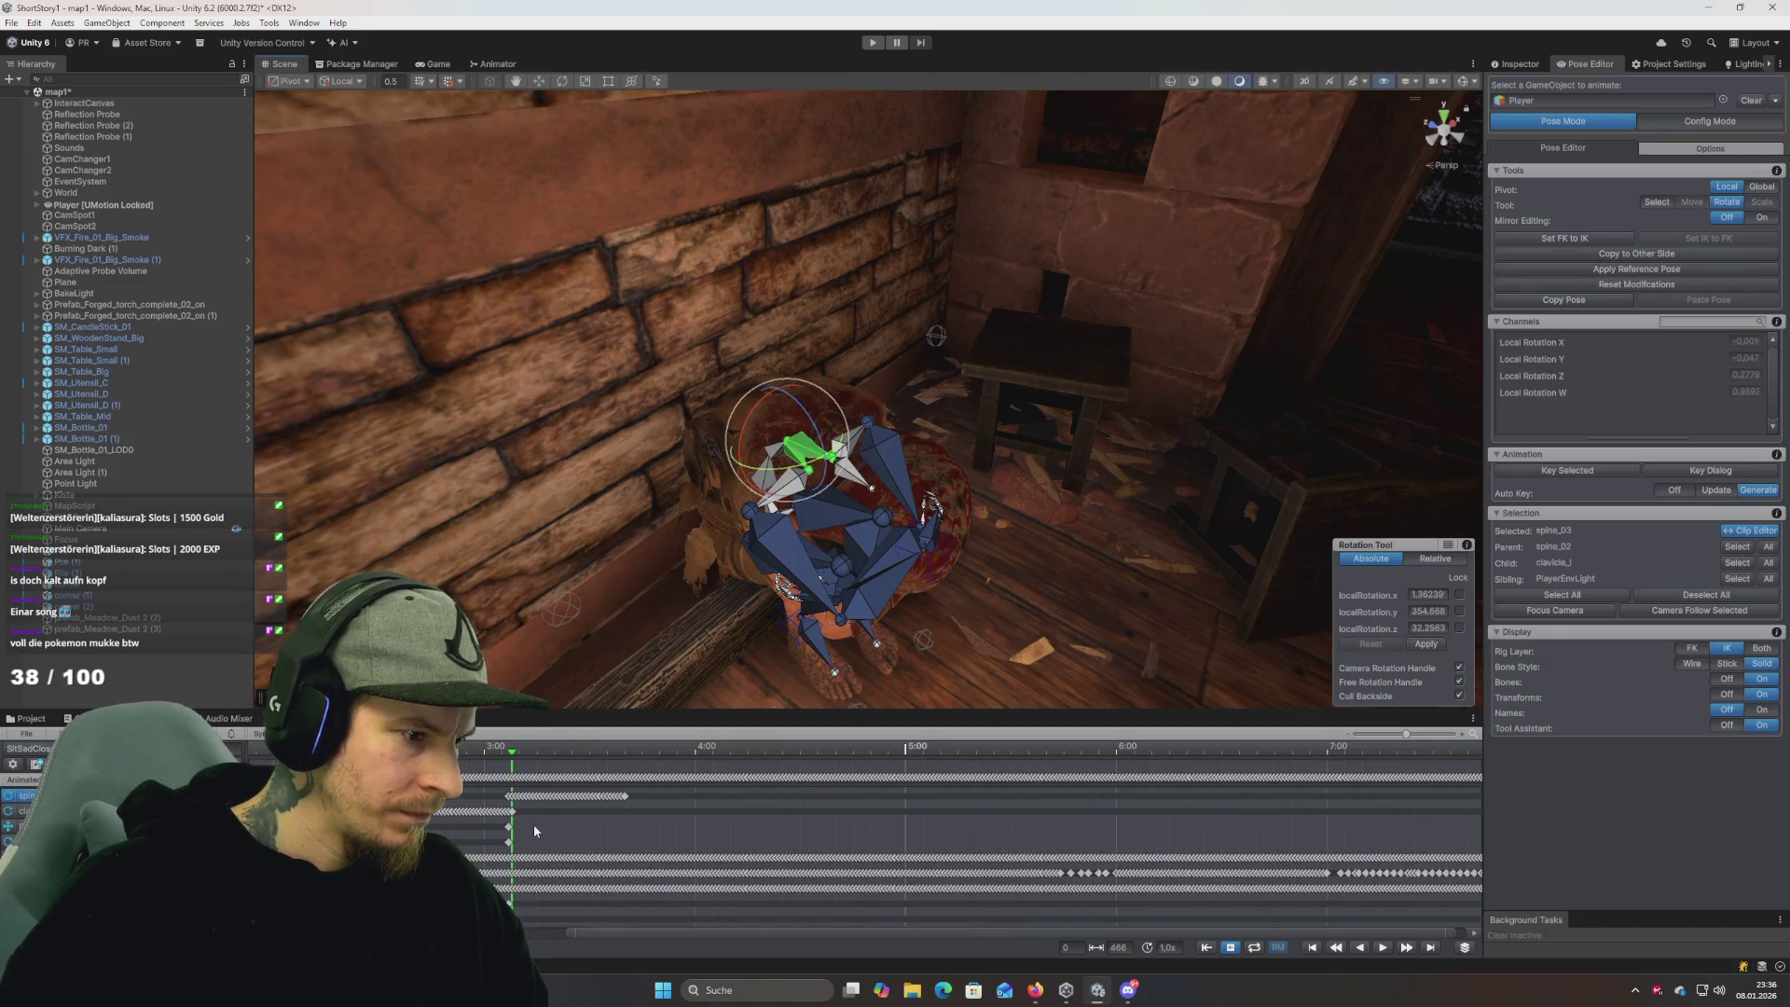
# Scrub toward 4:00, select the second row's end keyframe and compare nearby poses.
pyautogui.scroll(3, 601, 803)
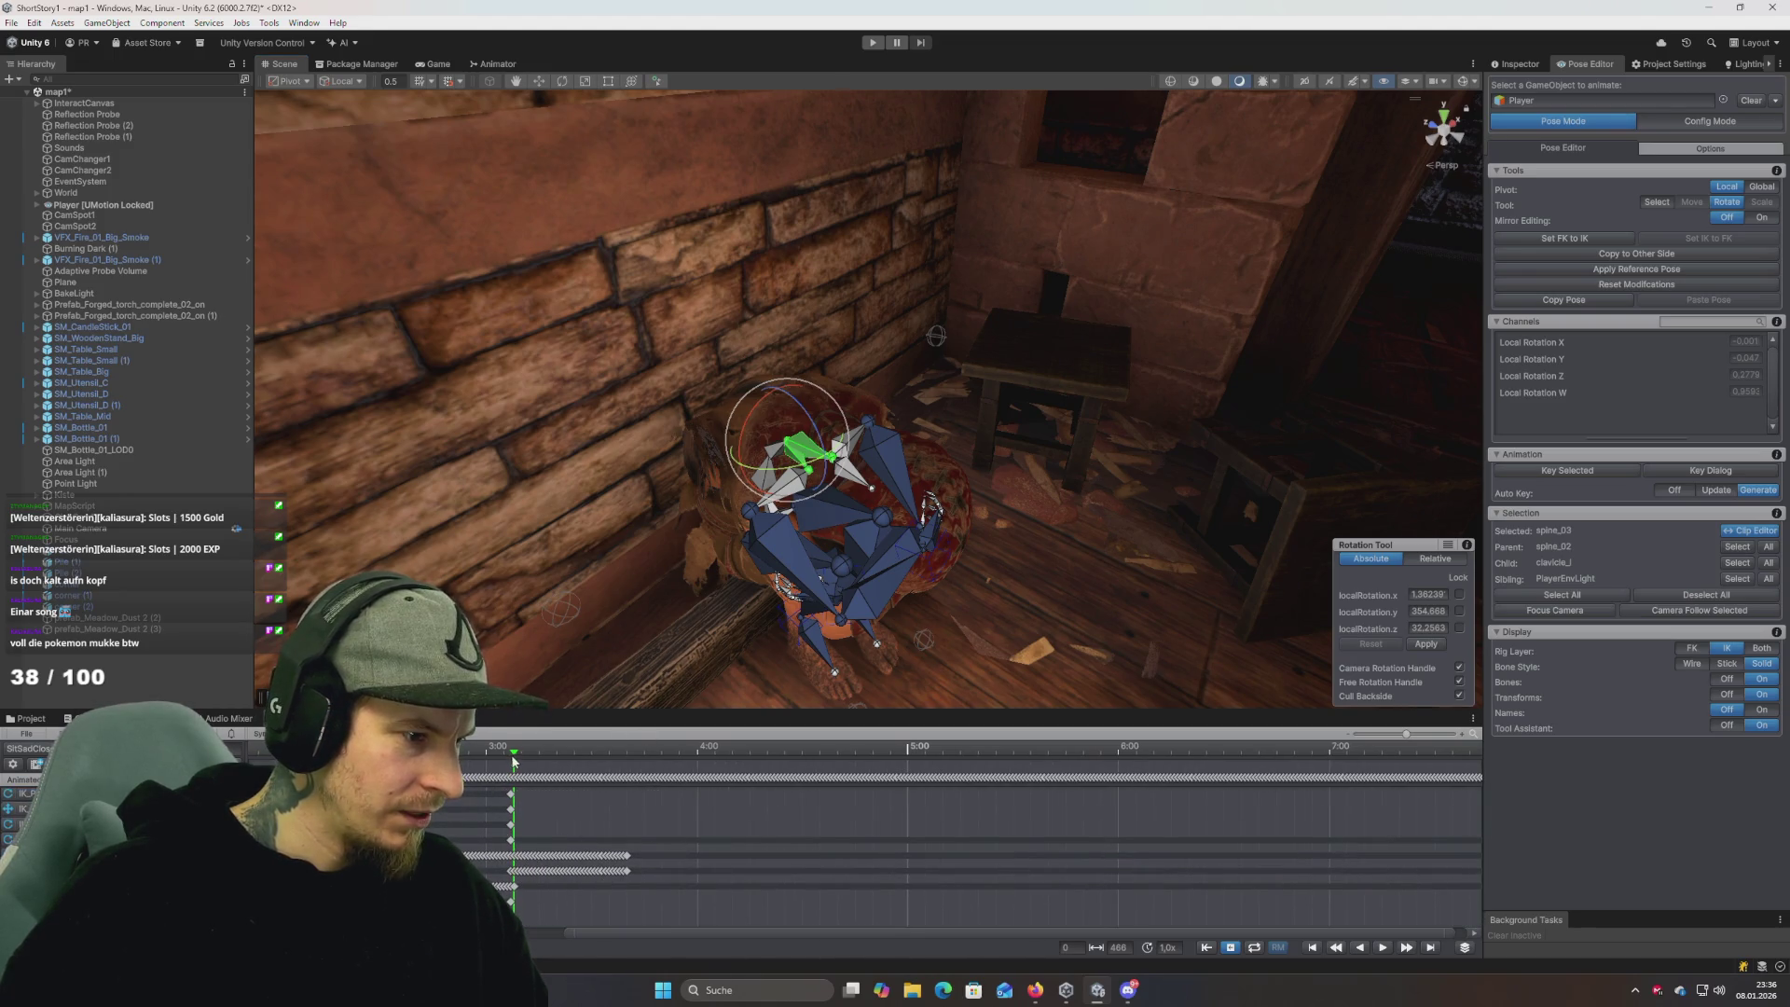
pyautogui.moveTo(488, 757)
pyautogui.mouseDown()
pyautogui.moveTo(674, 790)
pyautogui.moveTo(589, 783)
pyautogui.moveTo(634, 781)
pyautogui.mouseUp()
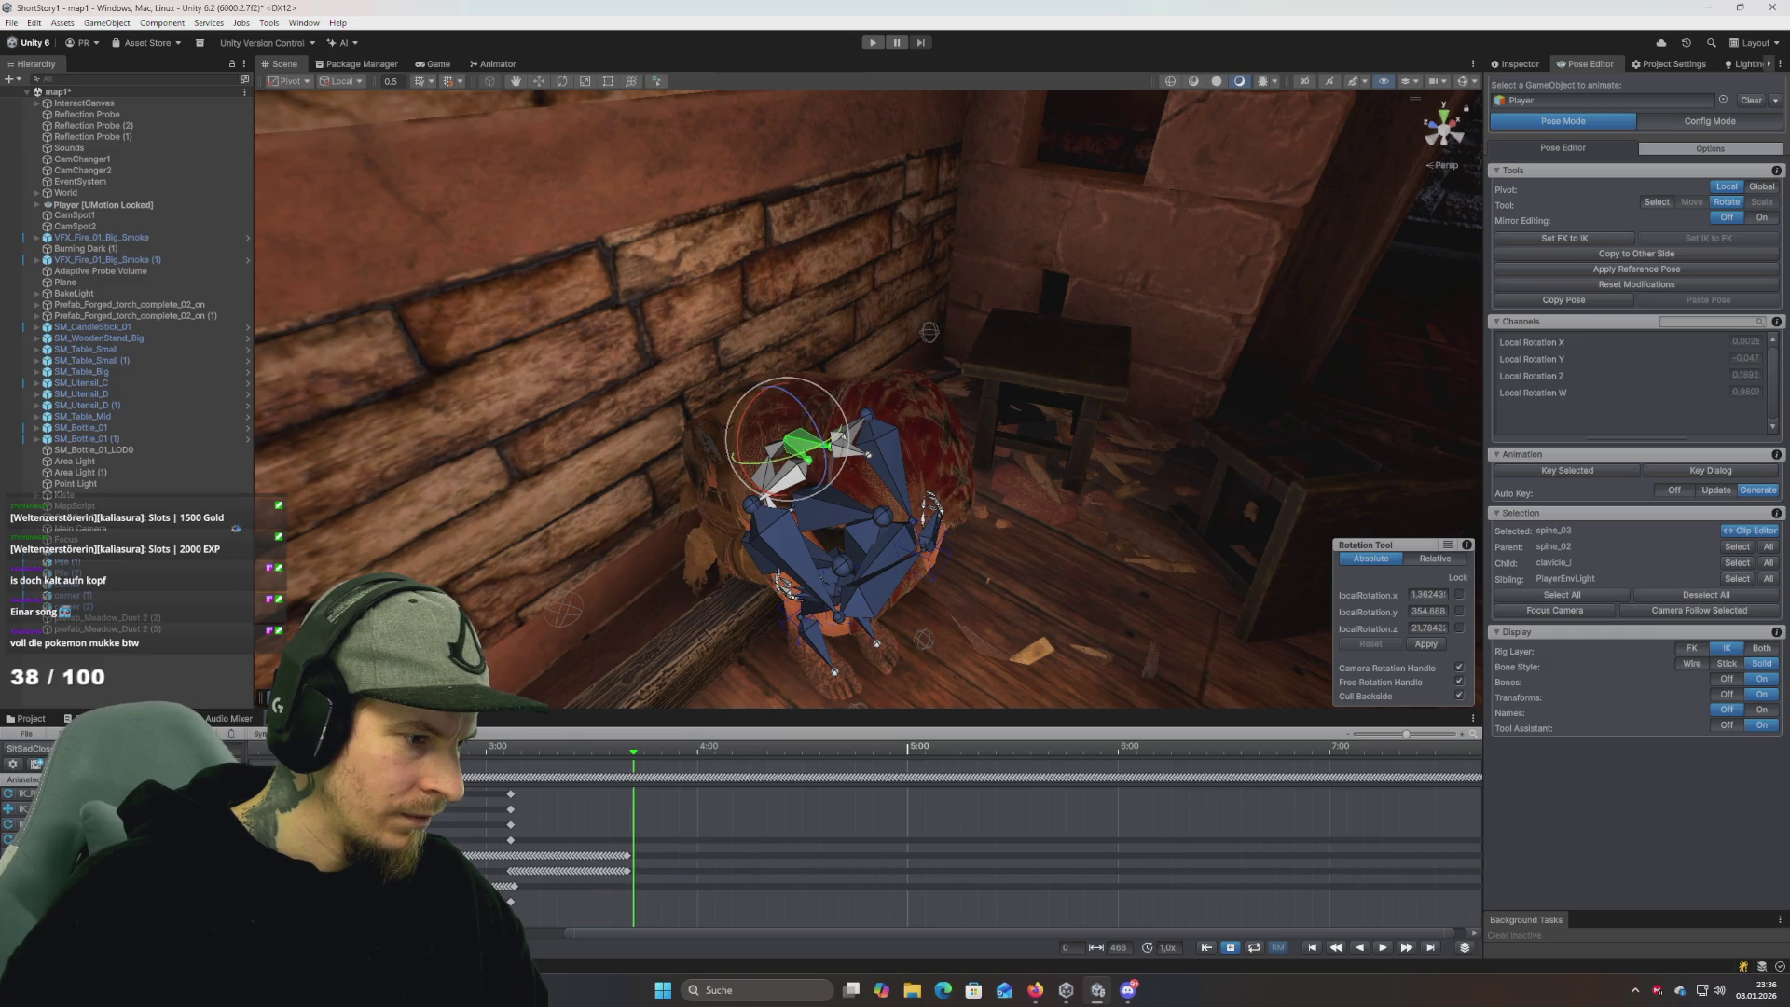
pyautogui.click(625, 872)
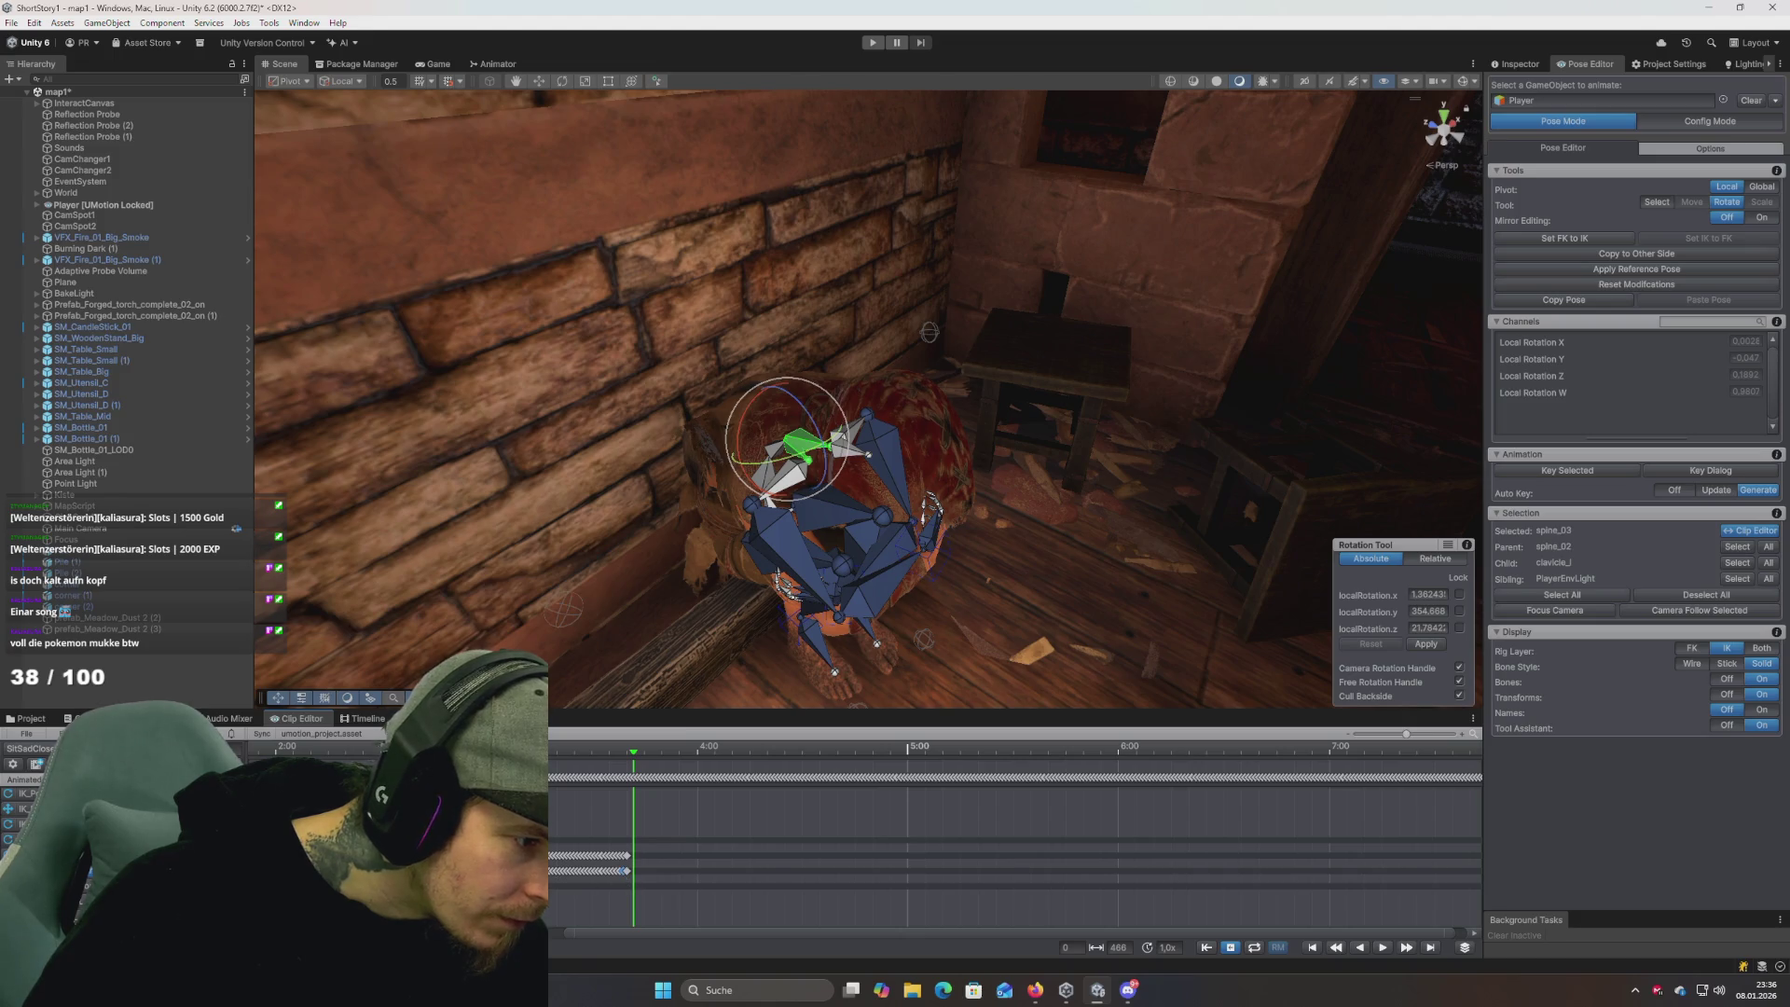
pyautogui.click(511, 746)
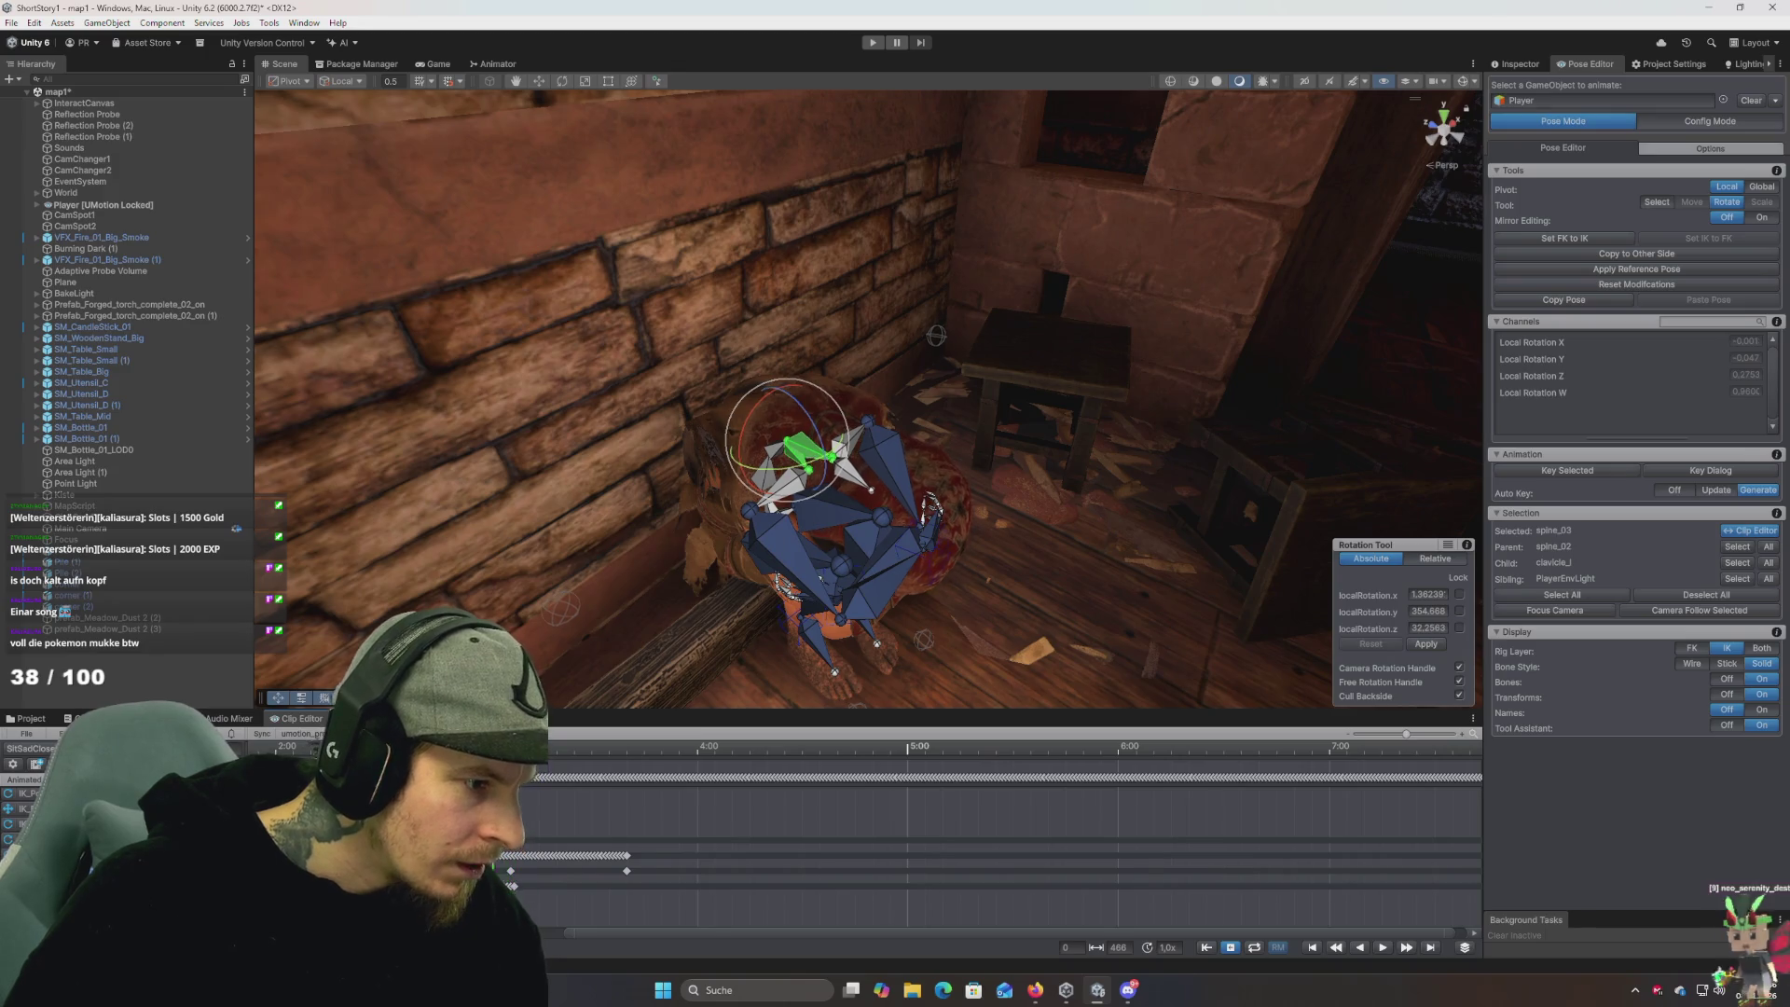
pyautogui.click(573, 747)
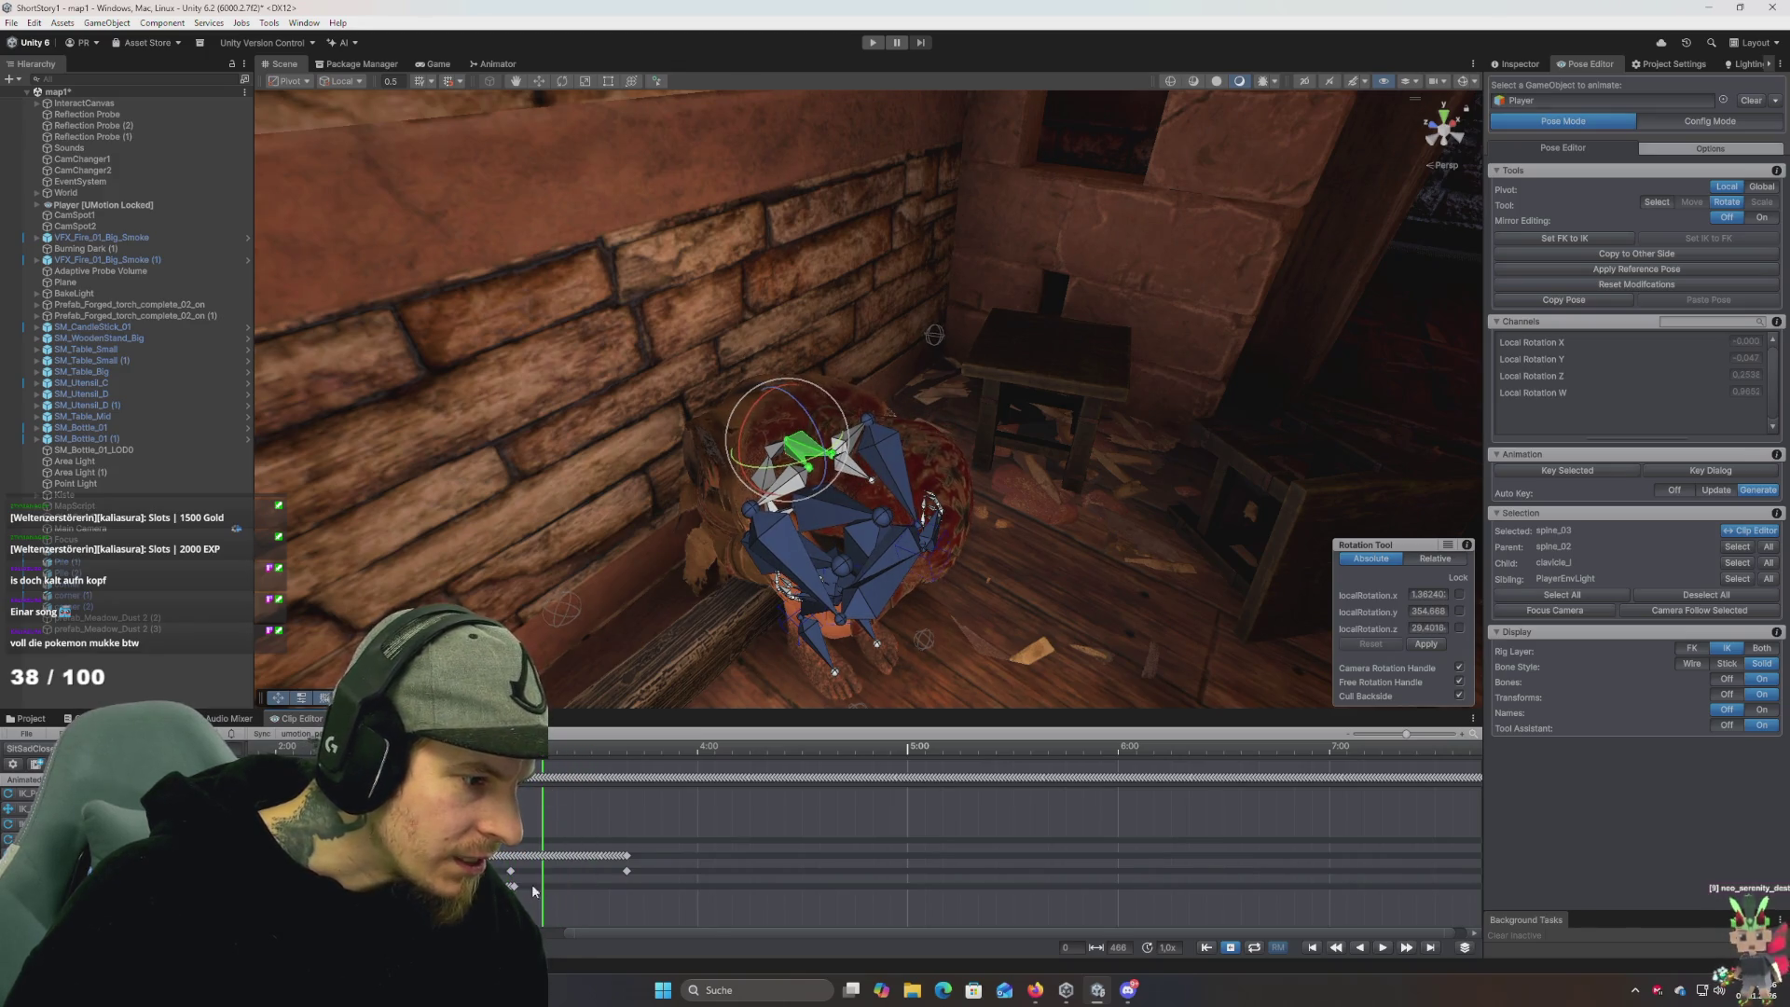
pyautogui.click(524, 749)
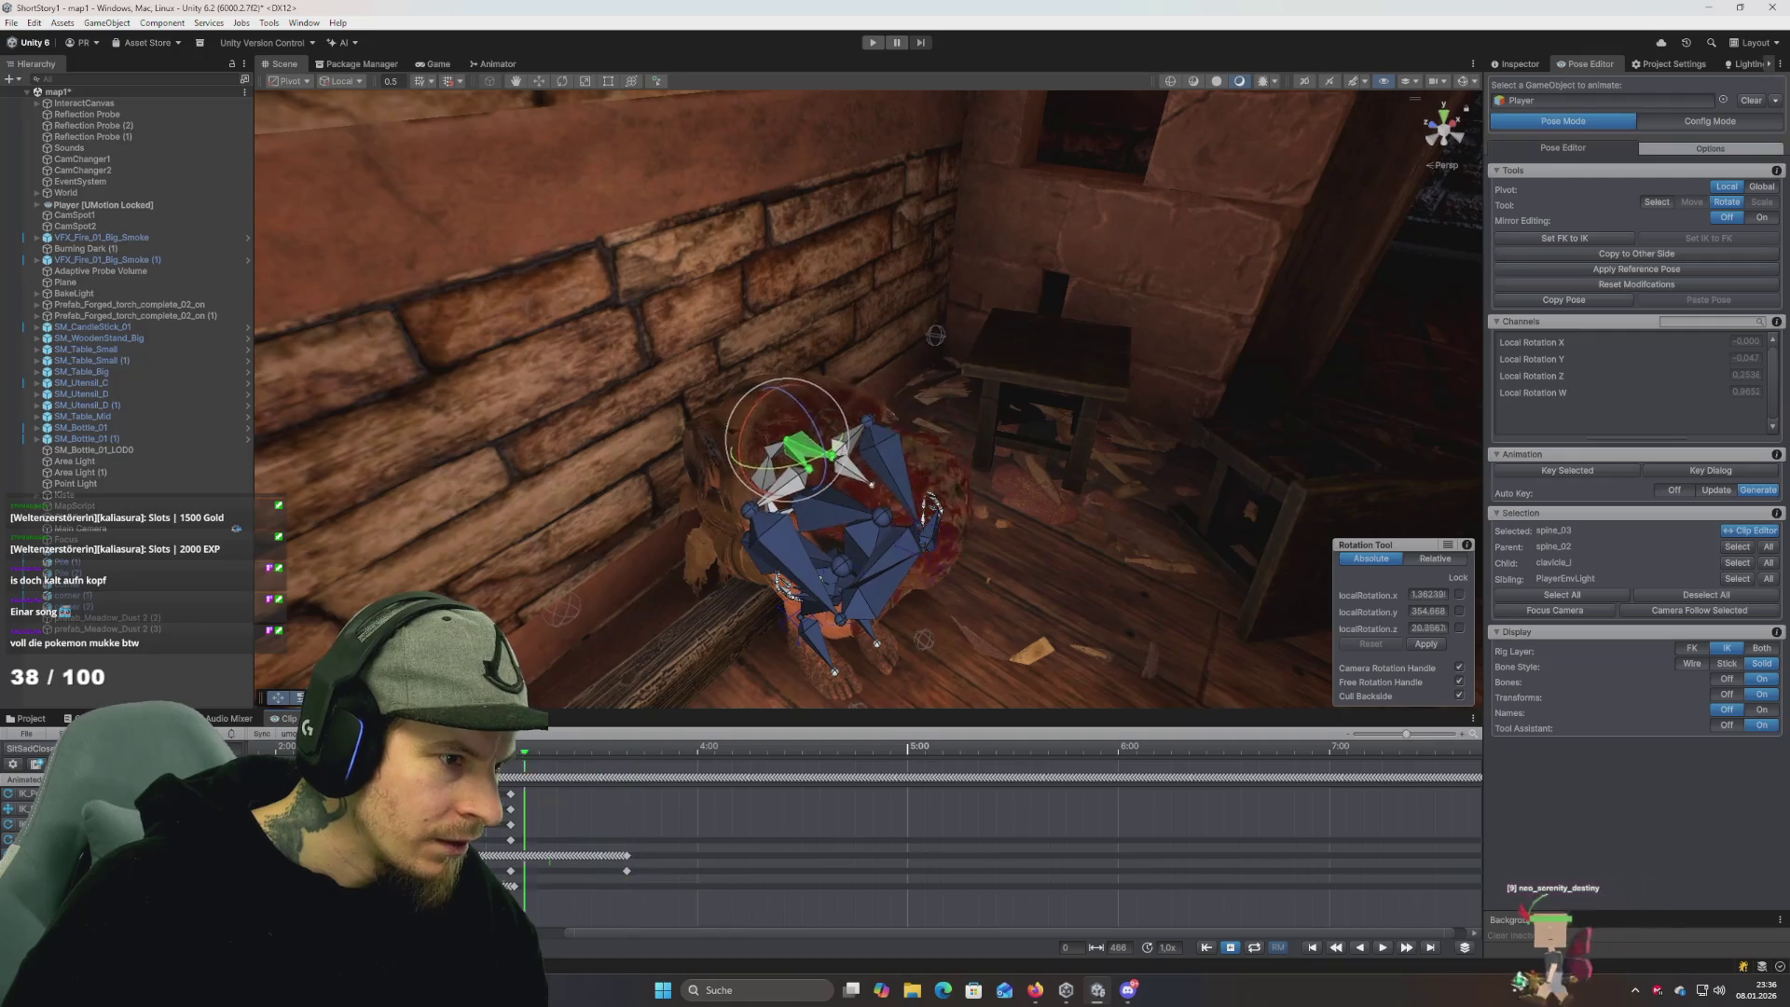
pyautogui.click(511, 748)
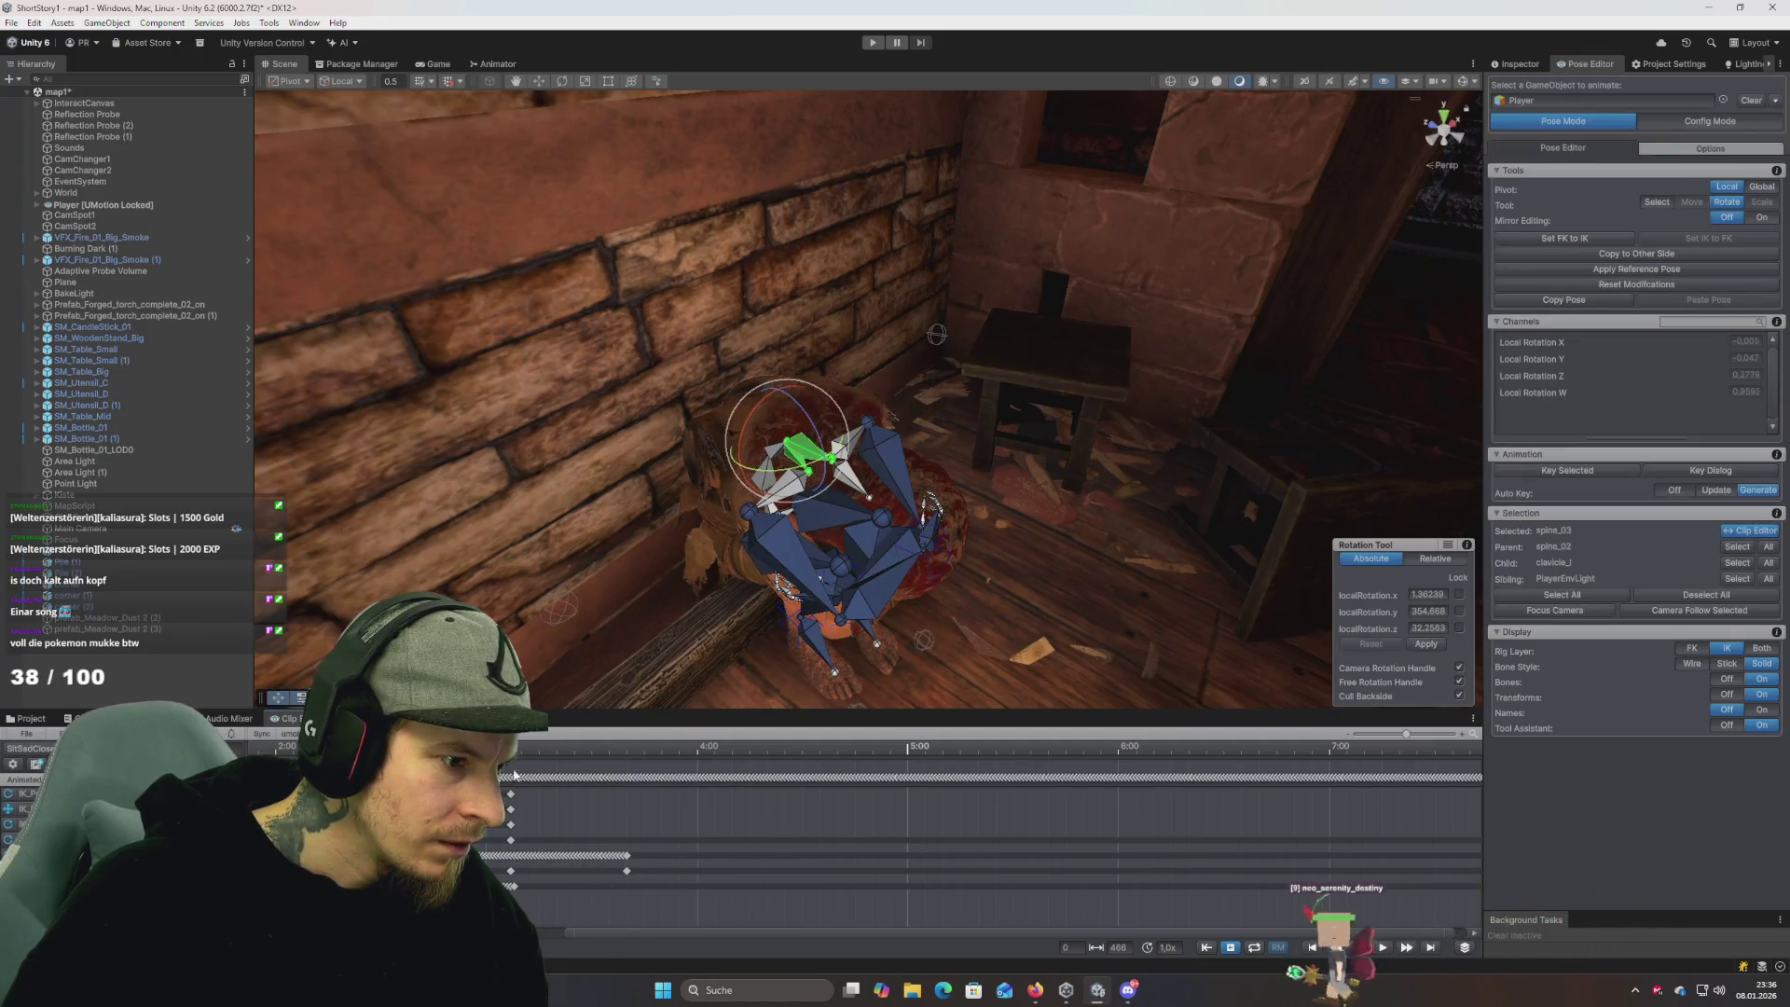
# Play and scrub the whole clip, then try exporting it, raising the No Export Destination warning.
pyautogui.press('space')
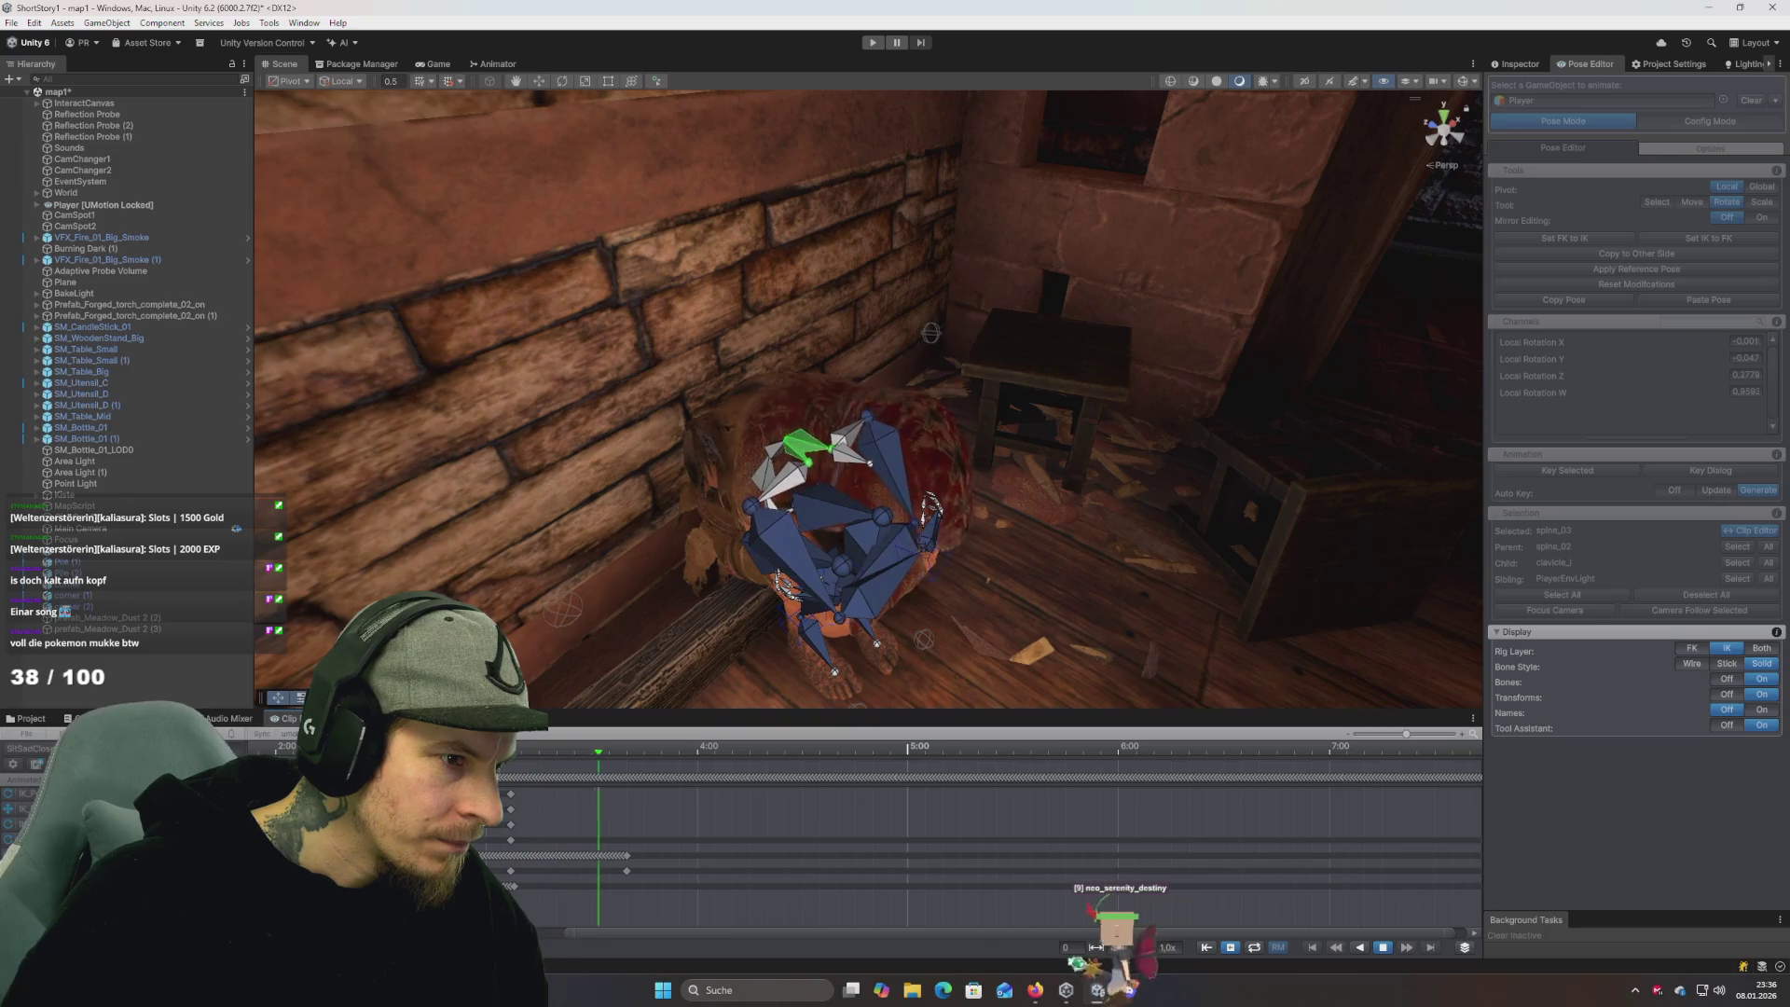
pyautogui.press('space')
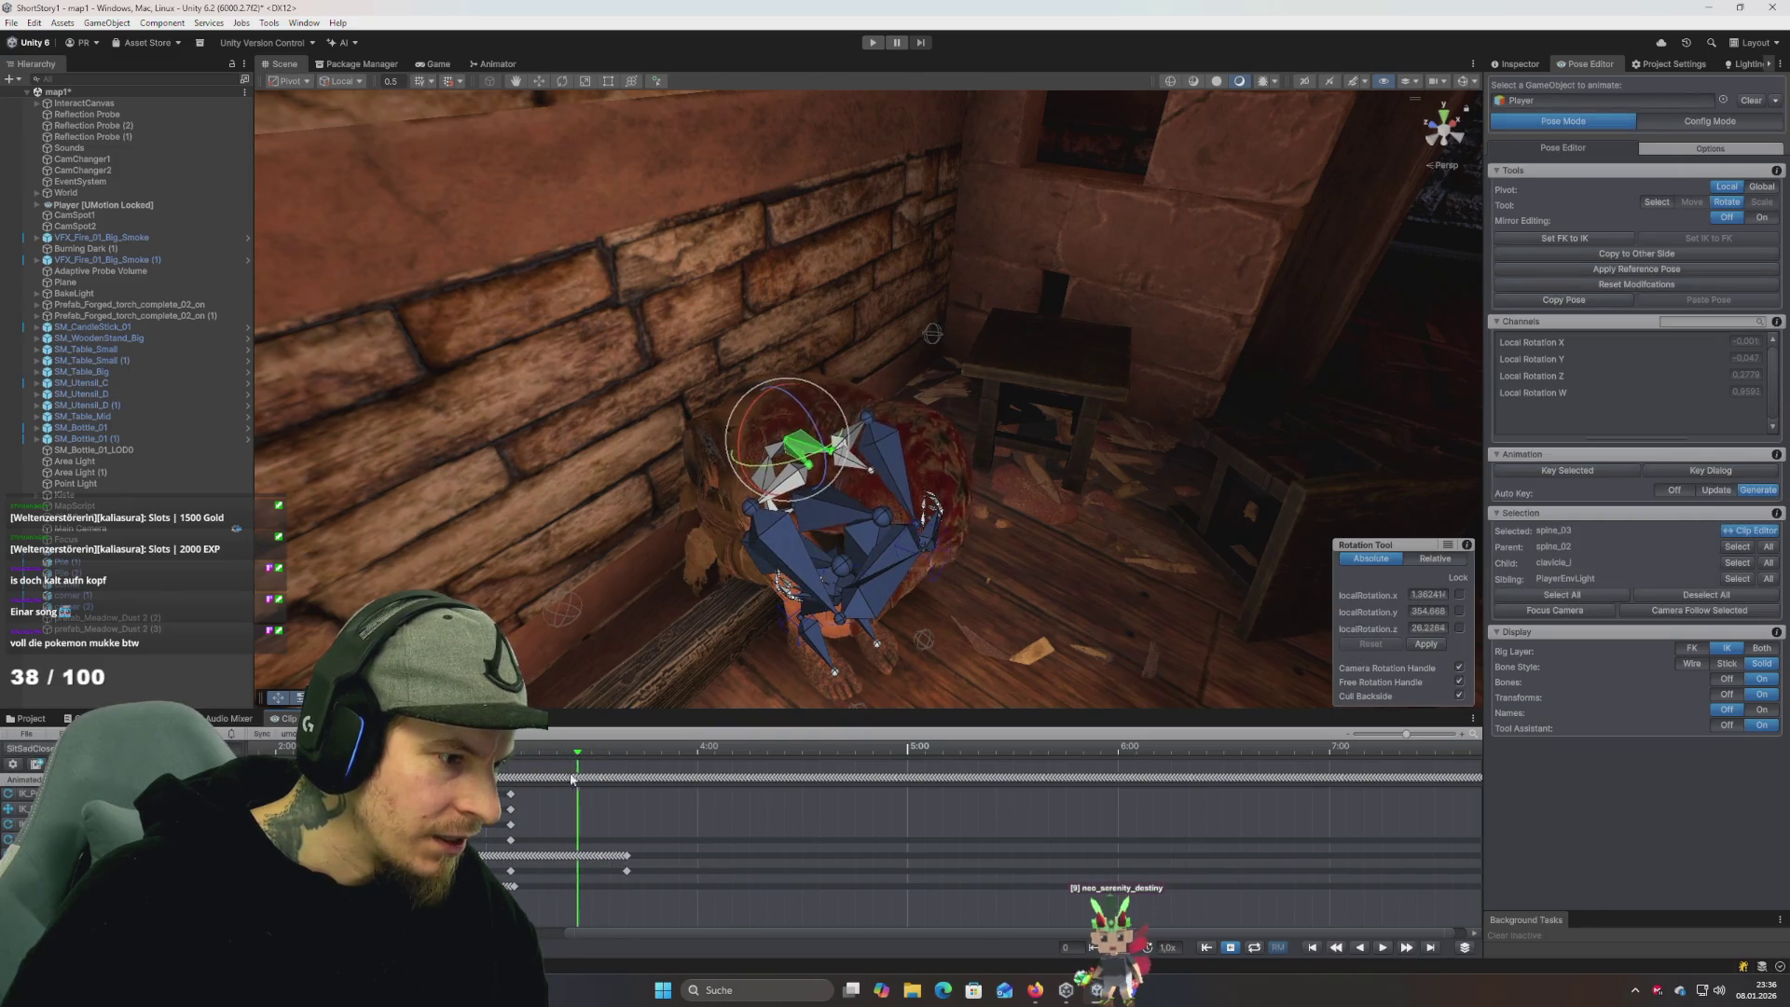
pyautogui.click(518, 777)
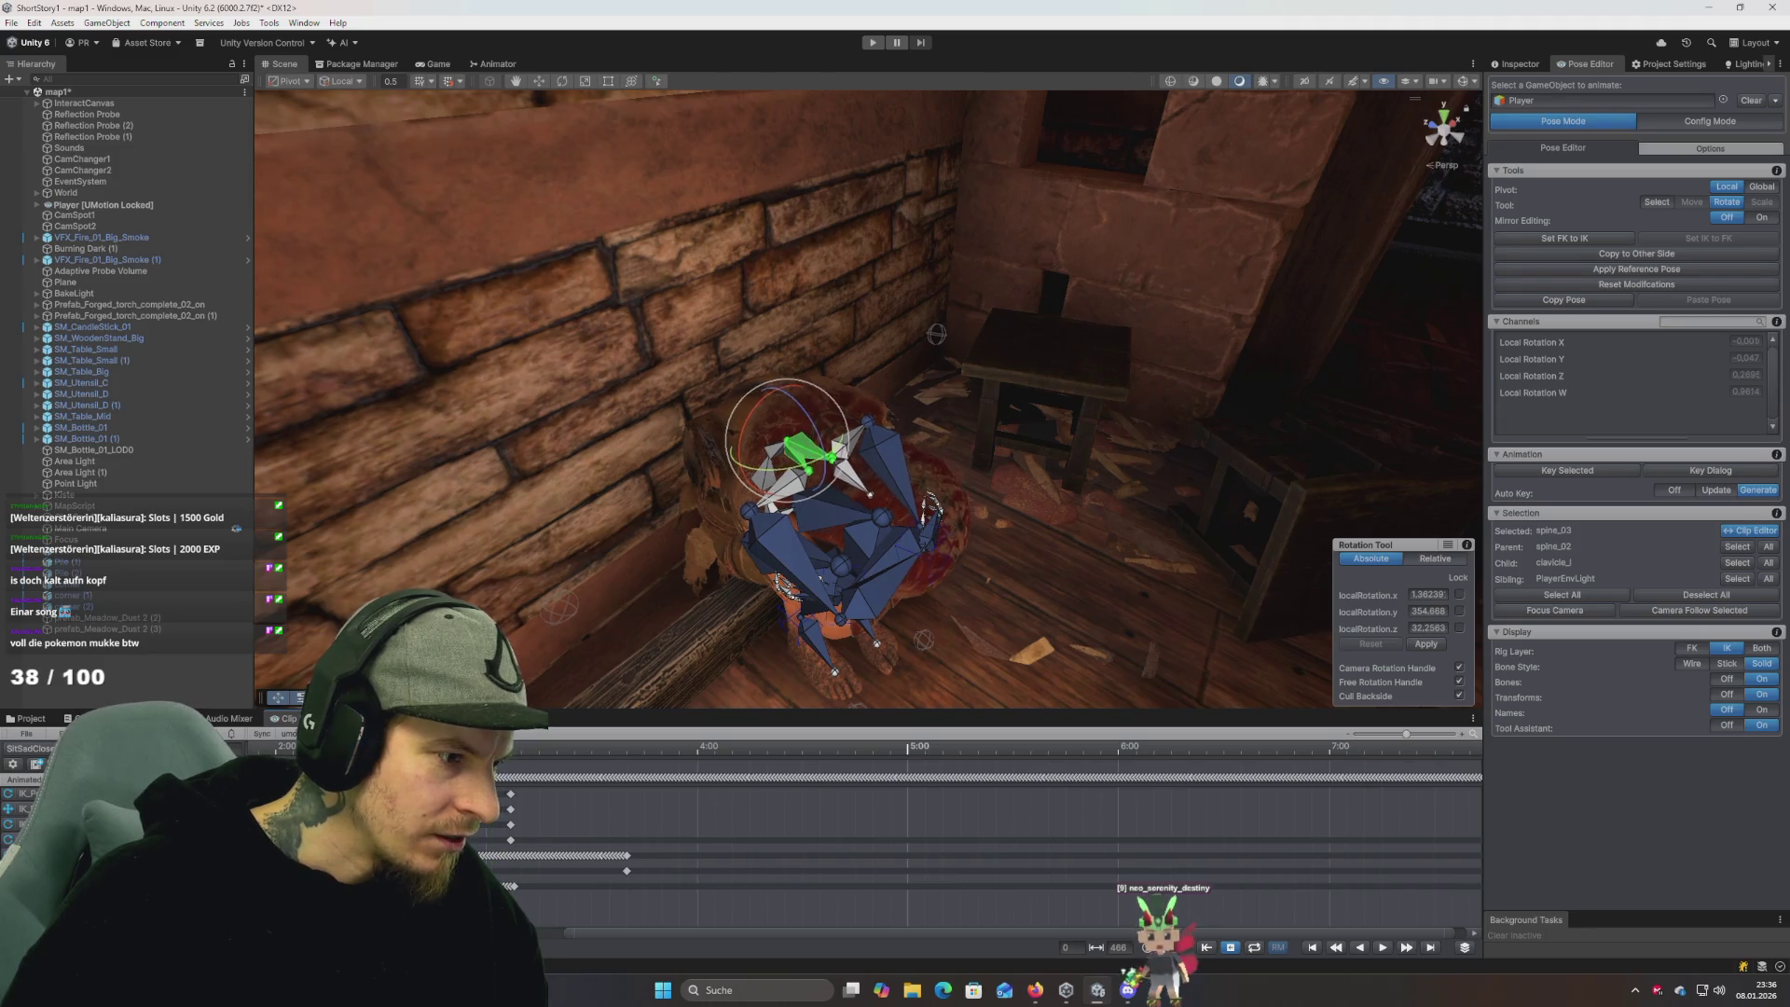
pyautogui.press('space')
pyautogui.press('space')
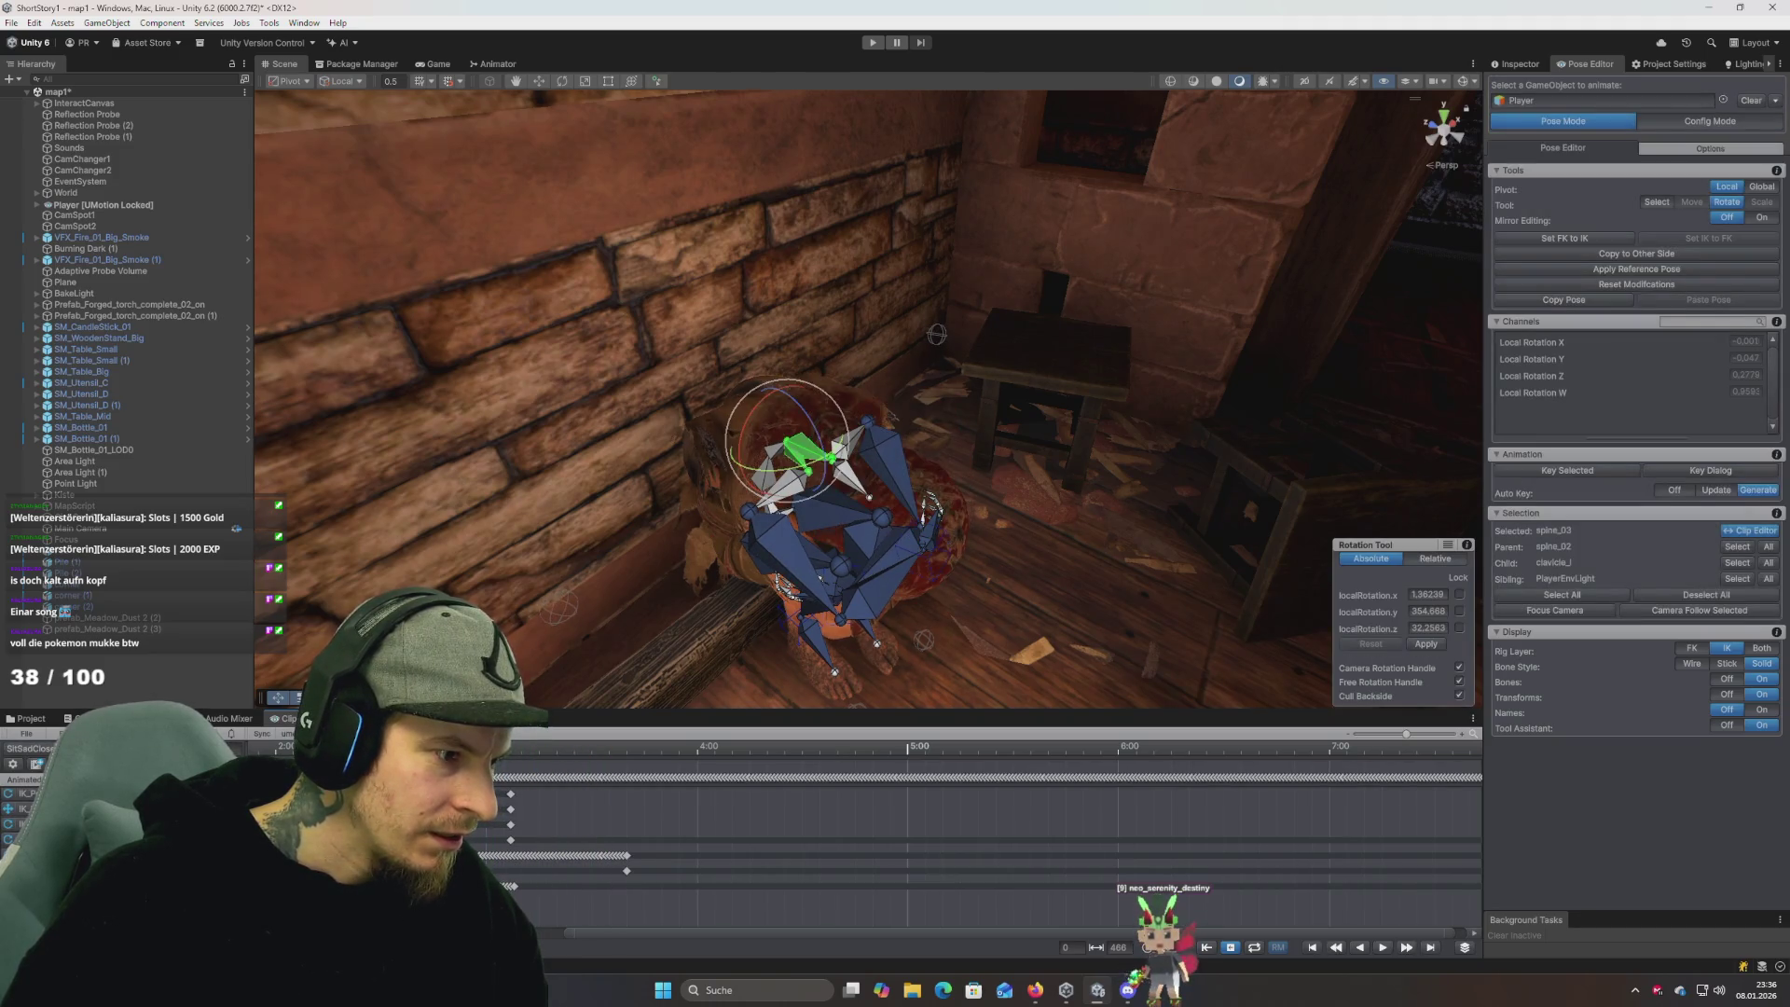
pyautogui.click(497, 767)
pyautogui.moveTo(497, 767); pyautogui.dragTo(830, 779)
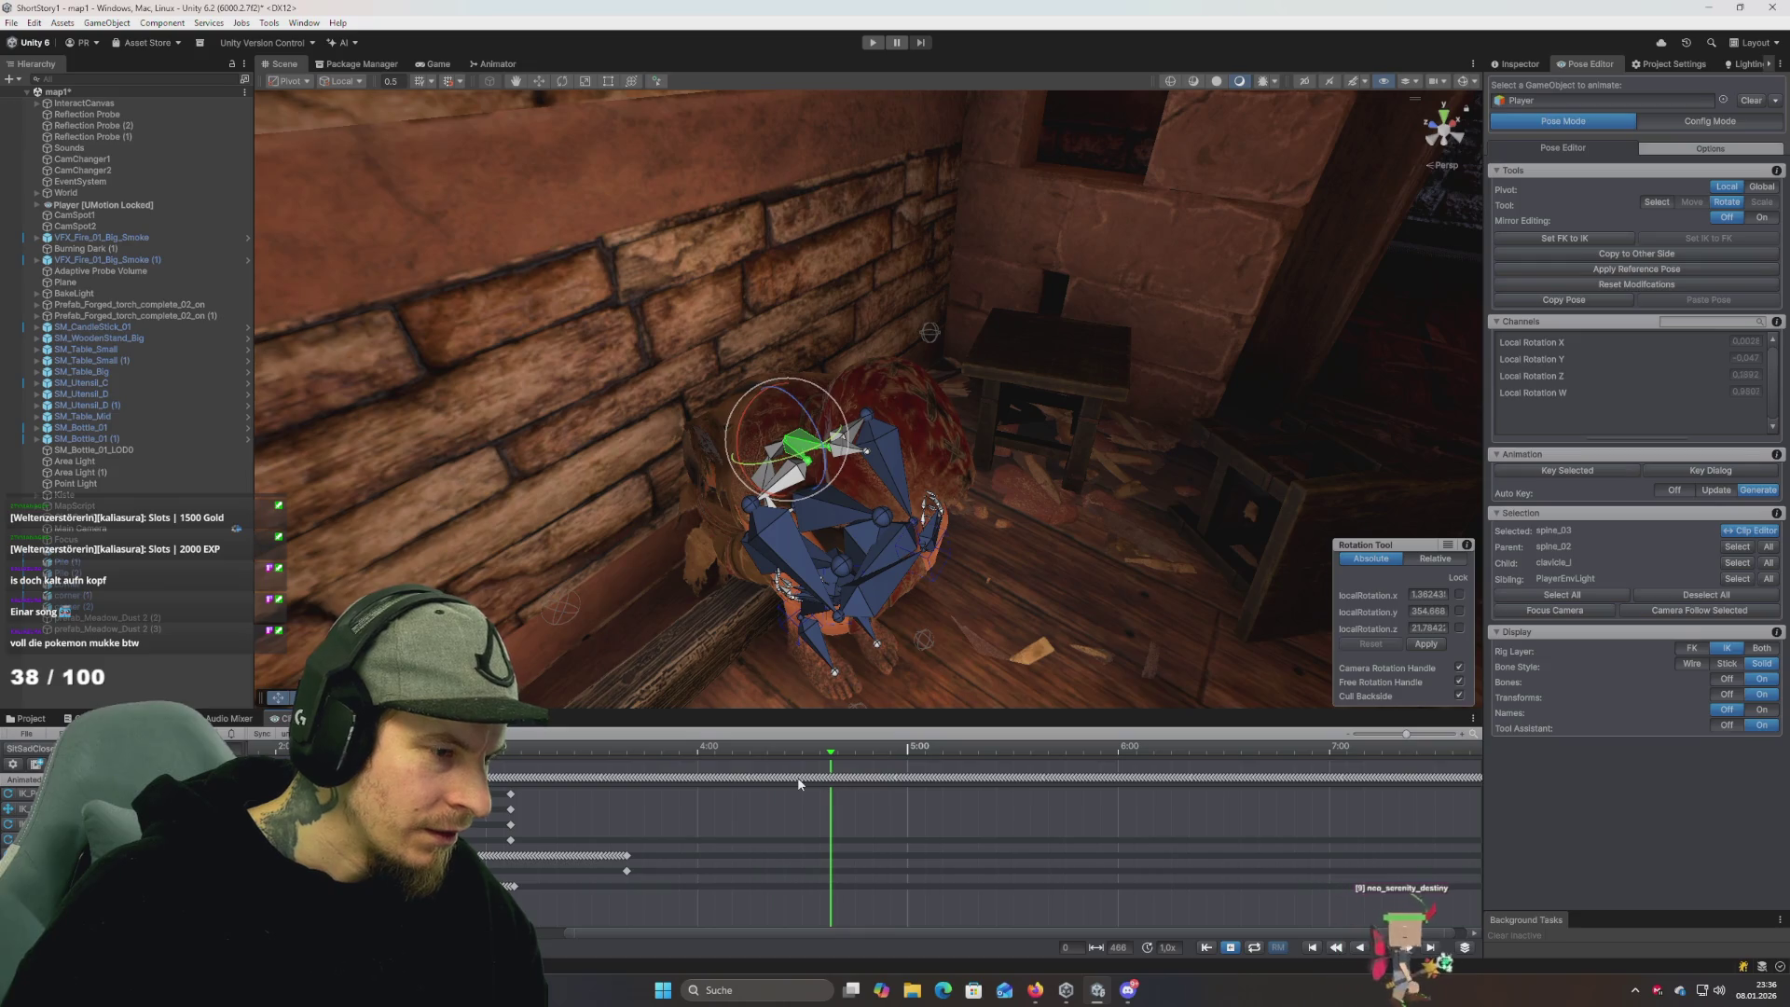
pyautogui.click(29, 735)
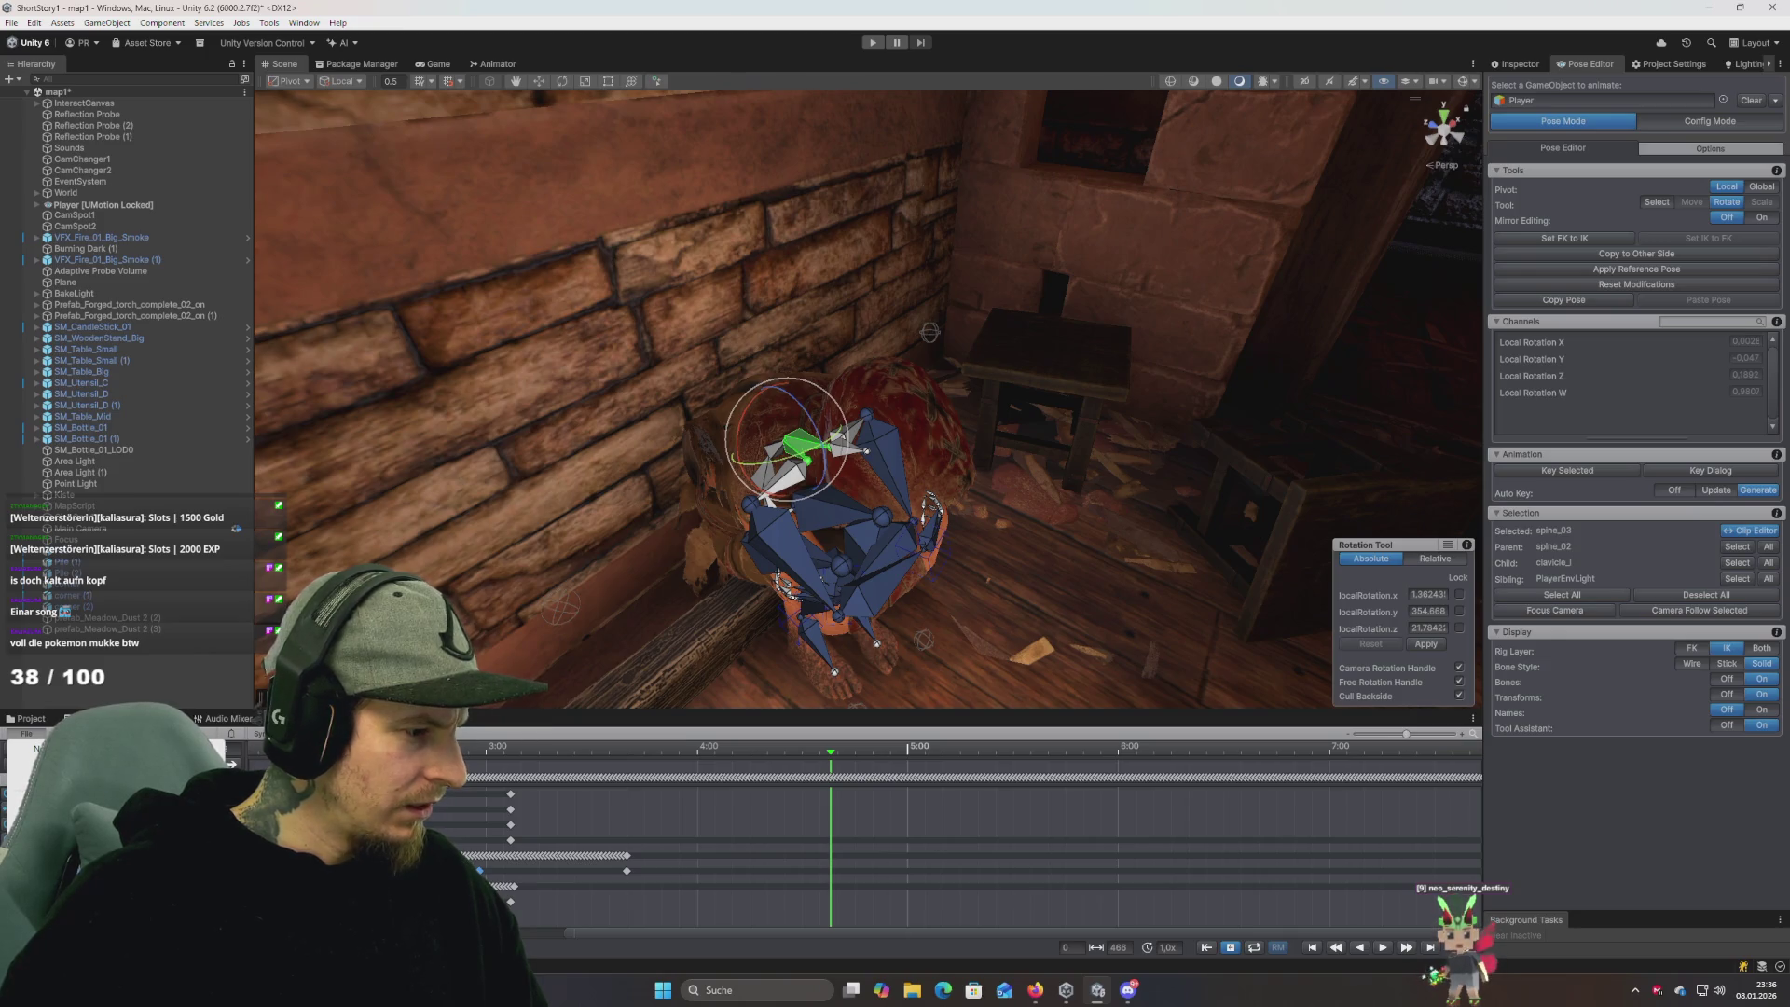
pyautogui.click(56, 788)
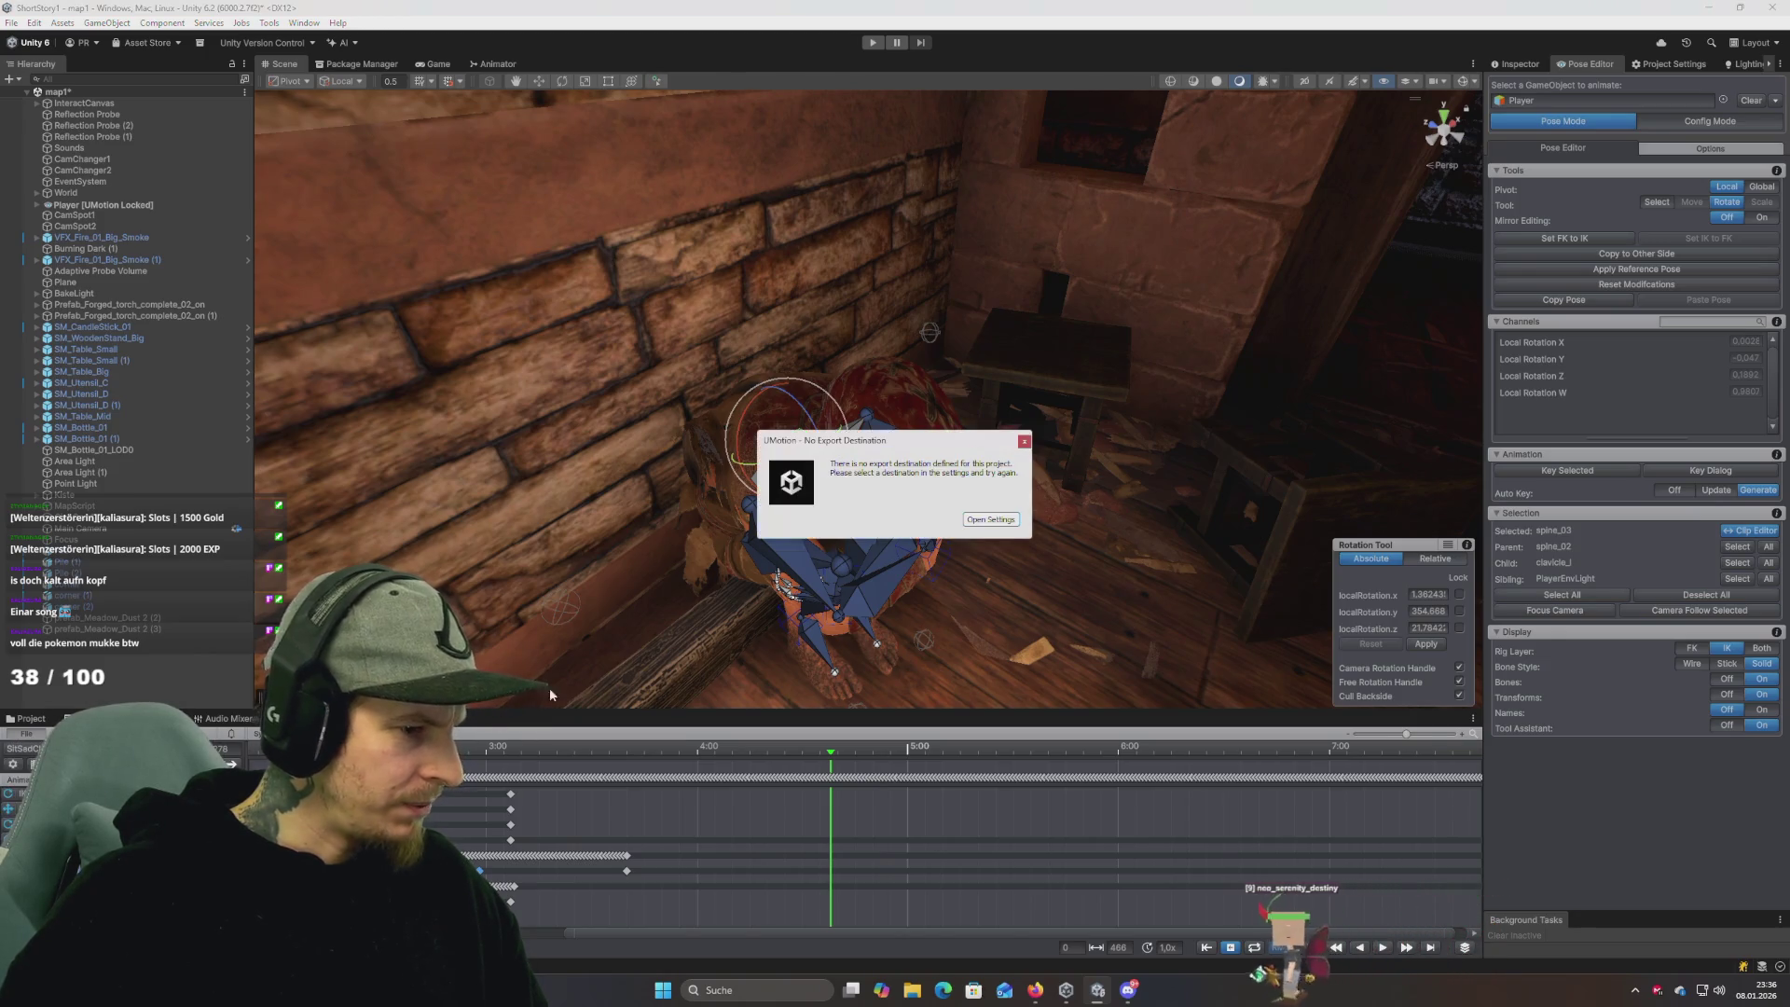
# Set the export folder to Assets/ZTechStudio/Animation/KidMale and export the clip as SitSadCloseUp.
pyautogui.click(988, 520)
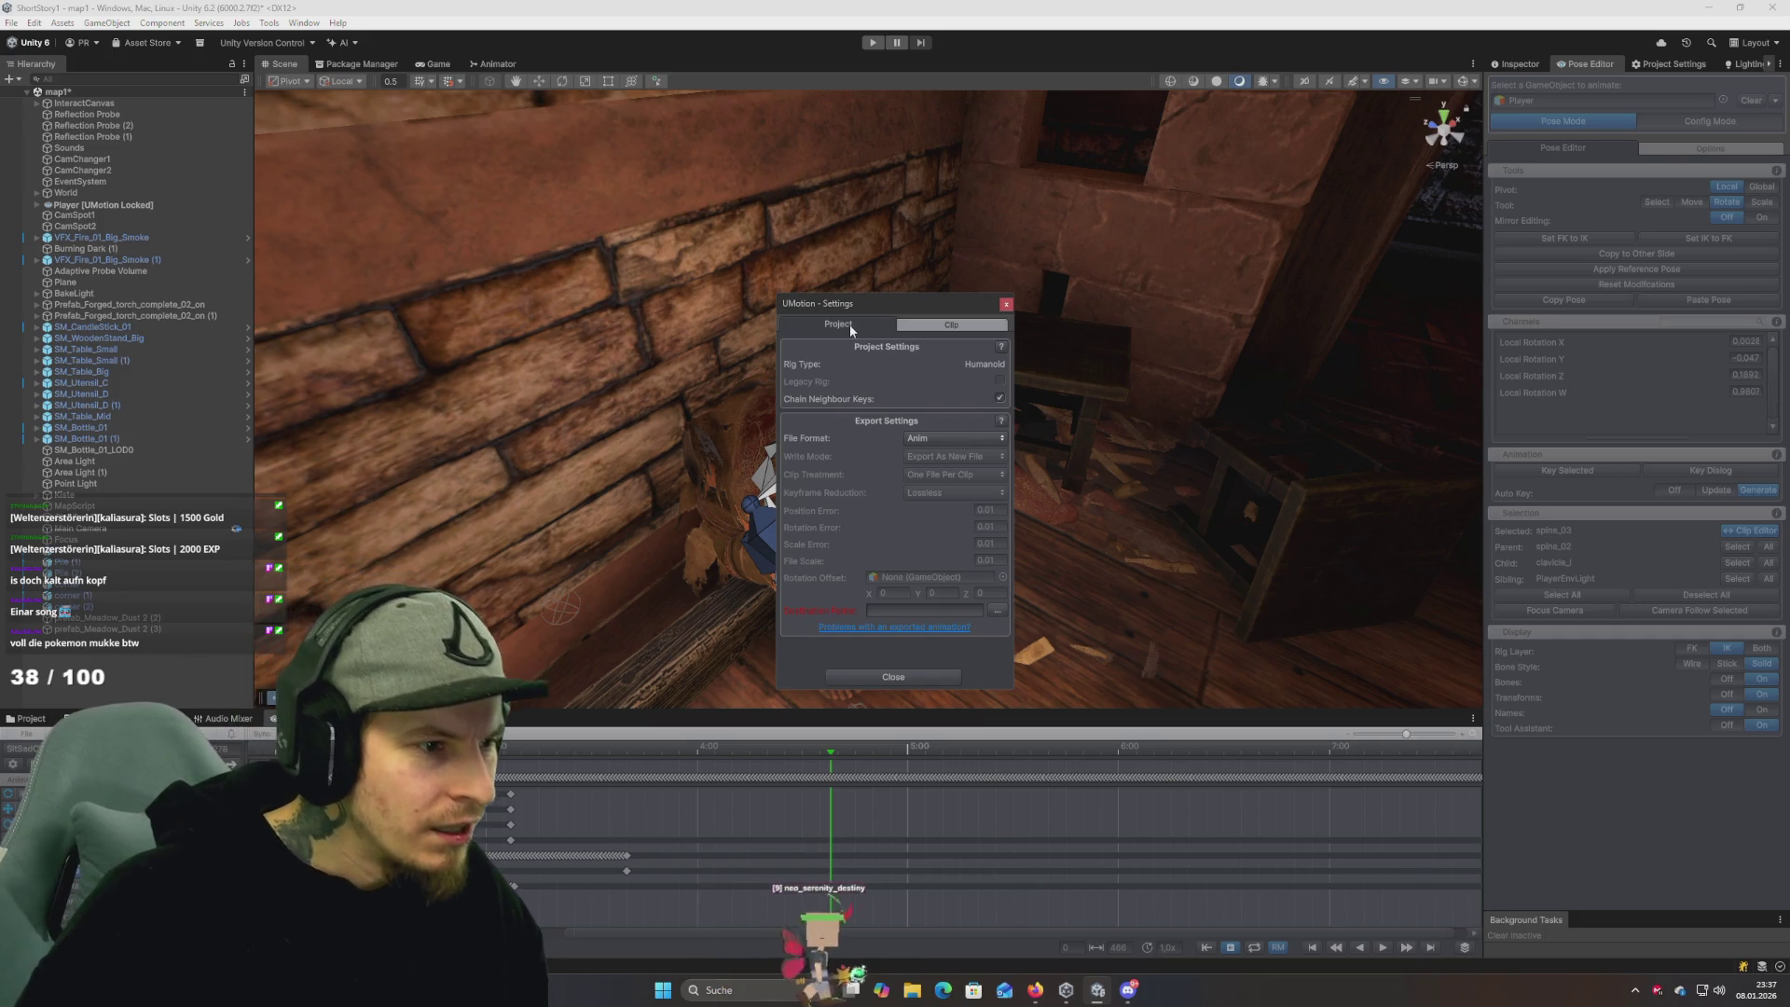
pyautogui.click(994, 611)
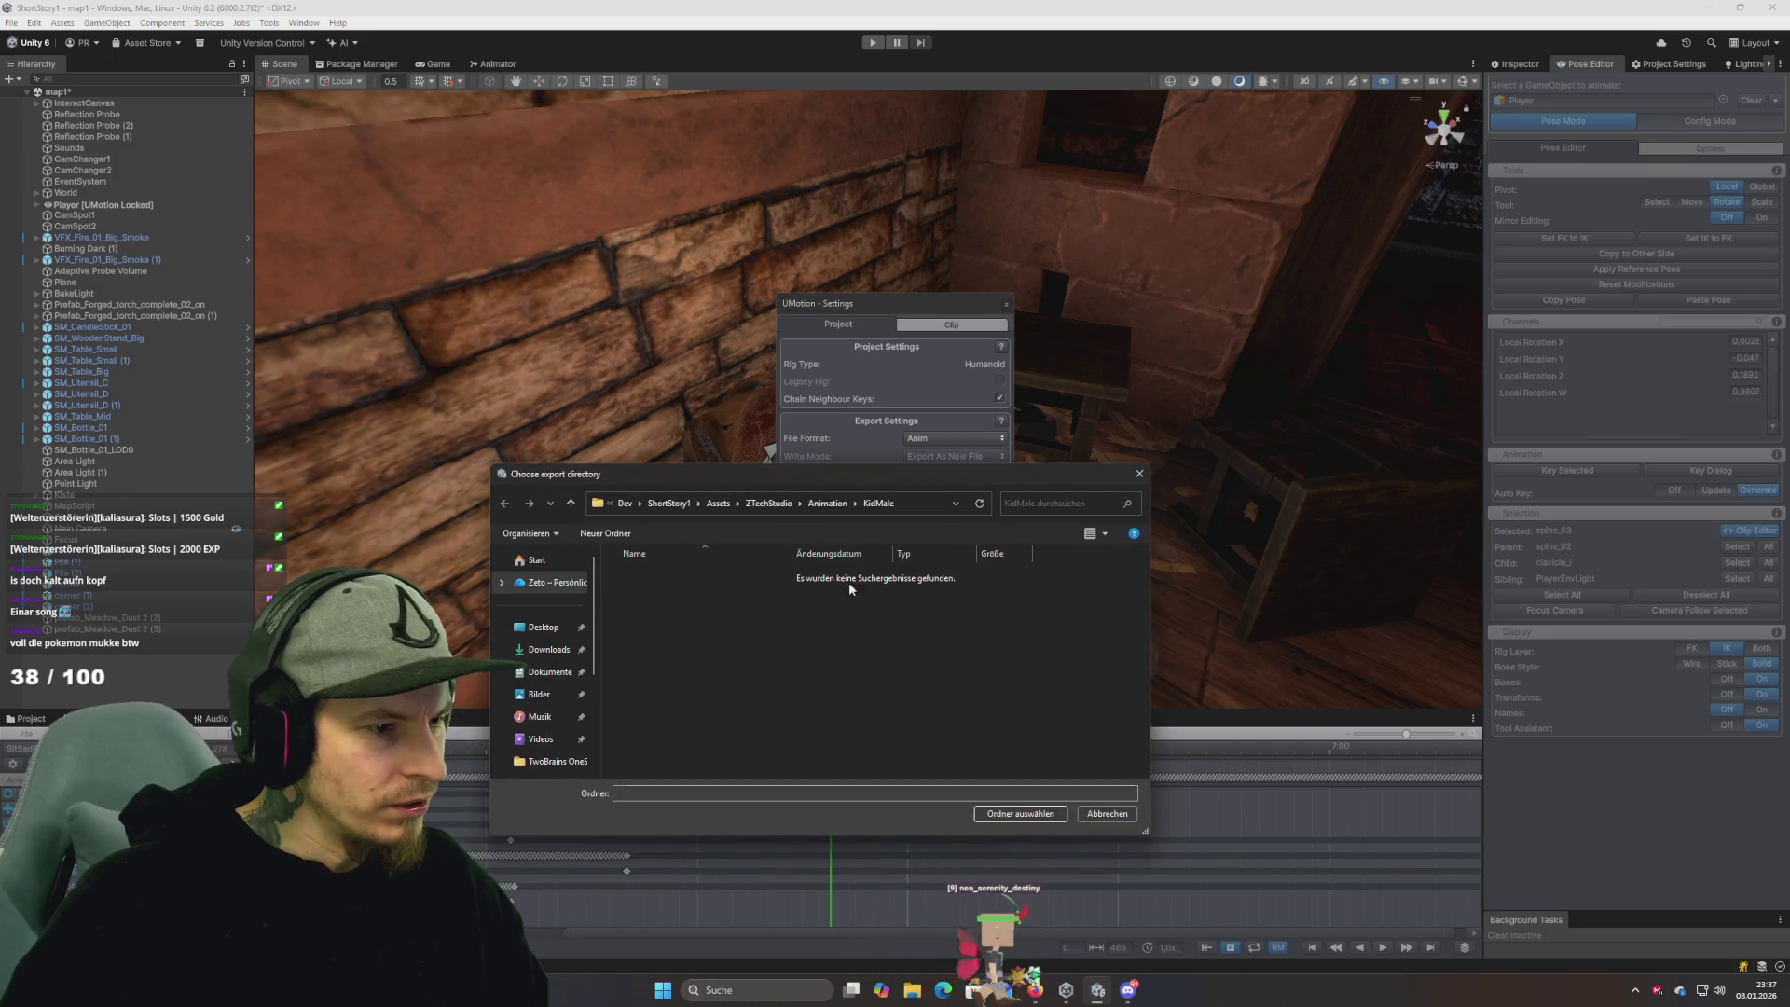
pyautogui.click(1022, 814)
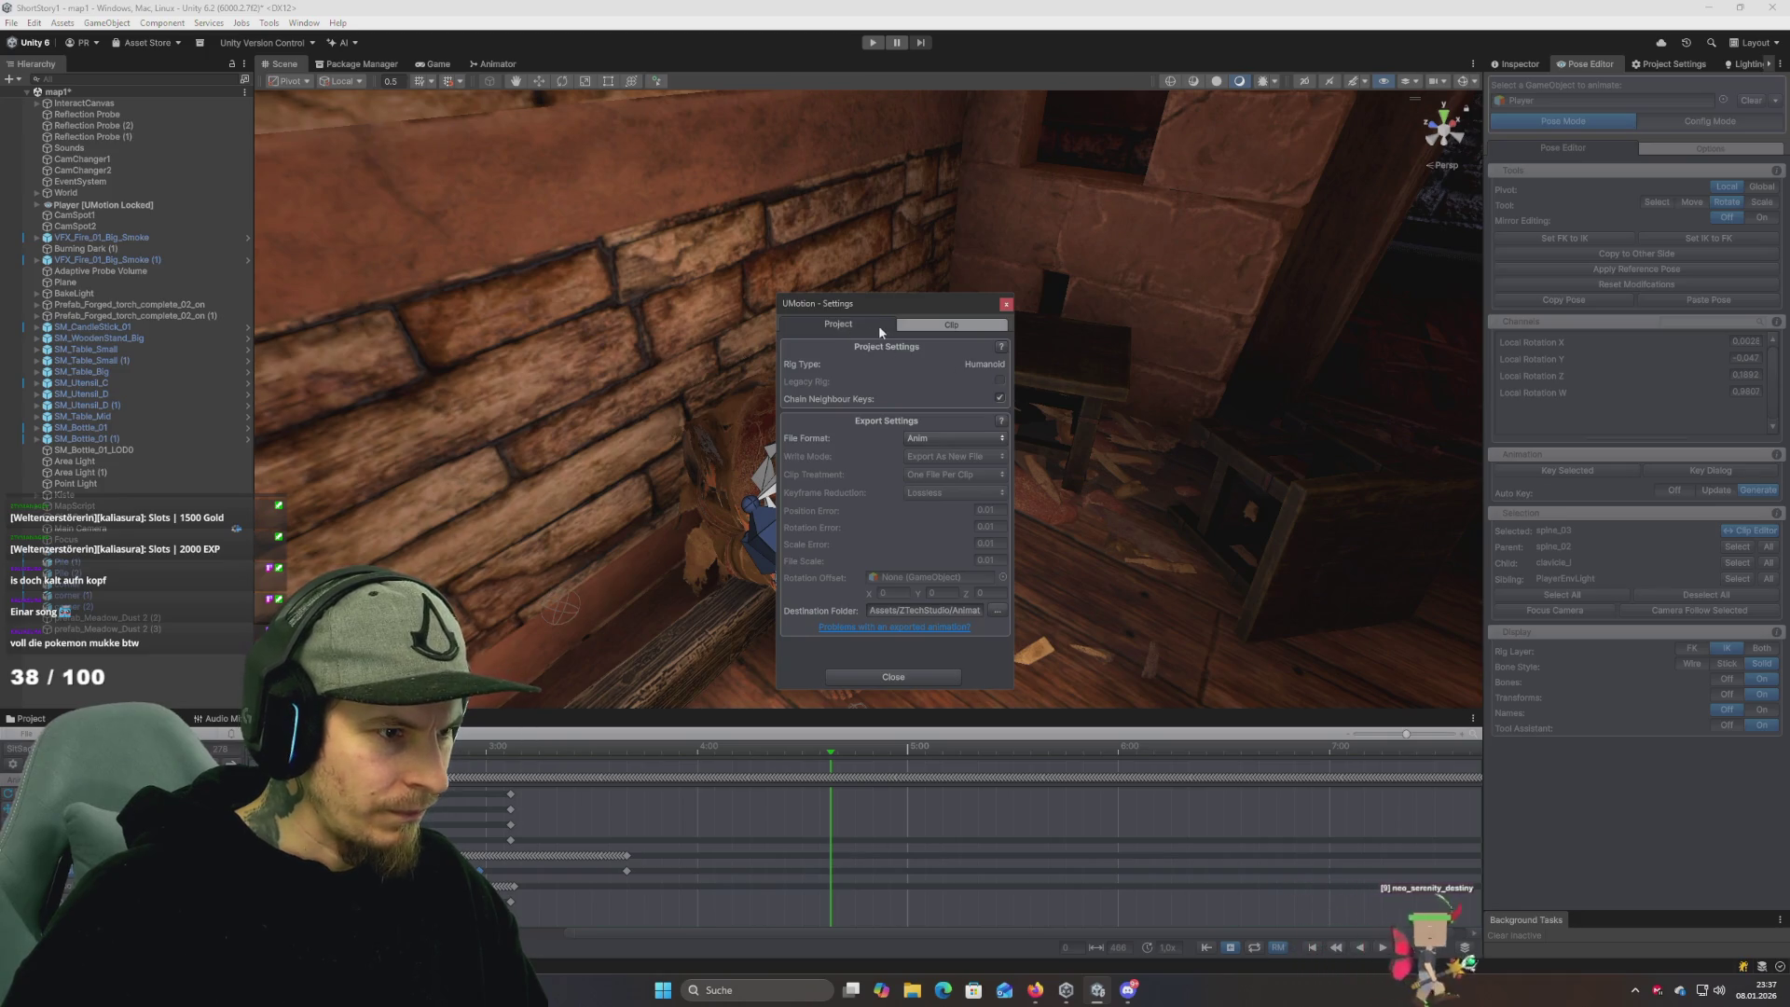
pyautogui.click(936, 330)
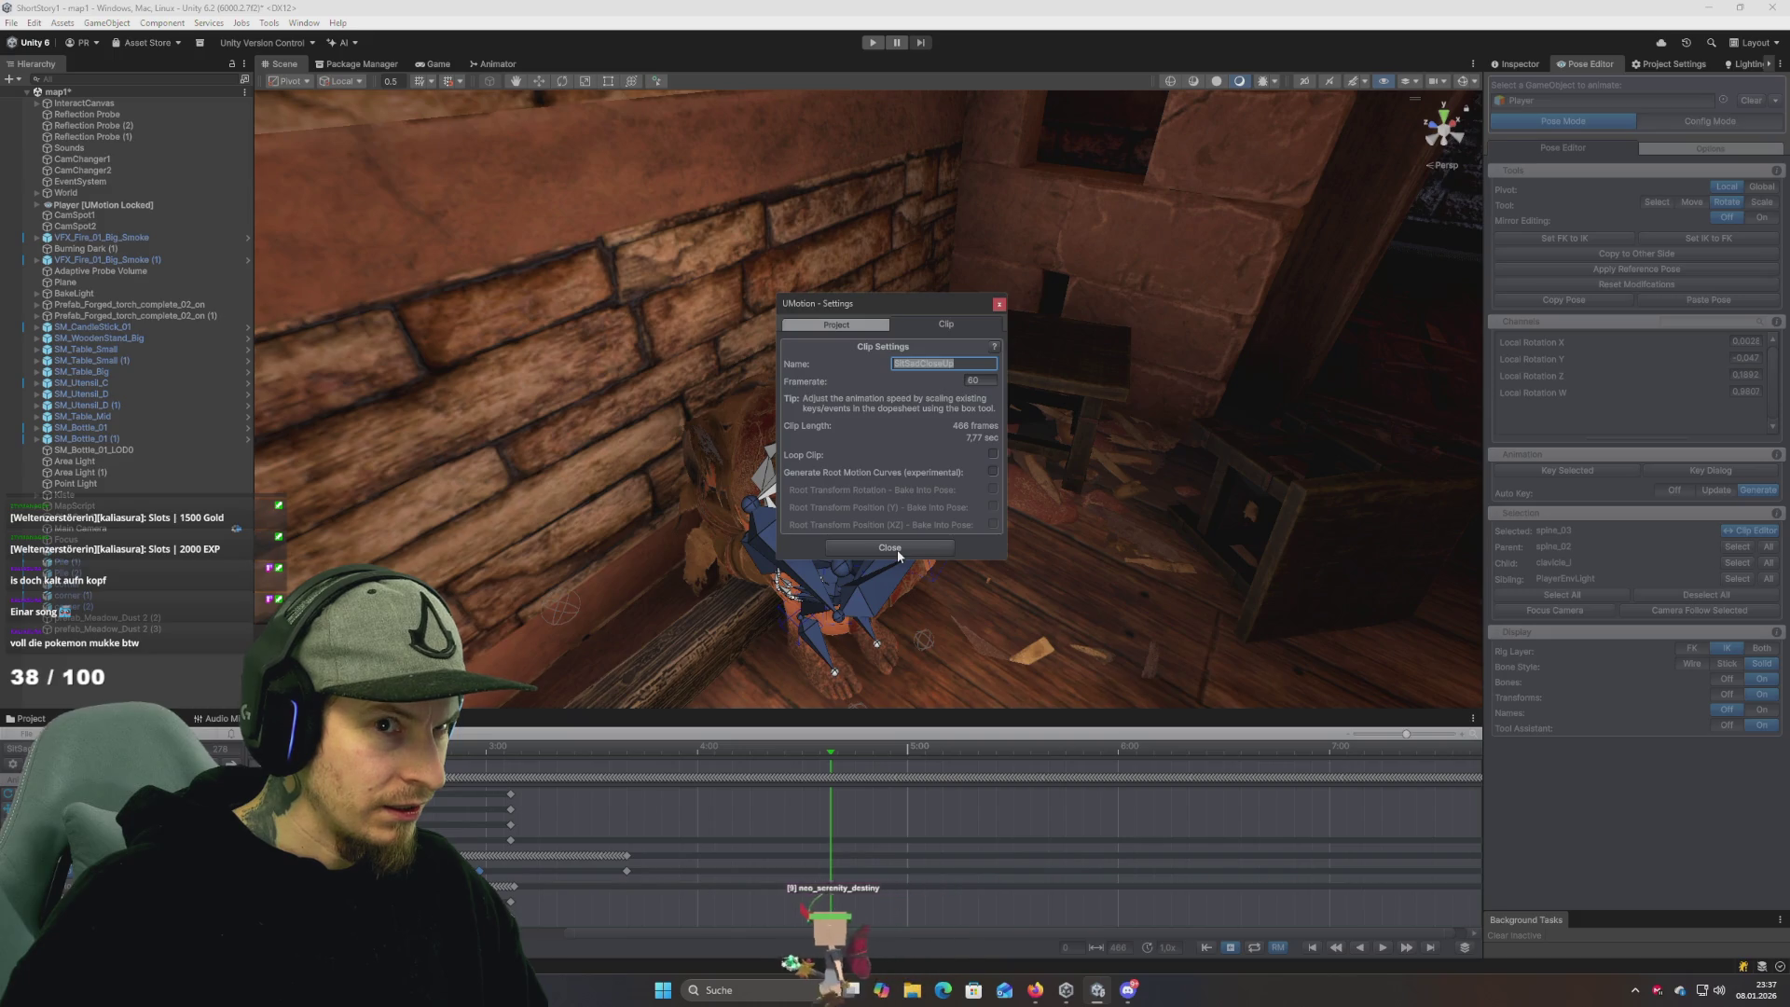
pyautogui.press('Return')
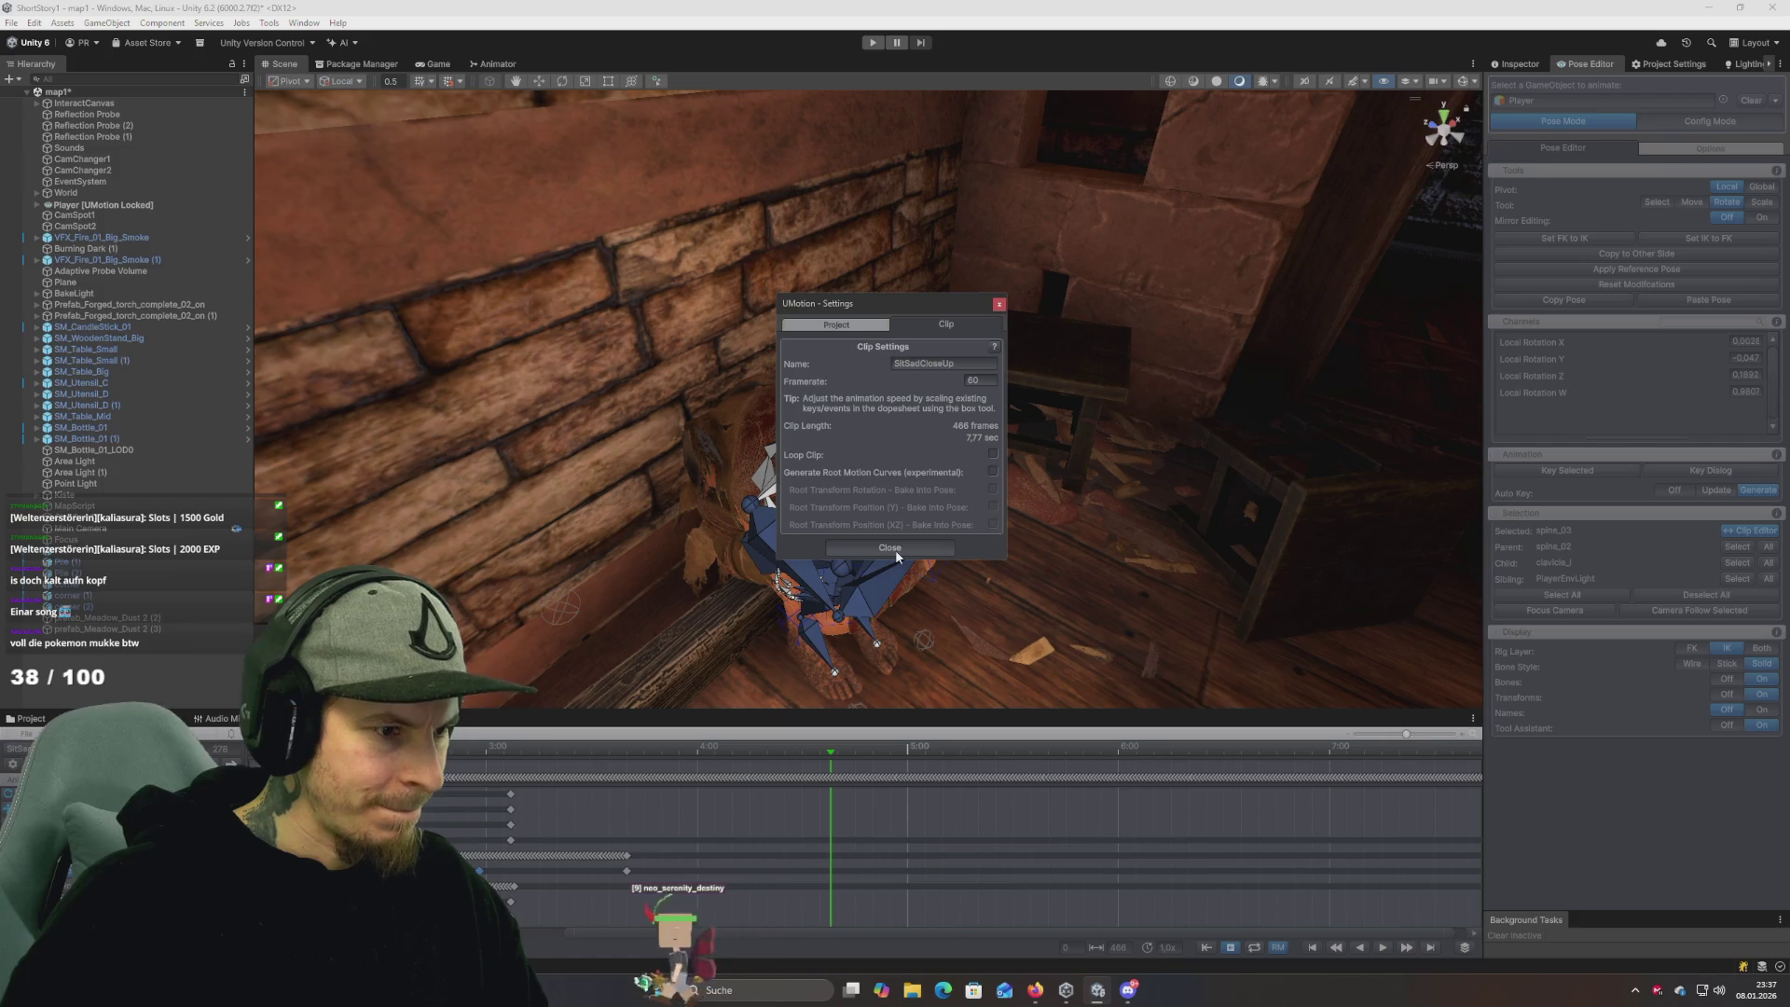
pyautogui.click(889, 550)
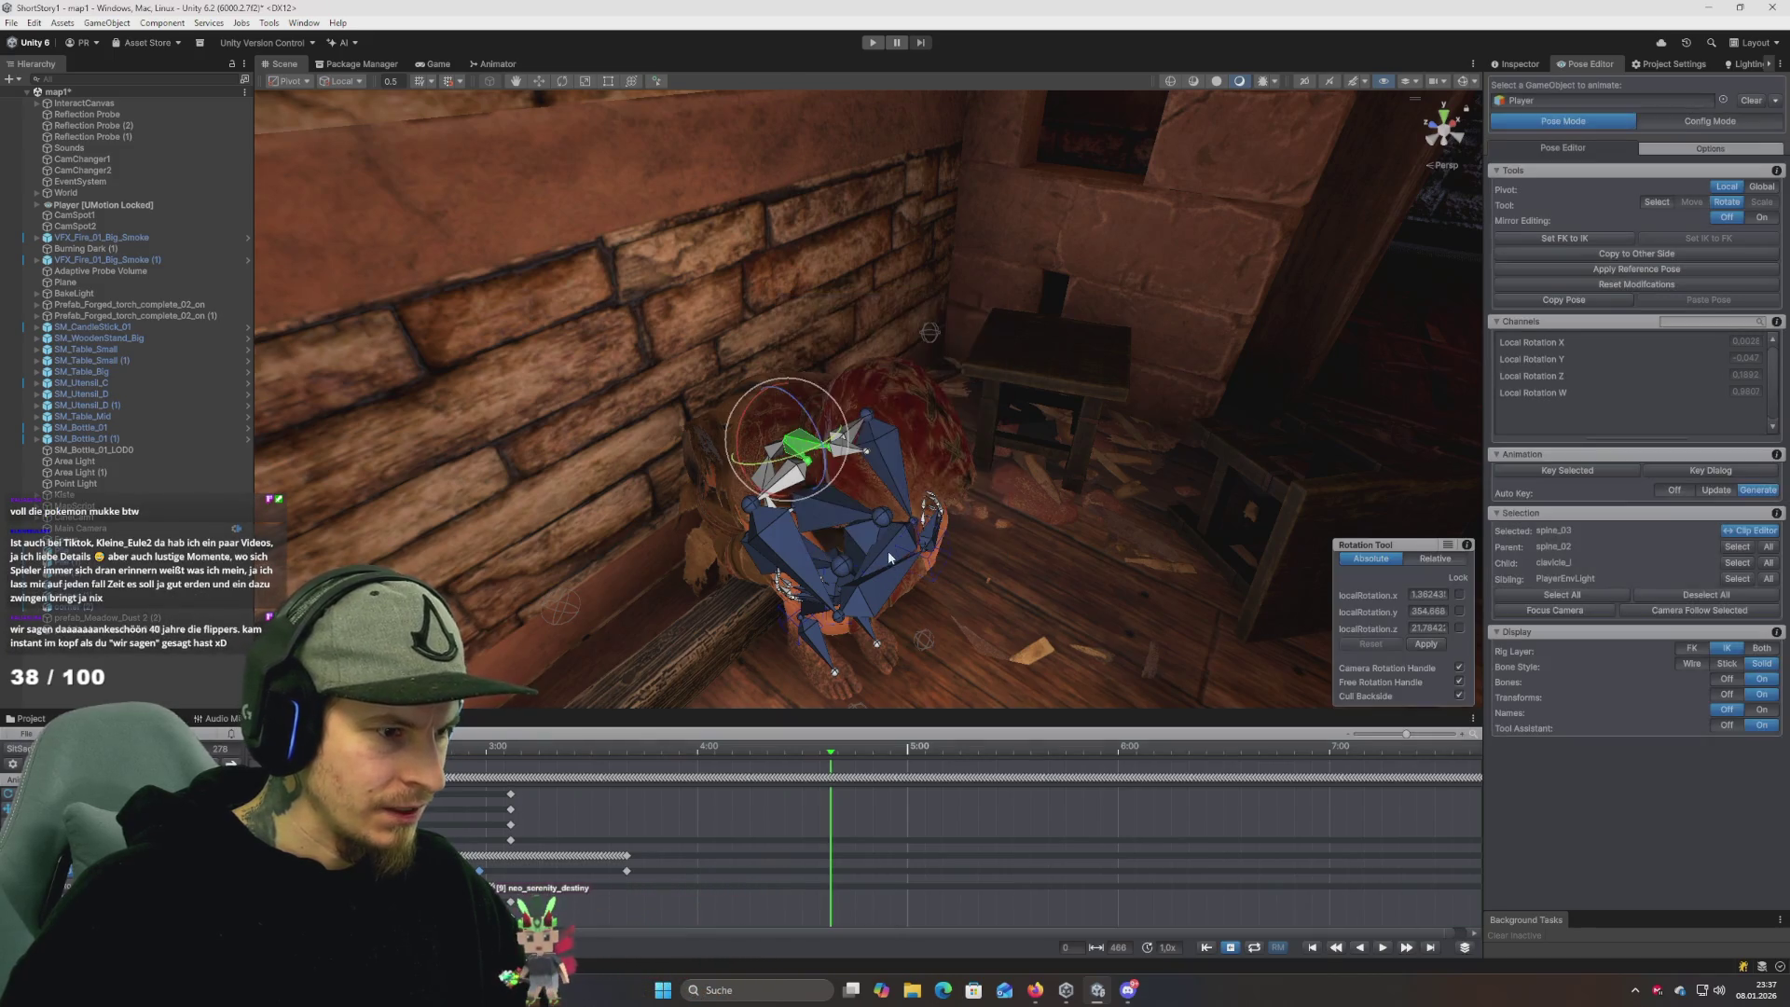
pyautogui.click(24, 737)
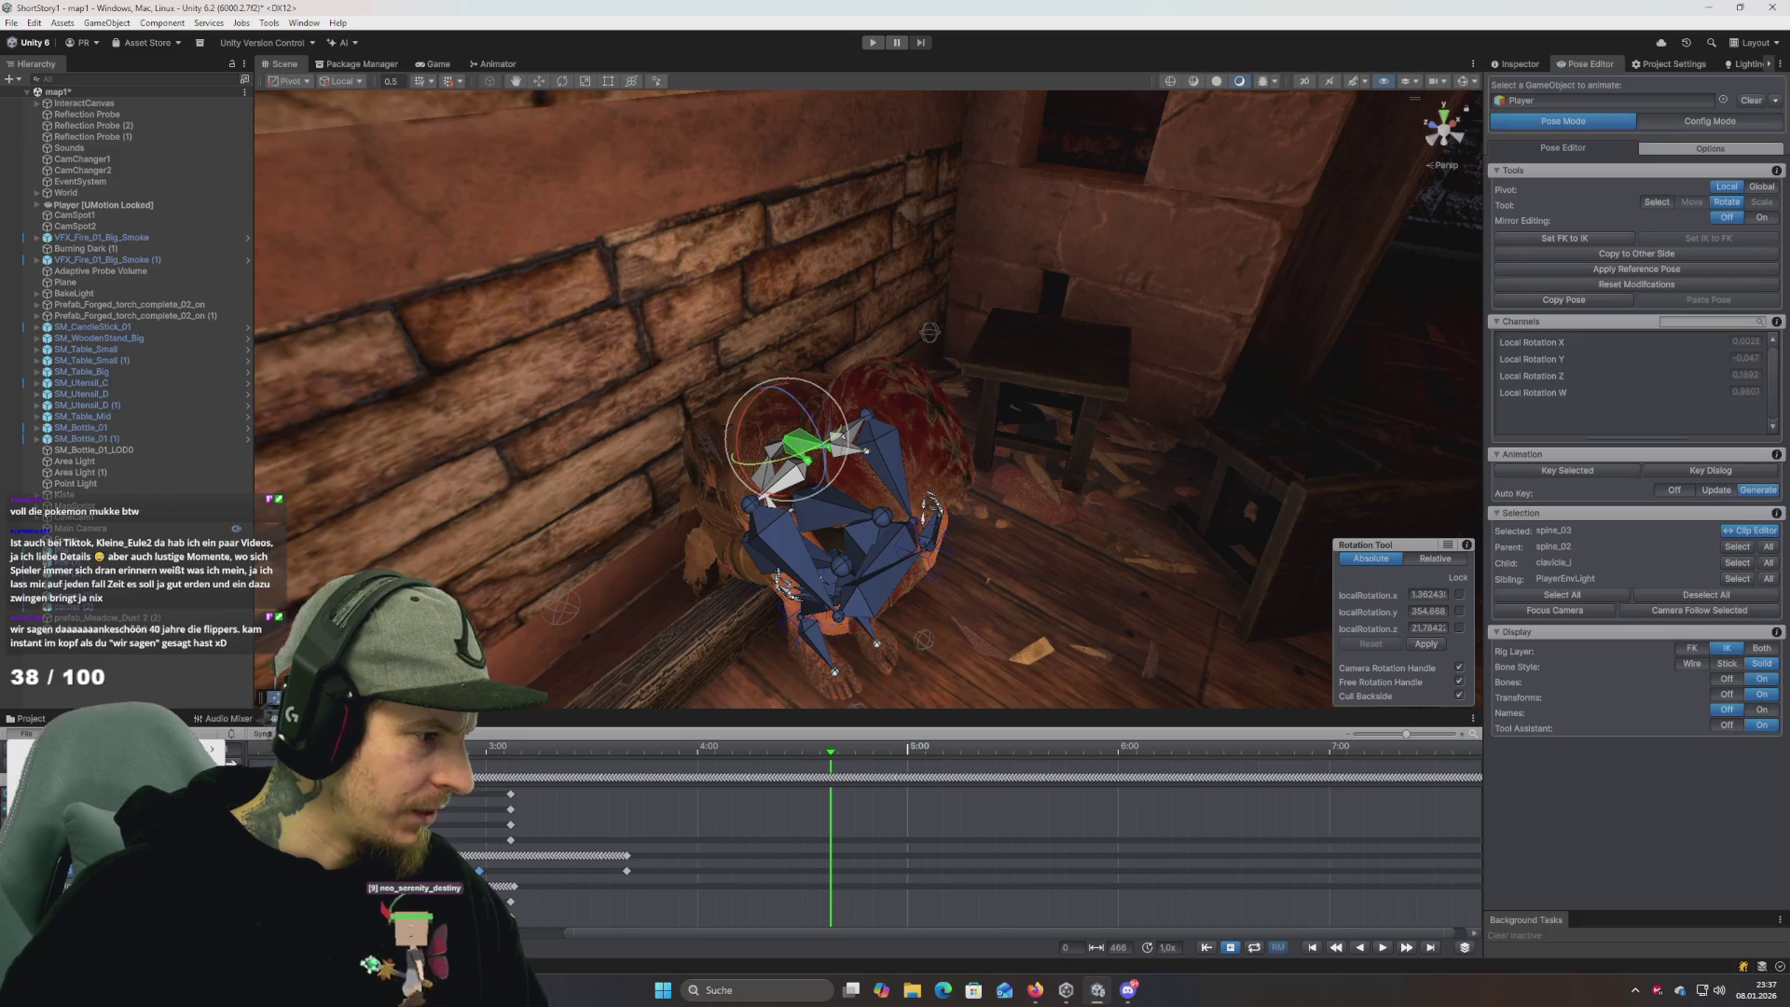
pyautogui.click(93, 758)
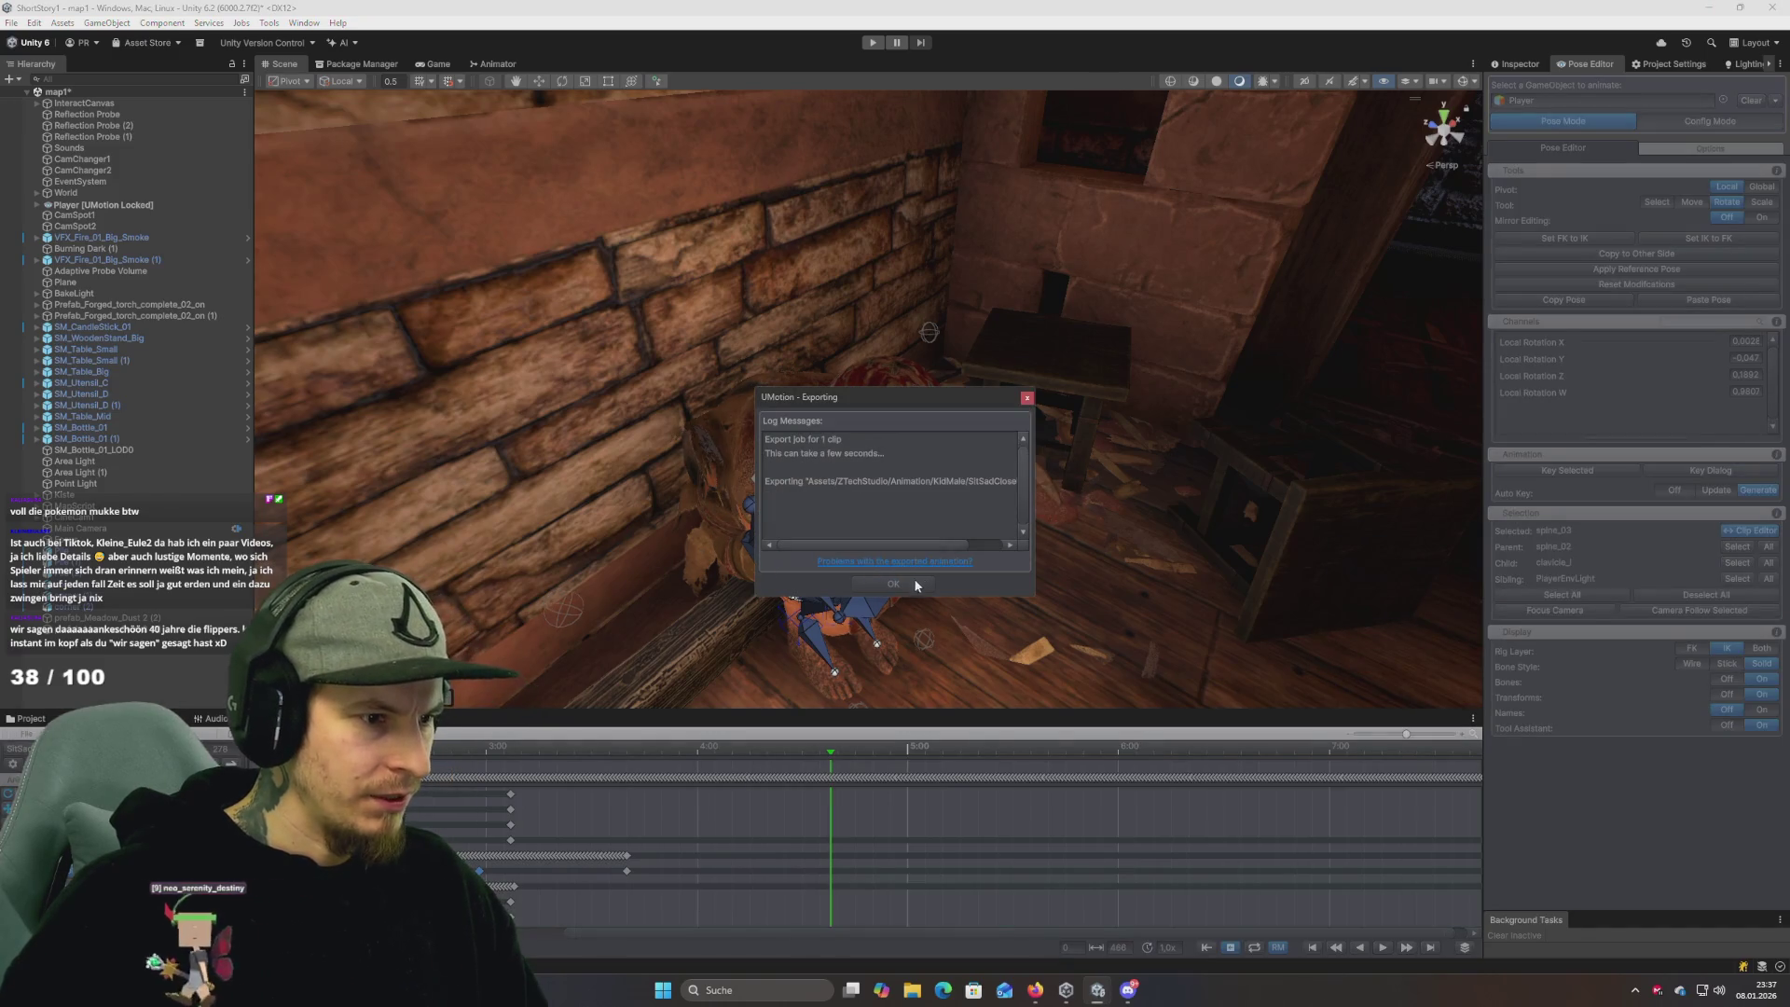
pyautogui.click(1028, 397)
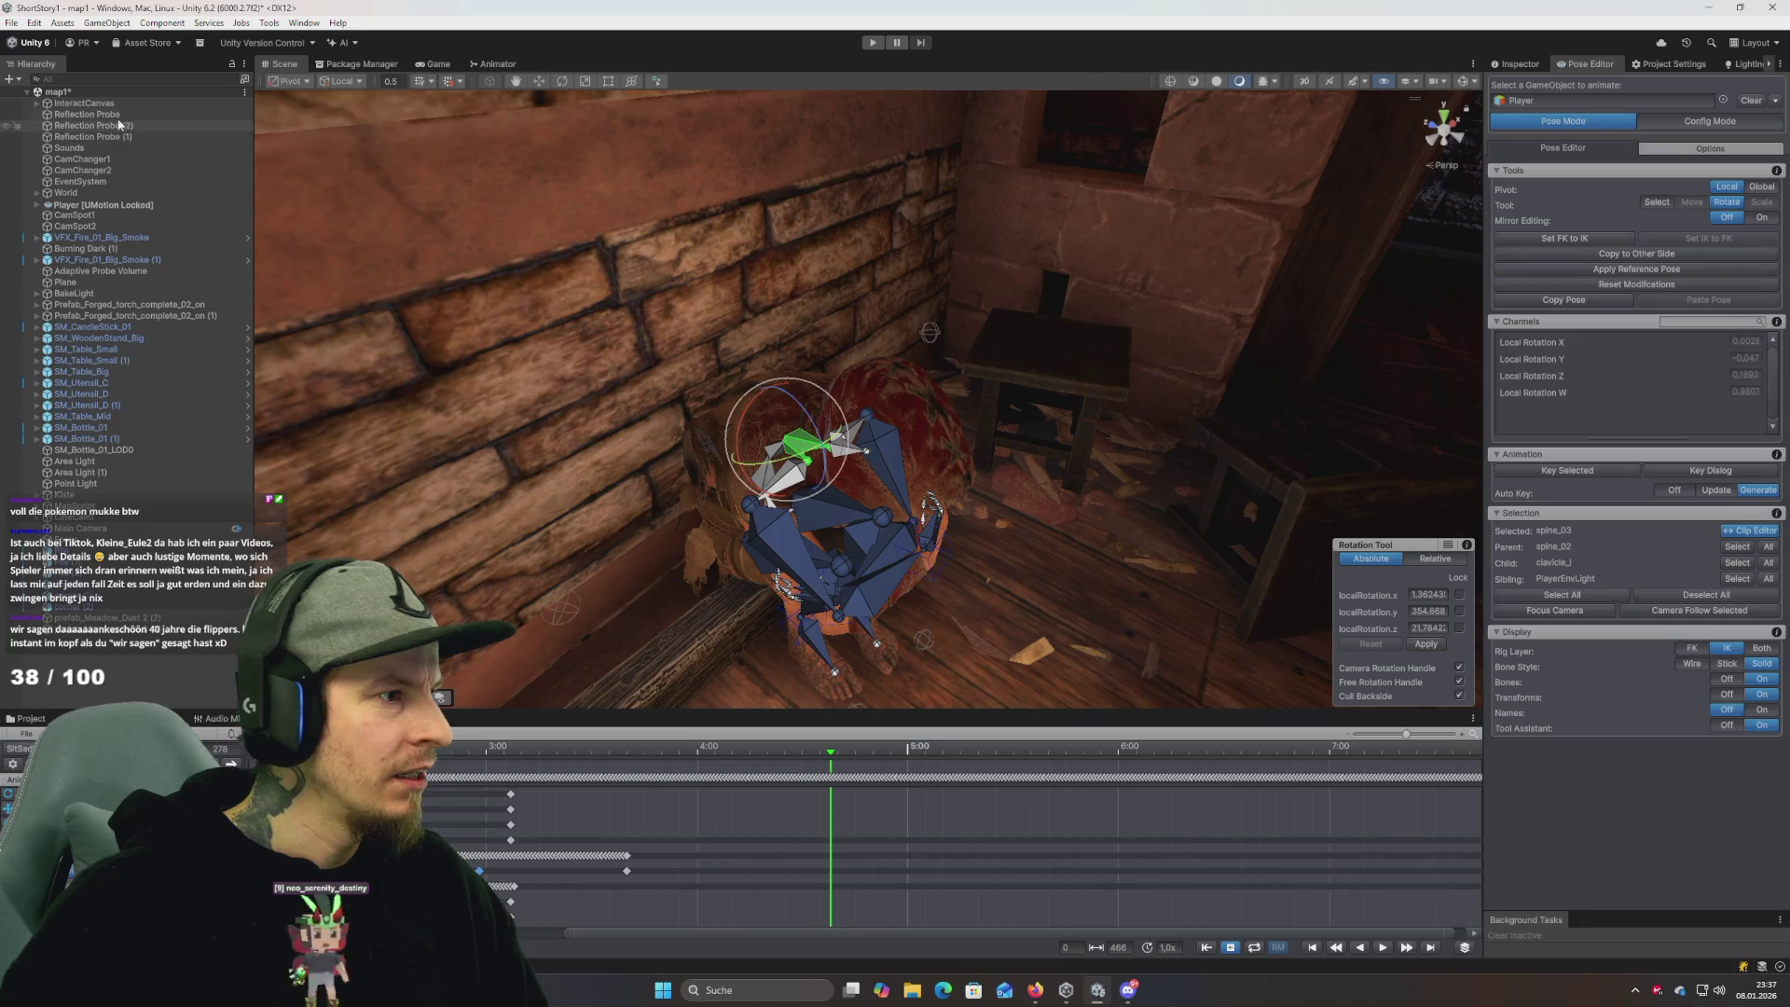
# Lower the Player character slightly and show its Animator graph with the Sit state selected.
pyautogui.click(1752, 100)
pyautogui.scroll(-5, 1039, 340)
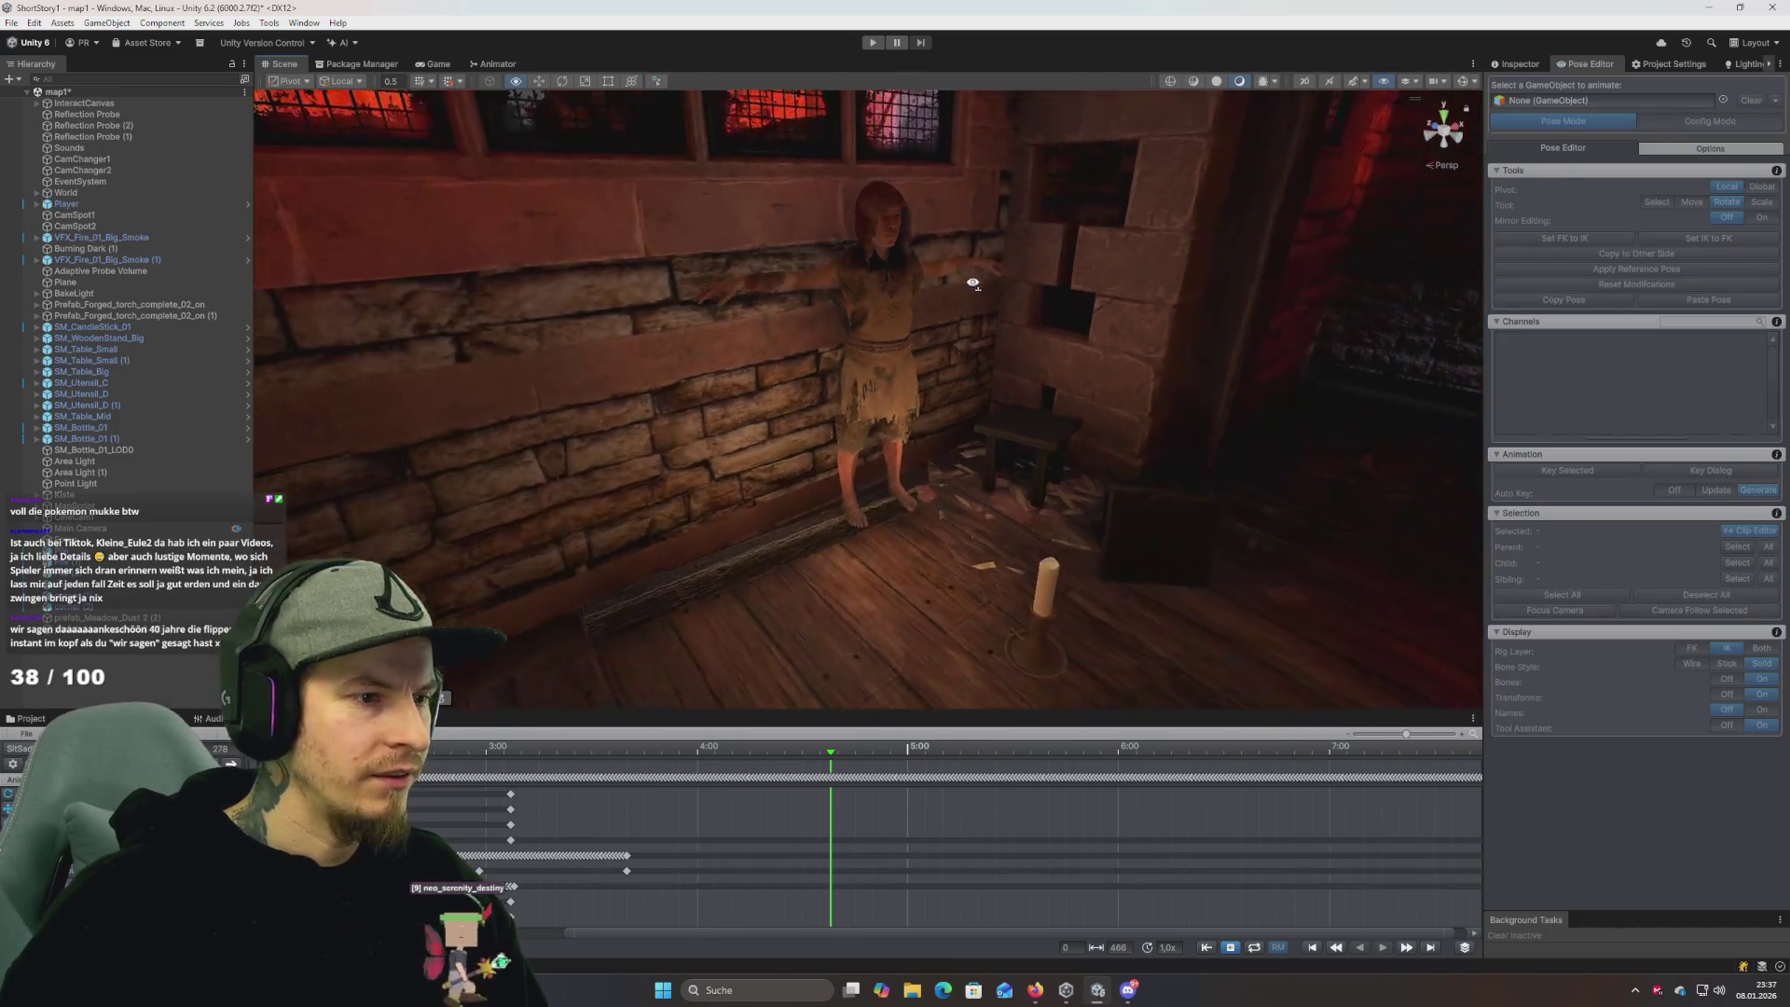
pyautogui.press('w')
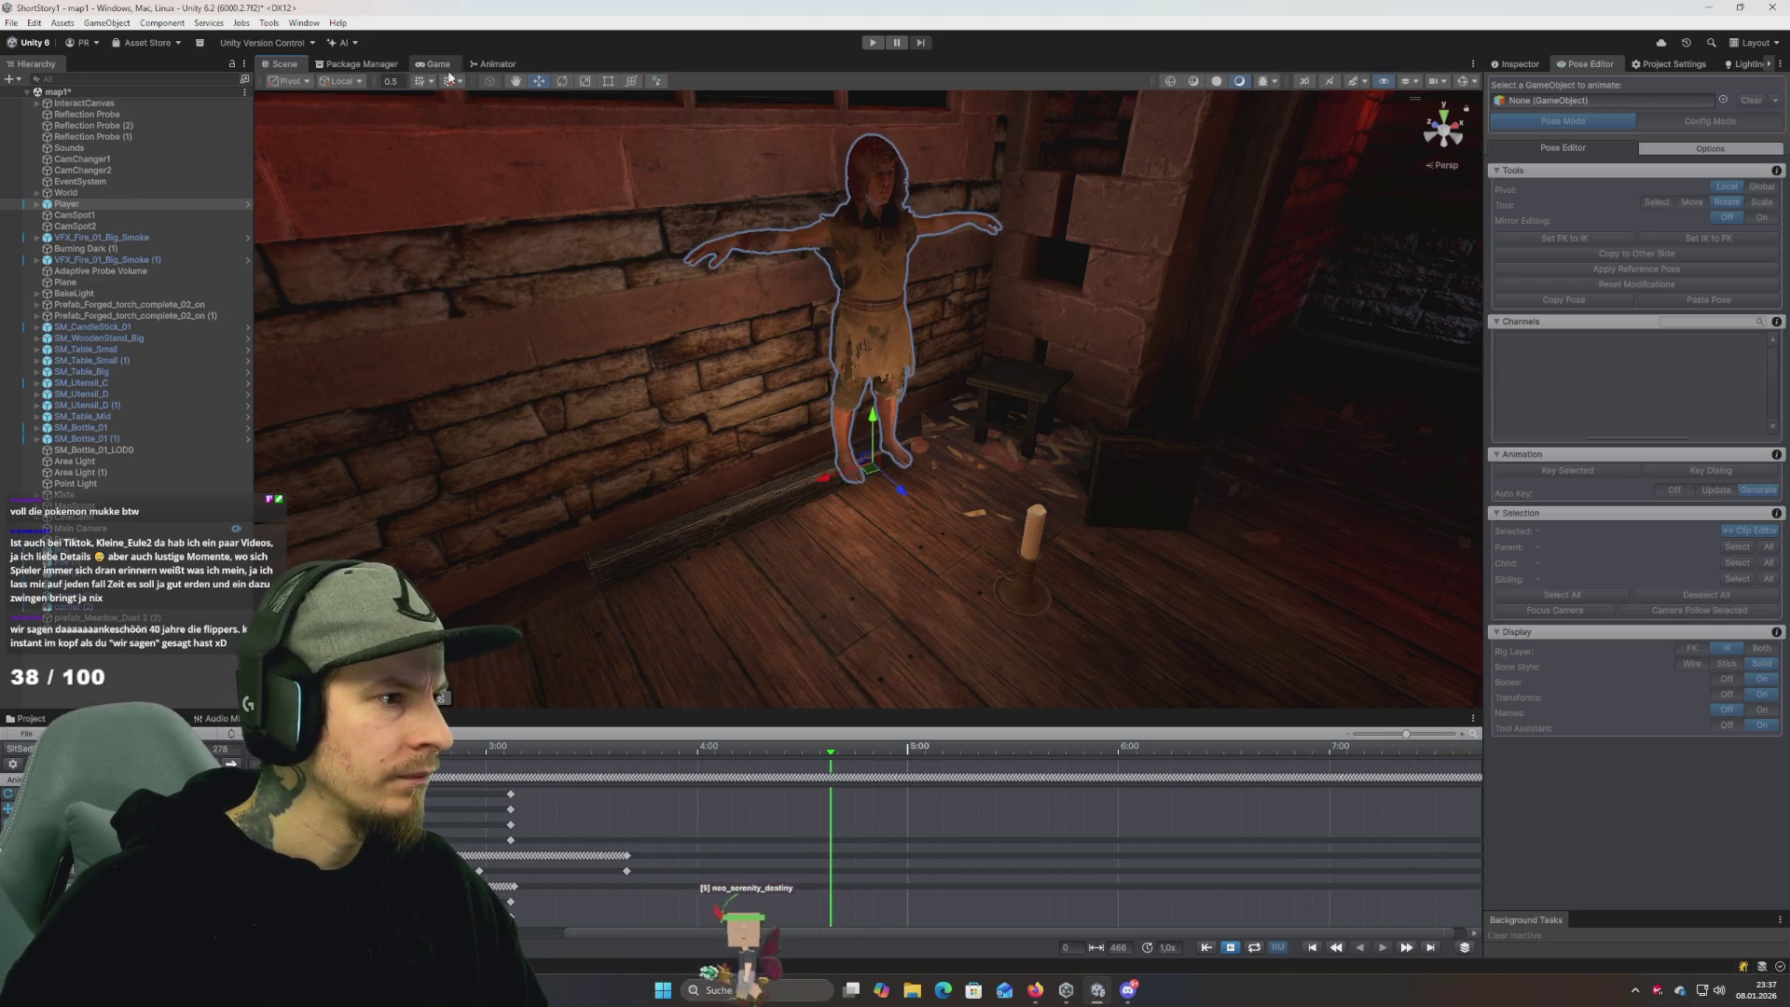
pyautogui.moveTo(879, 422); pyautogui.dragTo(878, 426)
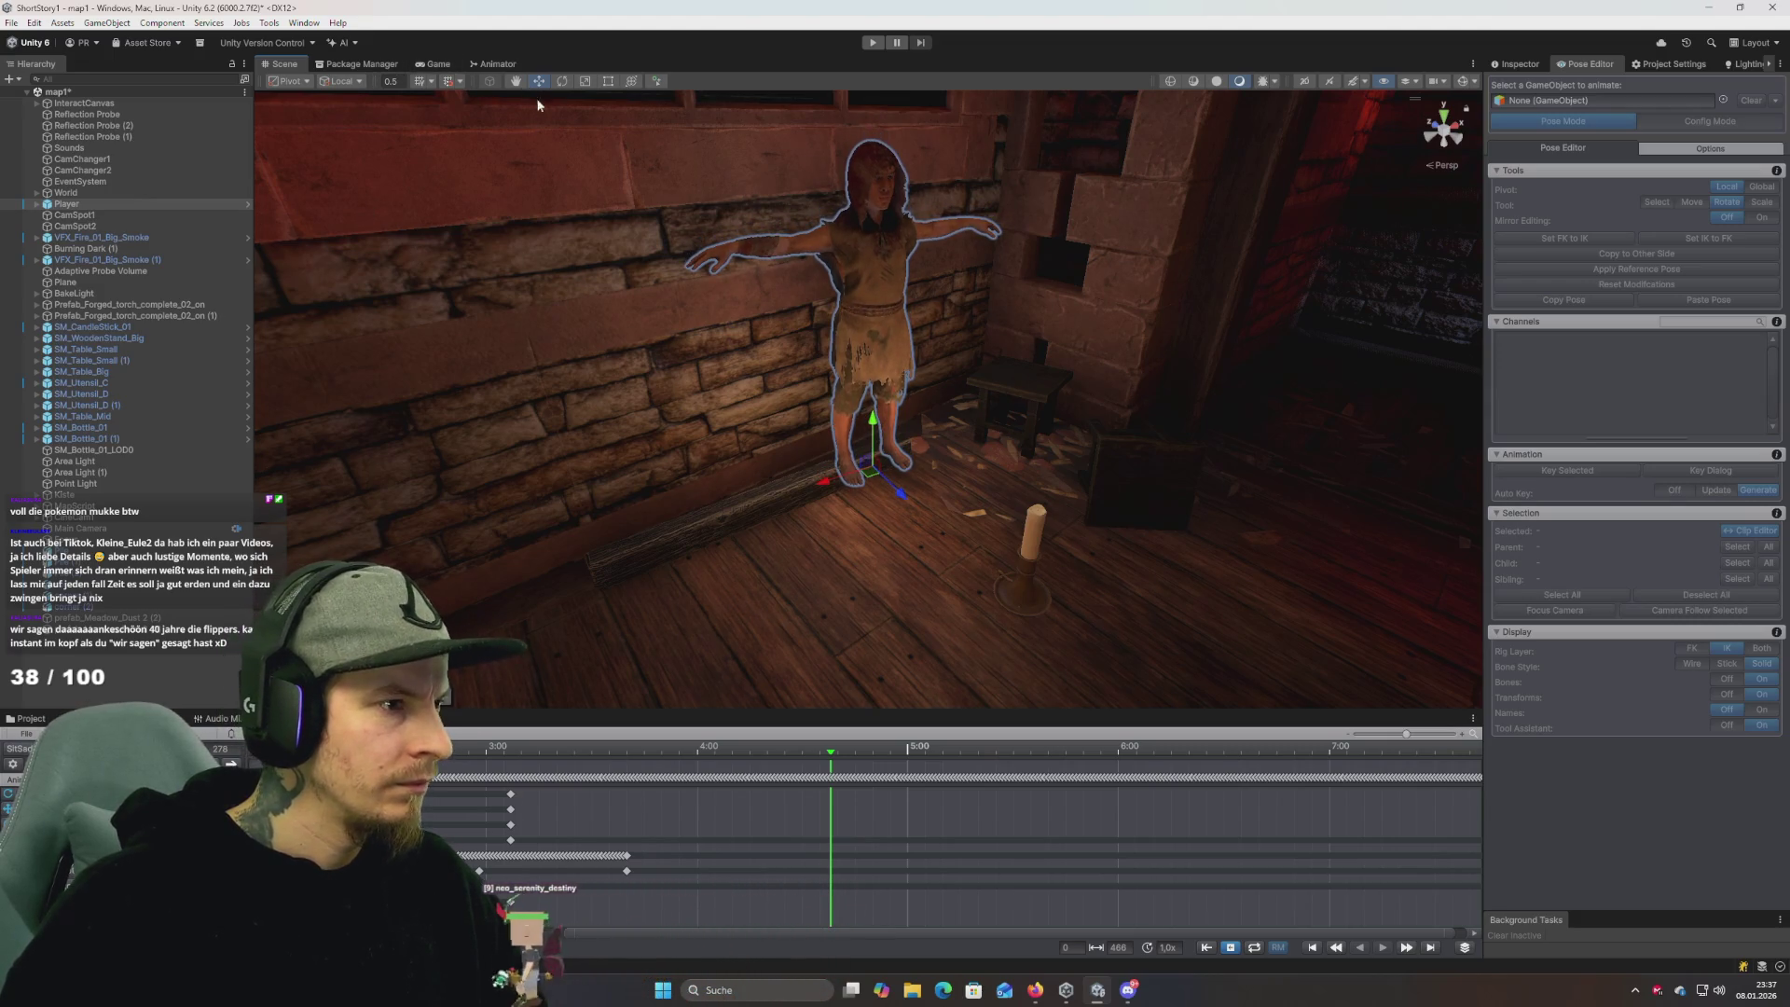
pyautogui.click(494, 63)
pyautogui.click(1017, 462)
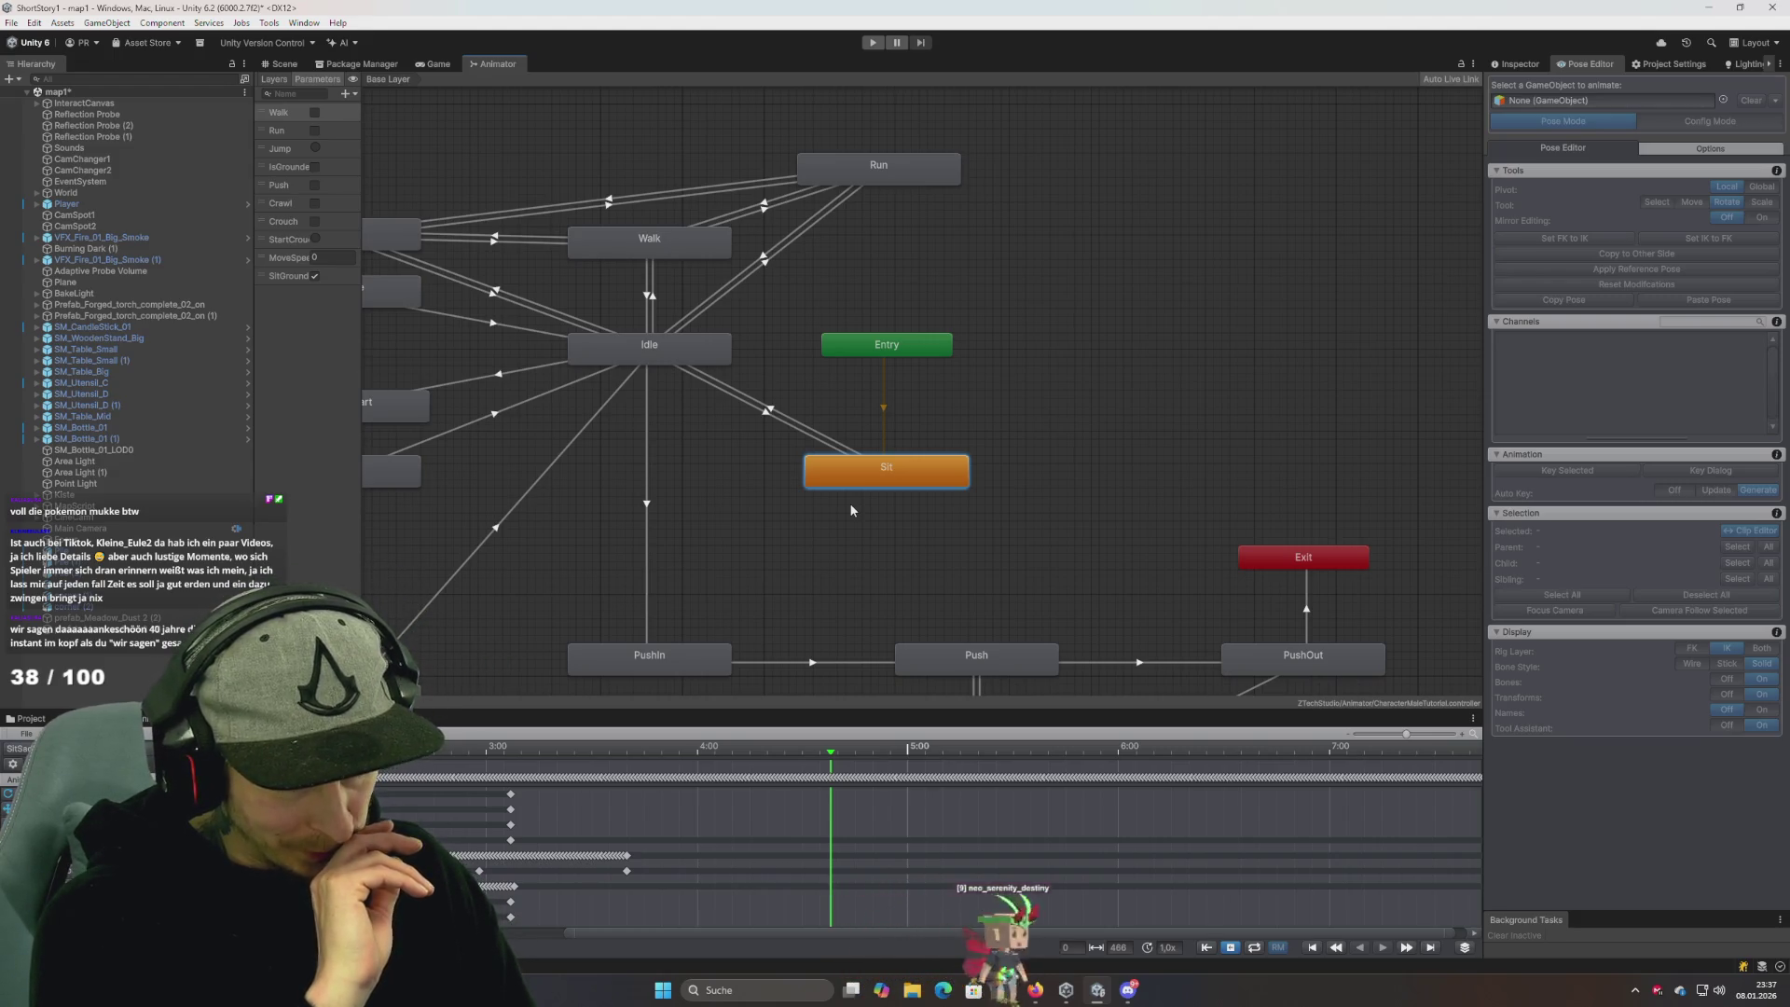
# Show the Project window's asset files in the bottom dock instead of the timeline.
pyautogui.click(31, 719)
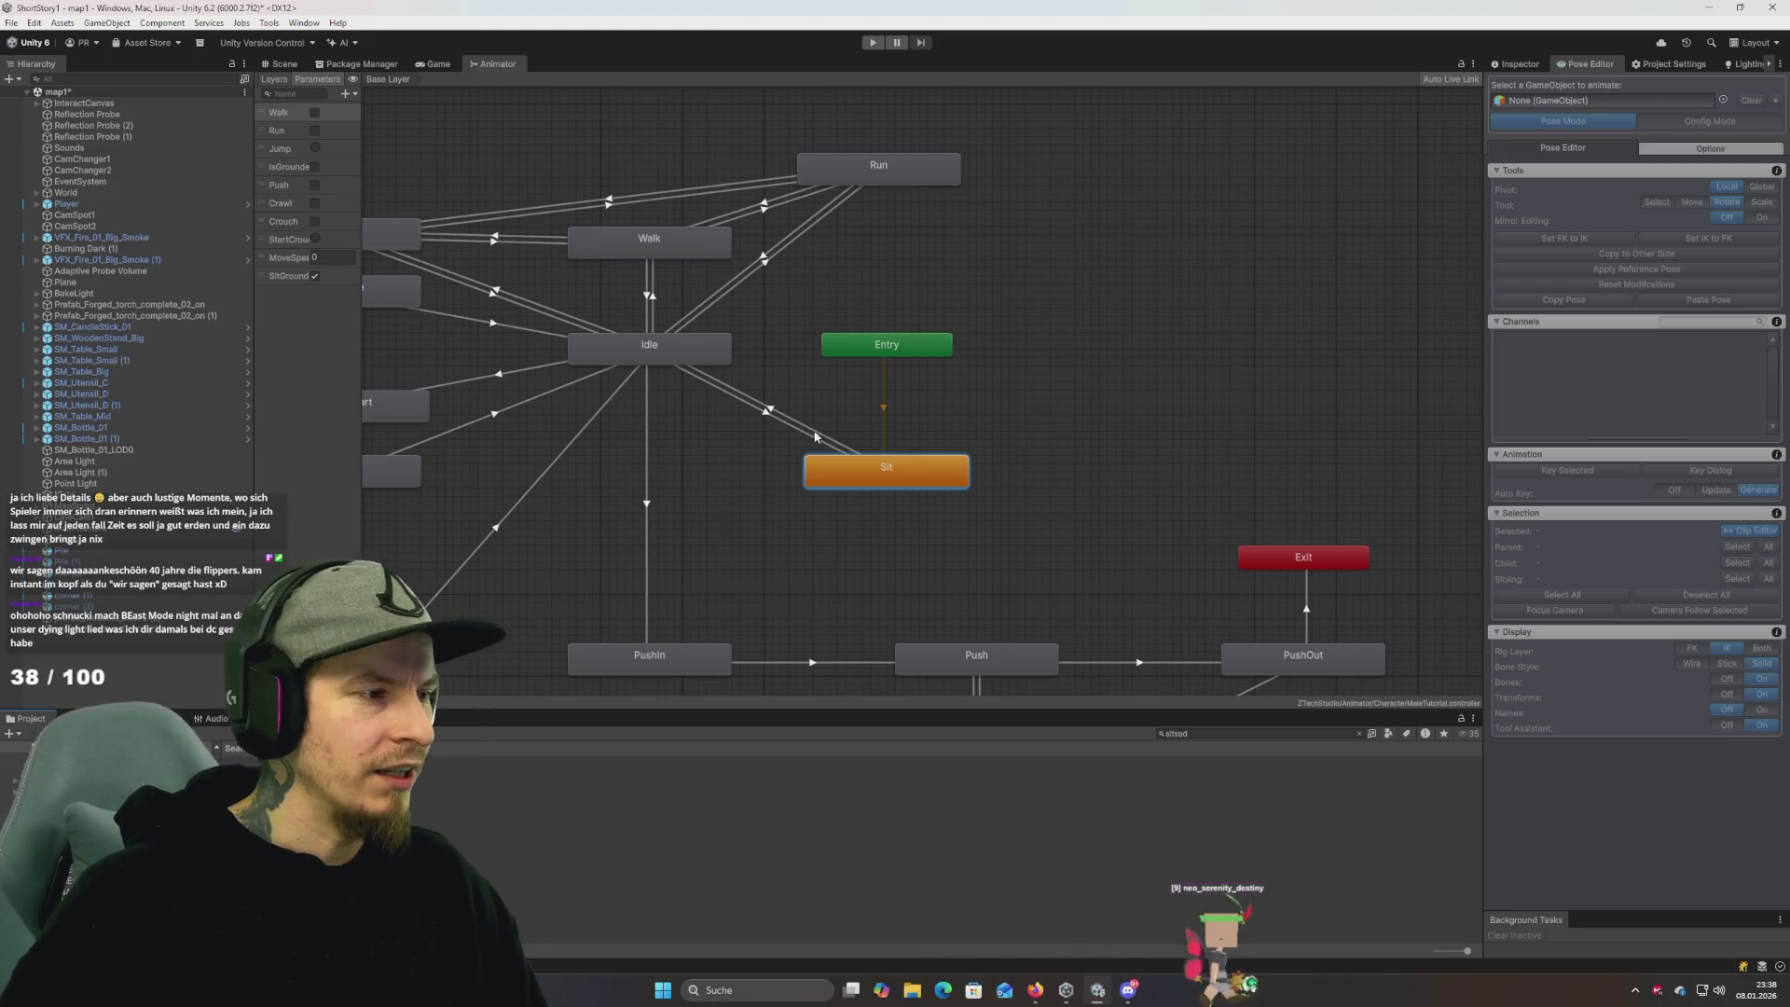
pyautogui.scroll(3, 913, 464)
pyautogui.moveTo(899, 407); pyautogui.dragTo(931, 440)
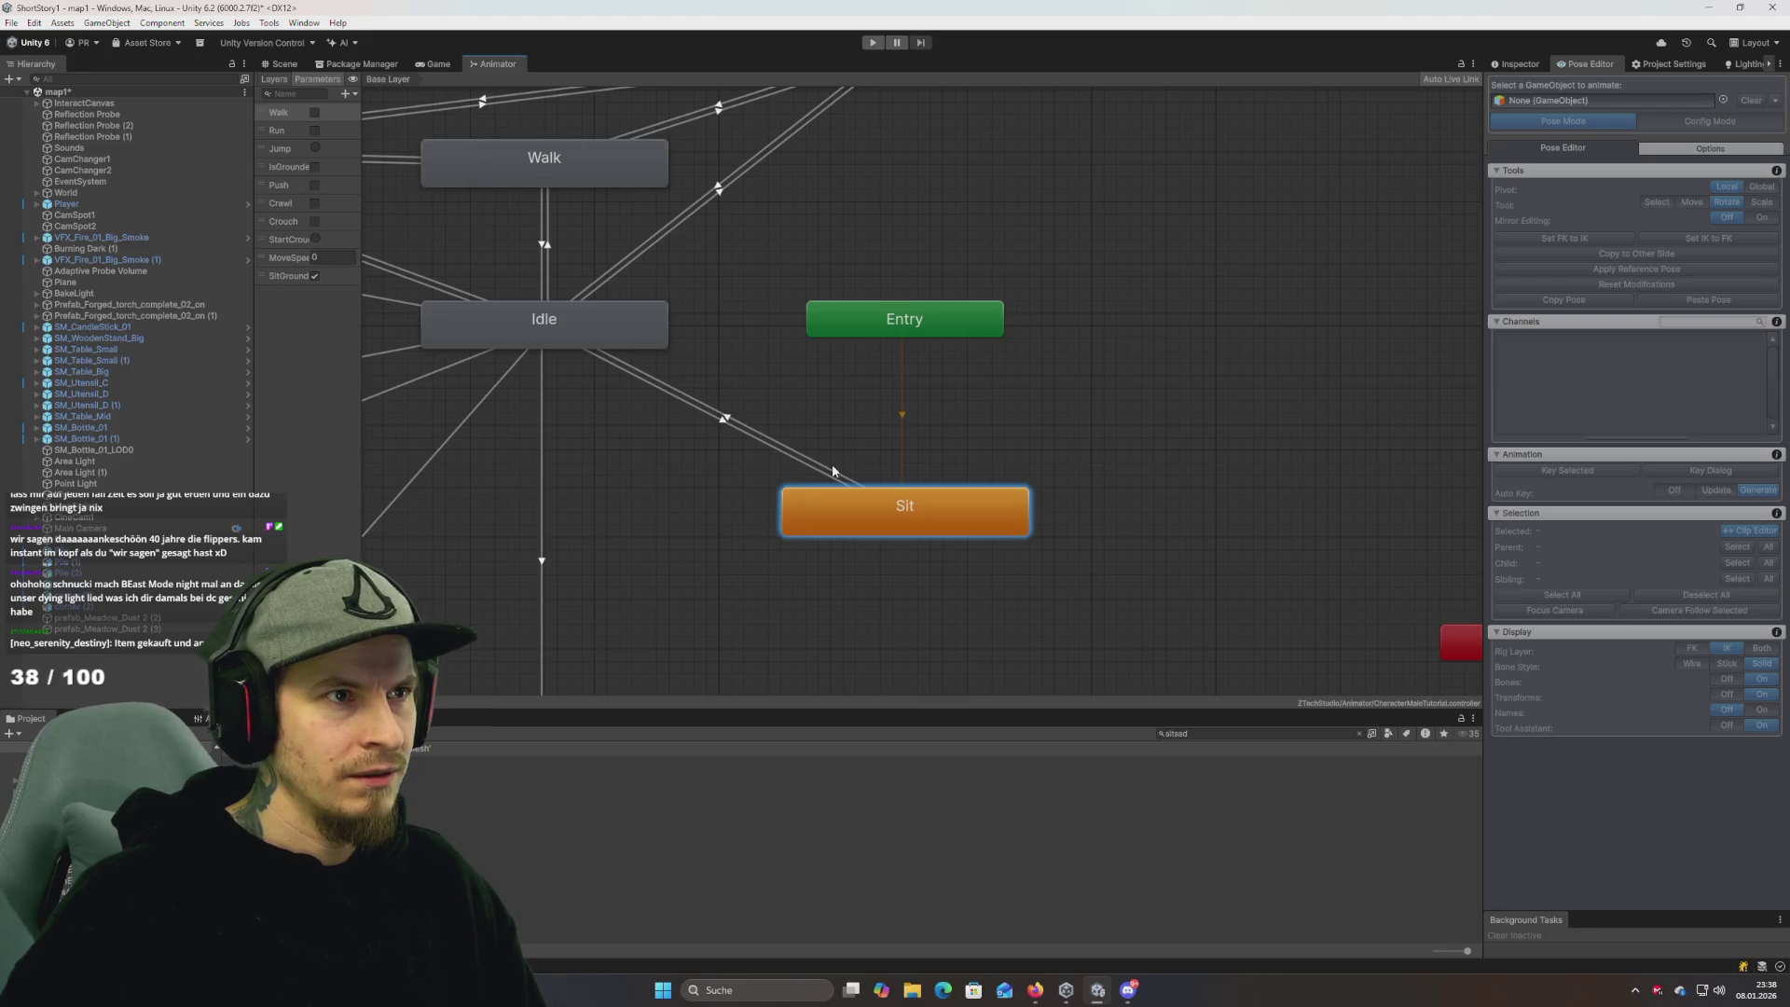
pyautogui.hotkey('alt', 'Tab')
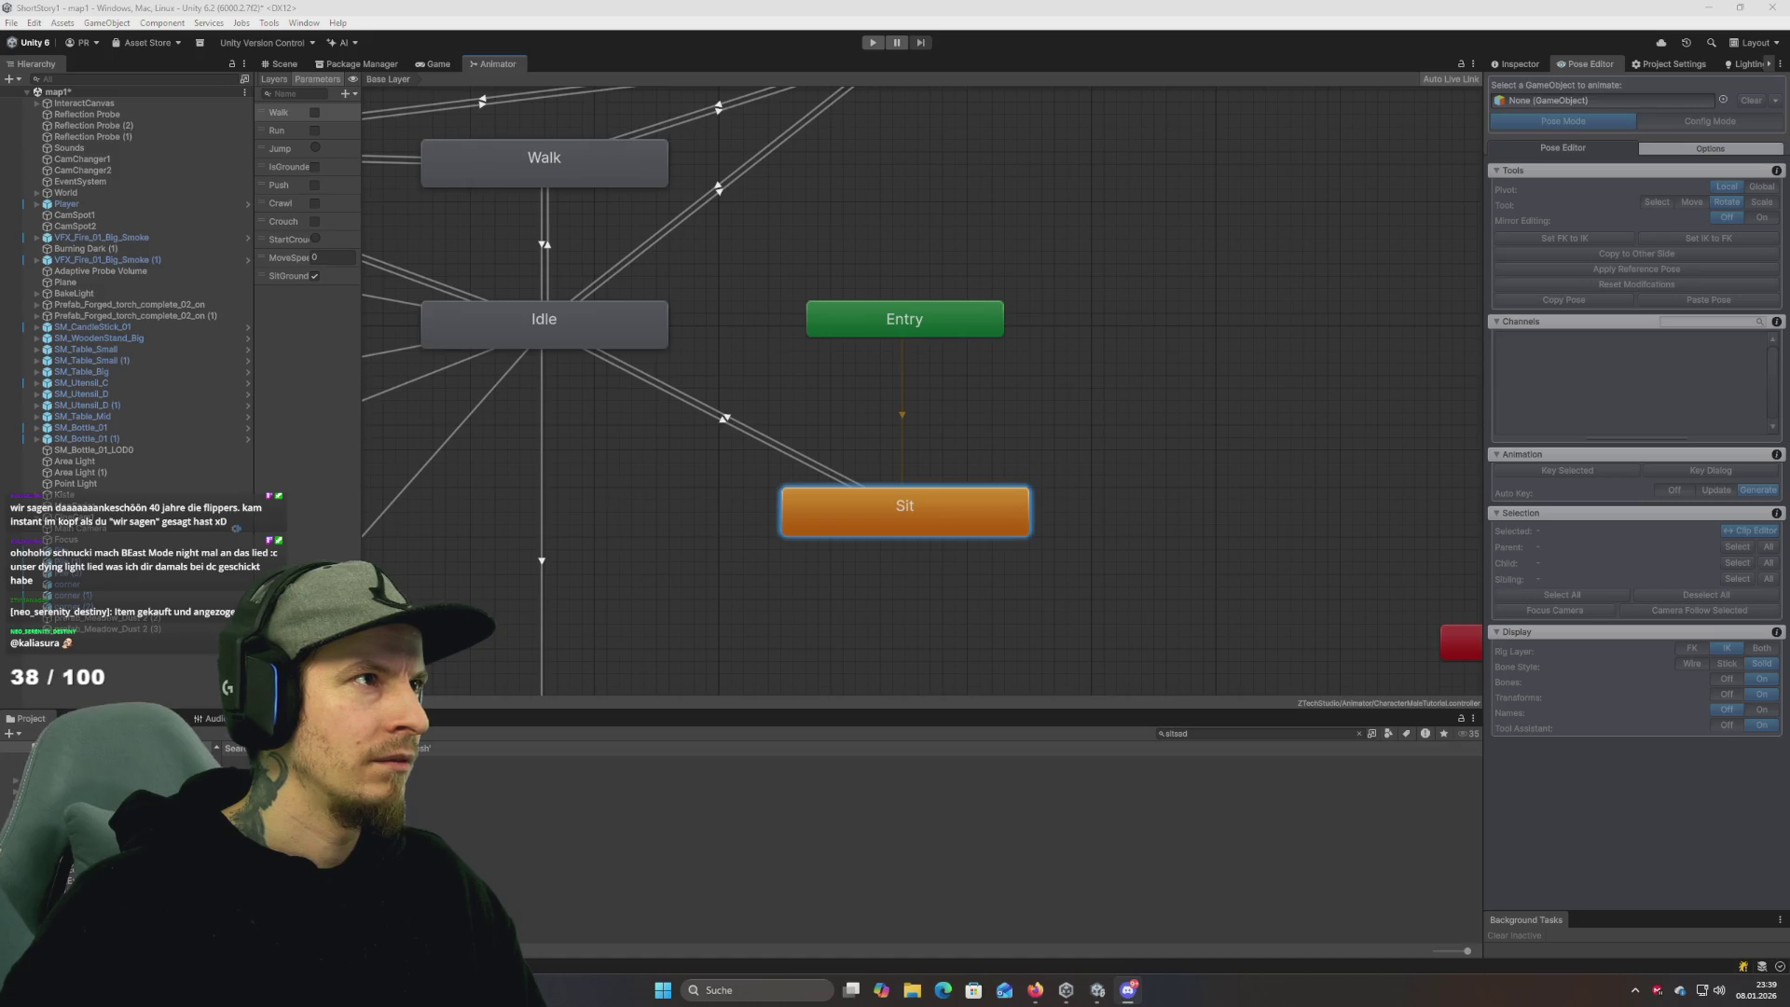
pyautogui.hotkey('alt', 'Tab')
pyautogui.hotkey('alt', 'Tab')
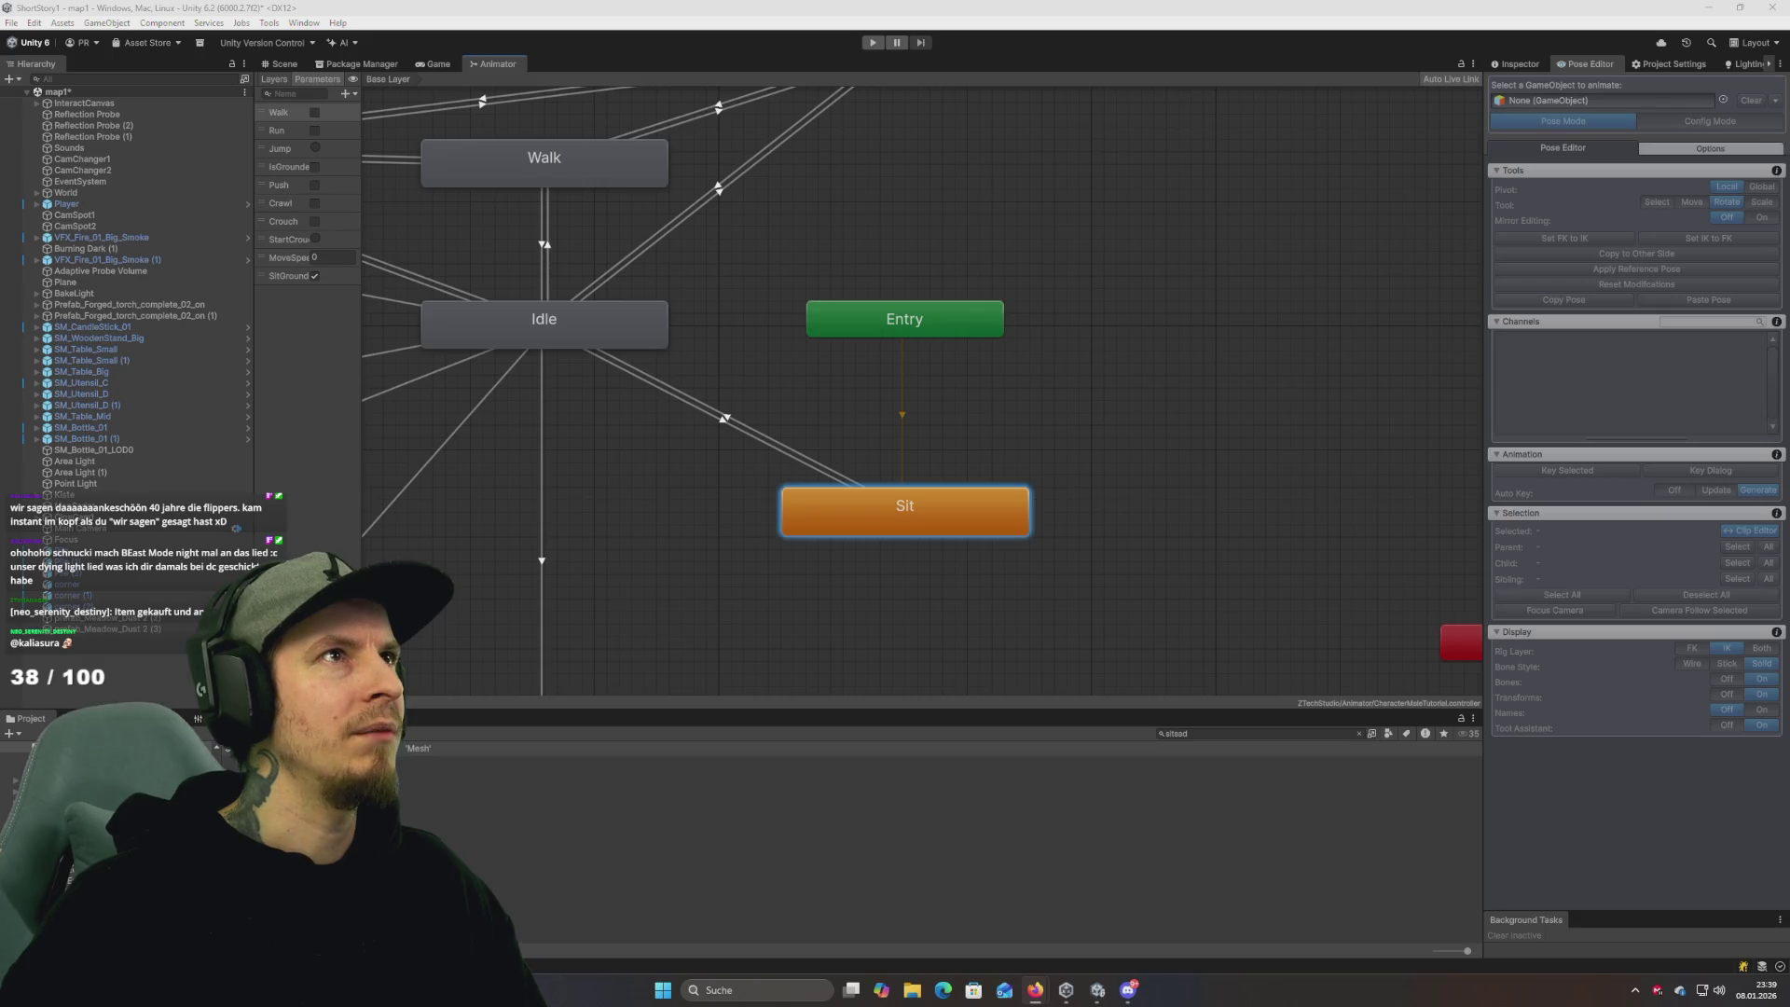
pyautogui.hotkey('alt', 'Tab')
pyautogui.hotkey('alt', 'Tab')
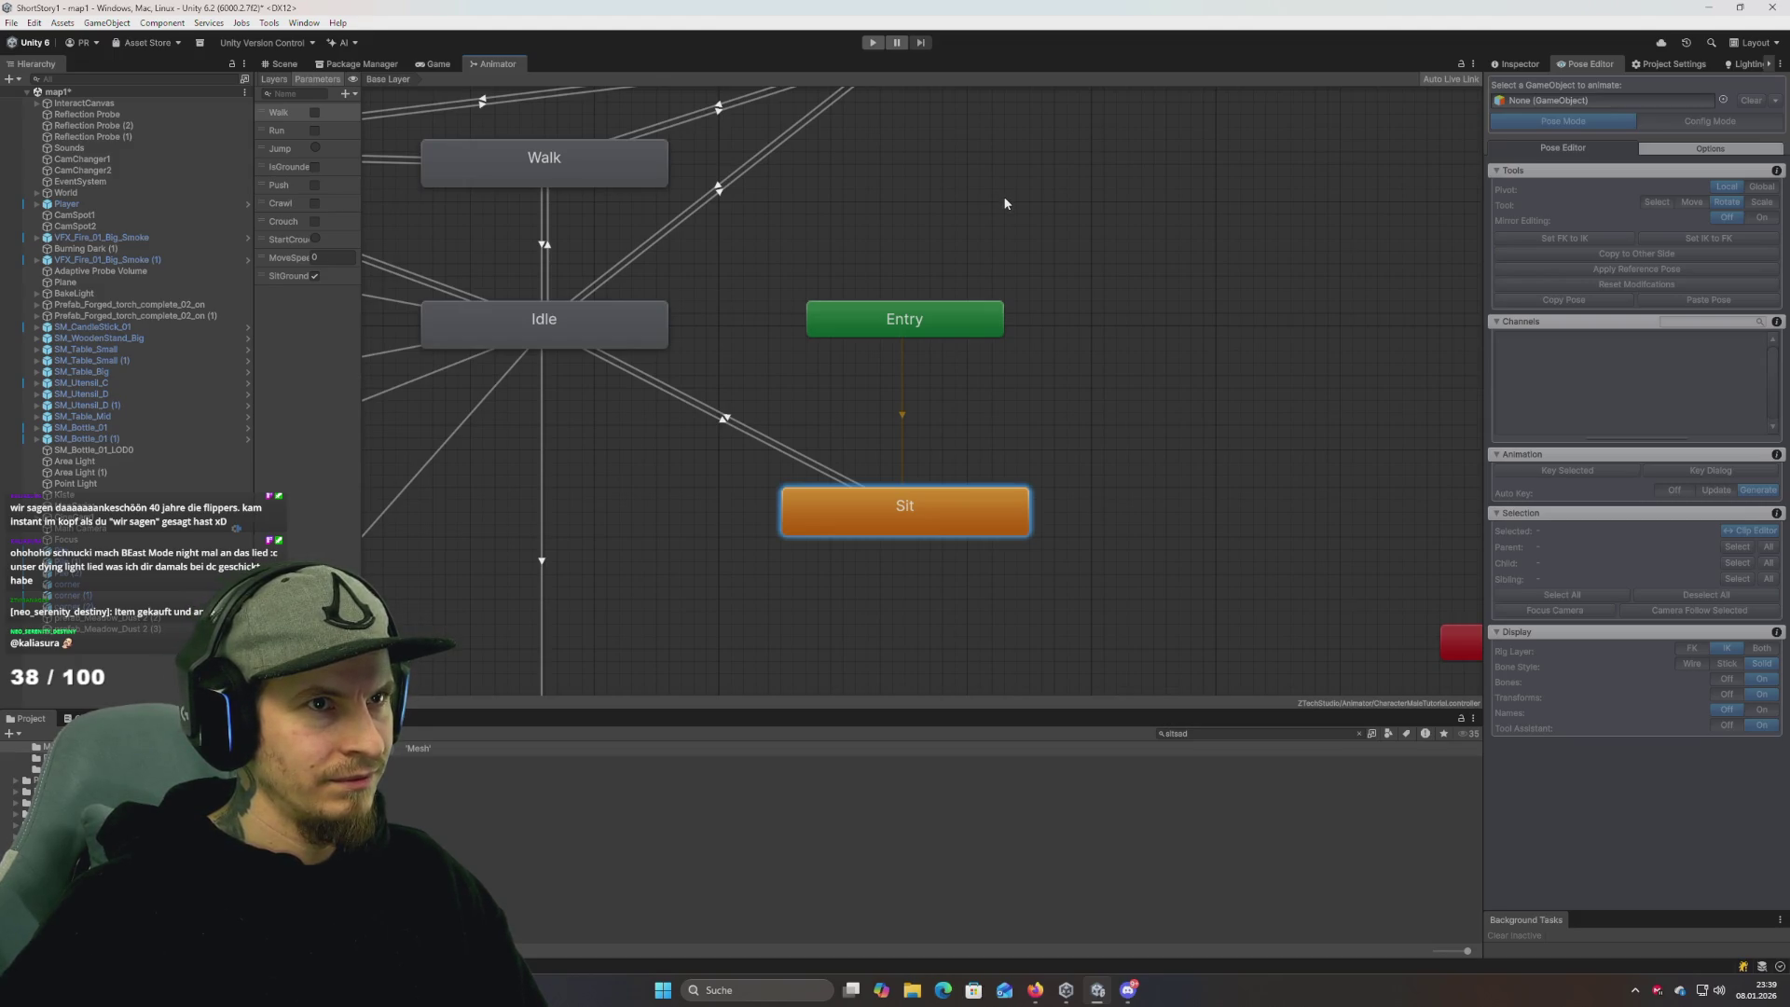
pyautogui.rightClick(1080, 327)
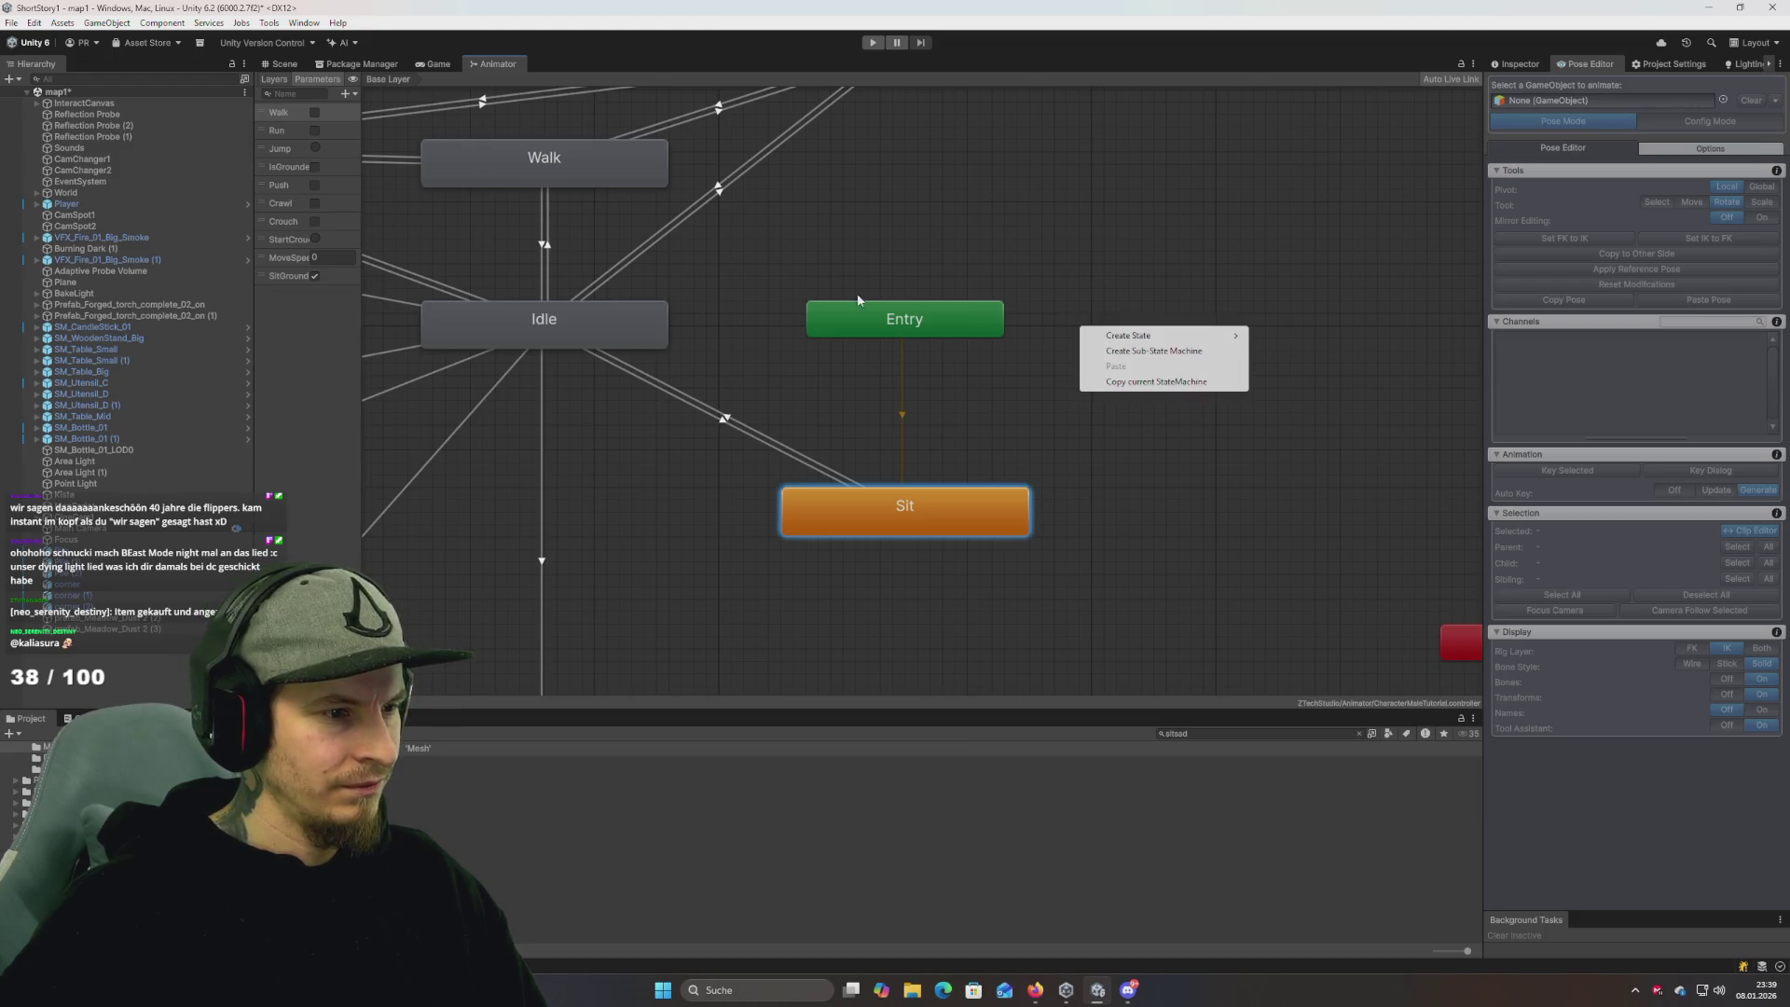
pyautogui.click(290, 66)
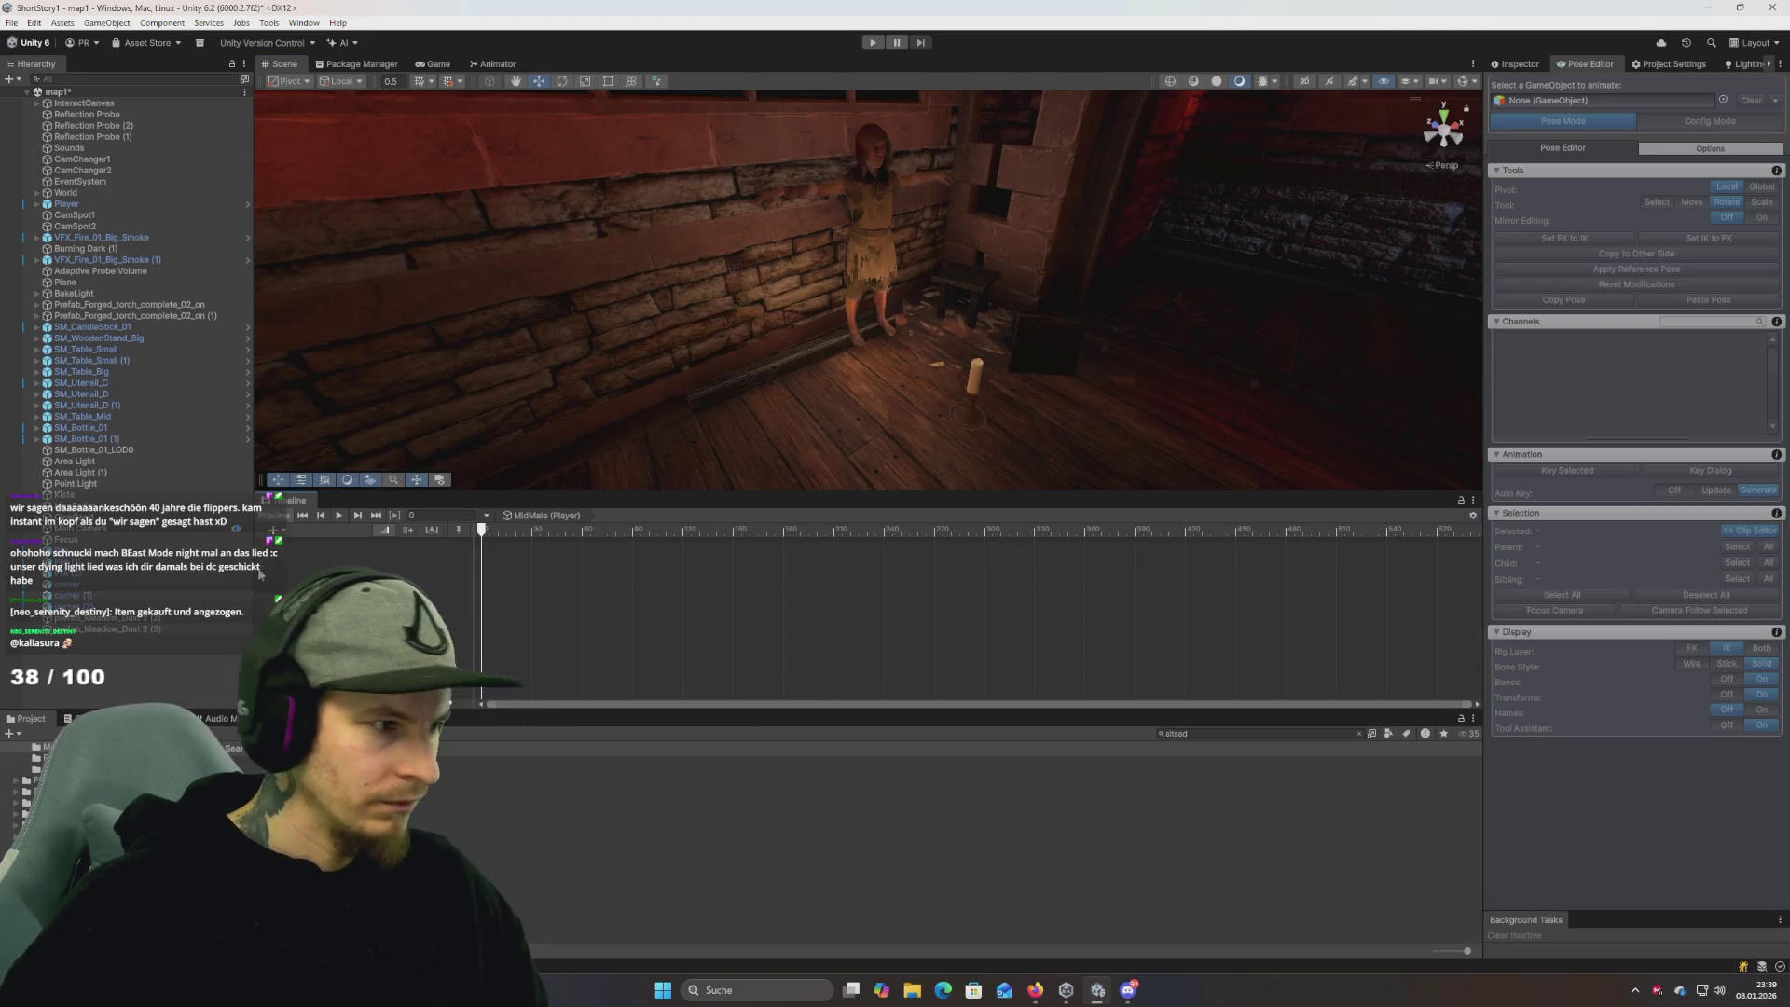
# Open the Tutorial timeline and add an animation track bound to the Player.
pyautogui.click(93, 529)
pyautogui.click(97, 533)
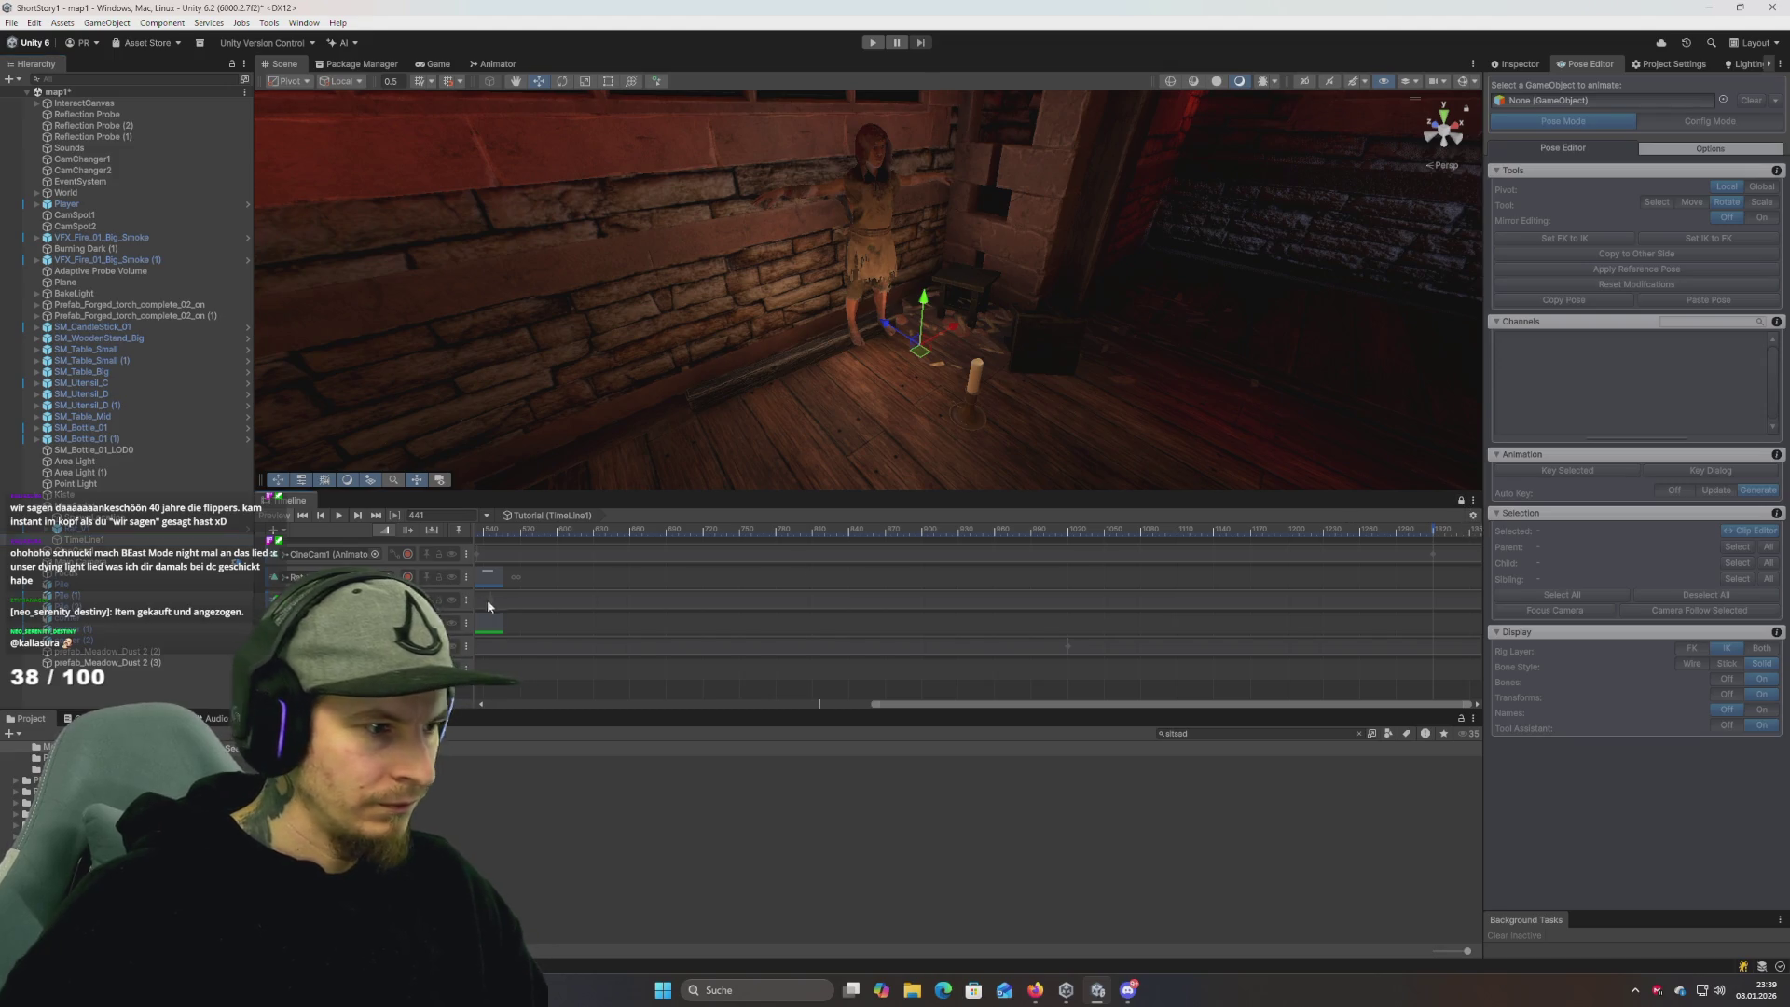
pyautogui.moveTo(725, 388); pyautogui.dragTo(644, 486)
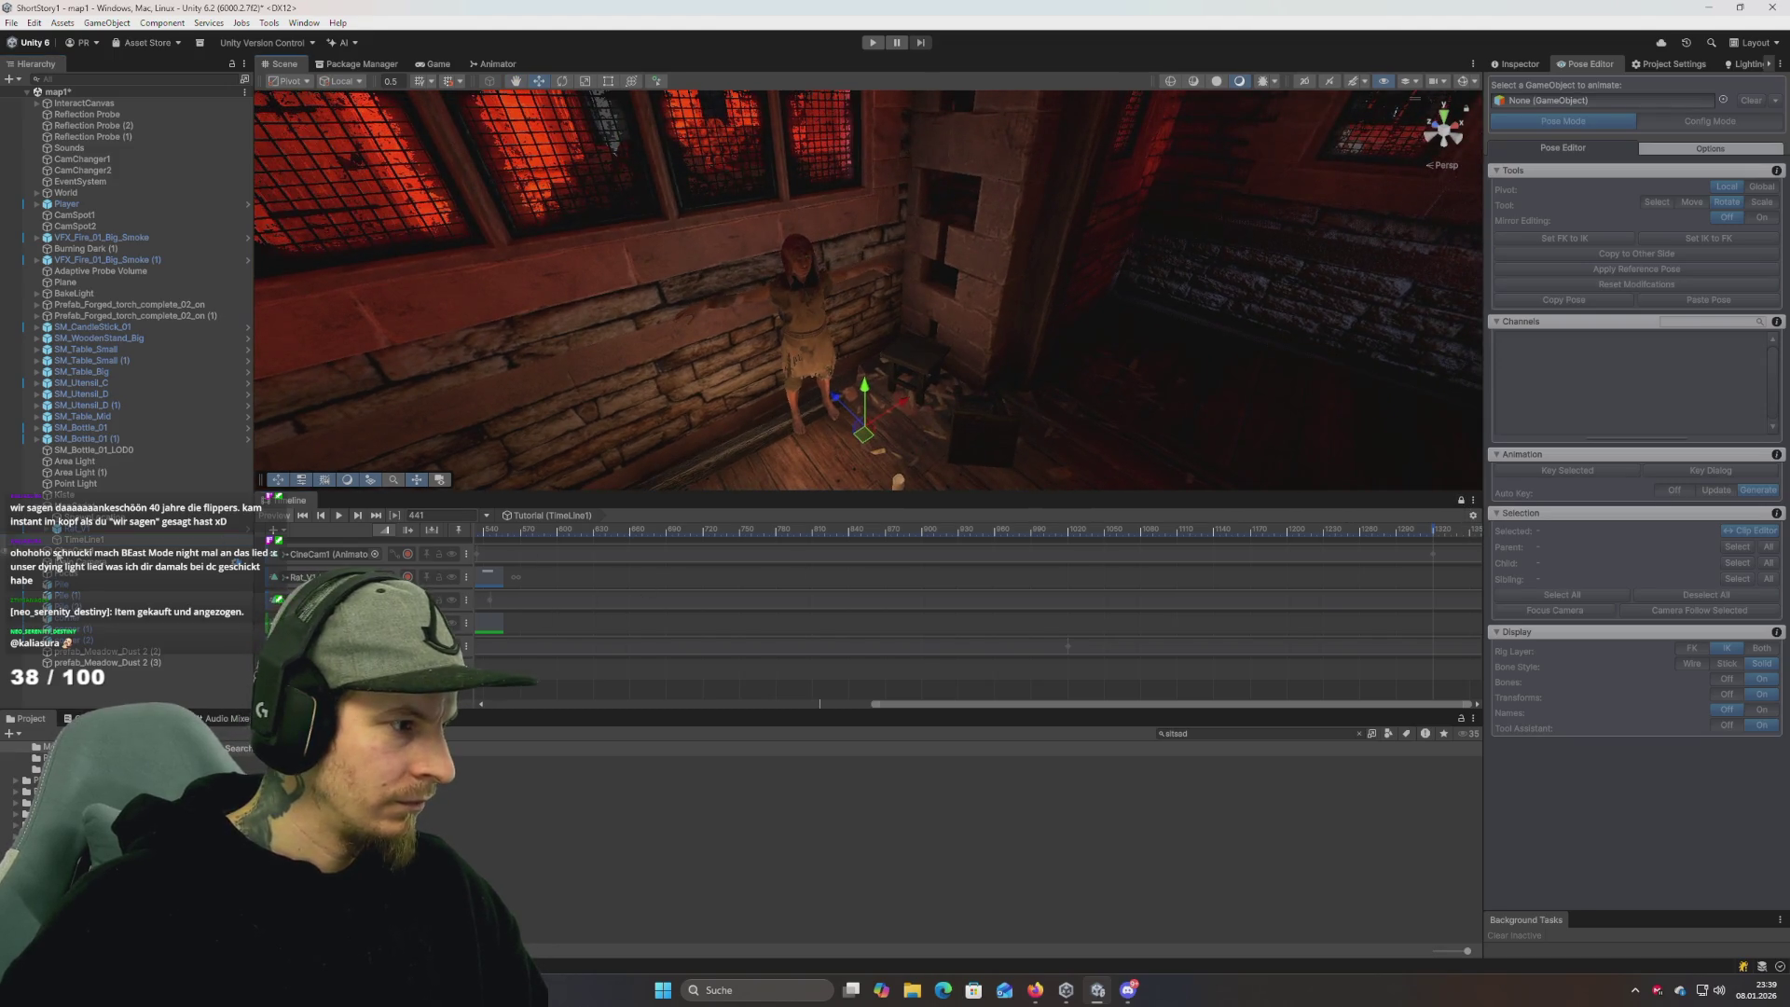
pyautogui.moveTo(196, 529); pyautogui.dragTo(396, 552)
pyautogui.click(401, 571)
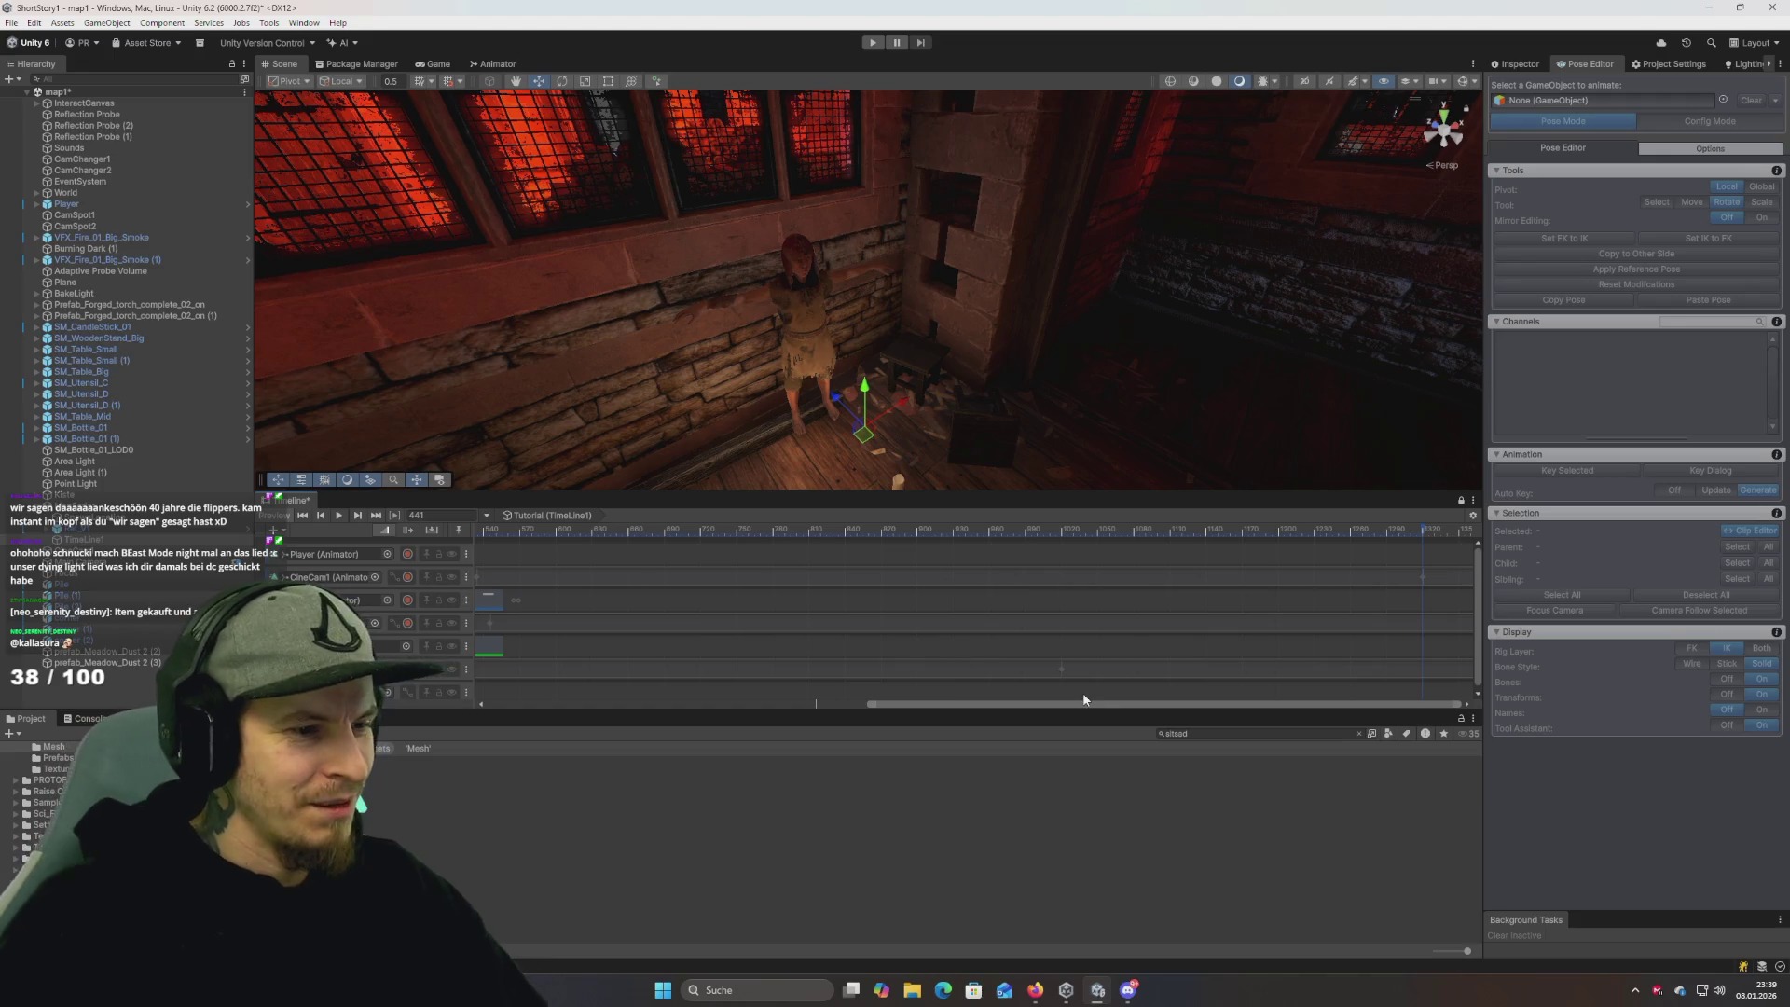
# Place the SitSadCloseUp clip right after SitSad on the Player animation track.
pyautogui.moveTo(1084, 699); pyautogui.dragTo(602, 687)
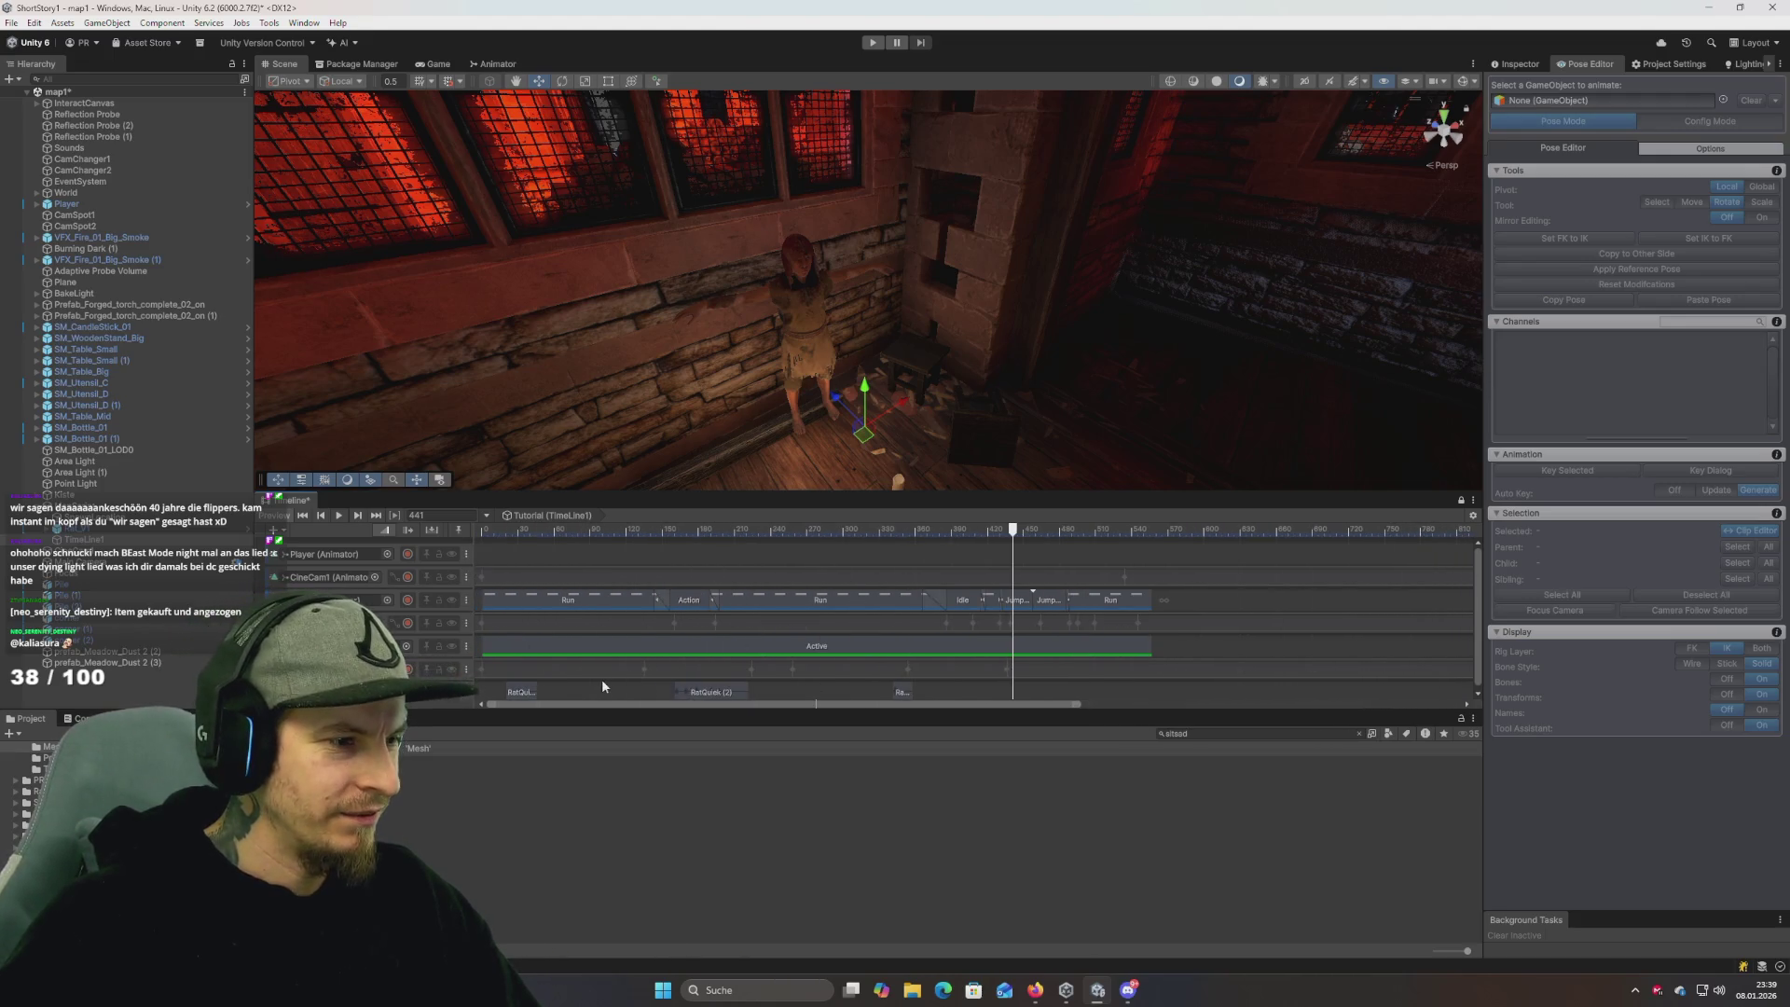
pyautogui.click(534, 561)
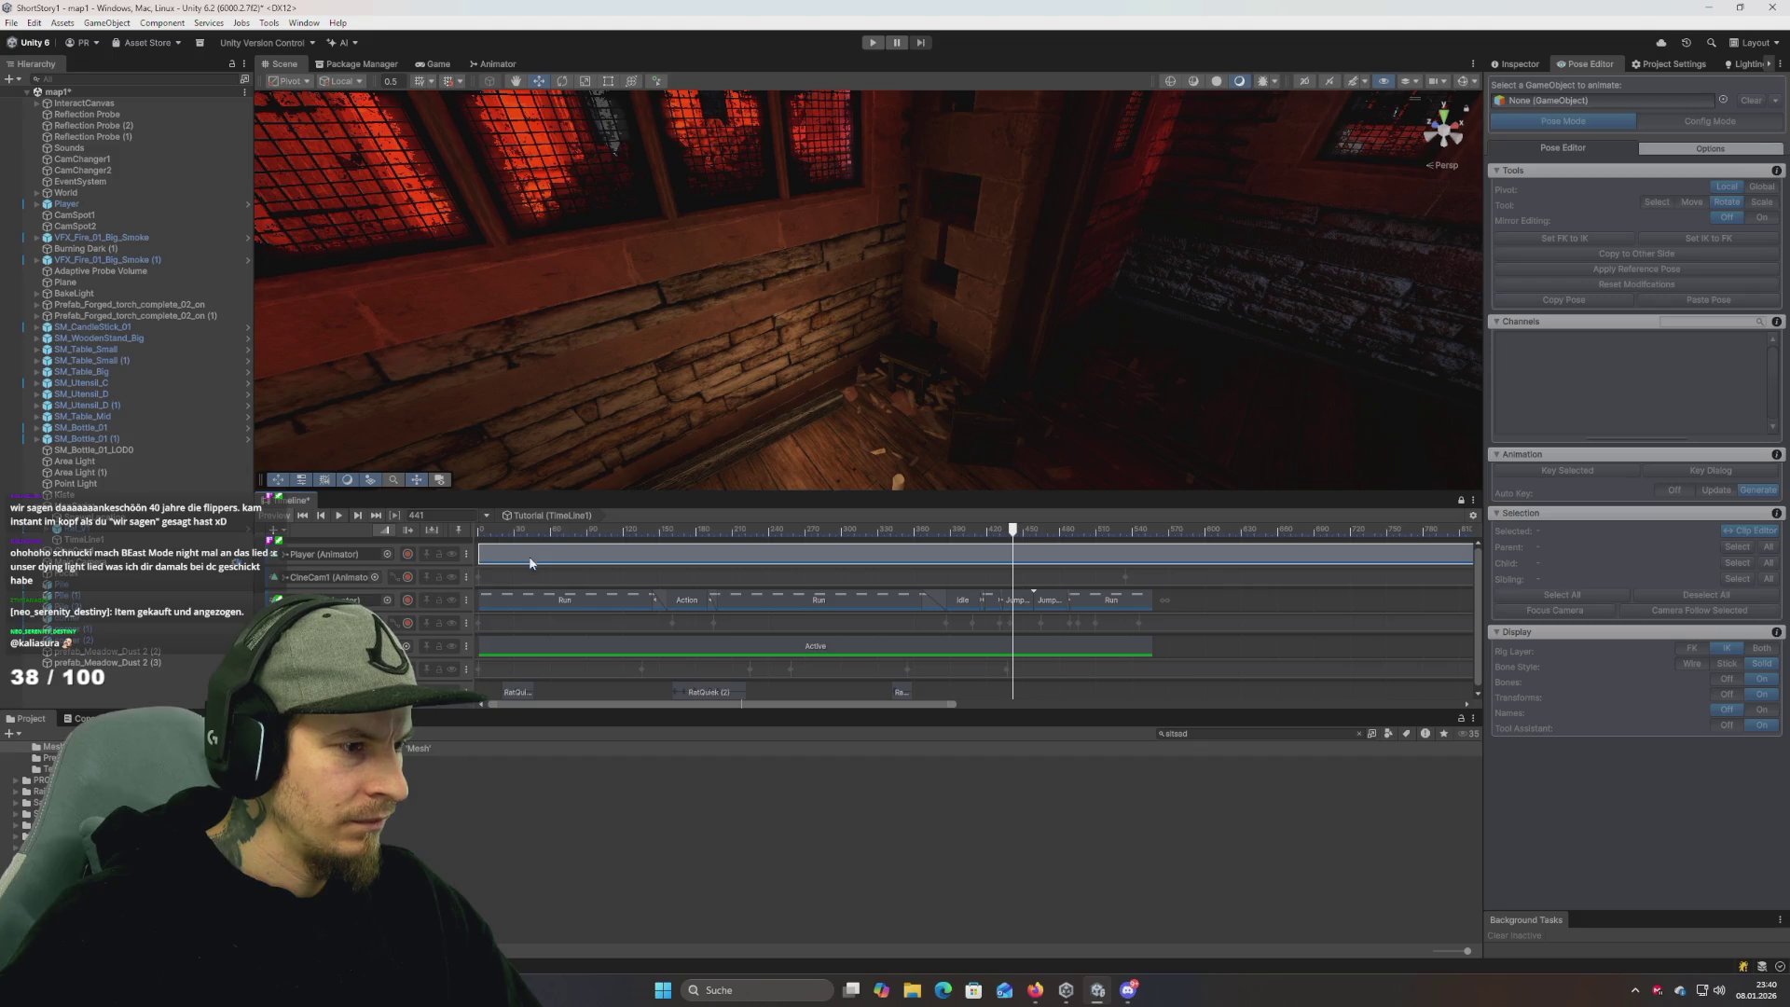
pyautogui.scroll(-3, 584, 589)
pyautogui.moveTo(750, 706); pyautogui.dragTo(1134, 714)
pyautogui.scroll(-4, 1014, 647)
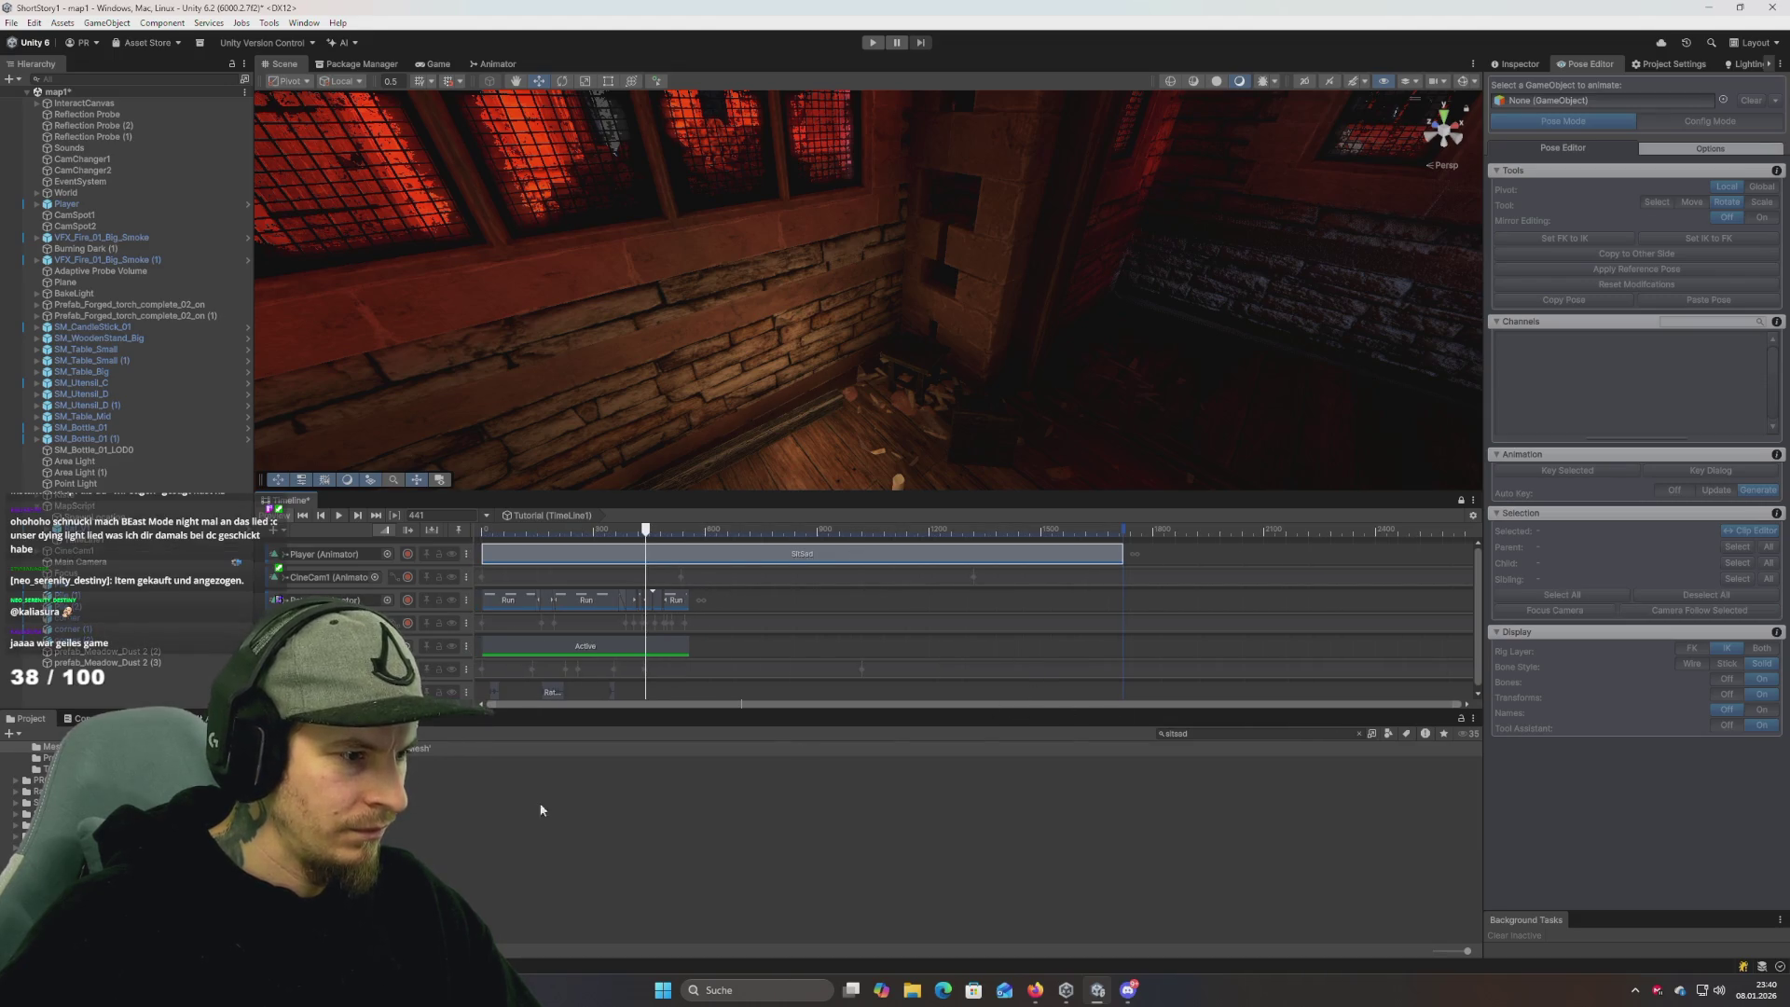
pyautogui.moveTo(1130, 571)
pyautogui.mouseDown()
pyautogui.moveTo(1244, 554)
pyautogui.moveTo(1187, 559)
pyautogui.mouseUp()
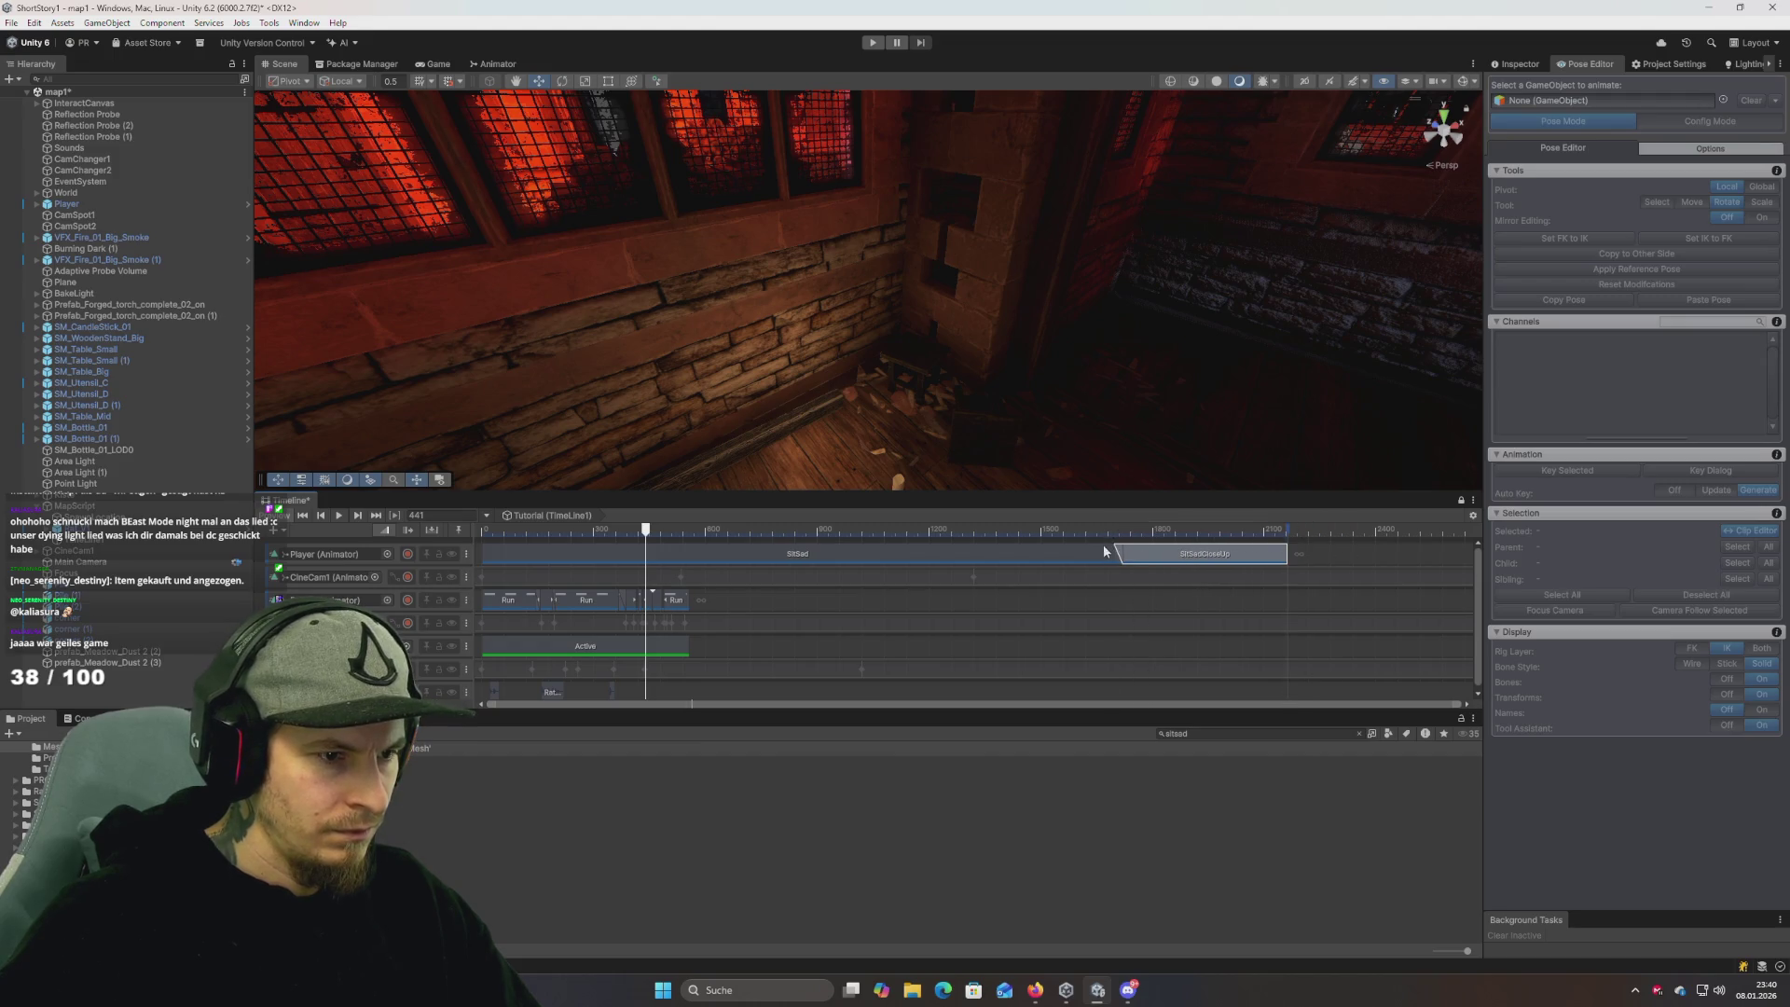
pyautogui.moveTo(889, 402)
pyautogui.mouseDown()
pyautogui.moveTo(765, 448)
pyautogui.moveTo(653, 523)
pyautogui.mouseUp()
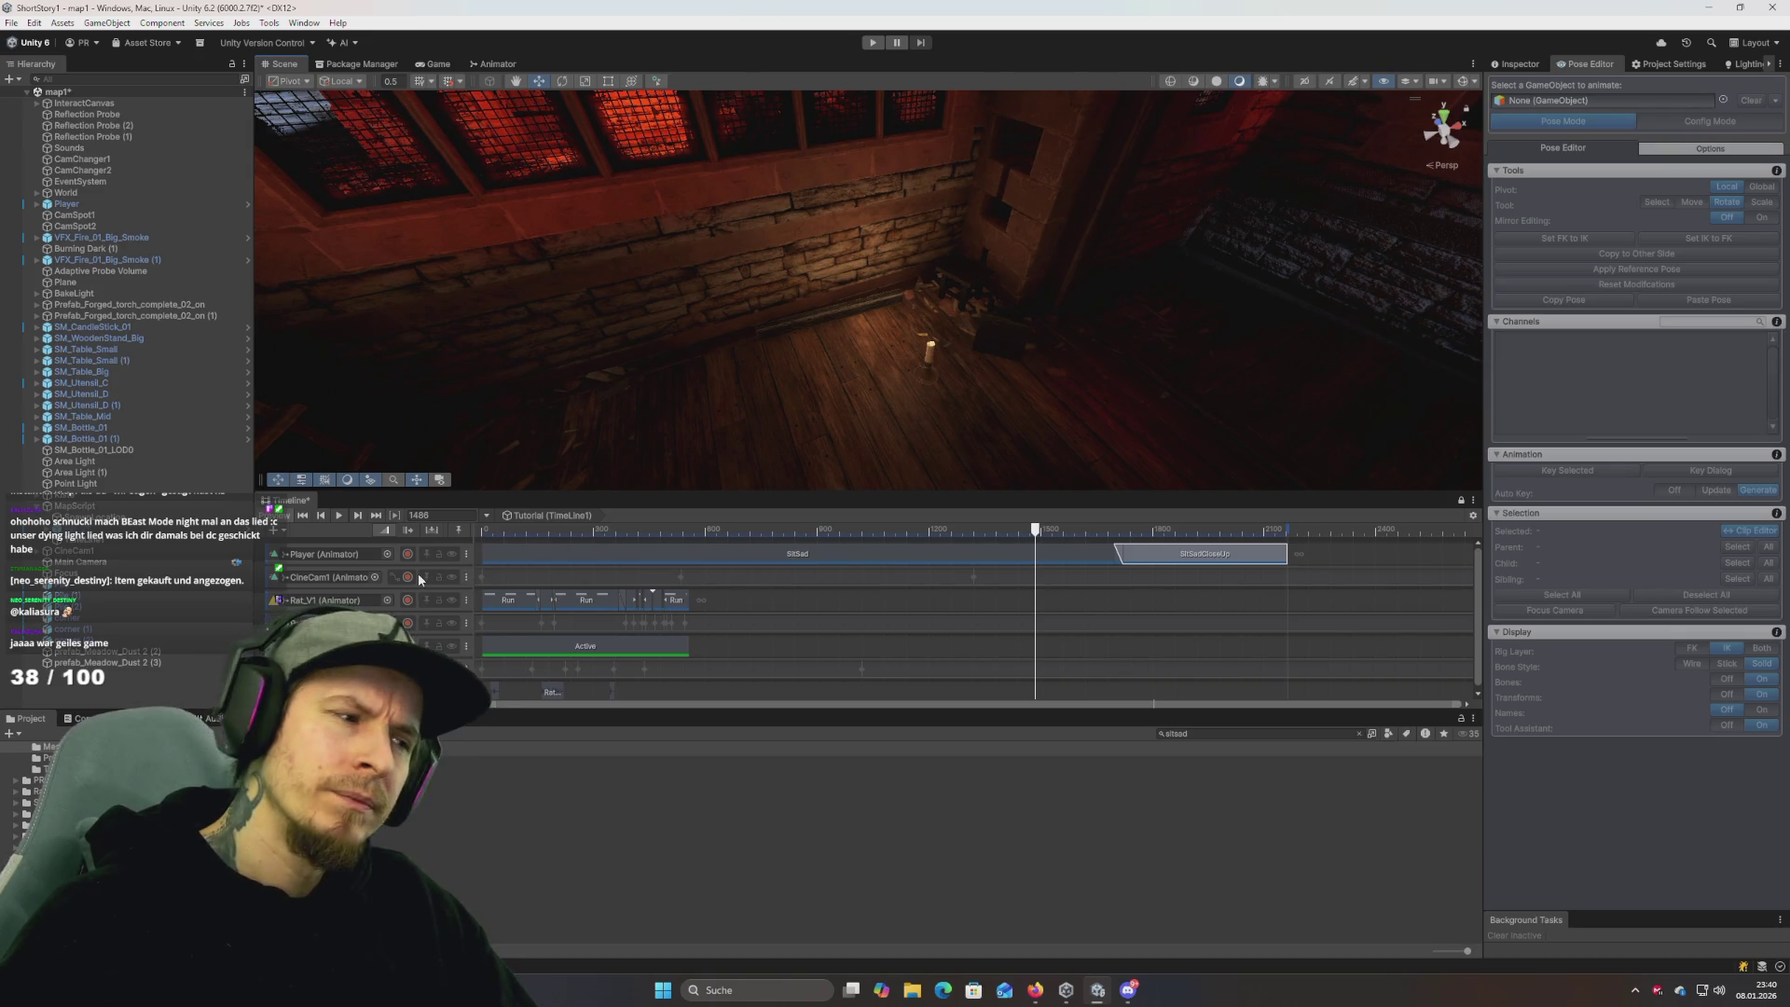
pyautogui.moveTo(709, 401)
pyautogui.mouseDown()
pyautogui.moveTo(759, 312)
pyautogui.moveTo(104, 390)
pyautogui.moveTo(779, 401)
pyautogui.moveTo(519, 439)
pyautogui.mouseUp()
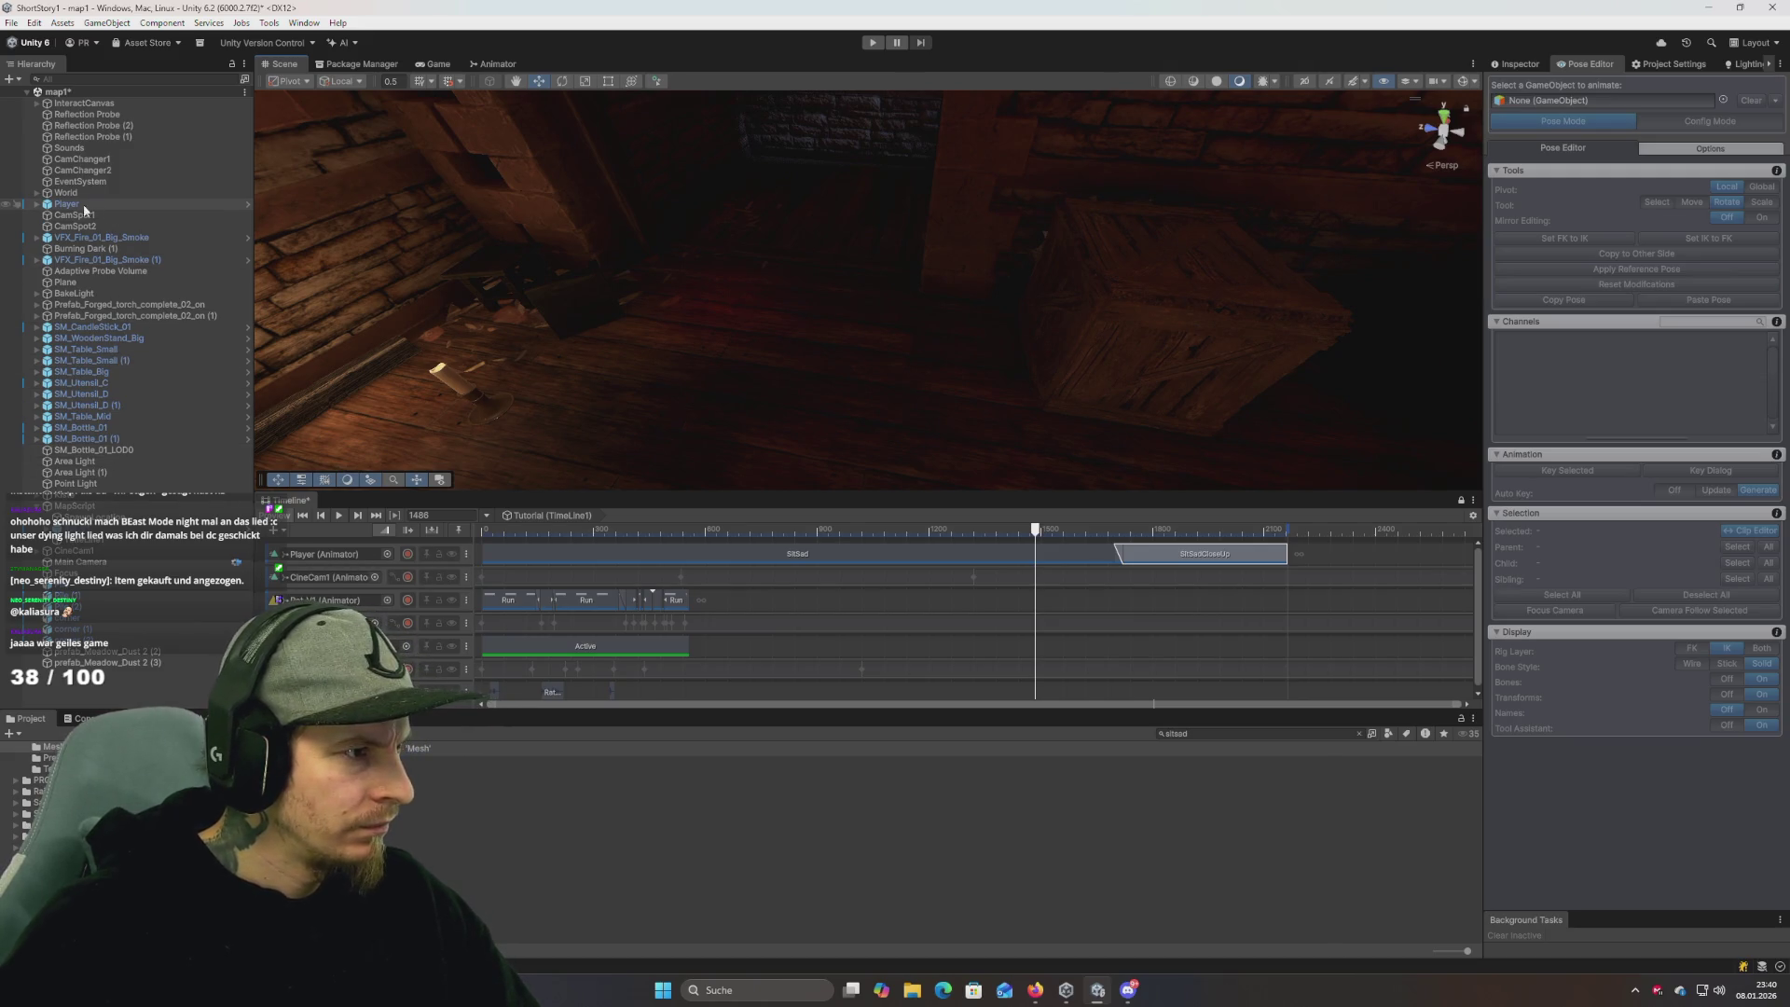
pyautogui.click(331, 559)
pyautogui.moveTo(325, 549); pyautogui.dragTo(326, 551)
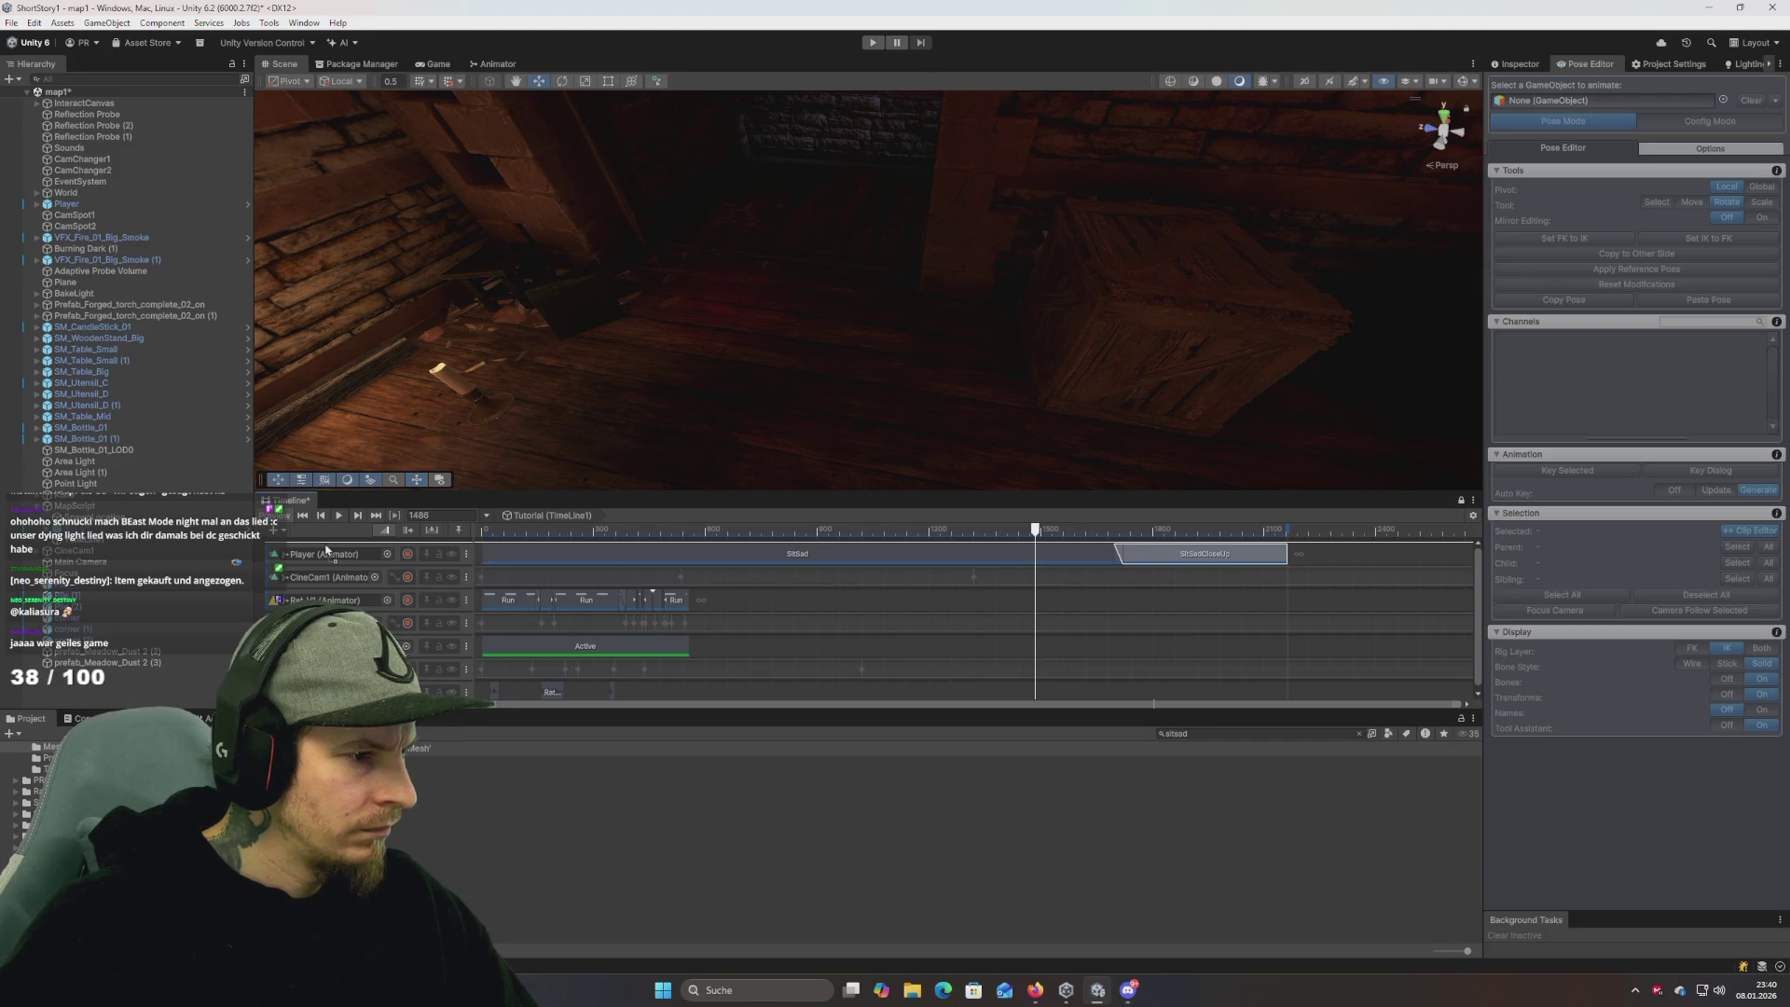
pyautogui.rightClick(341, 571)
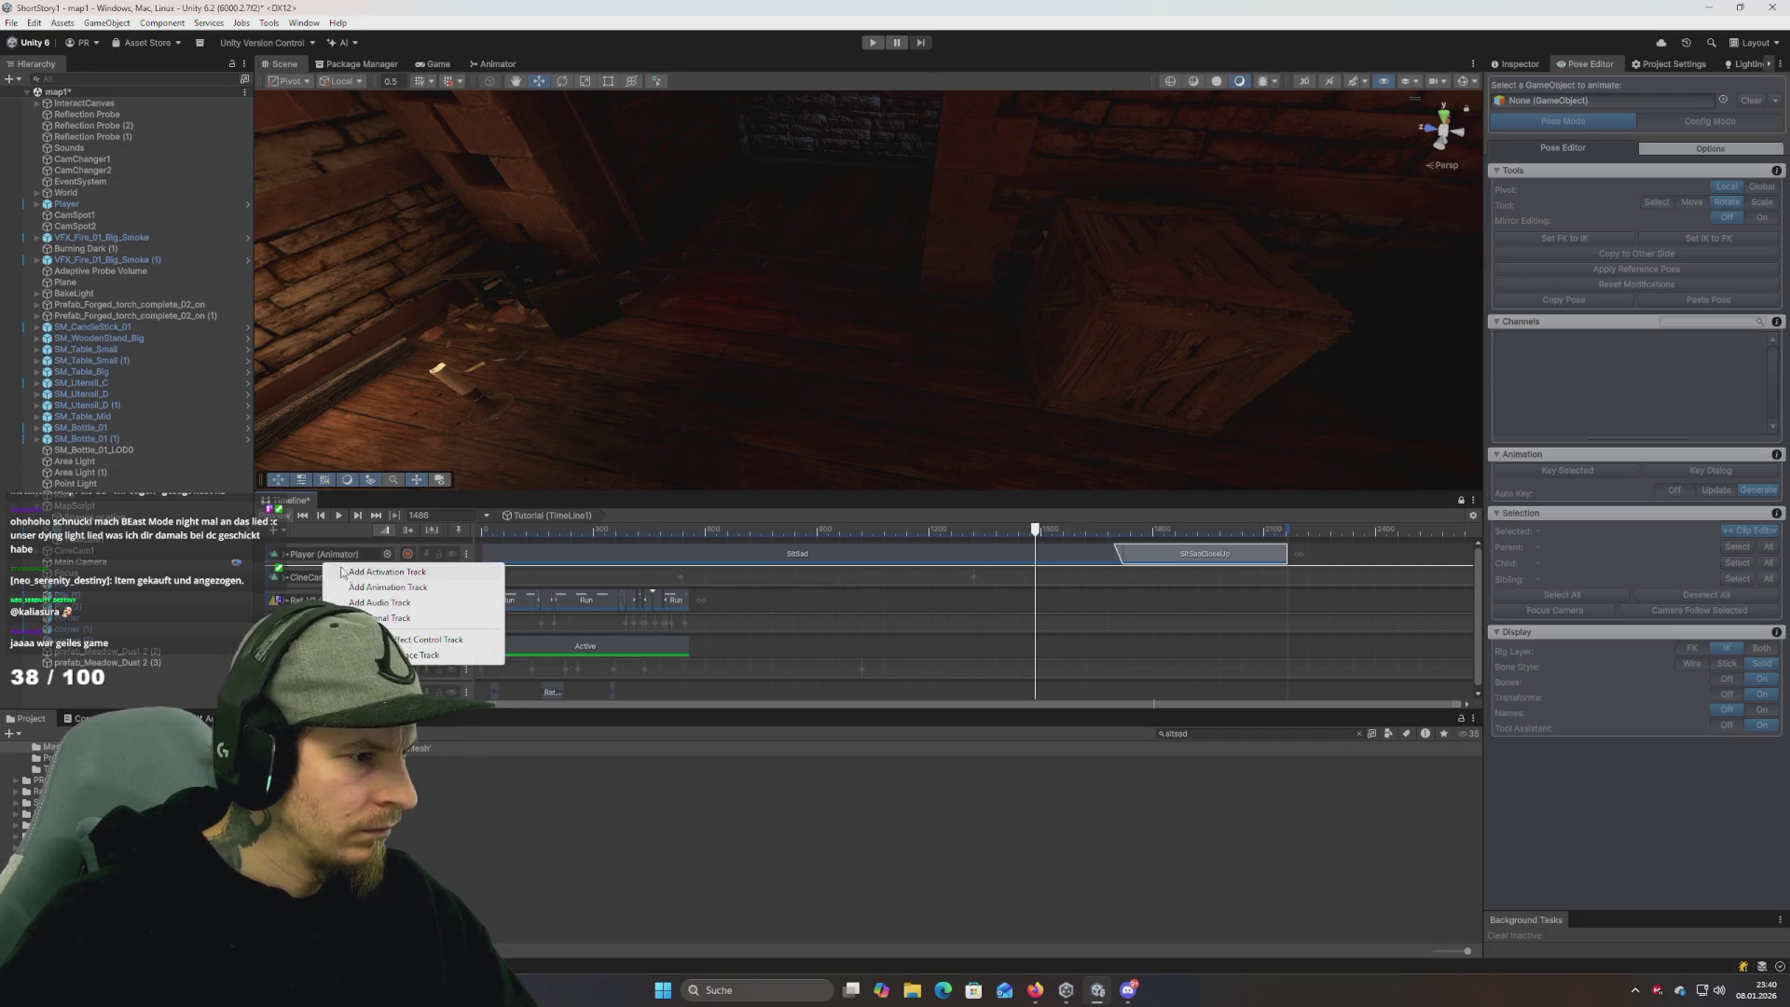
# Add a second animation track to the Tutorial timeline bound to the Player.
pyautogui.click(400, 588)
pyautogui.moveTo(607, 420)
pyautogui.mouseDown()
pyautogui.moveTo(428, 372)
pyautogui.moveTo(497, 398)
pyautogui.moveTo(457, 394)
pyautogui.mouseUp()
pyautogui.moveTo(644, 404)
pyautogui.mouseDown()
pyautogui.moveTo(699, 506)
pyautogui.moveTo(860, 575)
pyautogui.mouseUp()
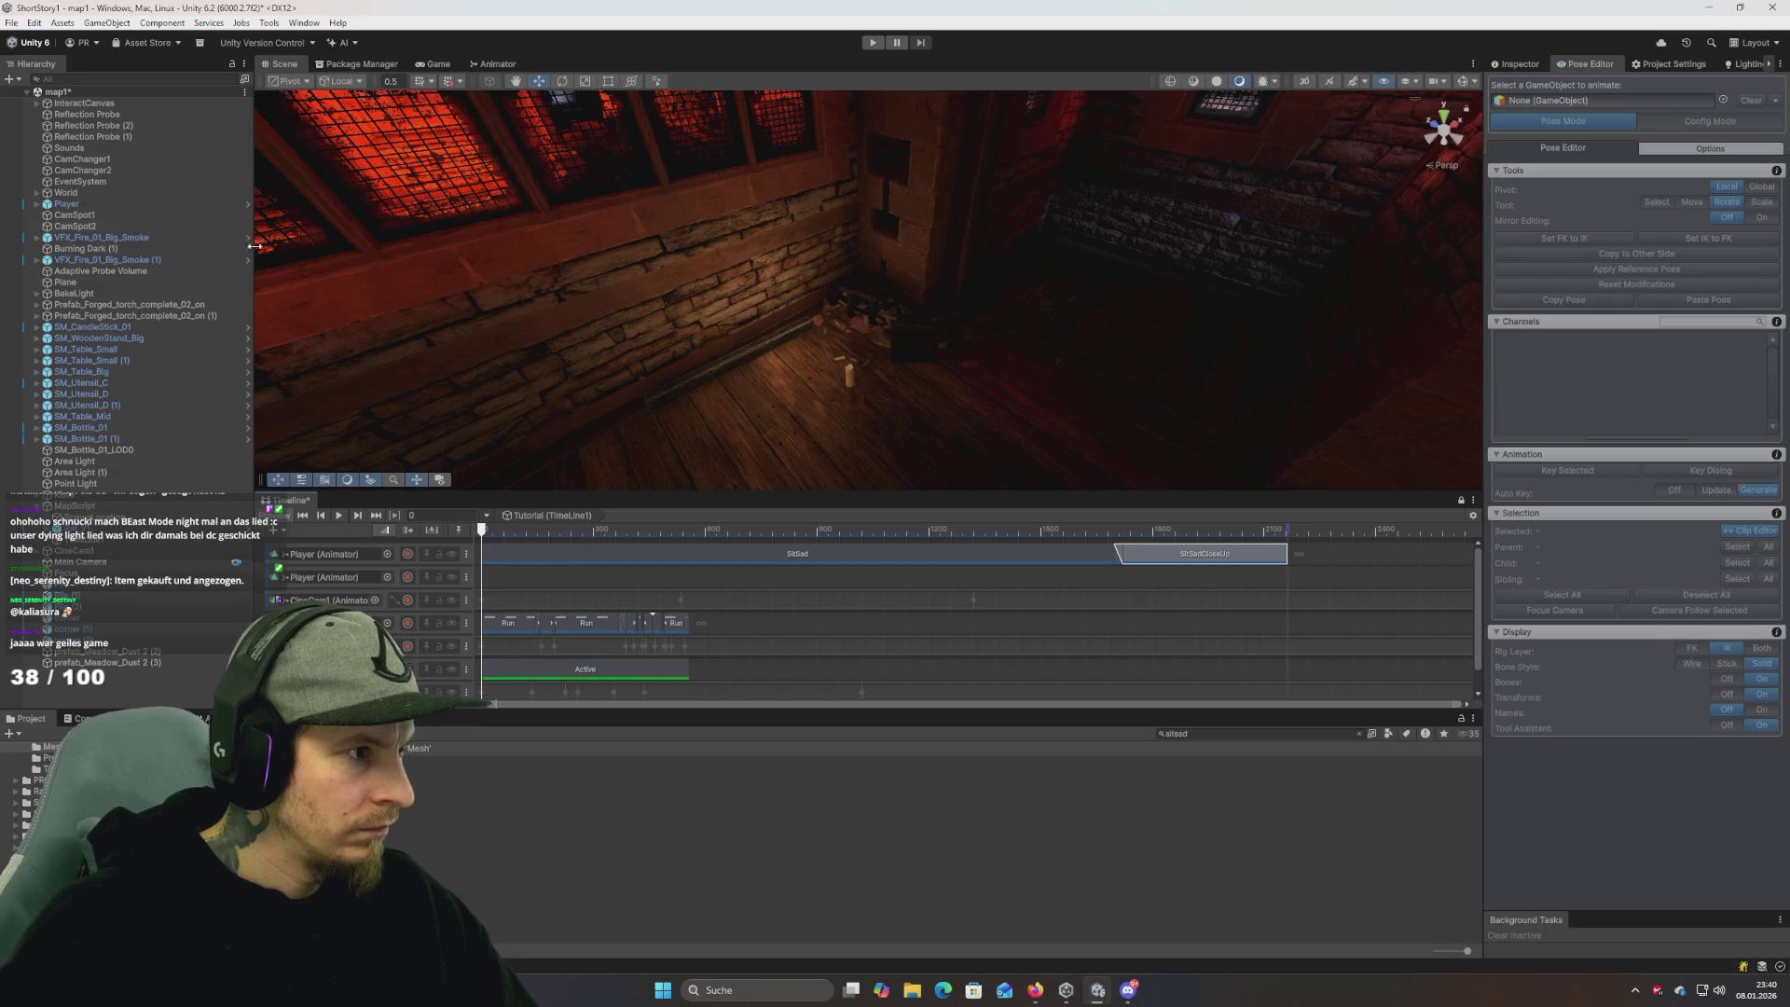
# Mute both Player animation tracks, leaving the character in T-pose.
pyautogui.click(83, 205)
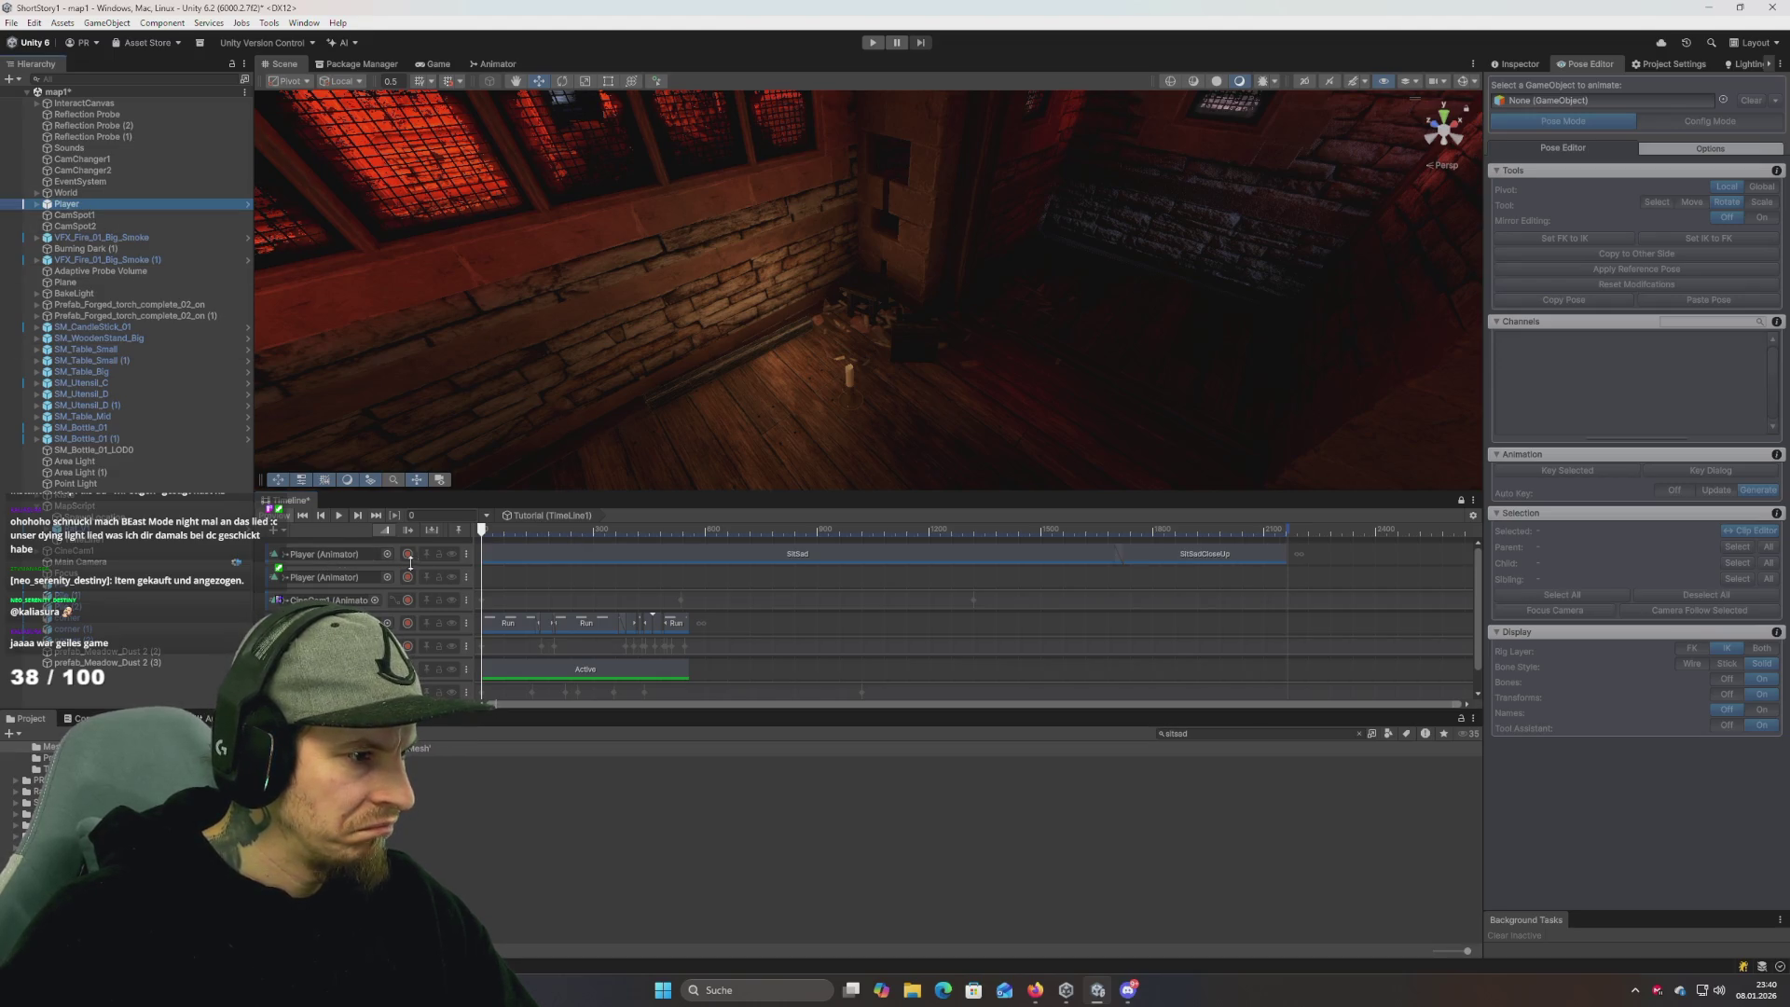
pyautogui.click(451, 554)
pyautogui.click(452, 577)
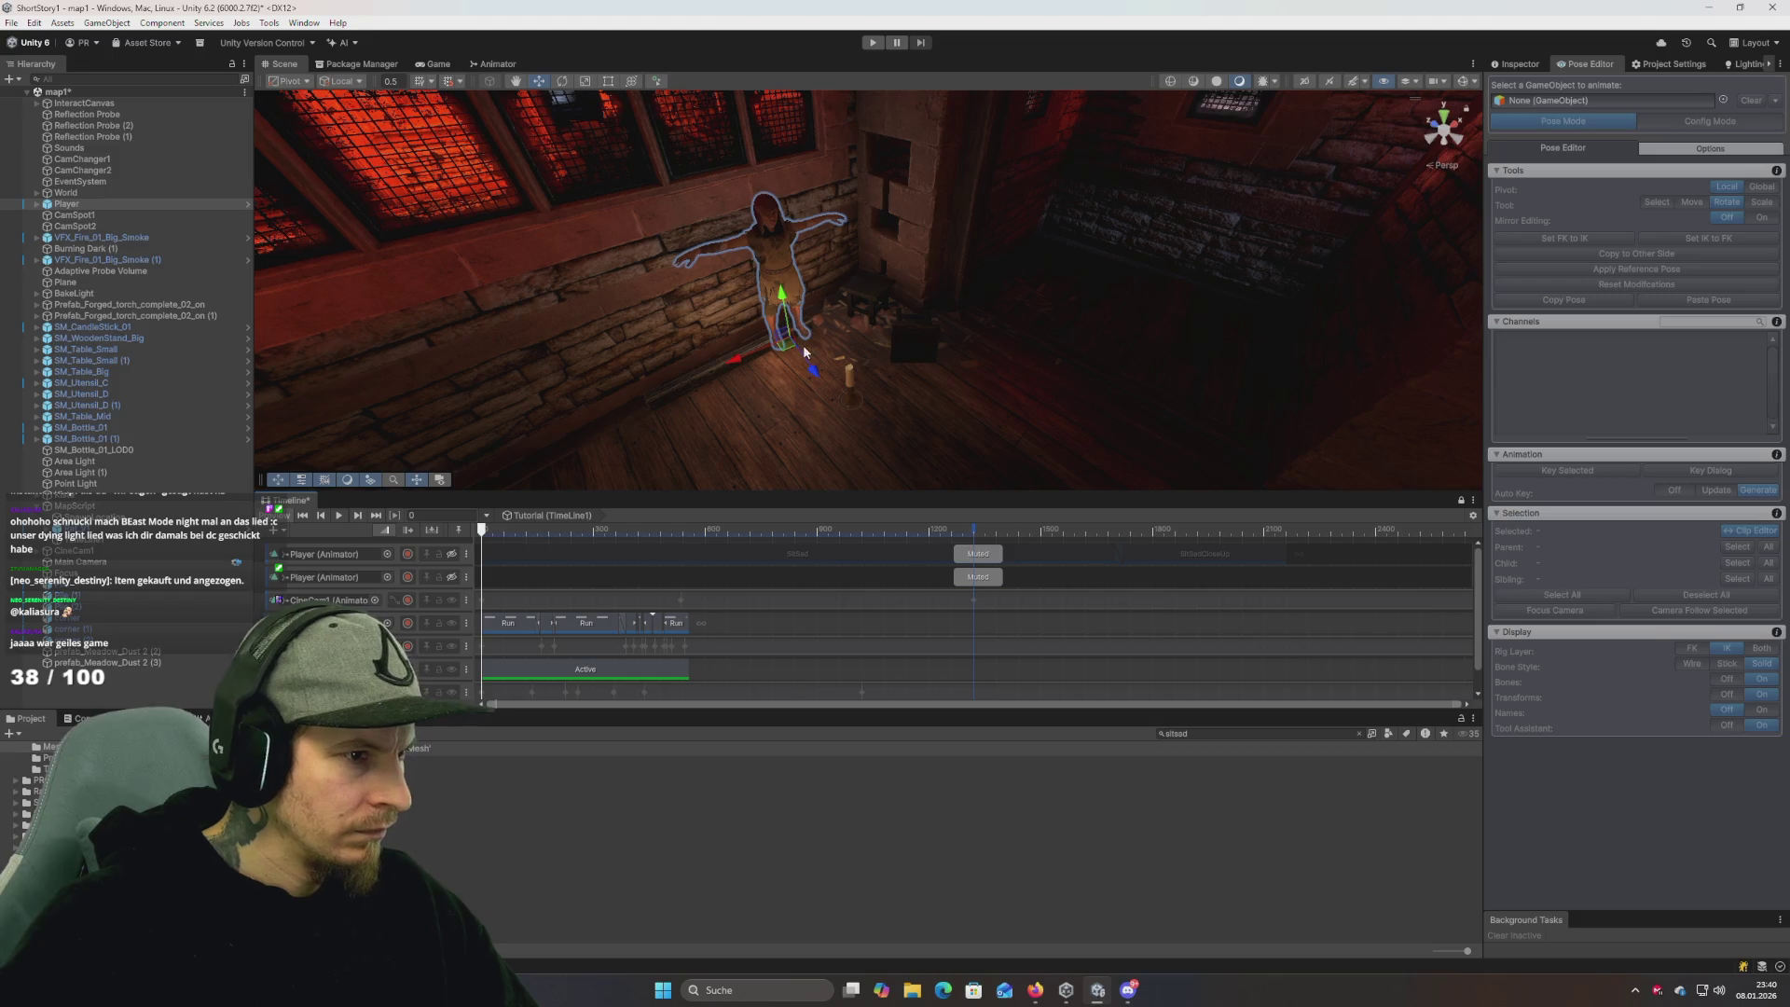
pyautogui.click(1516, 64)
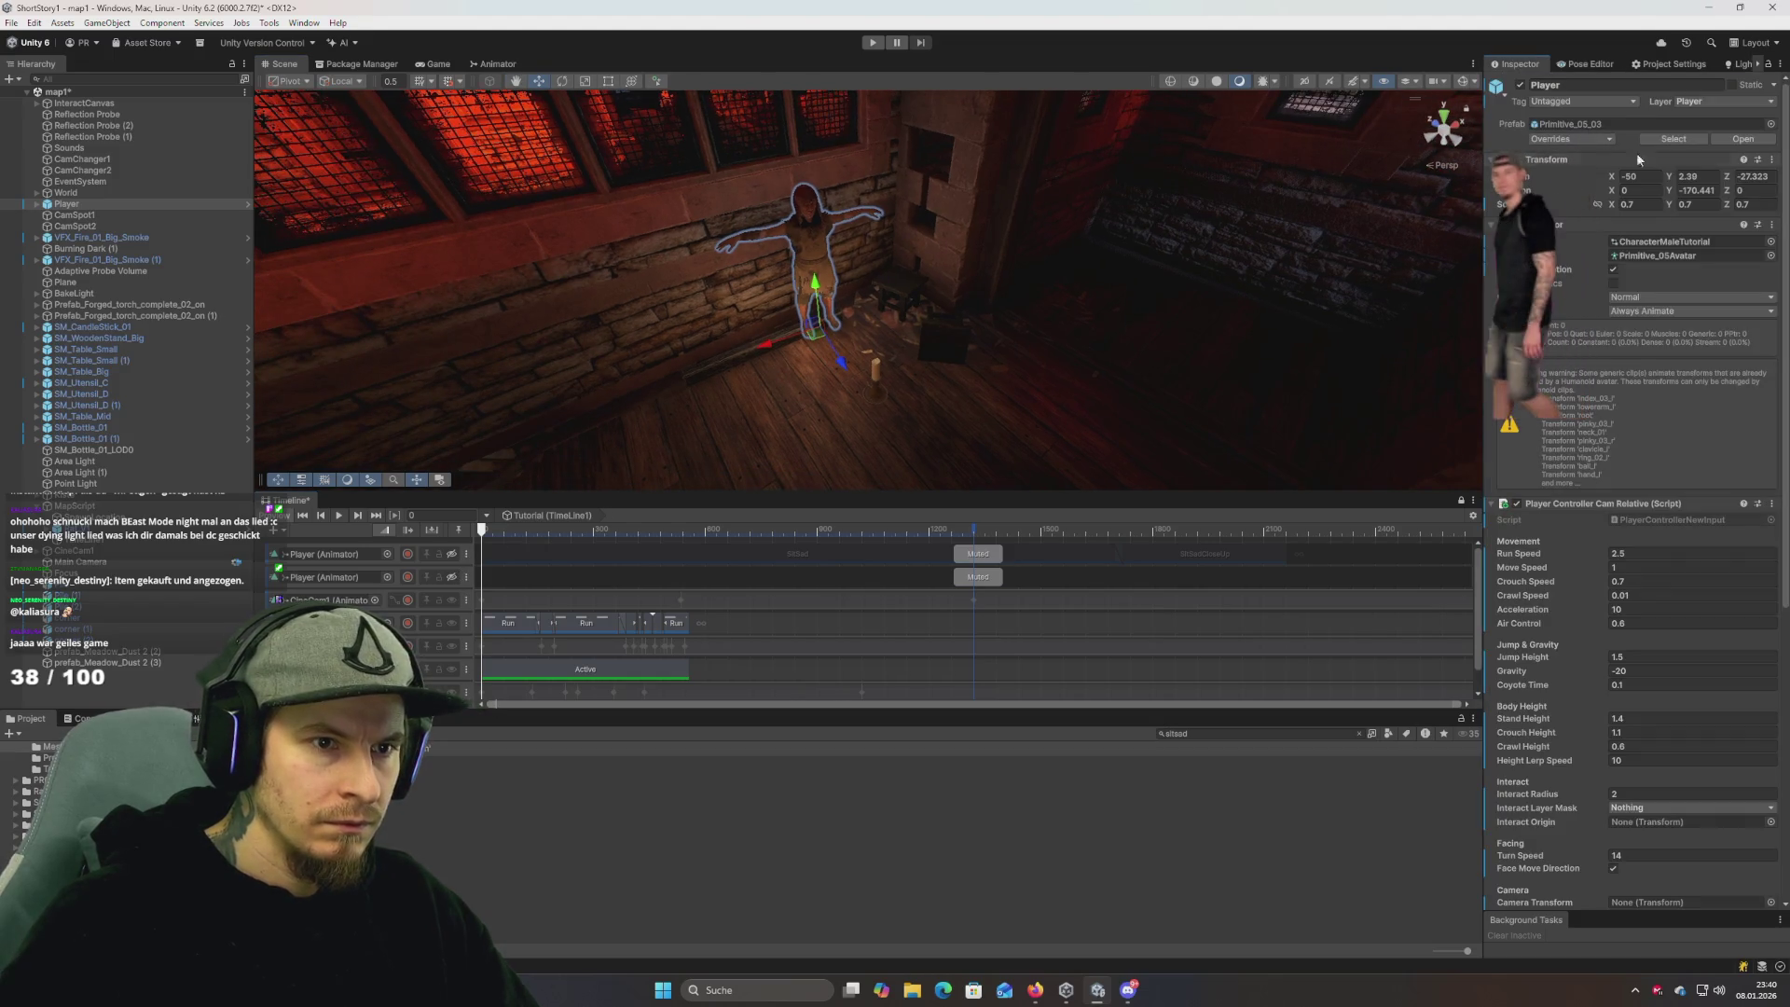
# Copy the Player's Transform position and unmute both Player animation tracks.
pyautogui.rightClick(1557, 159)
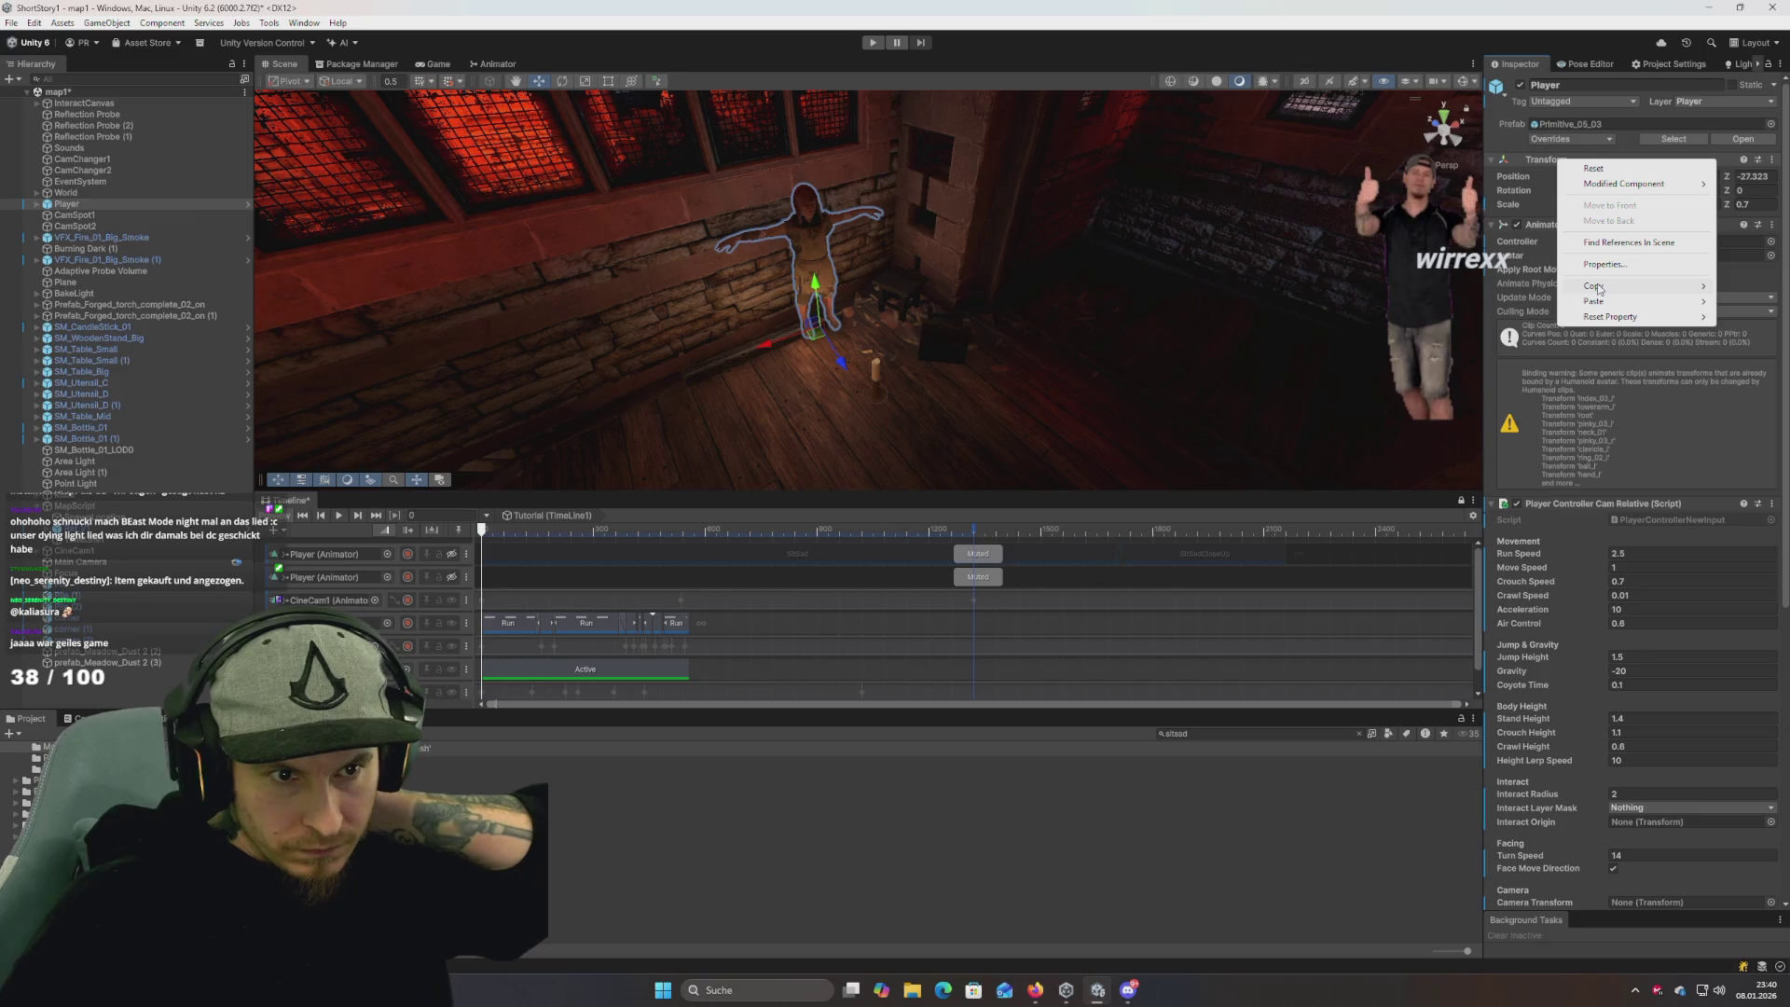
pyautogui.moveTo(1598, 290)
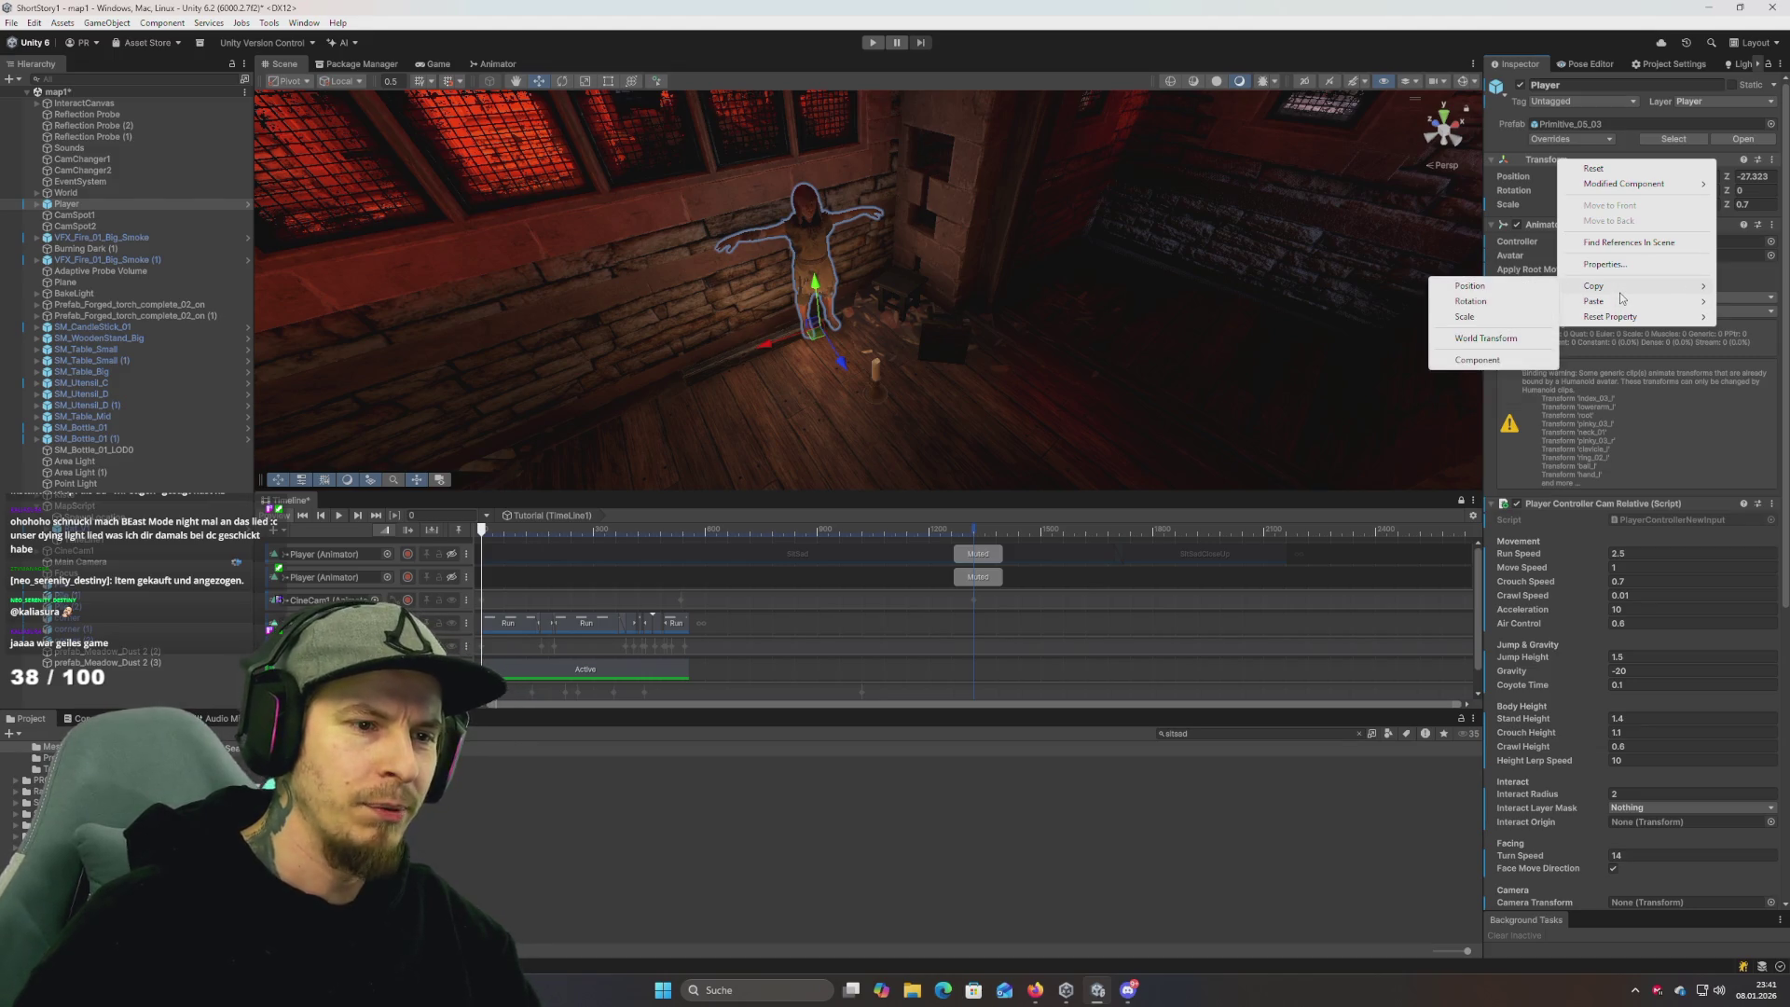
pyautogui.click(1483, 292)
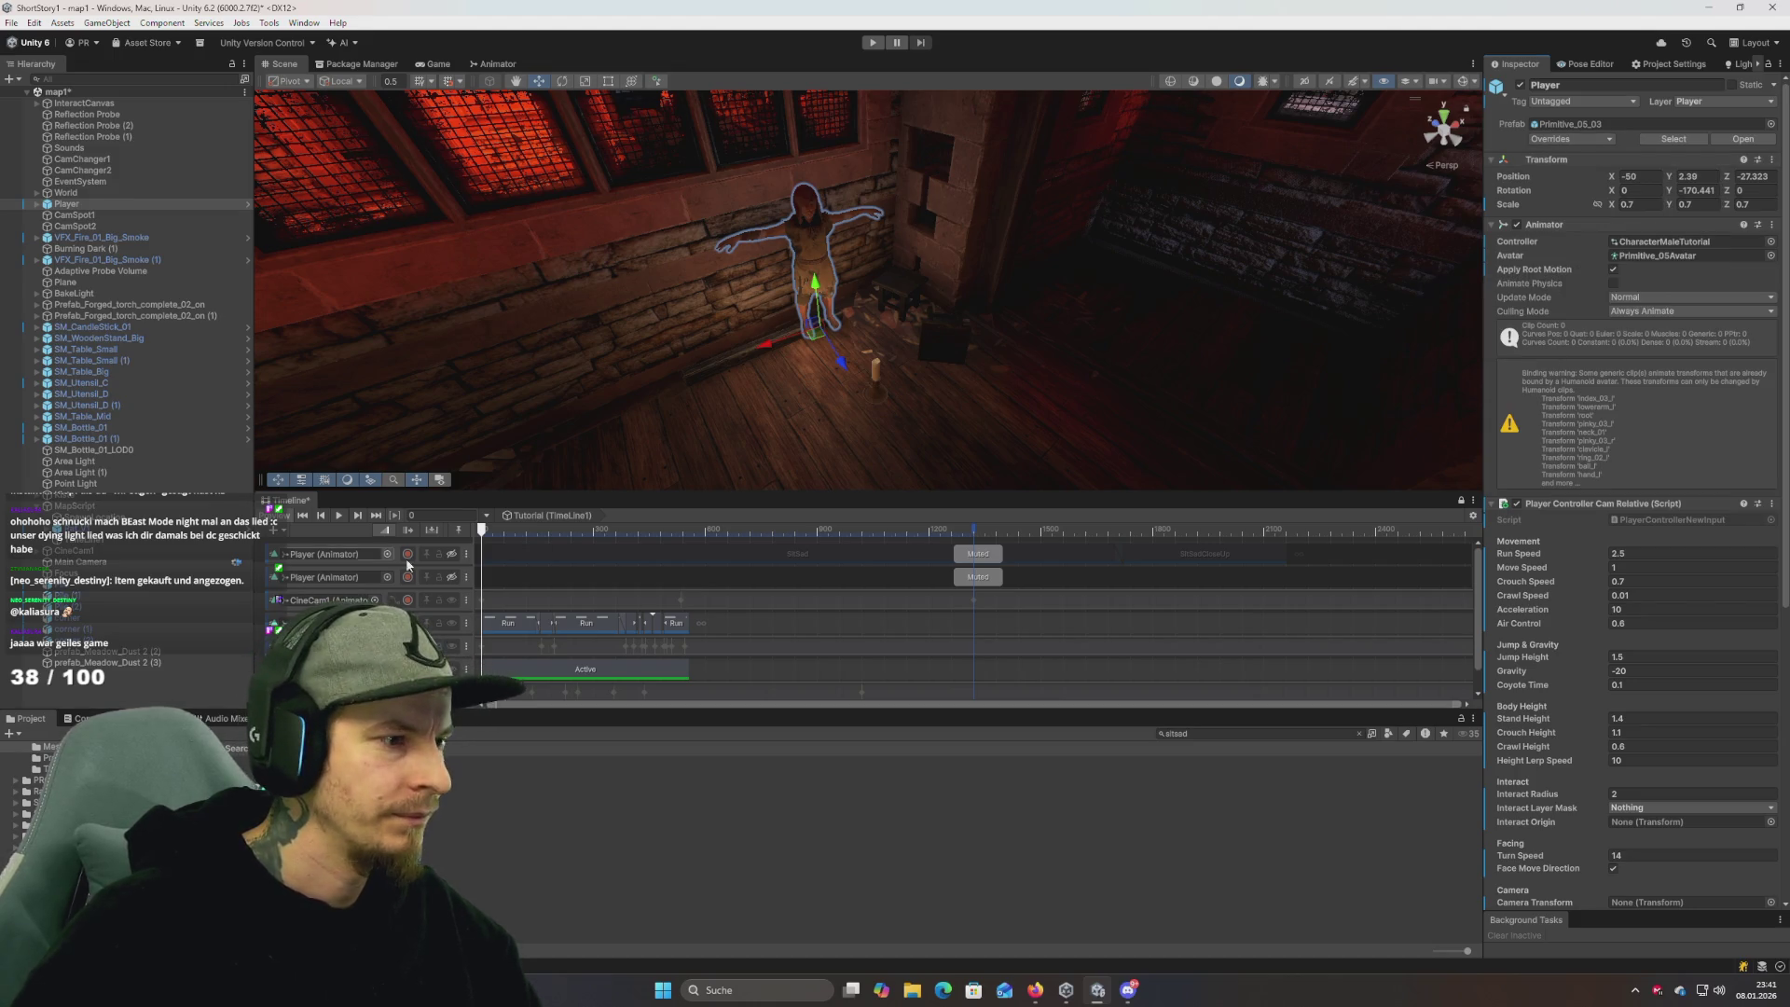
pyautogui.click(451, 554)
pyautogui.click(451, 577)
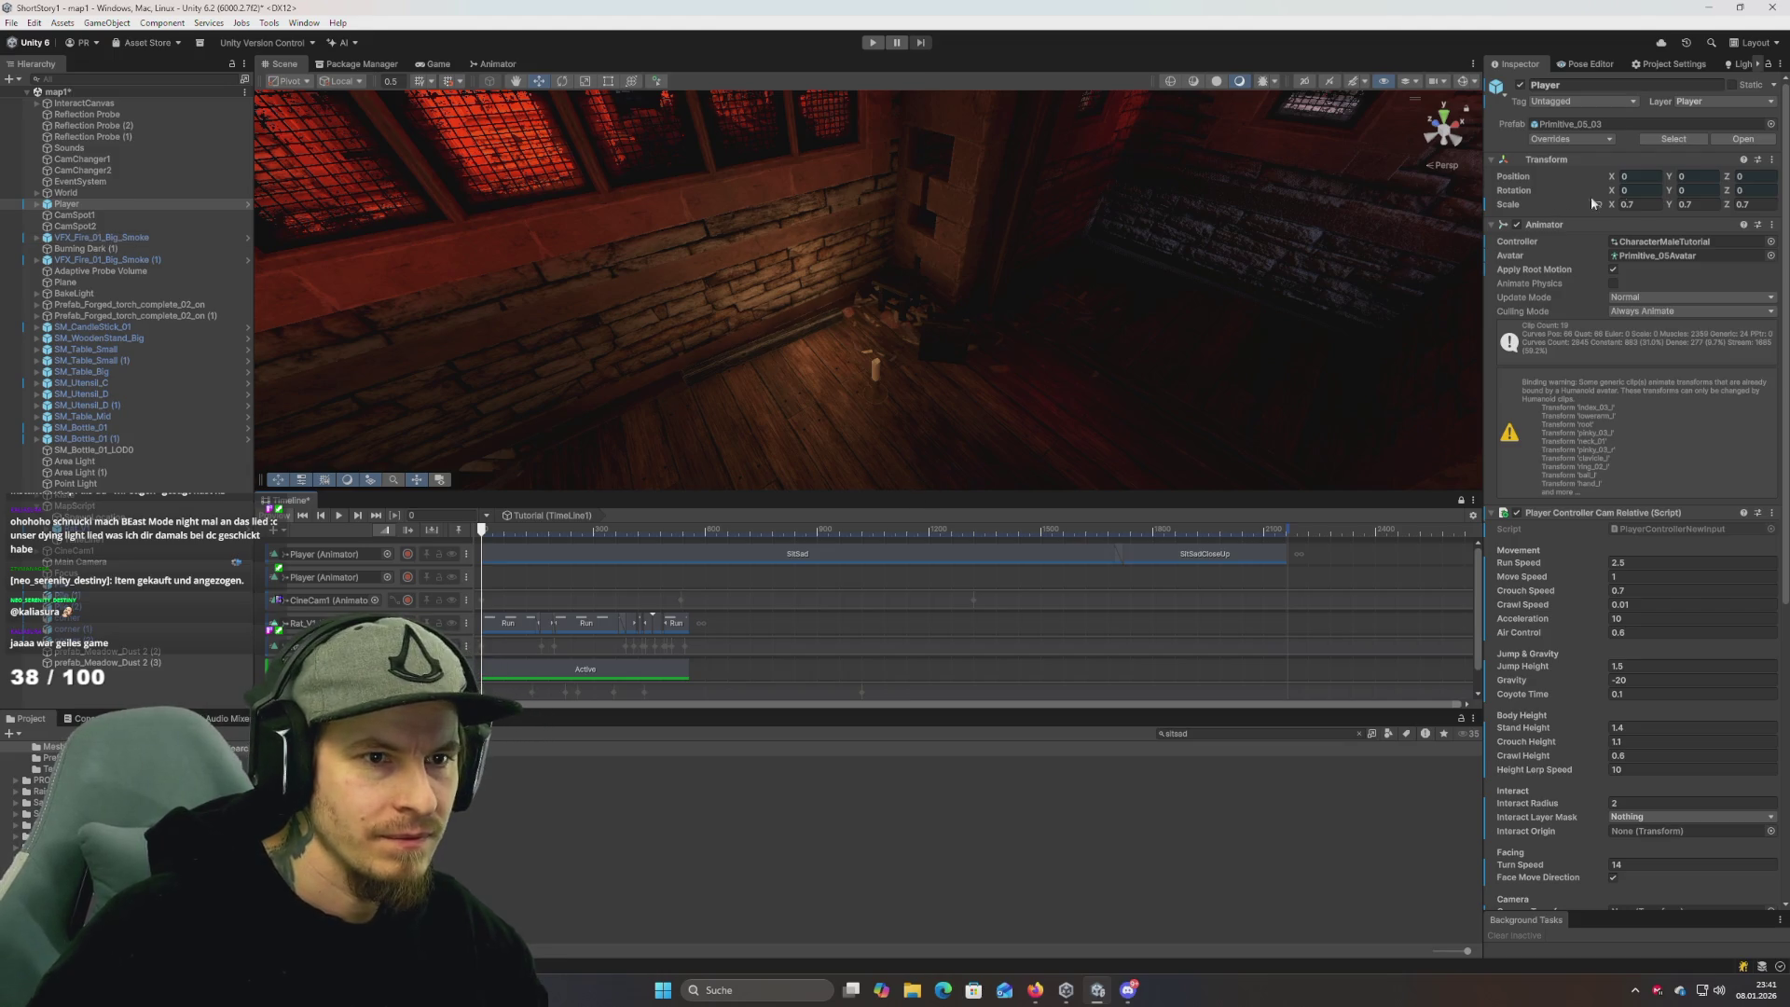
# Record the Player on the second track at position -50, 2.39, -27.323 with Y rotation -168.4.
pyautogui.rightClick(1563, 161)
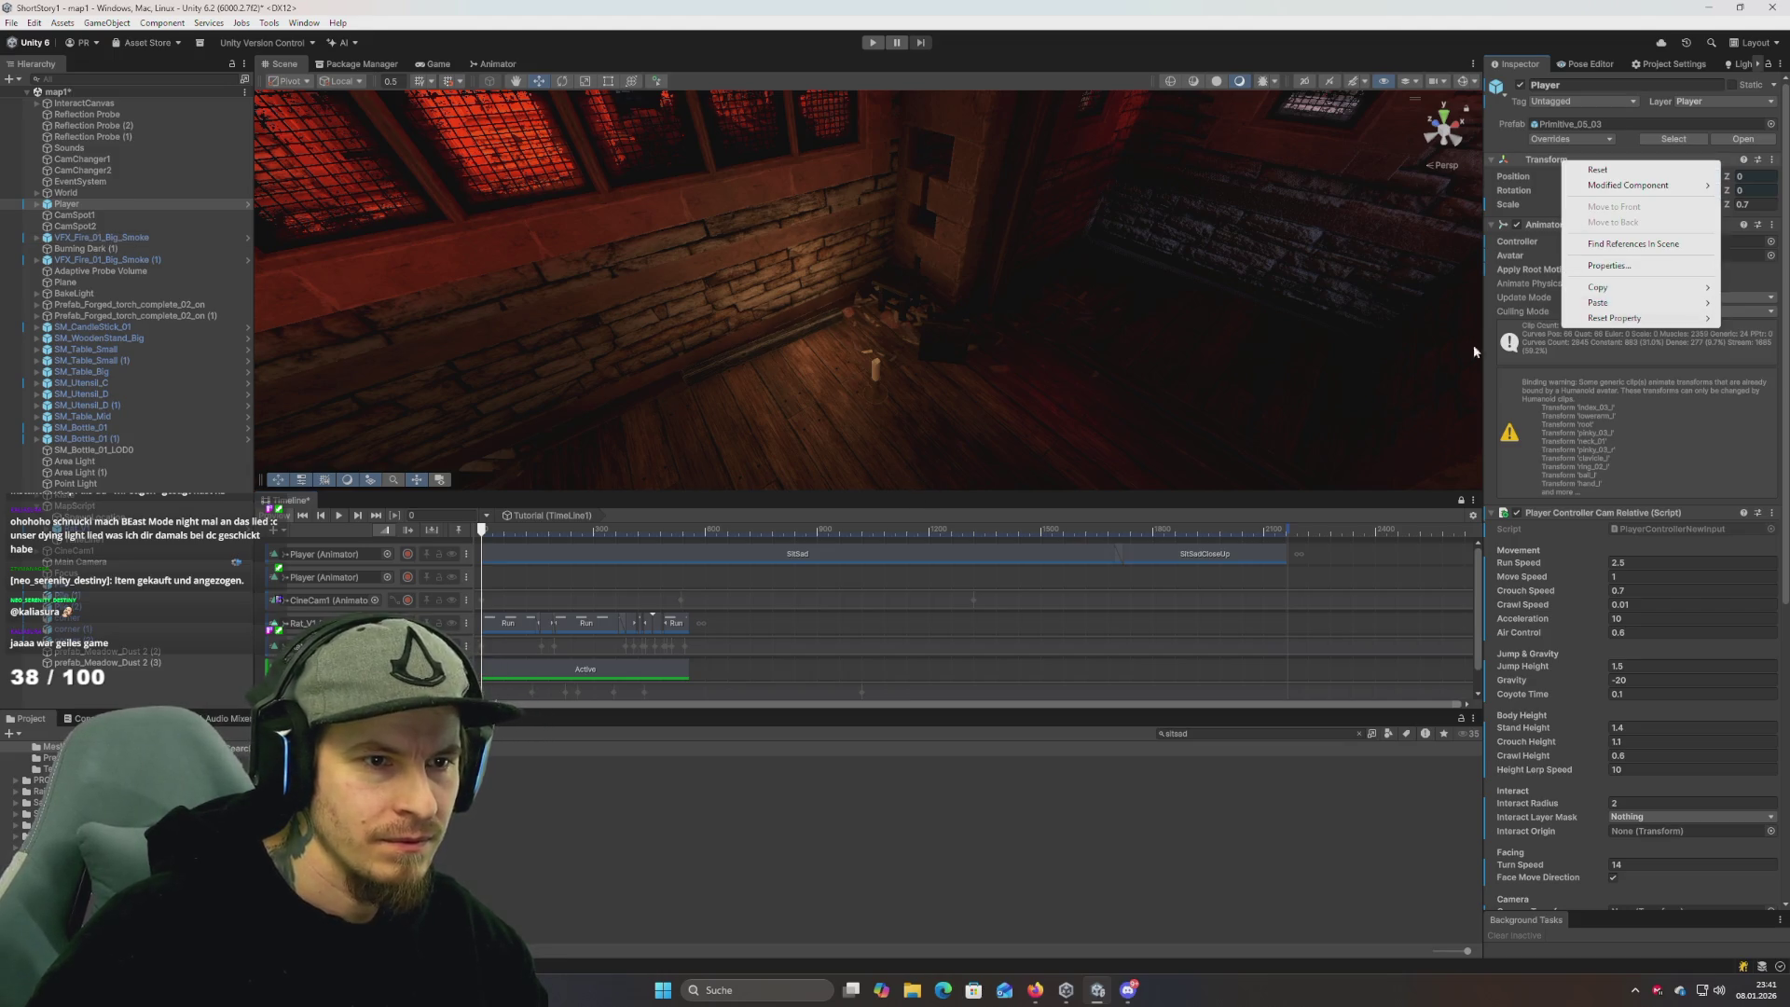
pyautogui.click(408, 580)
pyautogui.rightClick(1547, 167)
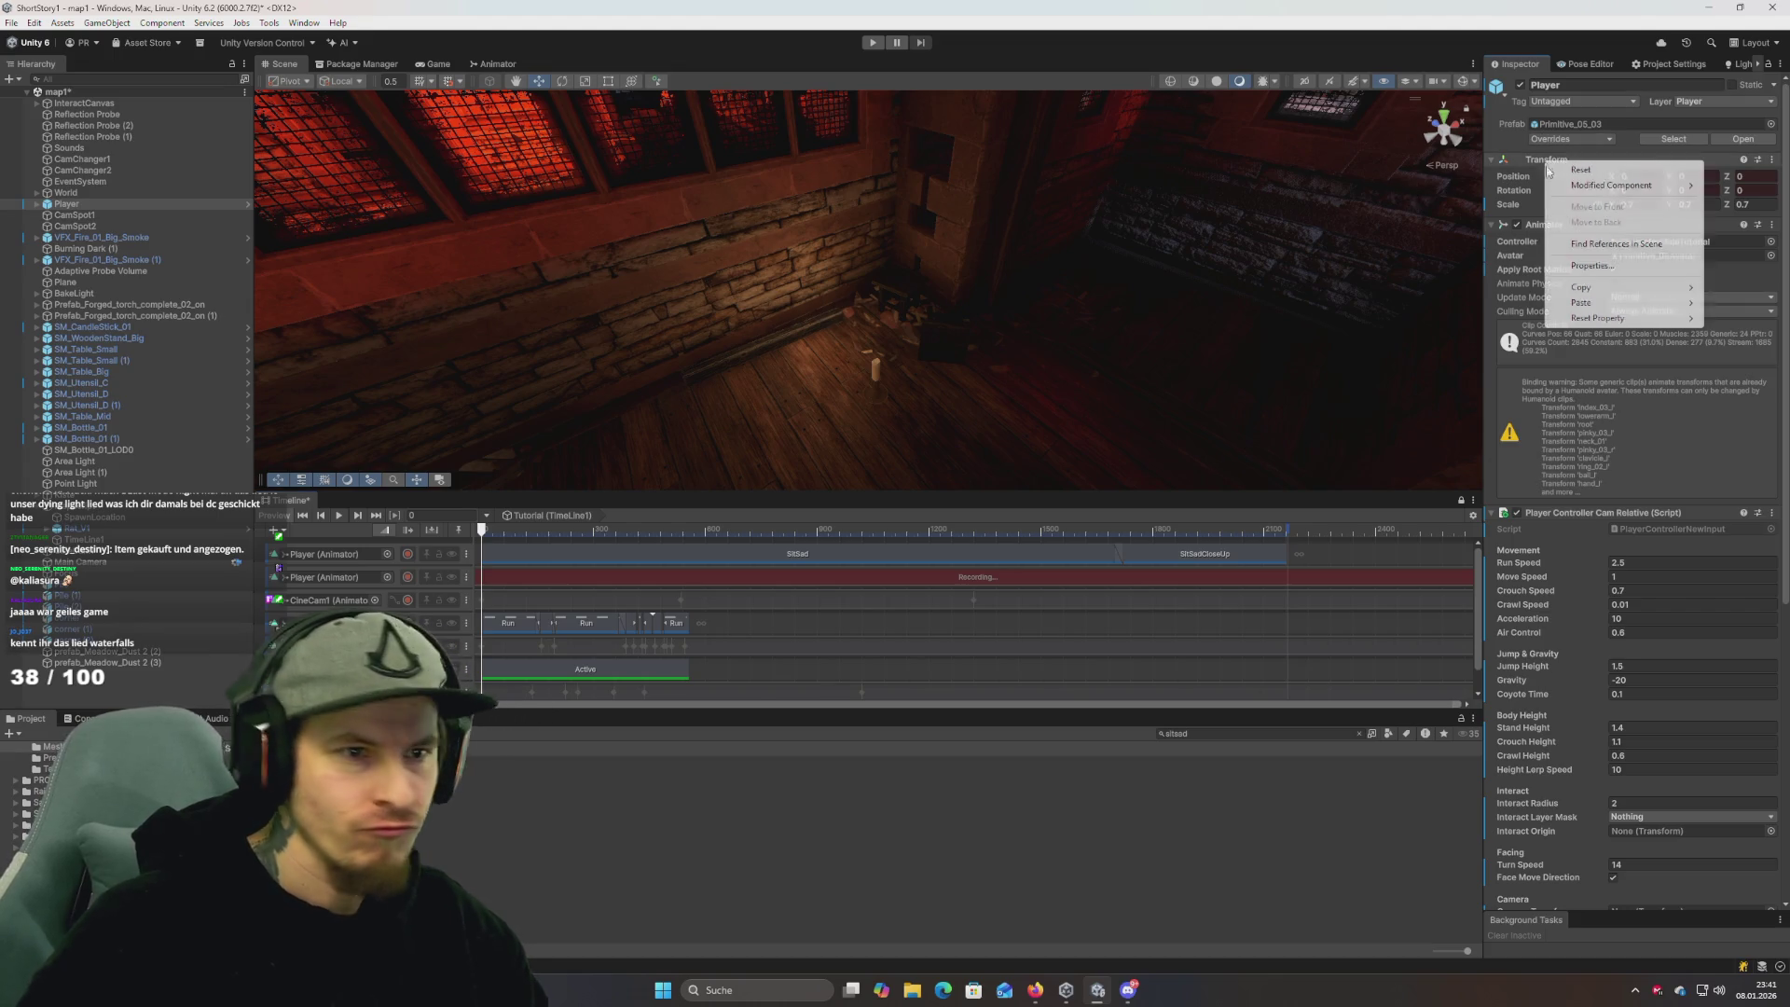
pyautogui.moveTo(1541, 302)
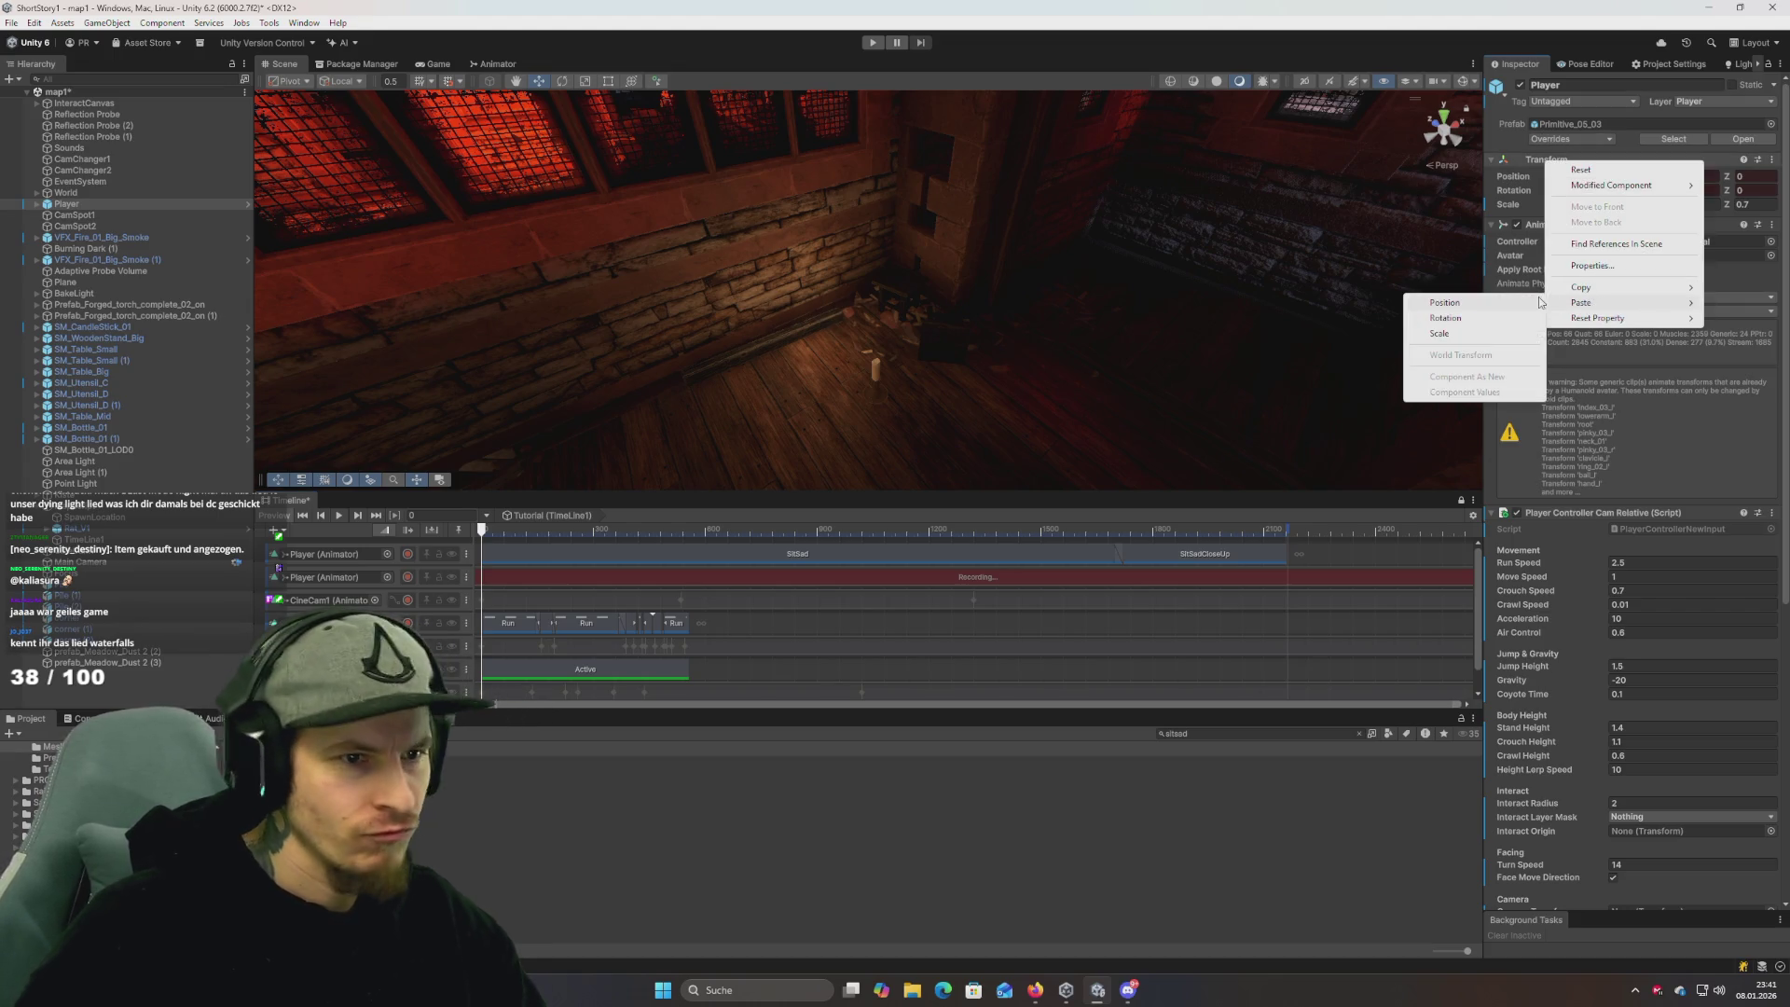
pyautogui.click(1445, 302)
pyautogui.moveTo(1106, 319)
pyautogui.mouseDown()
pyautogui.moveTo(840, 396)
pyautogui.moveTo(853, 420)
pyautogui.mouseUp()
pyautogui.moveTo(1672, 194)
pyautogui.mouseDown()
pyautogui.moveTo(1346, 197)
pyautogui.moveTo(981, 312)
pyautogui.moveTo(522, 336)
pyautogui.mouseUp()
pyautogui.moveTo(1267, 343)
pyautogui.mouseDown()
pyautogui.moveTo(1073, 401)
pyautogui.moveTo(1178, 272)
pyautogui.moveTo(1281, 273)
pyautogui.moveTo(1276, 227)
pyautogui.mouseUp()
# Frame the Player and raise it slightly to about -50.003, 2.397, -27.338.
pyautogui.press('f')
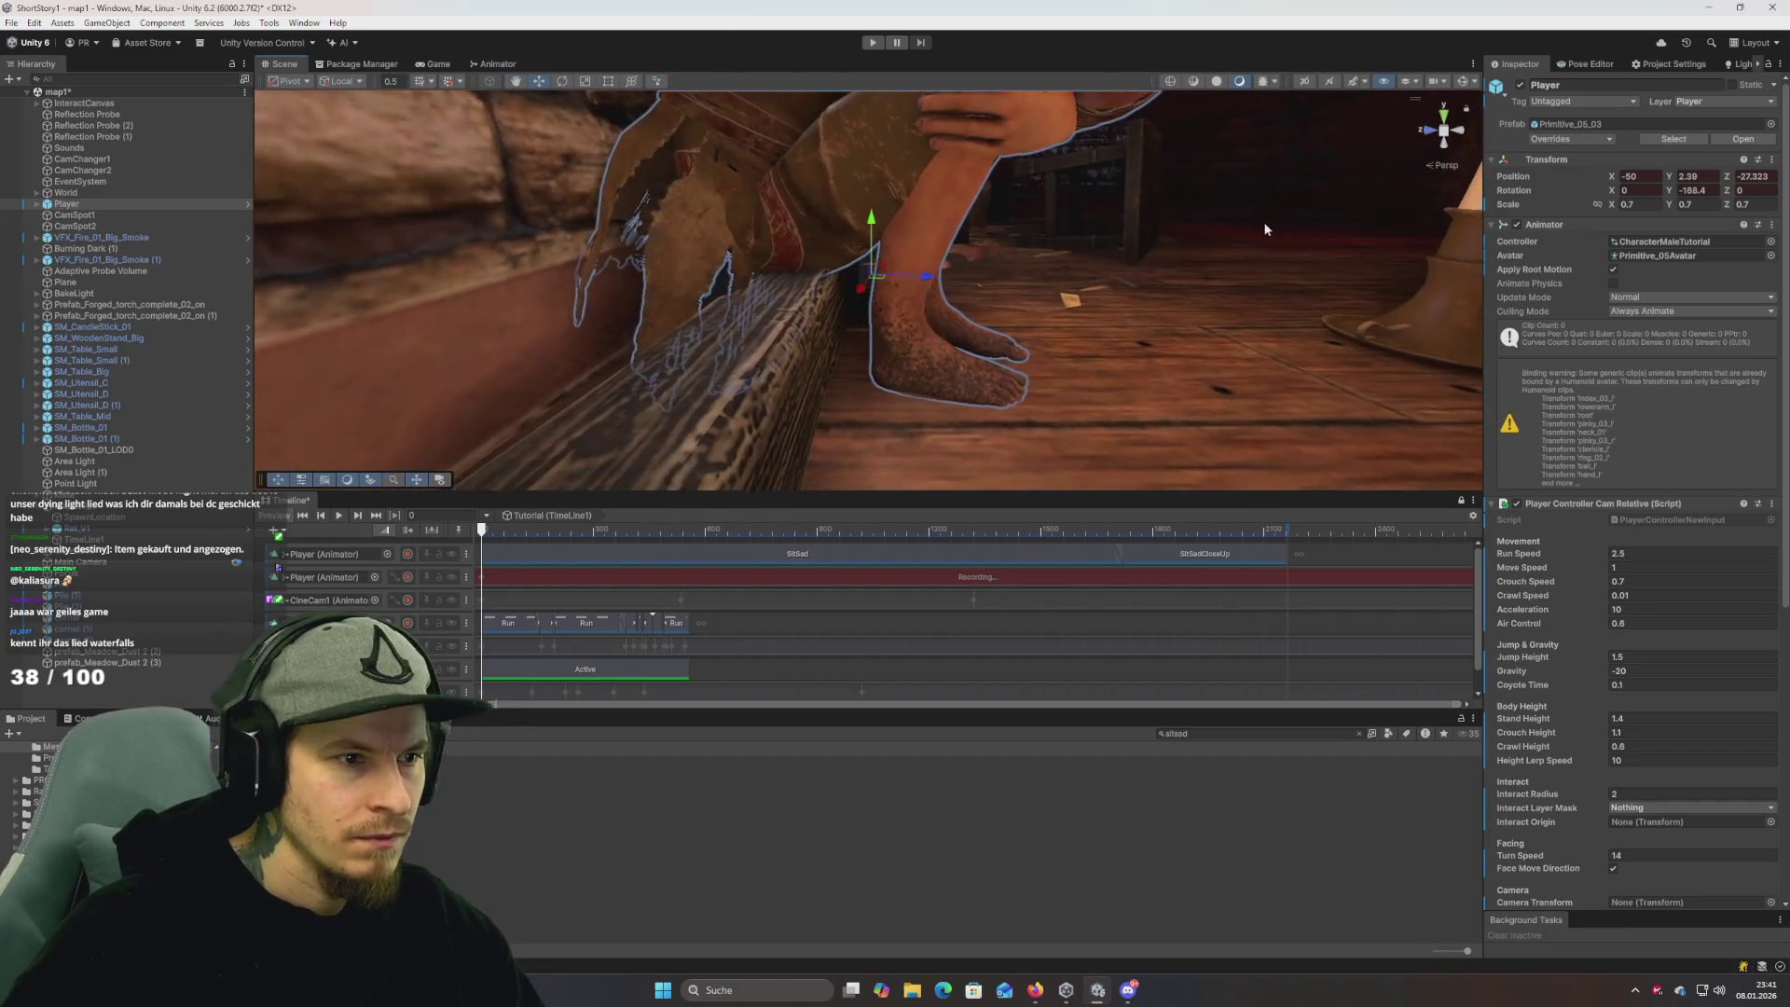
pyautogui.moveTo(872, 223); pyautogui.dragTo(872, 221)
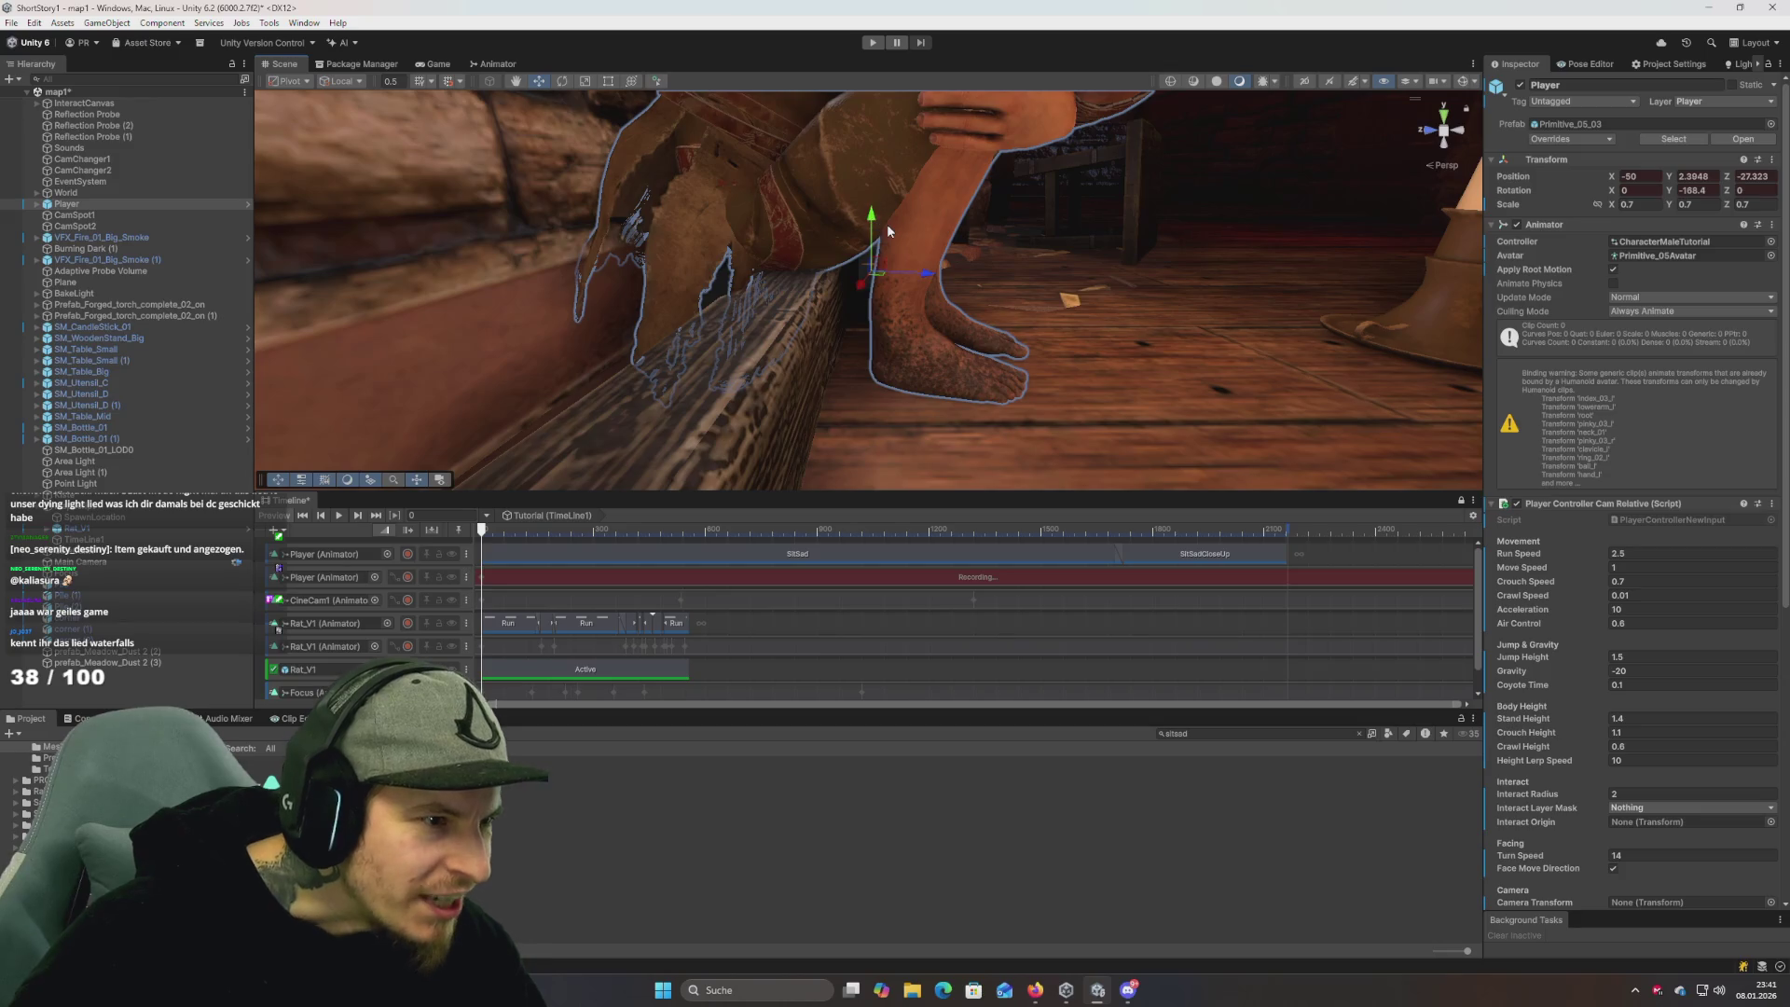
pyautogui.moveTo(959, 259); pyautogui.dragTo(1016, 249)
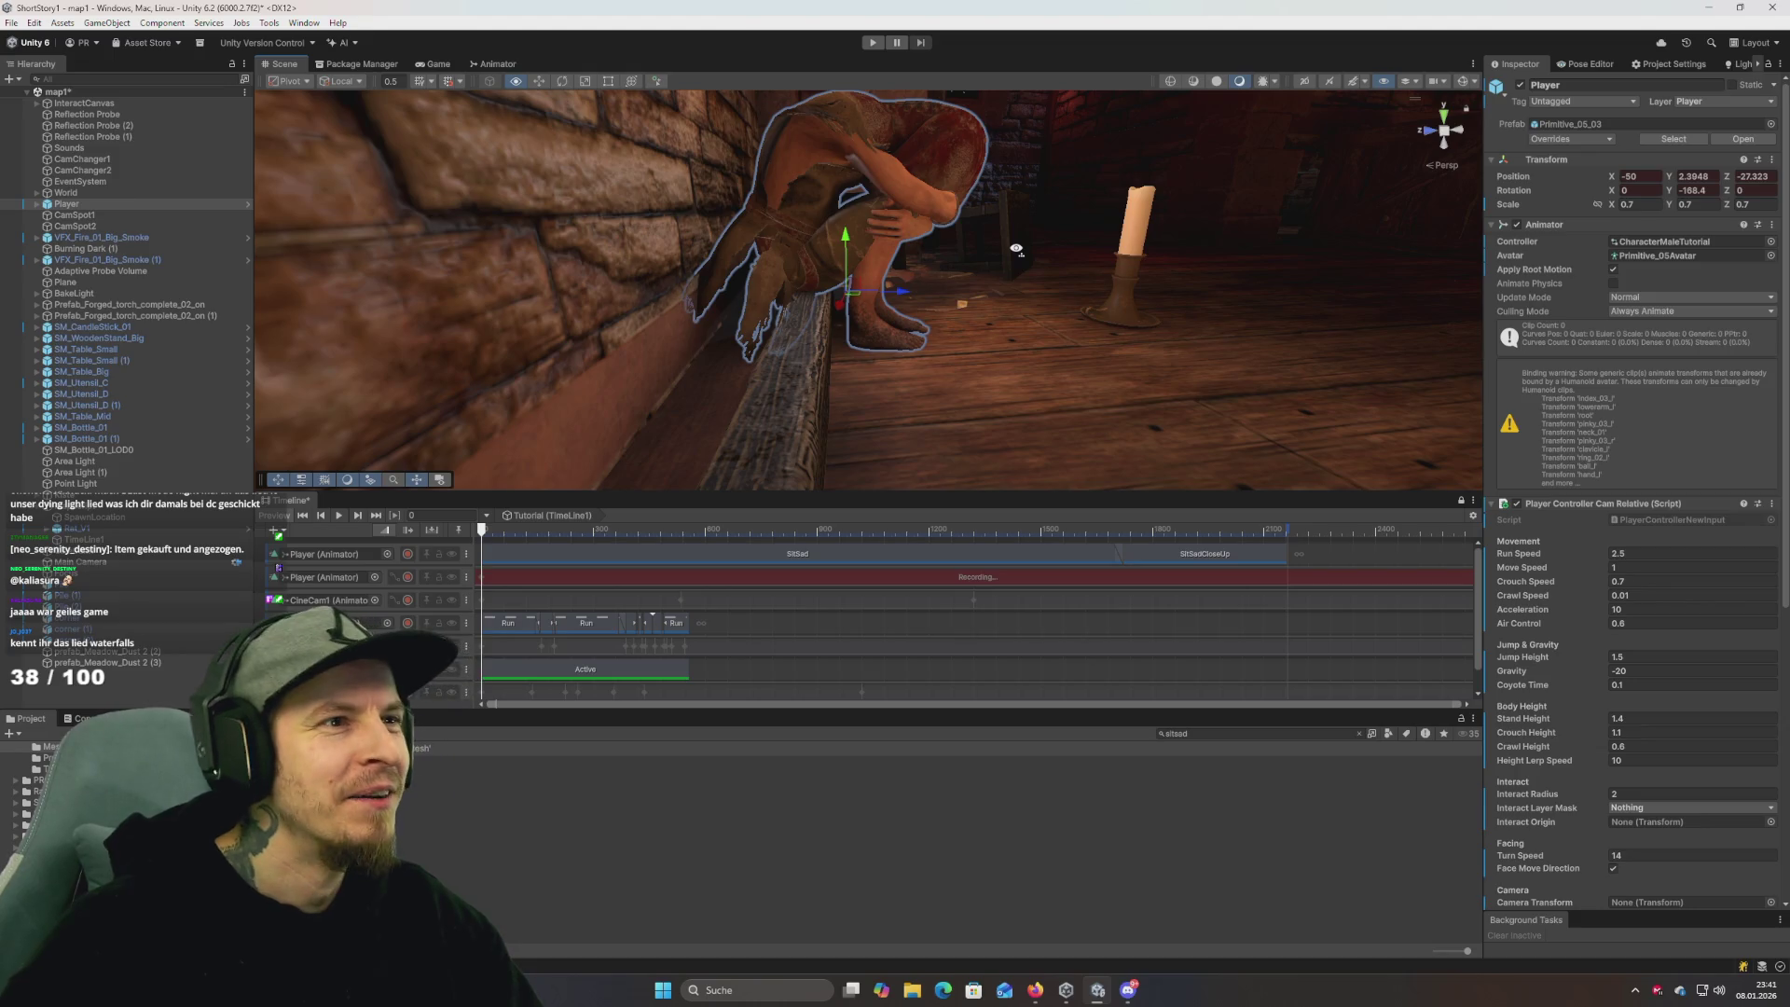
pyautogui.scroll(5, 1017, 249)
pyautogui.scroll(-6, 998, 254)
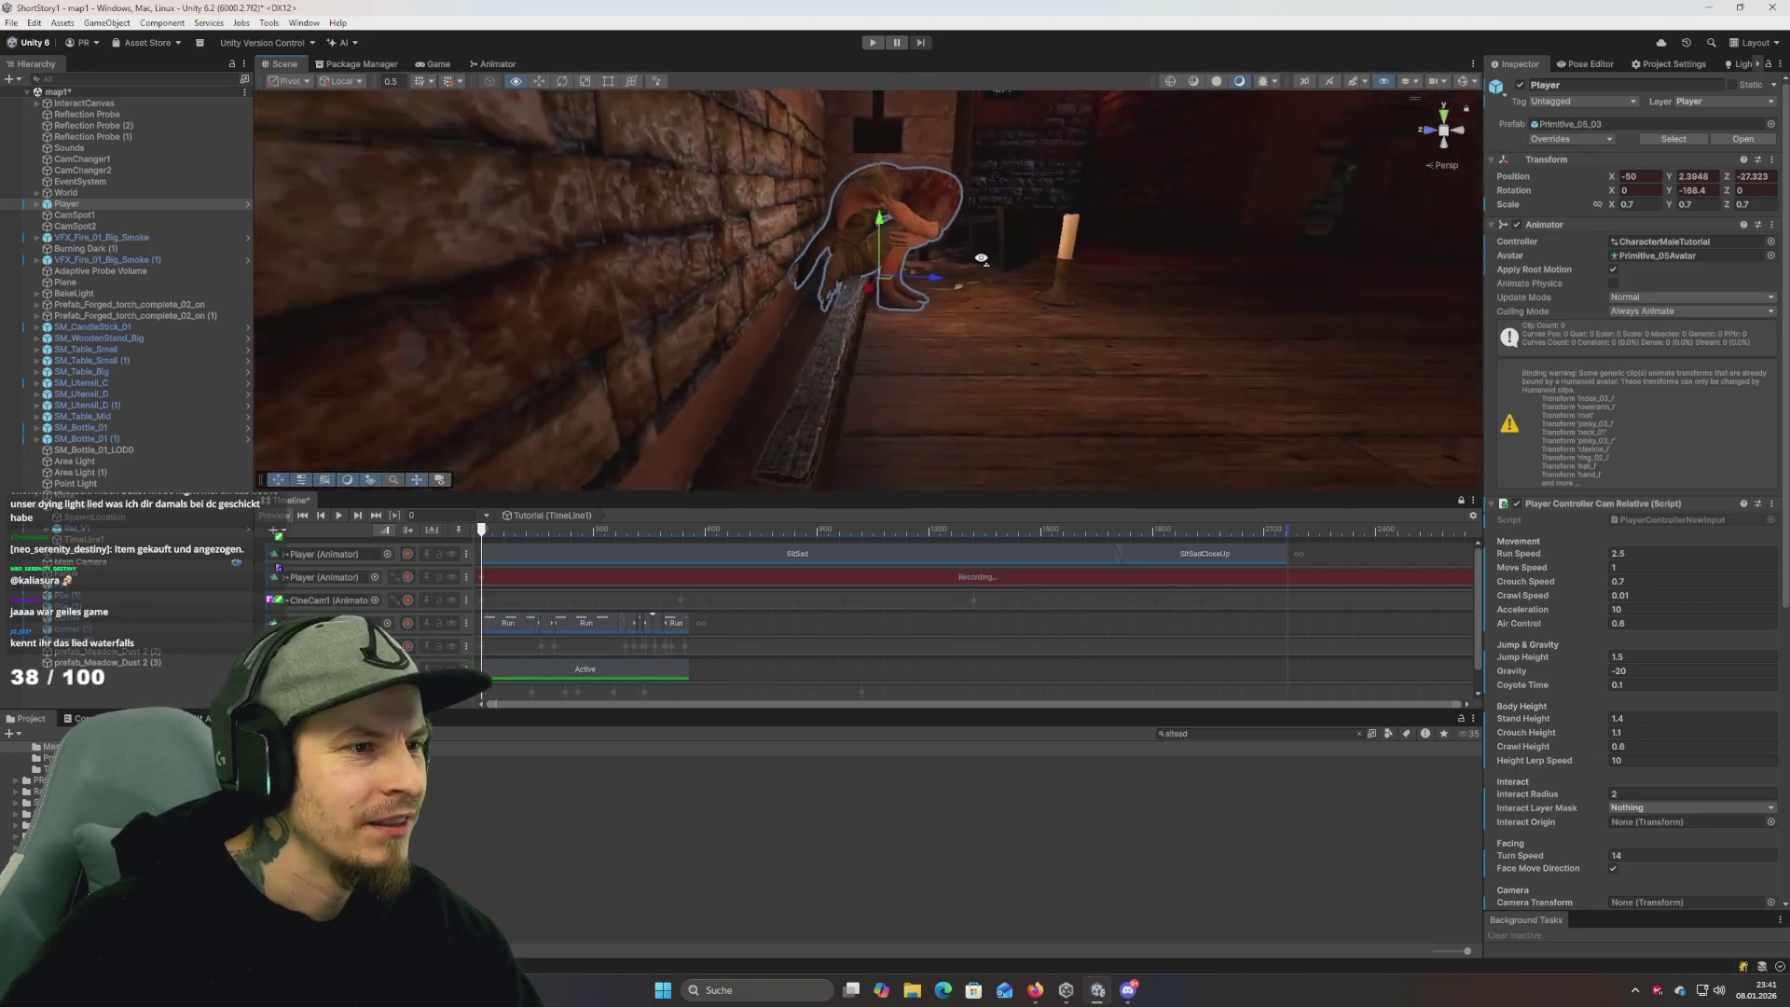
pyautogui.scroll(4, 981, 259)
pyautogui.scroll(-4, 981, 259)
pyautogui.moveTo(981, 259)
pyautogui.mouseDown()
pyautogui.moveTo(992, 249)
pyautogui.moveTo(893, 260)
pyautogui.moveTo(973, 244)
pyautogui.moveTo(803, 185)
pyautogui.mouseUp()
pyautogui.moveTo(919, 227)
pyautogui.mouseDown()
pyautogui.moveTo(504, 207)
pyautogui.moveTo(492, 288)
pyautogui.moveTo(579, 224)
pyautogui.moveTo(545, 187)
pyautogui.moveTo(552, 348)
pyautogui.moveTo(685, 282)
pyautogui.mouseUp()
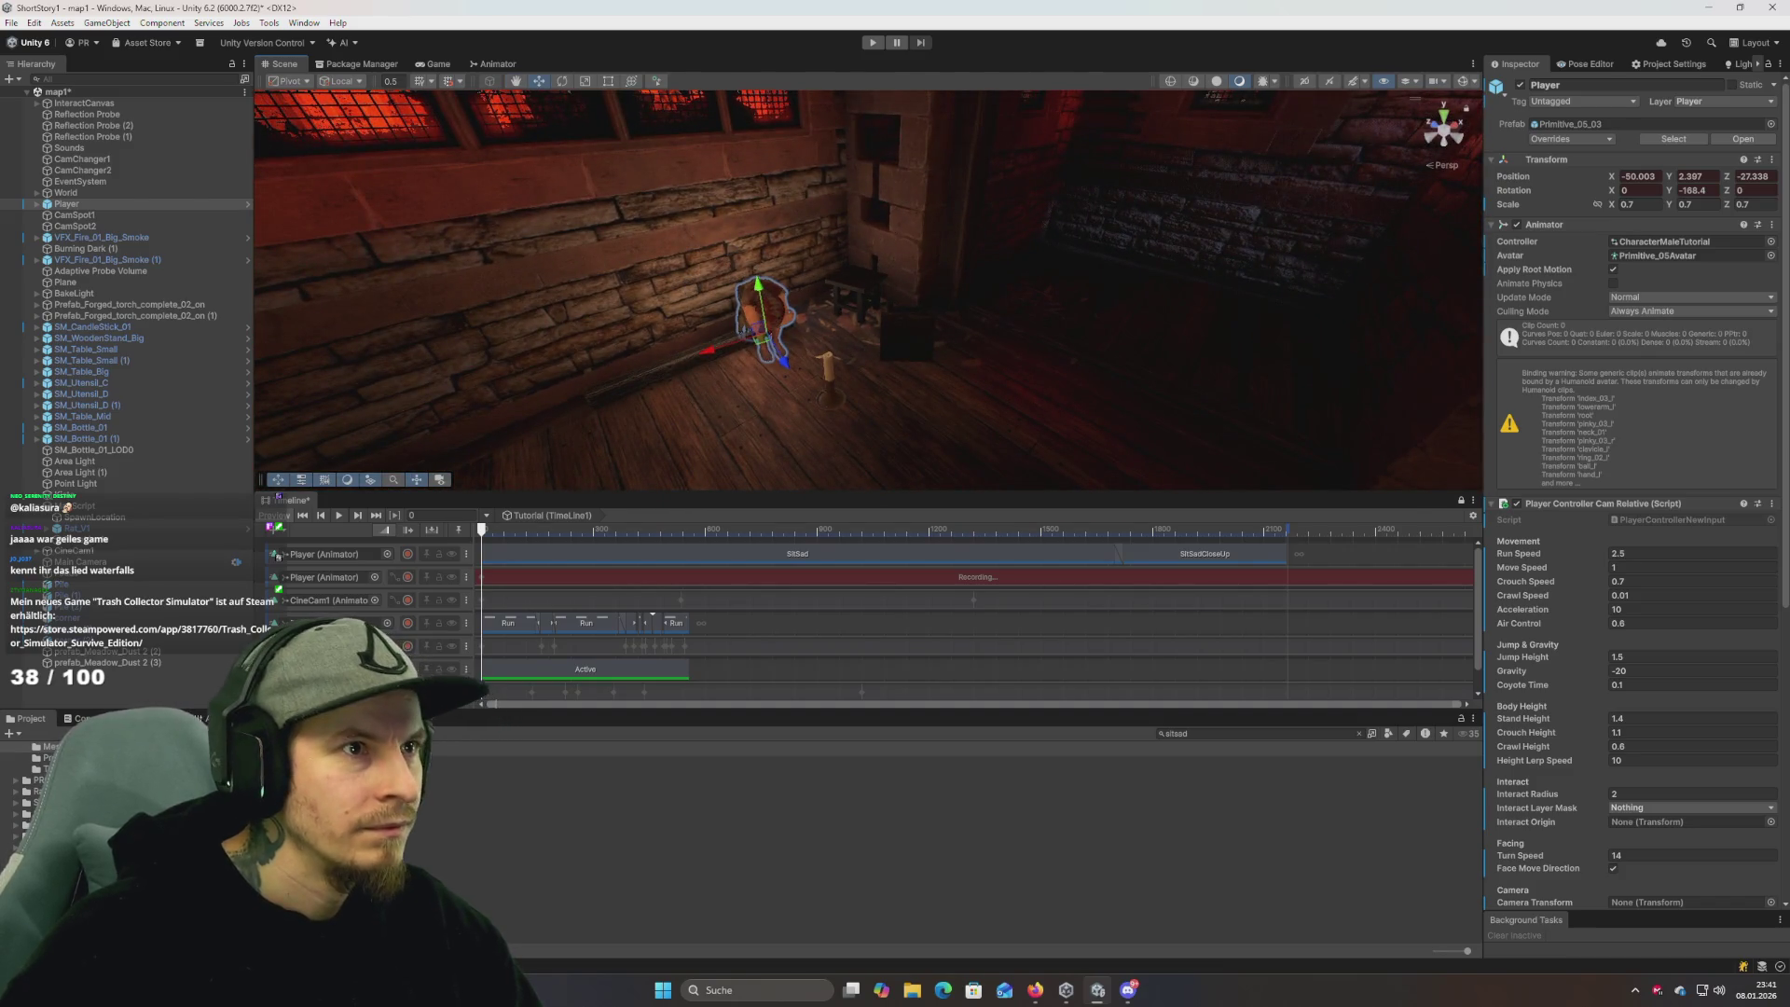
pyautogui.moveTo(829, 223); pyautogui.dragTo(686, 305)
# Rotate the Player to Y -178.532, stop recording, and rewind the playhead to the start.
pyautogui.press('e')
pyautogui.moveTo(814, 292)
pyautogui.mouseDown()
pyautogui.moveTo(1039, 300)
pyautogui.moveTo(1041, 207)
pyautogui.mouseUp()
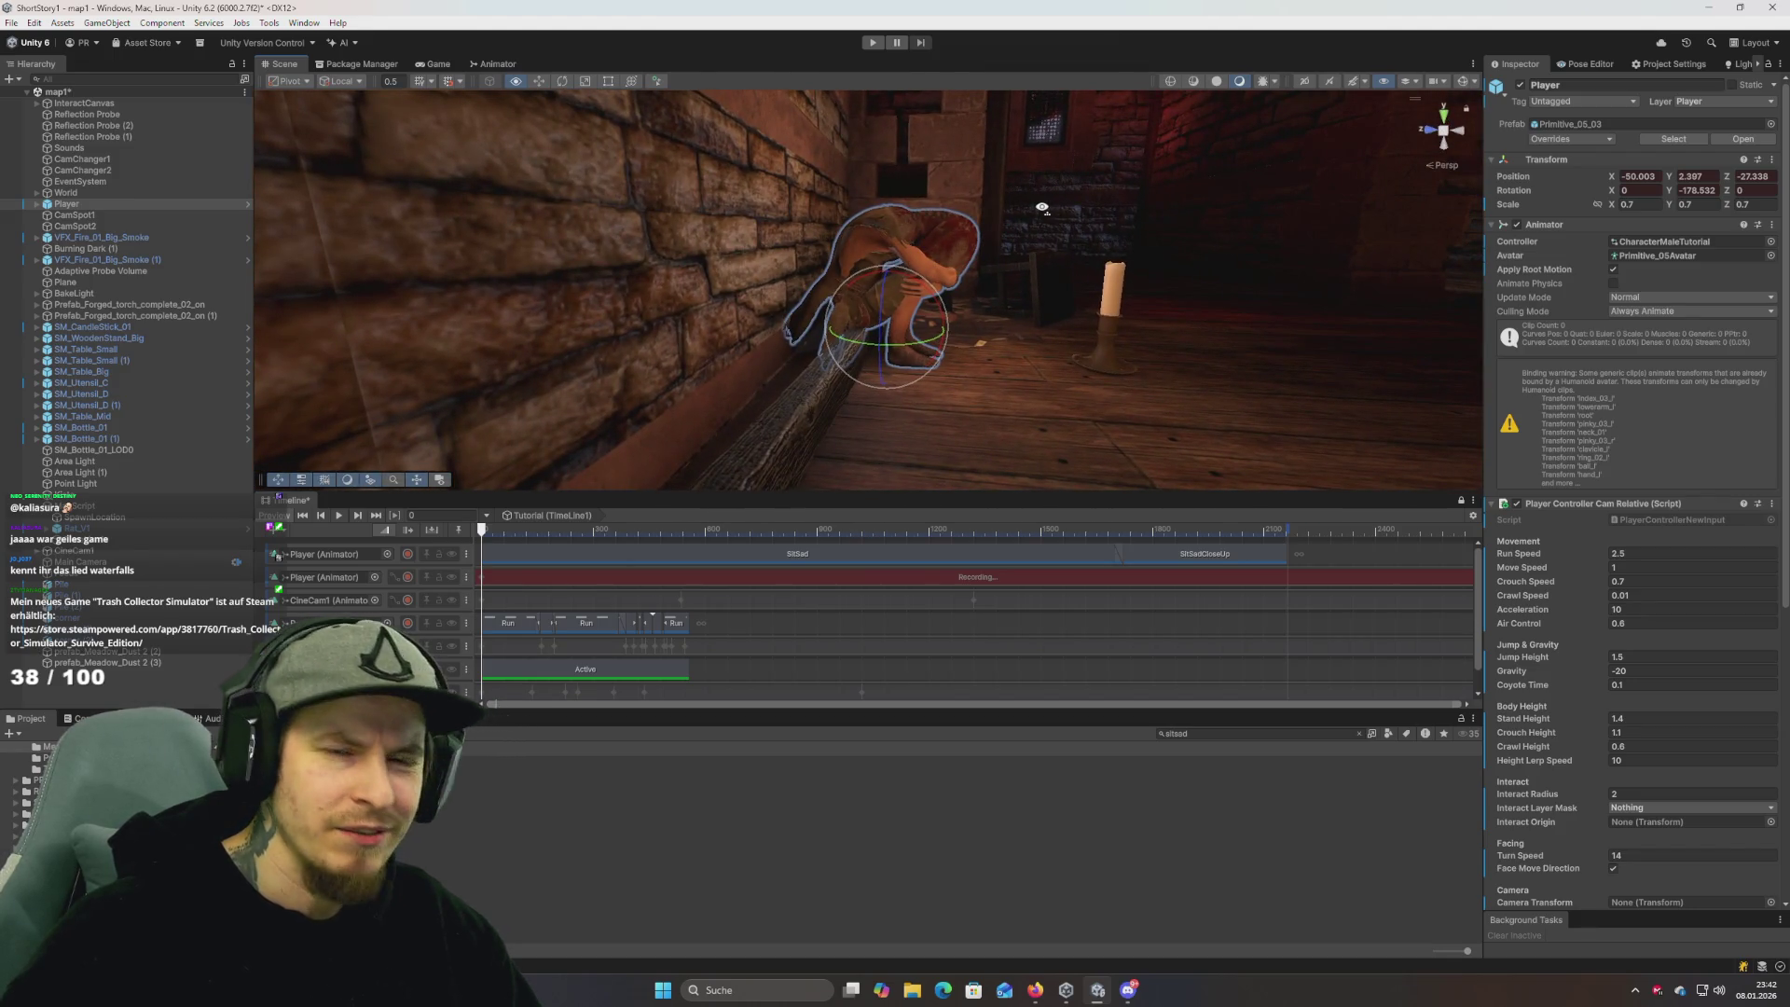
pyautogui.scroll(5, 1049, 209)
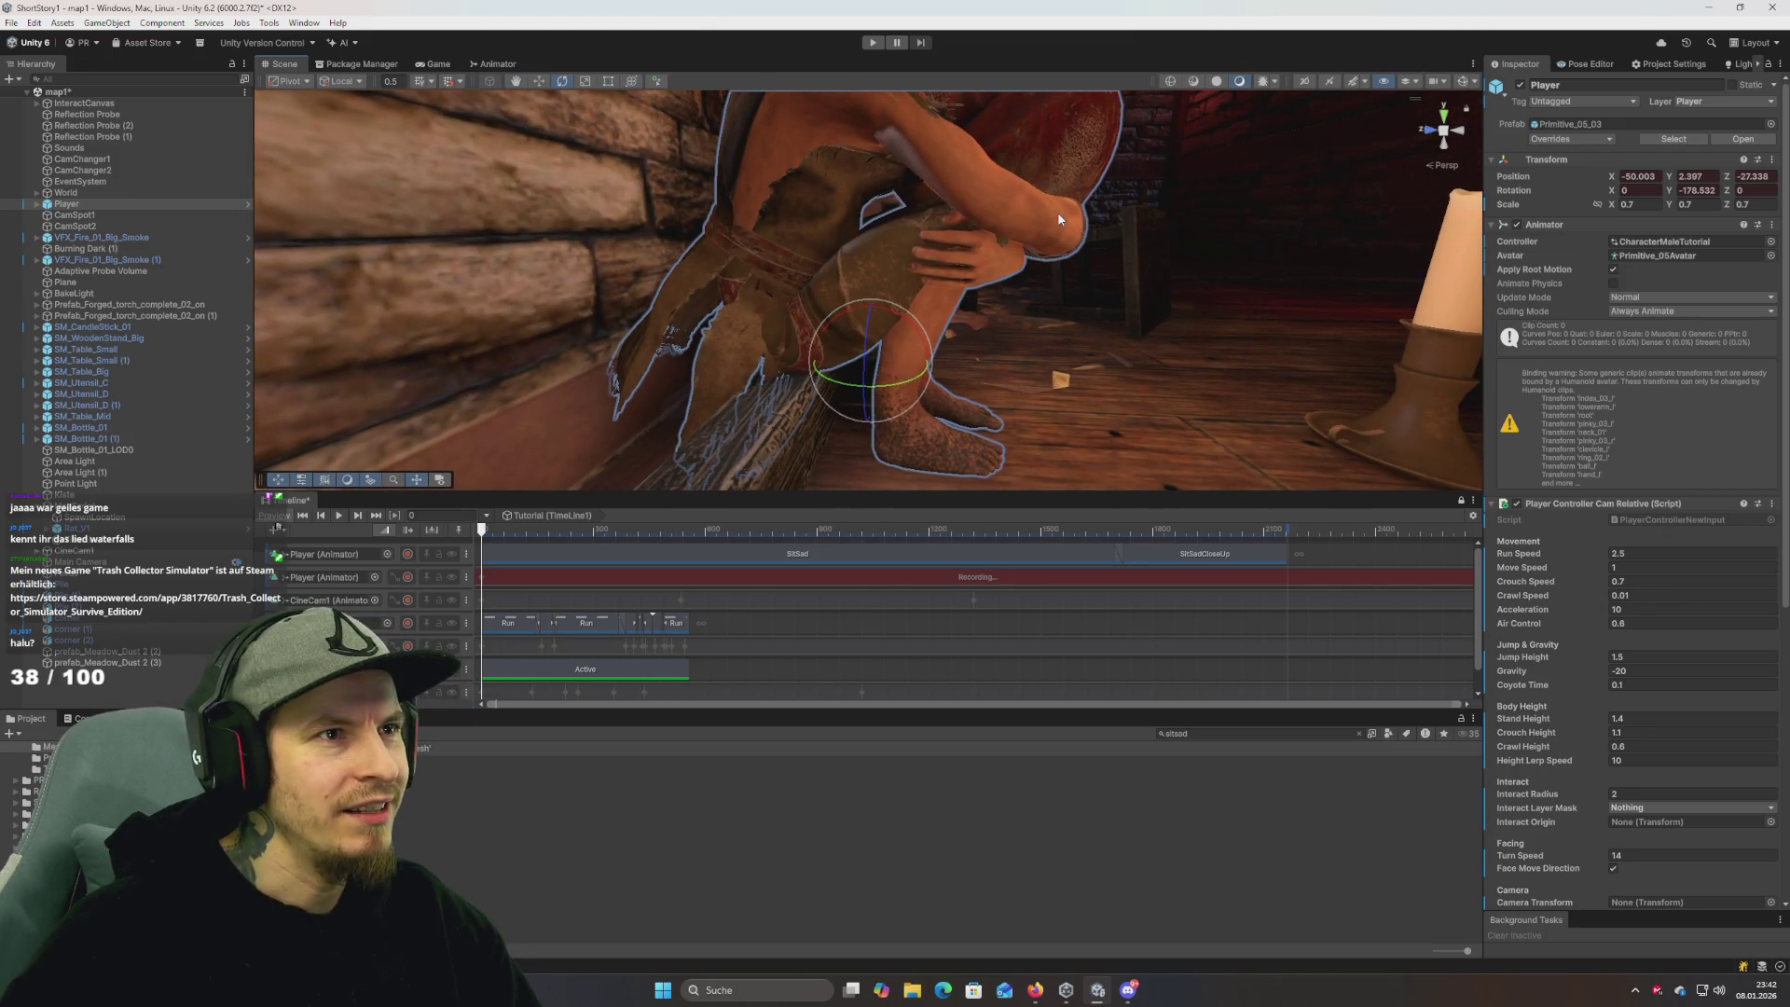
pyautogui.hotkey('alt', 'Tab')
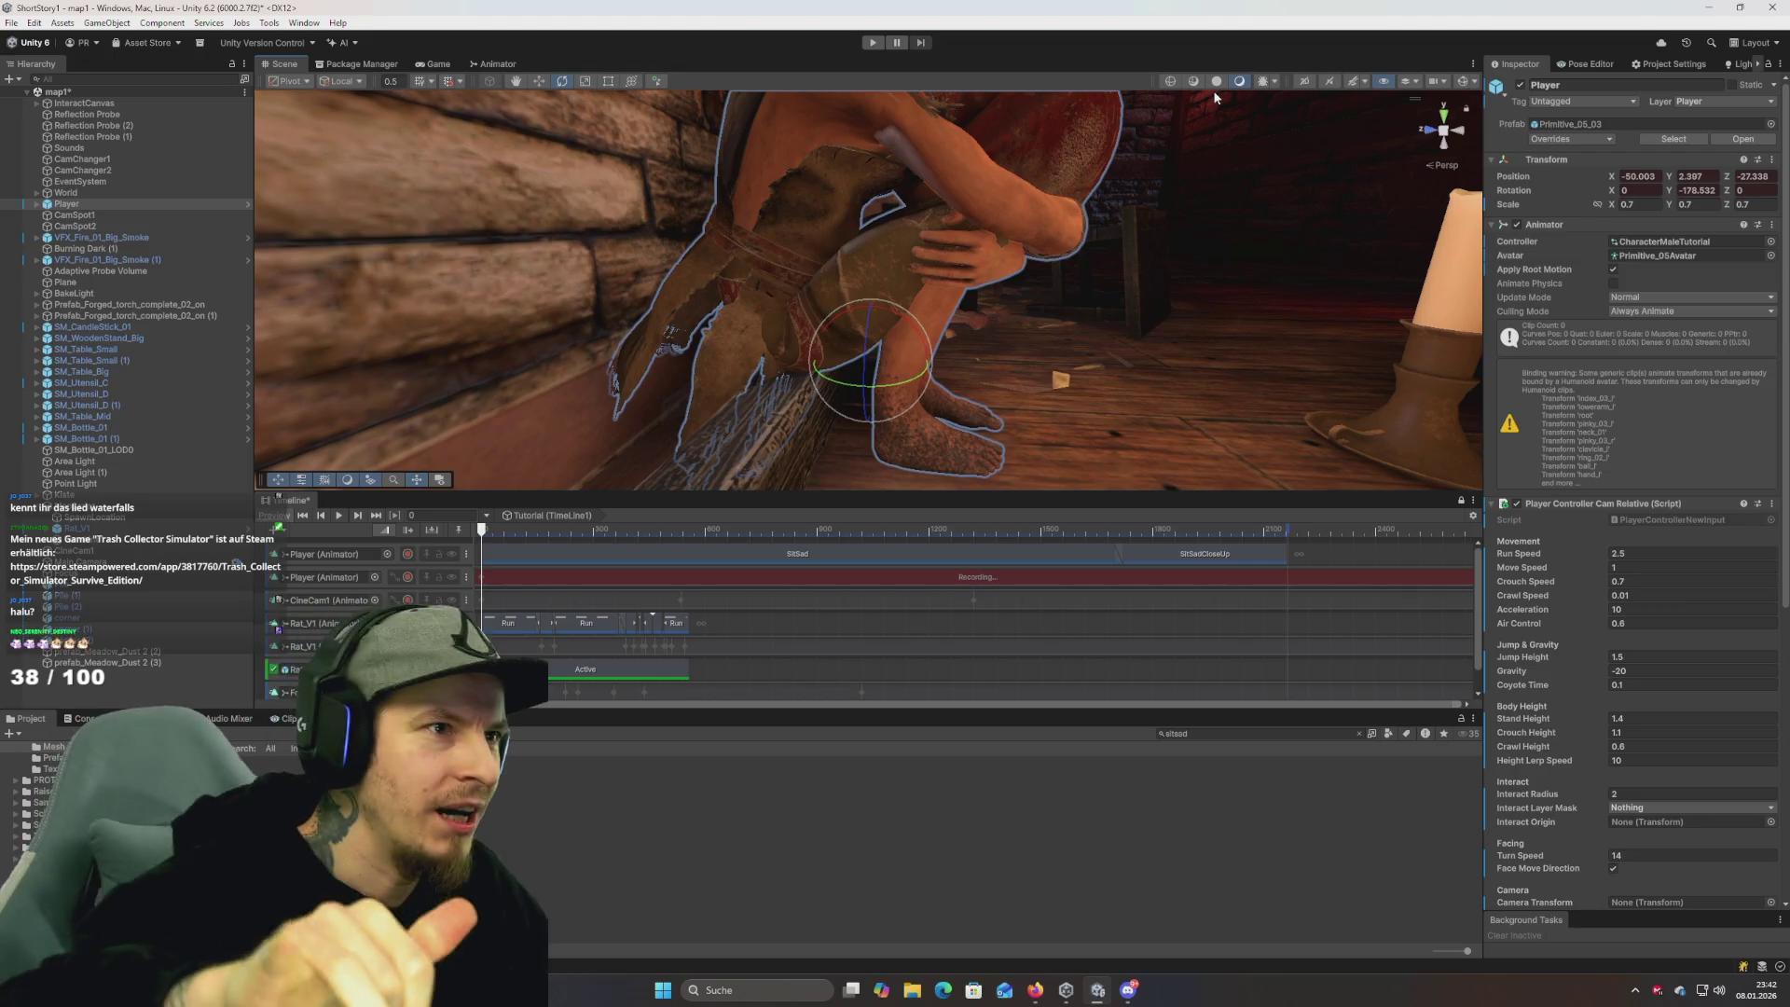
pyautogui.moveTo(1132, 125); pyautogui.dragTo(1134, 249)
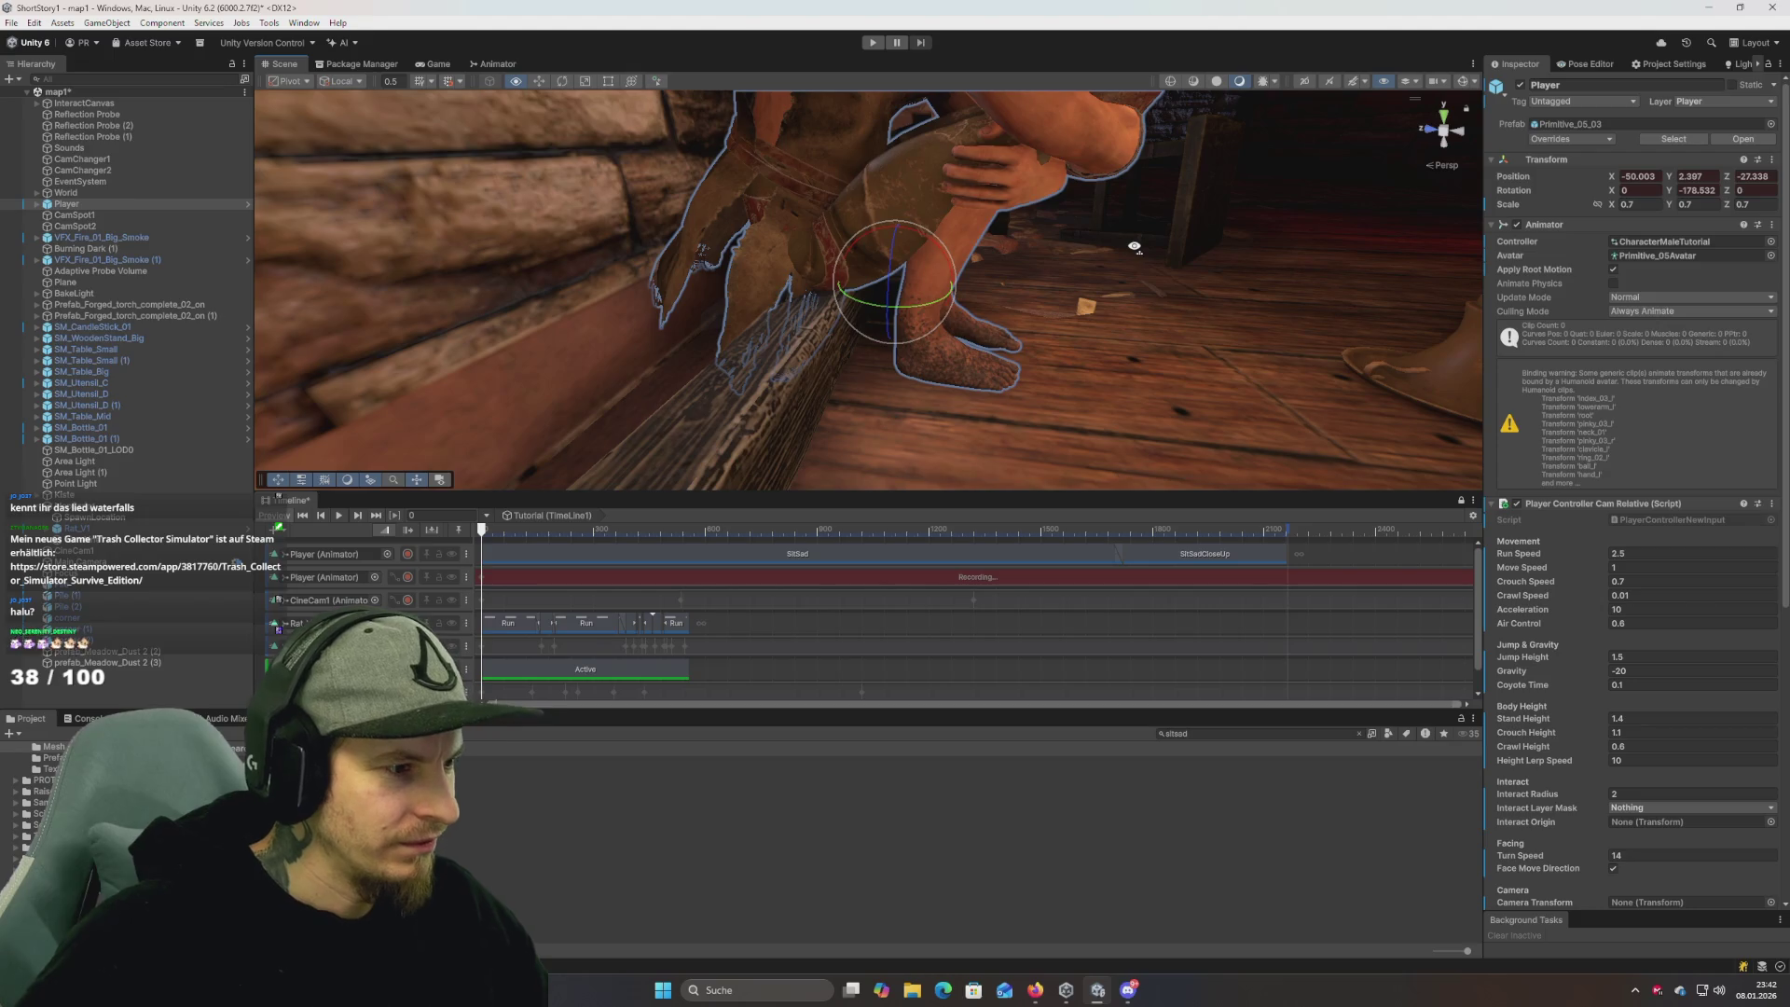
pyautogui.click(407, 577)
pyautogui.moveTo(671, 530); pyautogui.dragTo(1252, 530)
pyautogui.scroll(-5, 937, 563)
pyautogui.press('Home')
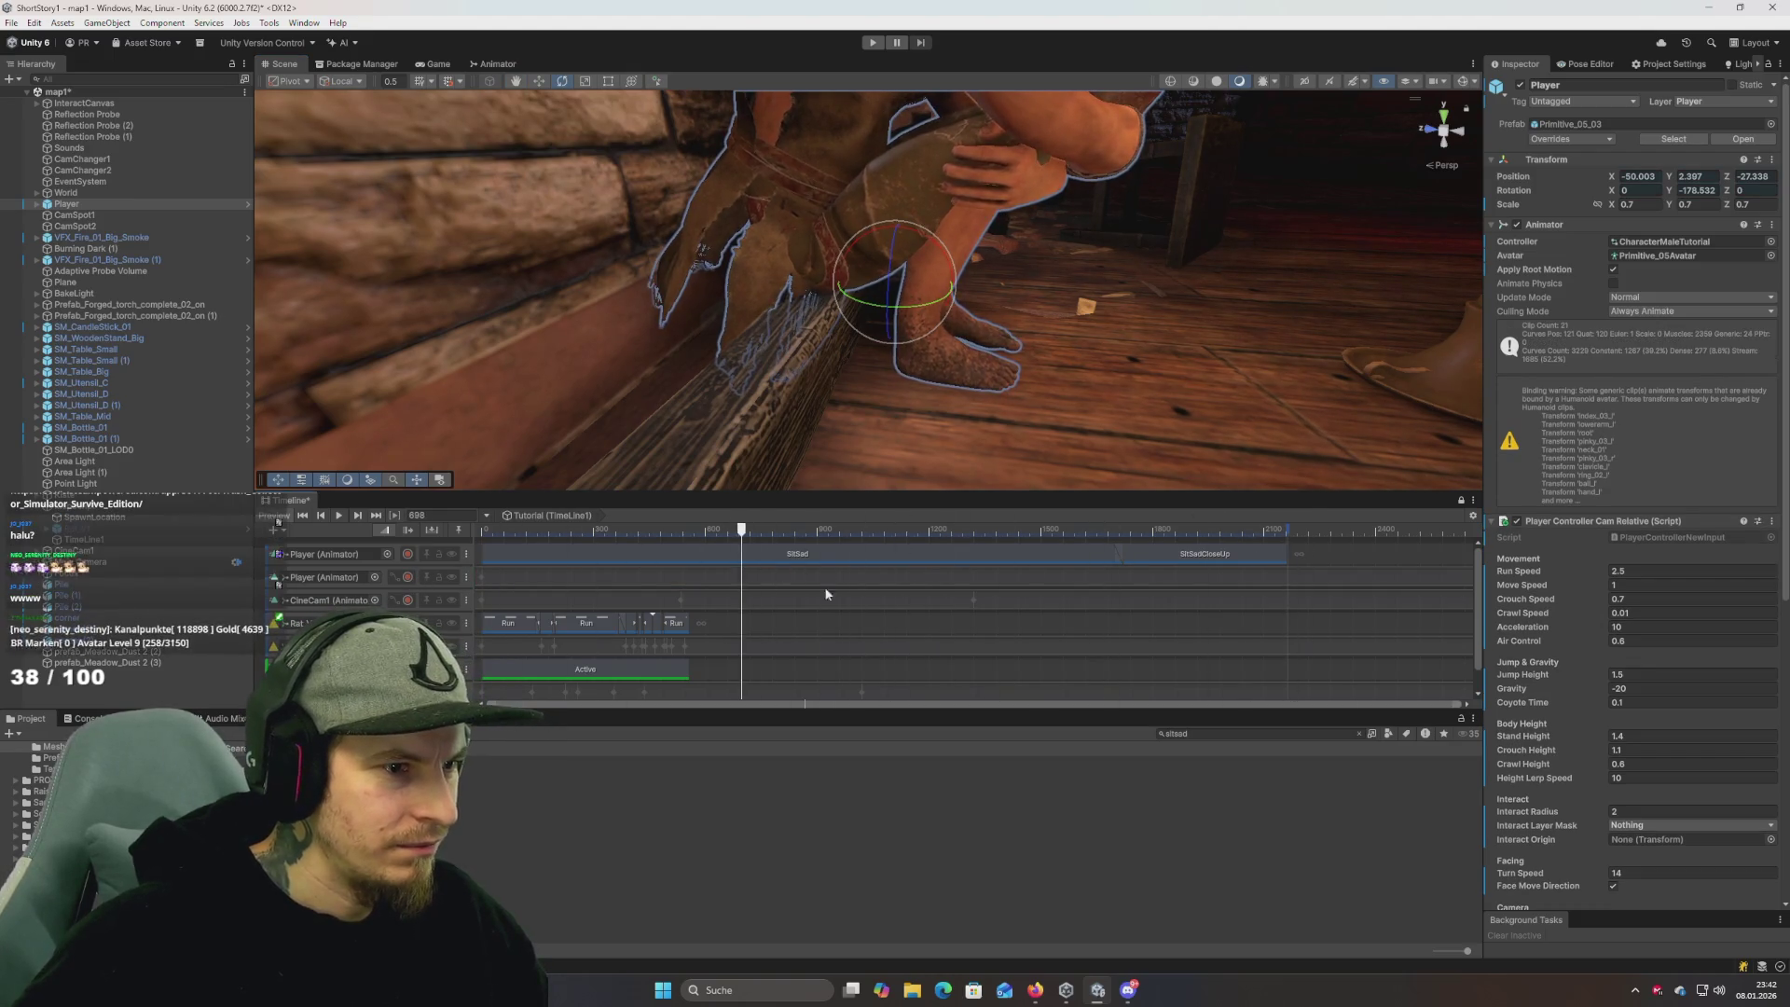
# Orbit the Scene view around the crouching character.
pyautogui.moveTo(877, 410)
pyautogui.mouseDown()
pyautogui.moveTo(887, 400)
pyautogui.moveTo(851, 392)
pyautogui.moveTo(914, 403)
pyautogui.mouseUp()
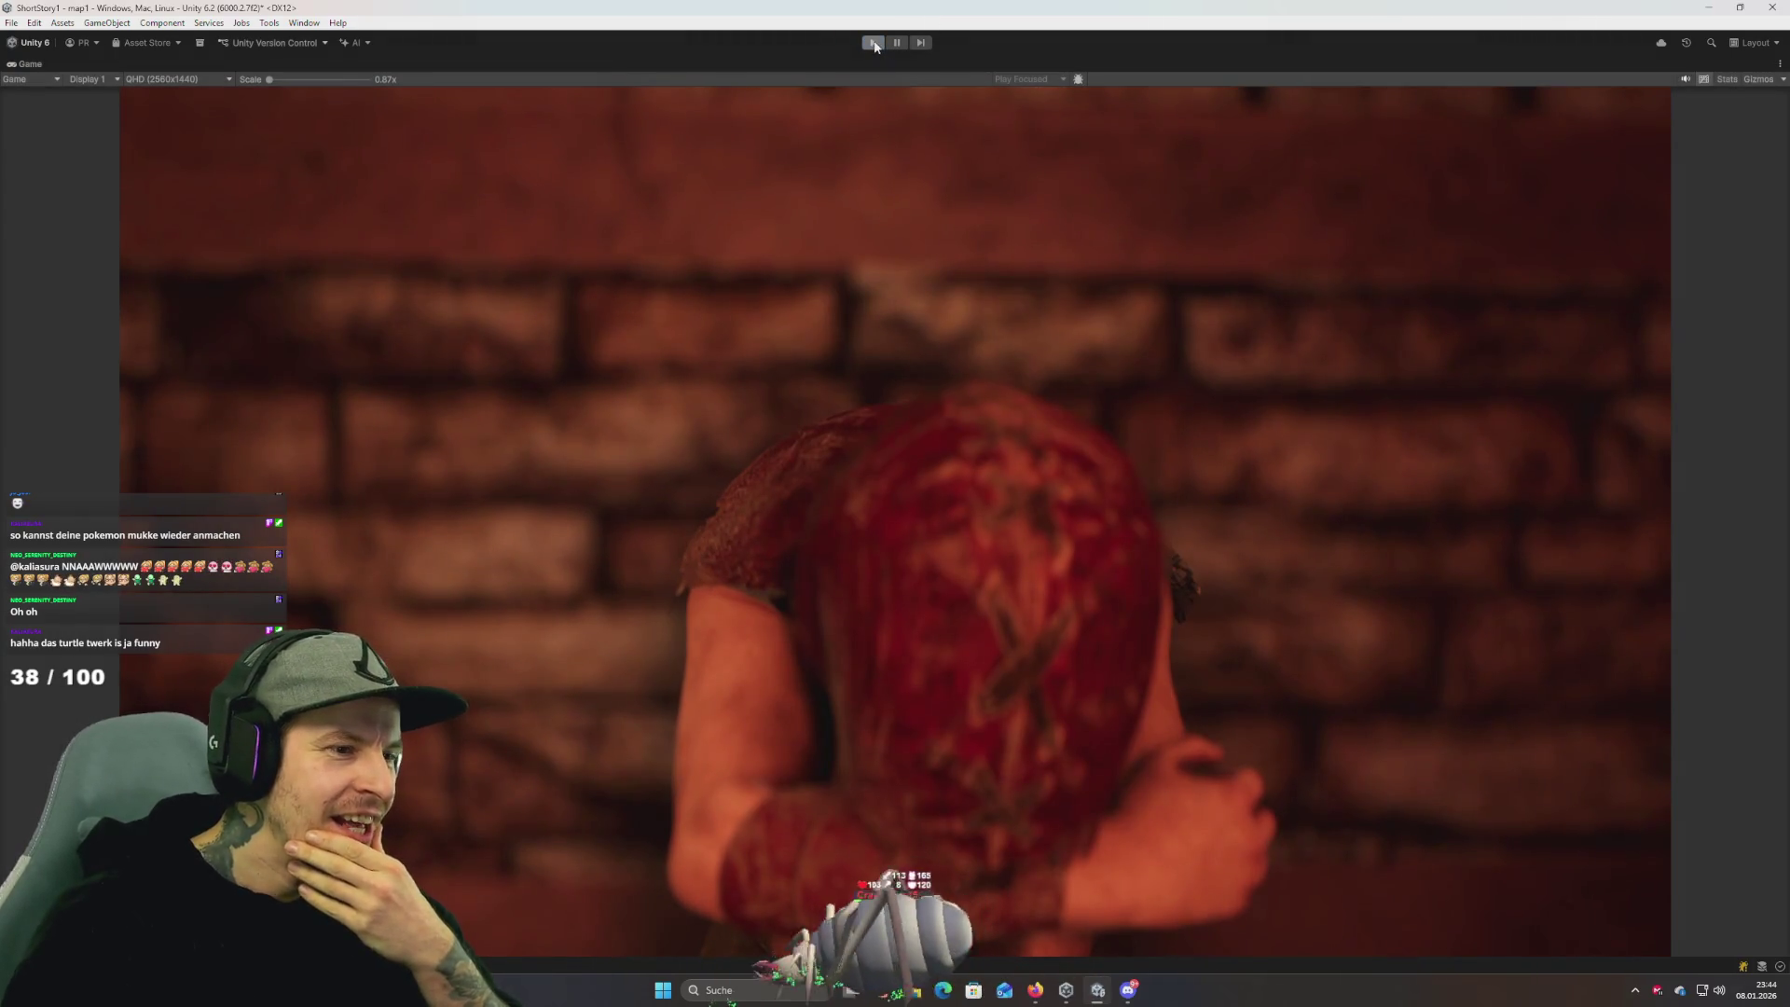
# Restore the editor layout, trim SitSad and overlap SitSadCloseUp onto it to blend, then preview.
pyautogui.click(875, 43)
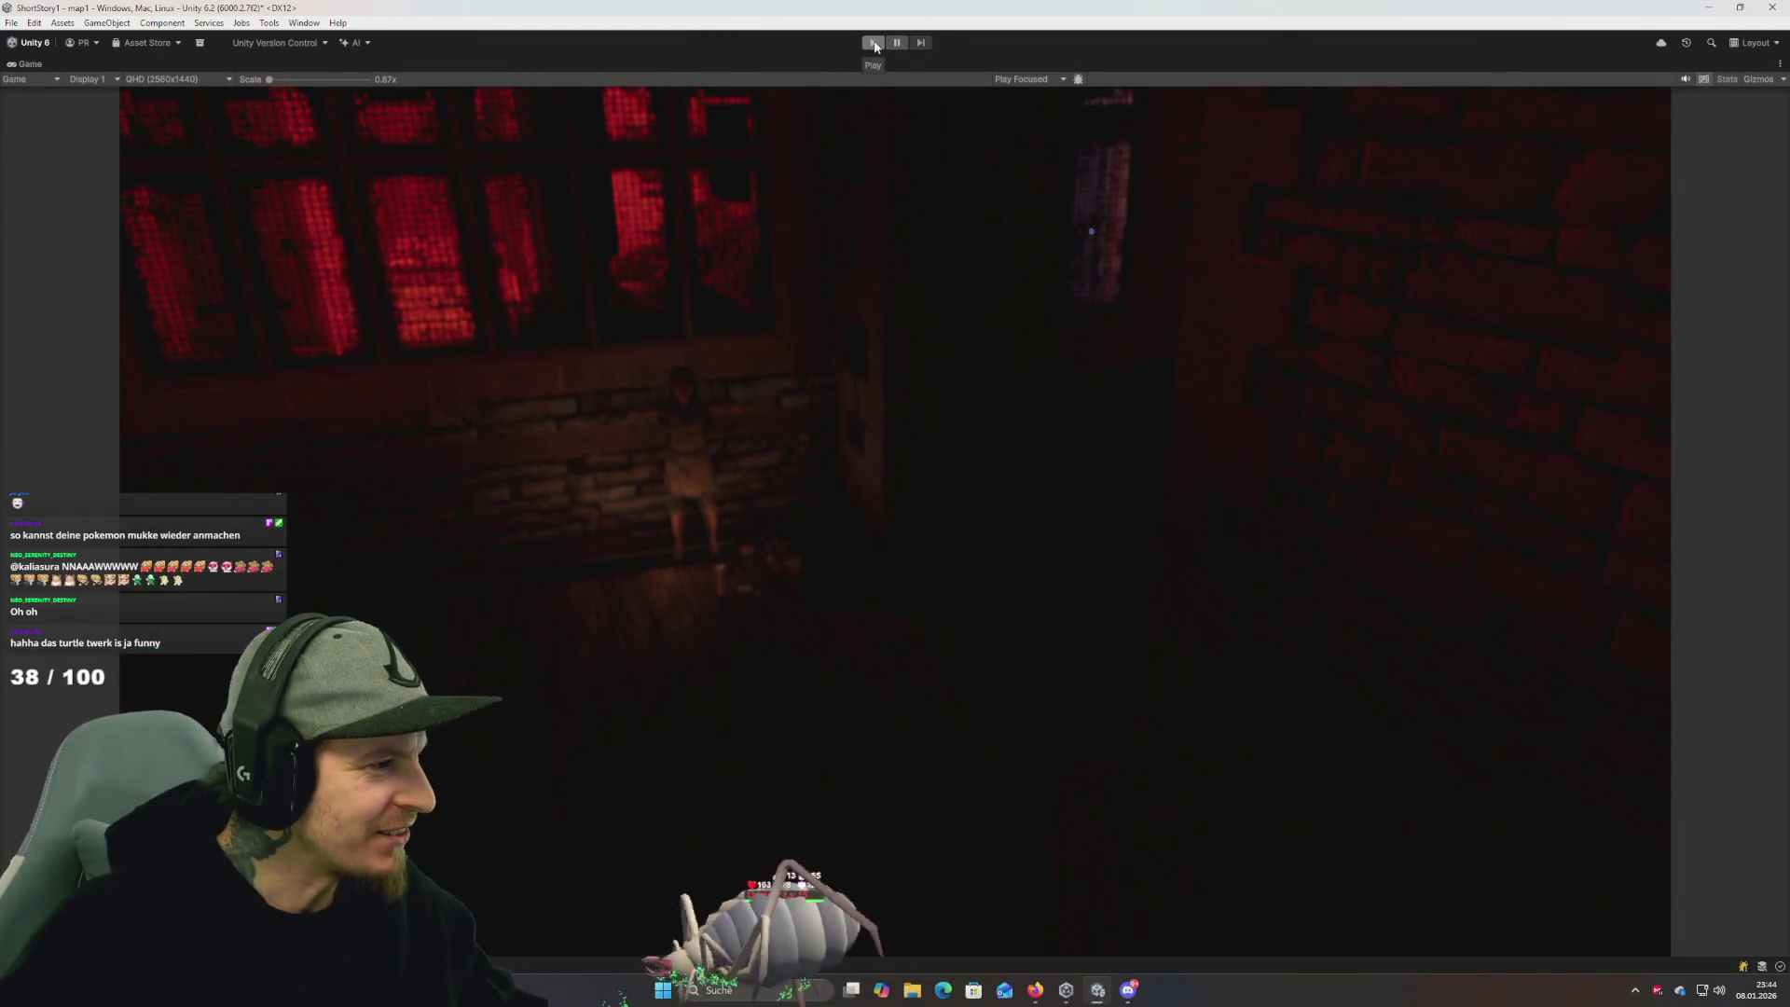
pyautogui.click(26, 67)
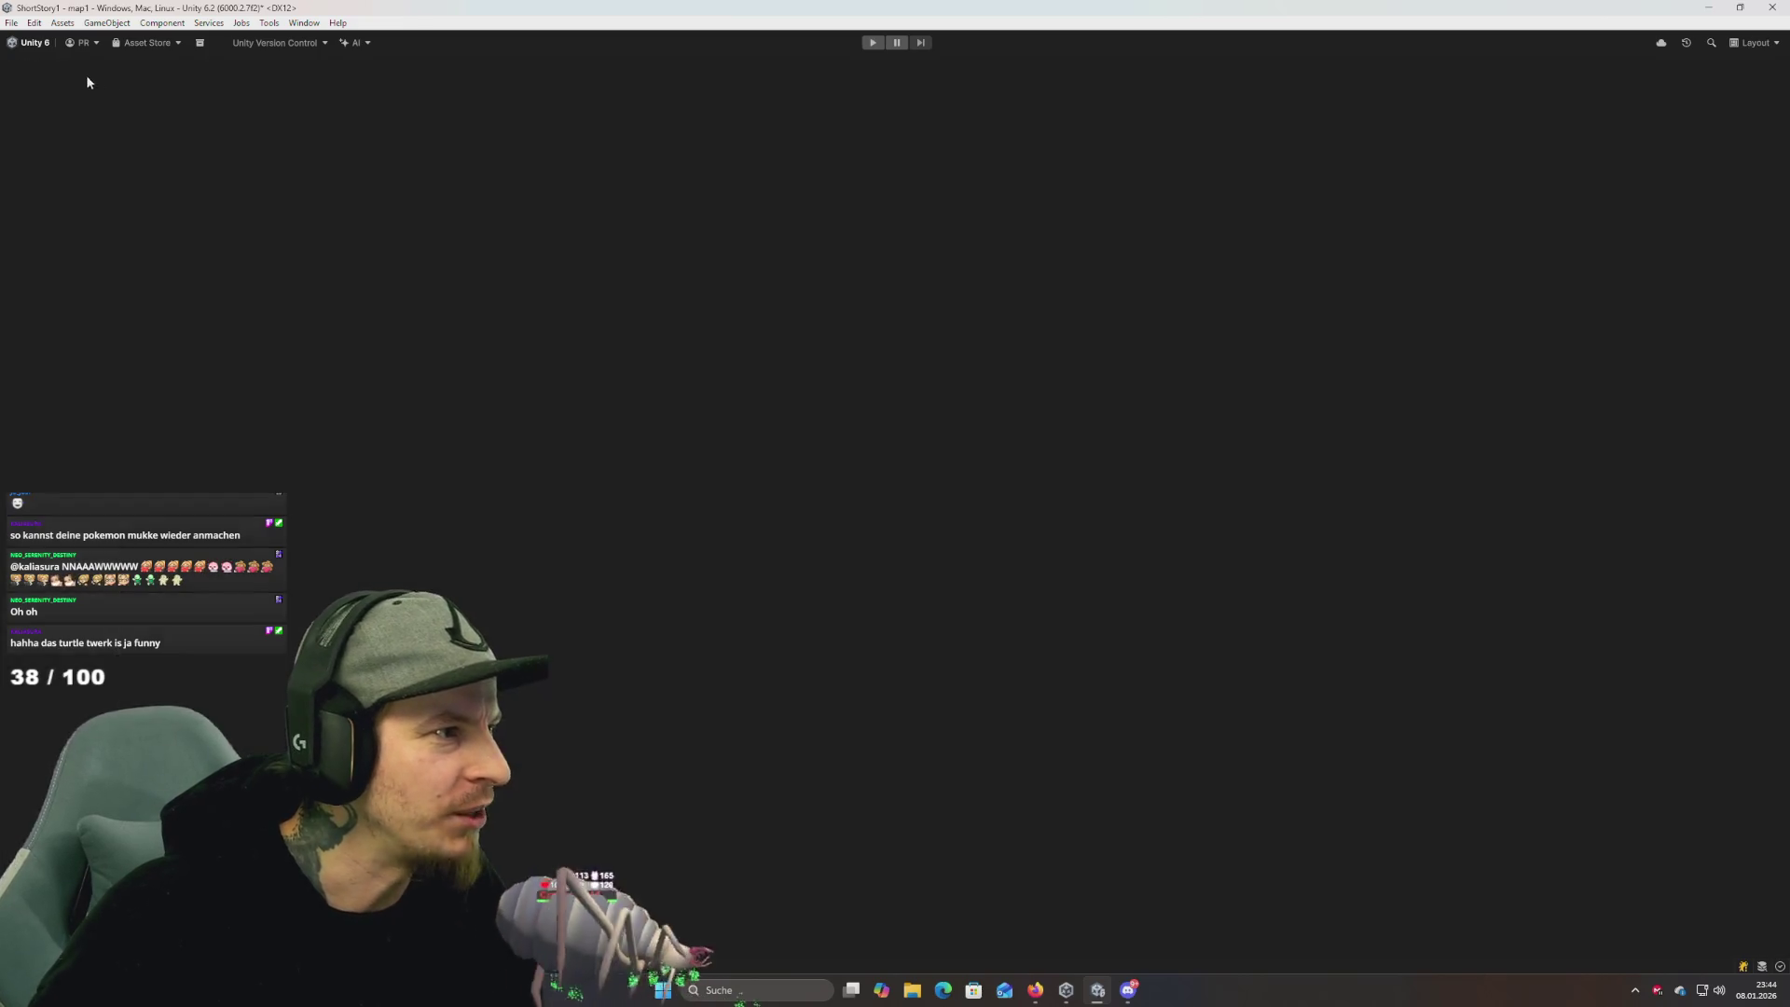
pyautogui.doubleClick(28, 64)
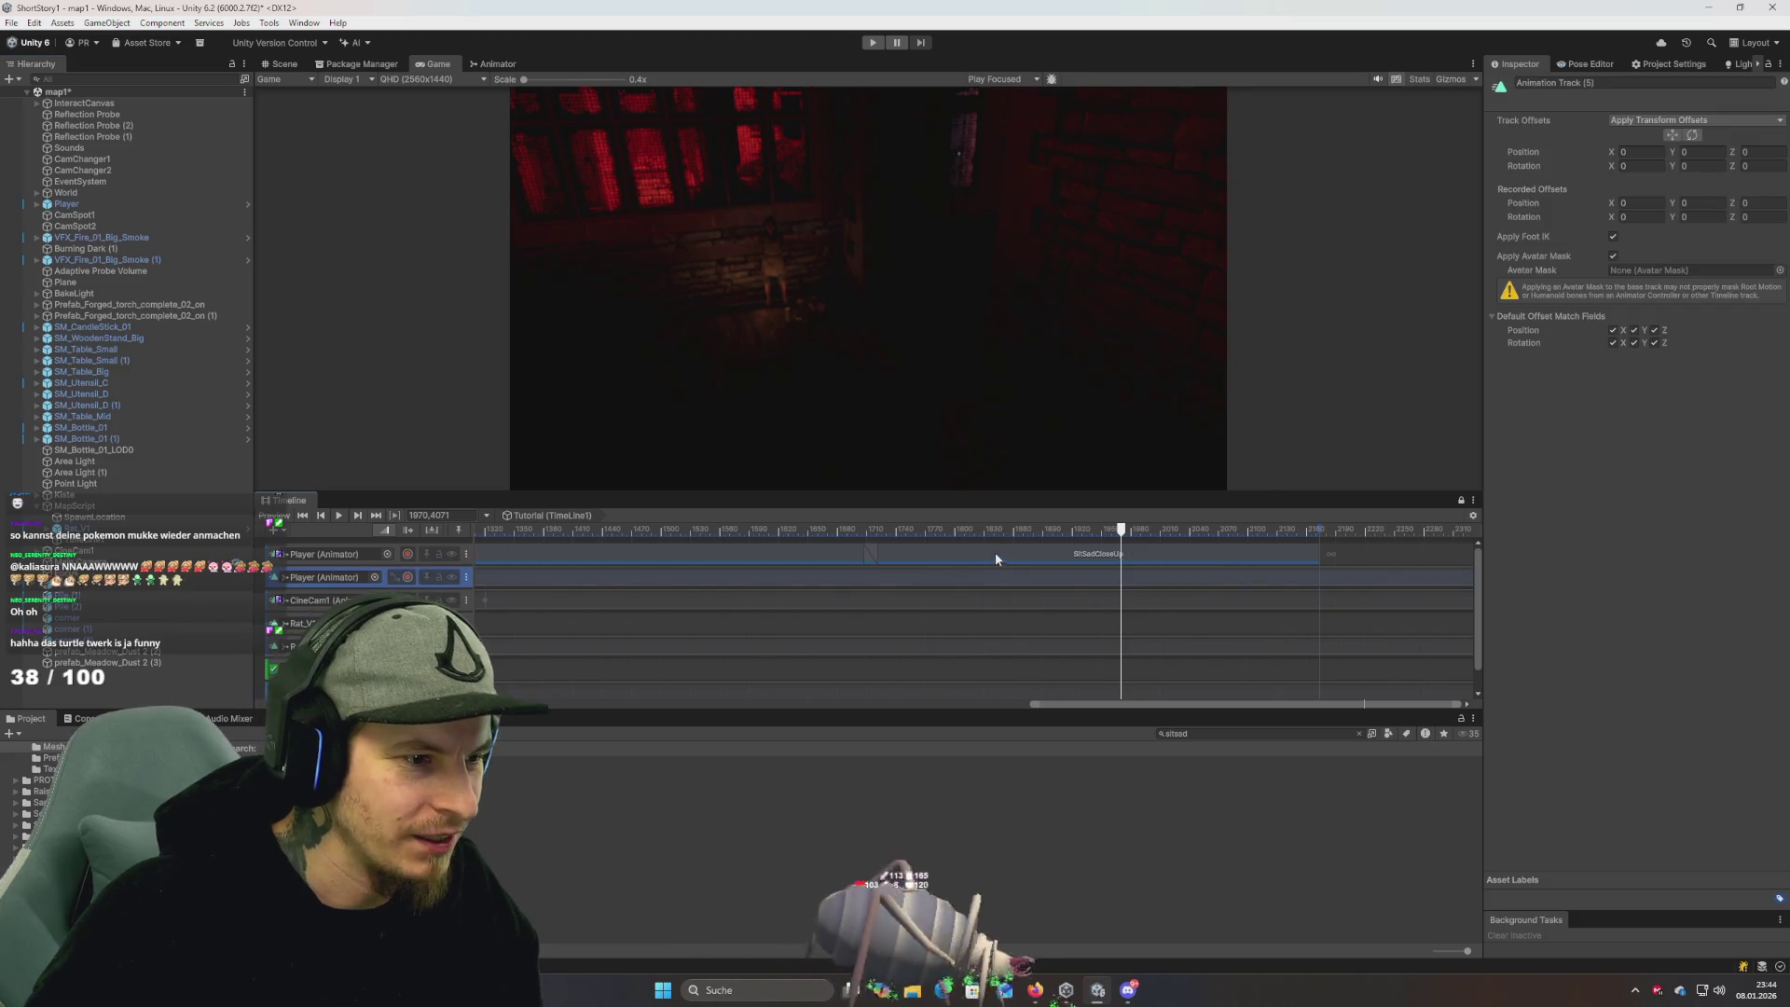
pyautogui.click(826, 555)
pyautogui.moveTo(935, 561); pyautogui.dragTo(1011, 559)
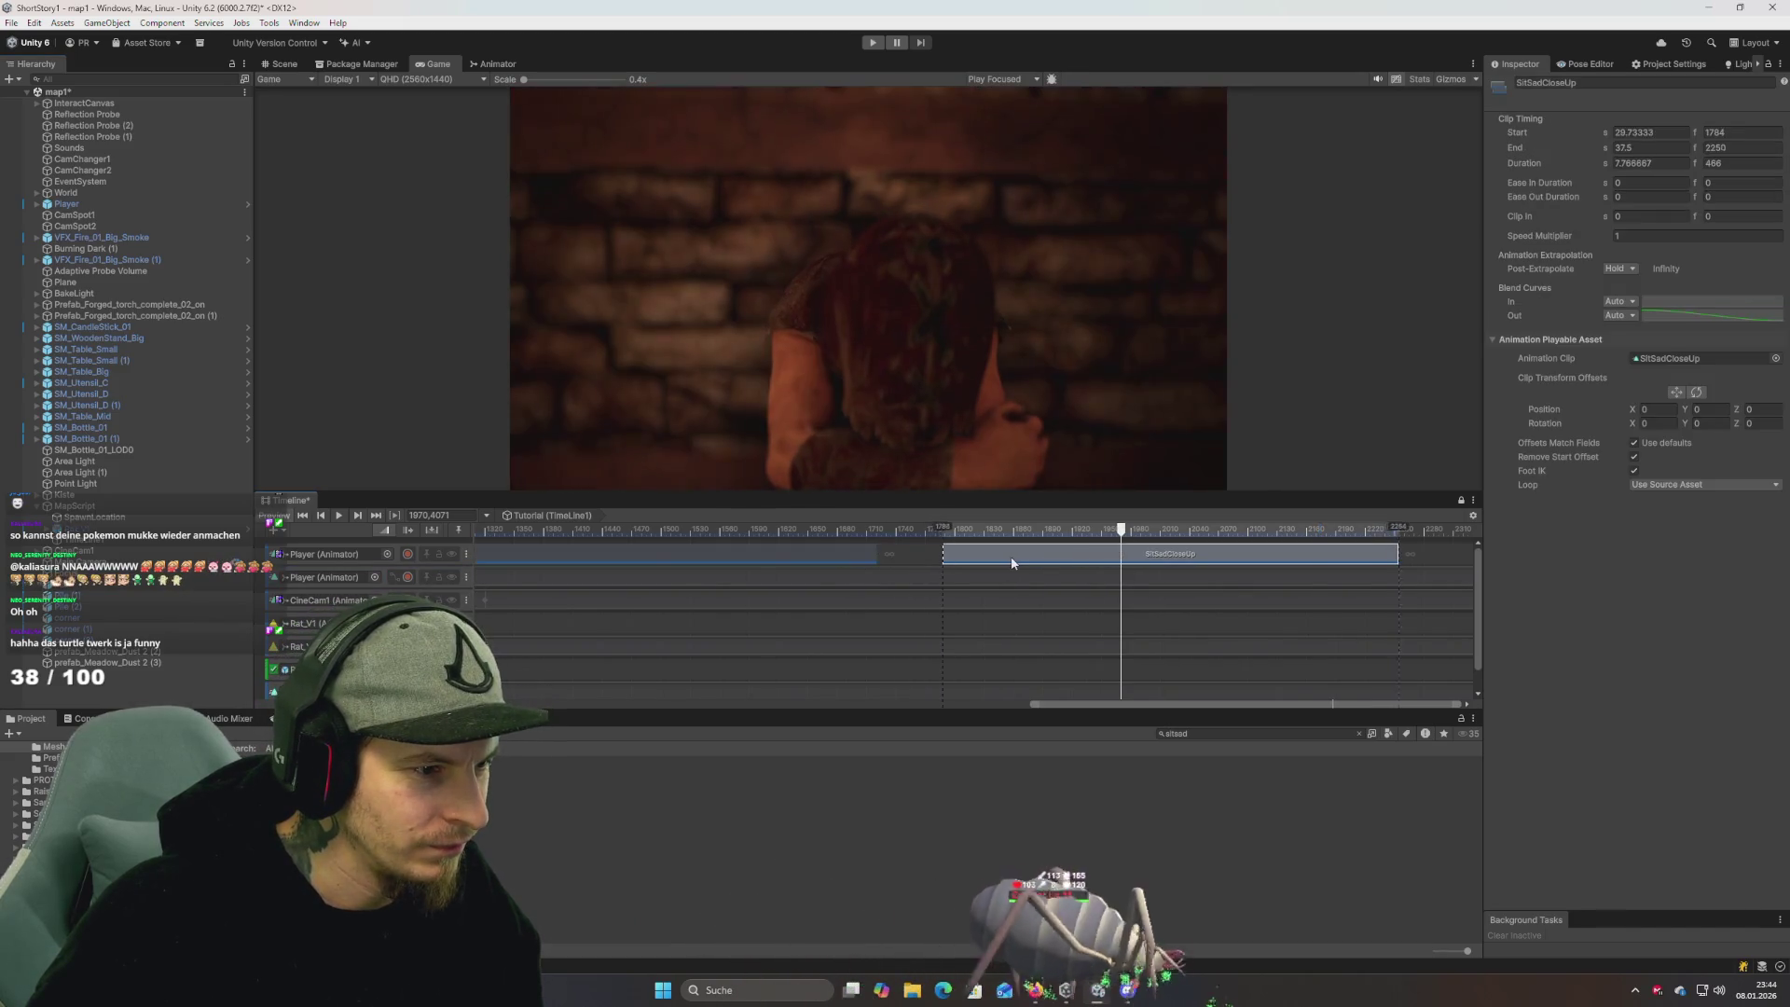
pyautogui.moveTo(871, 557); pyautogui.dragTo(792, 557)
pyautogui.moveTo(1003, 561); pyautogui.dragTo(847, 559)
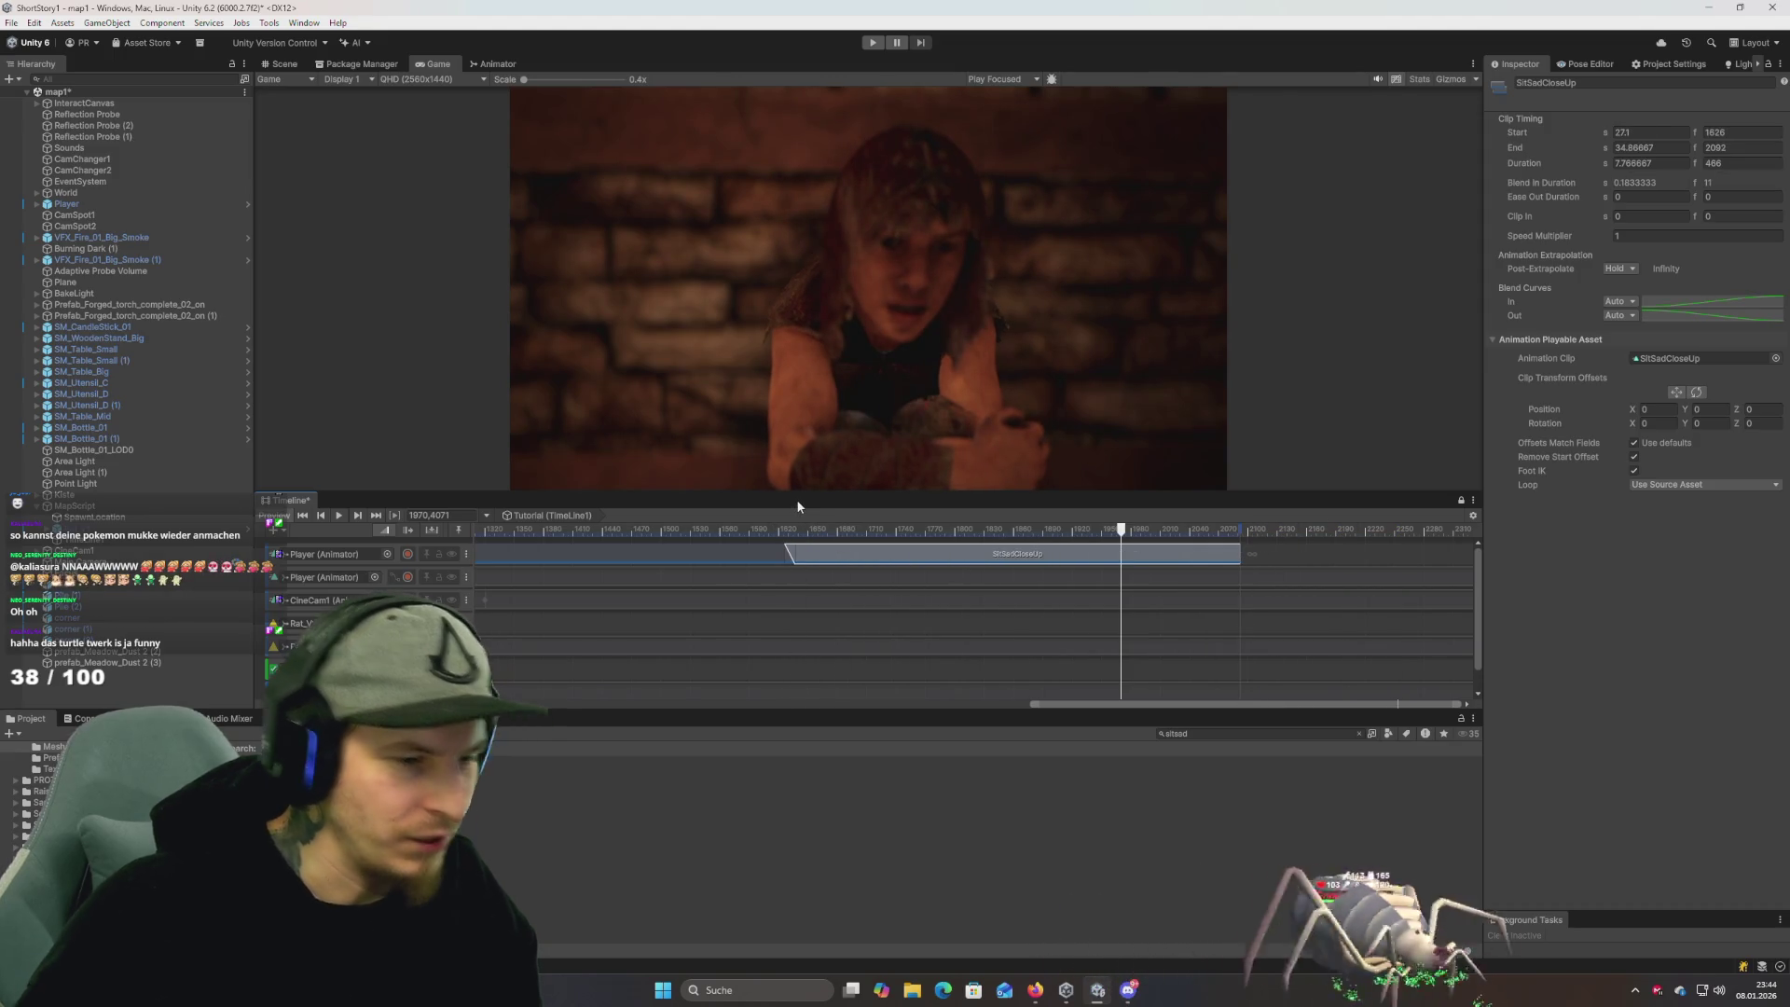
pyautogui.click(875, 45)
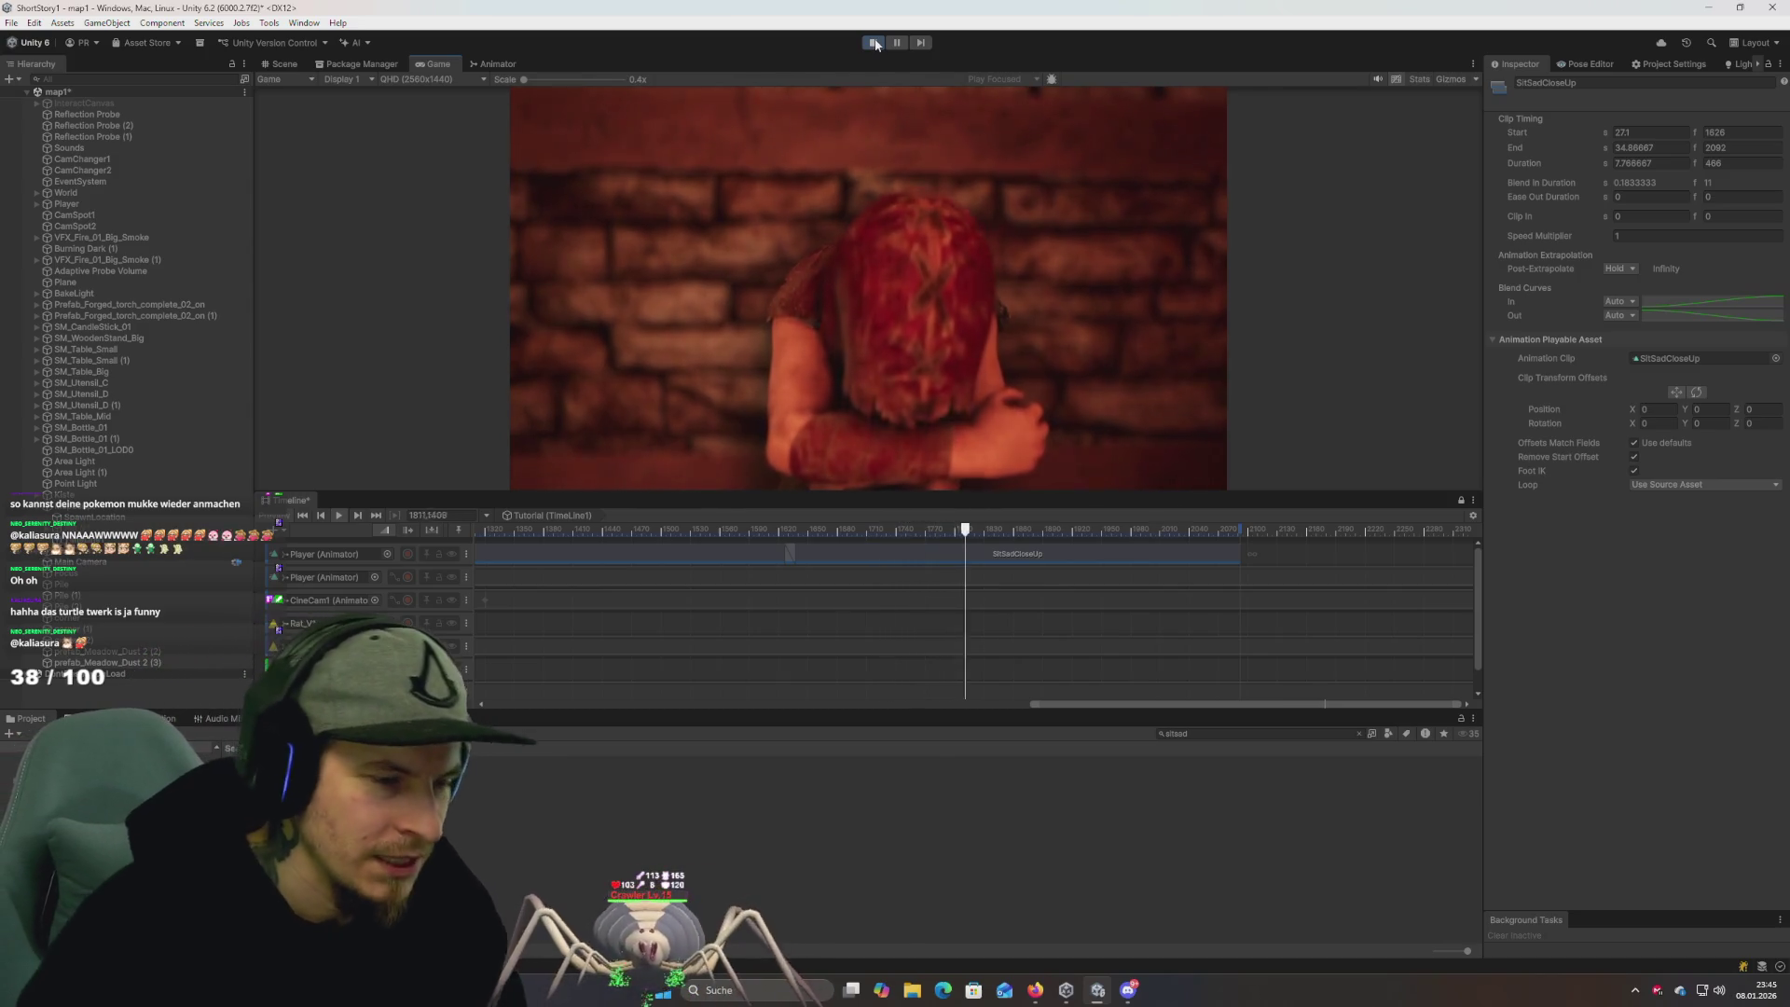
pyautogui.click(875, 43)
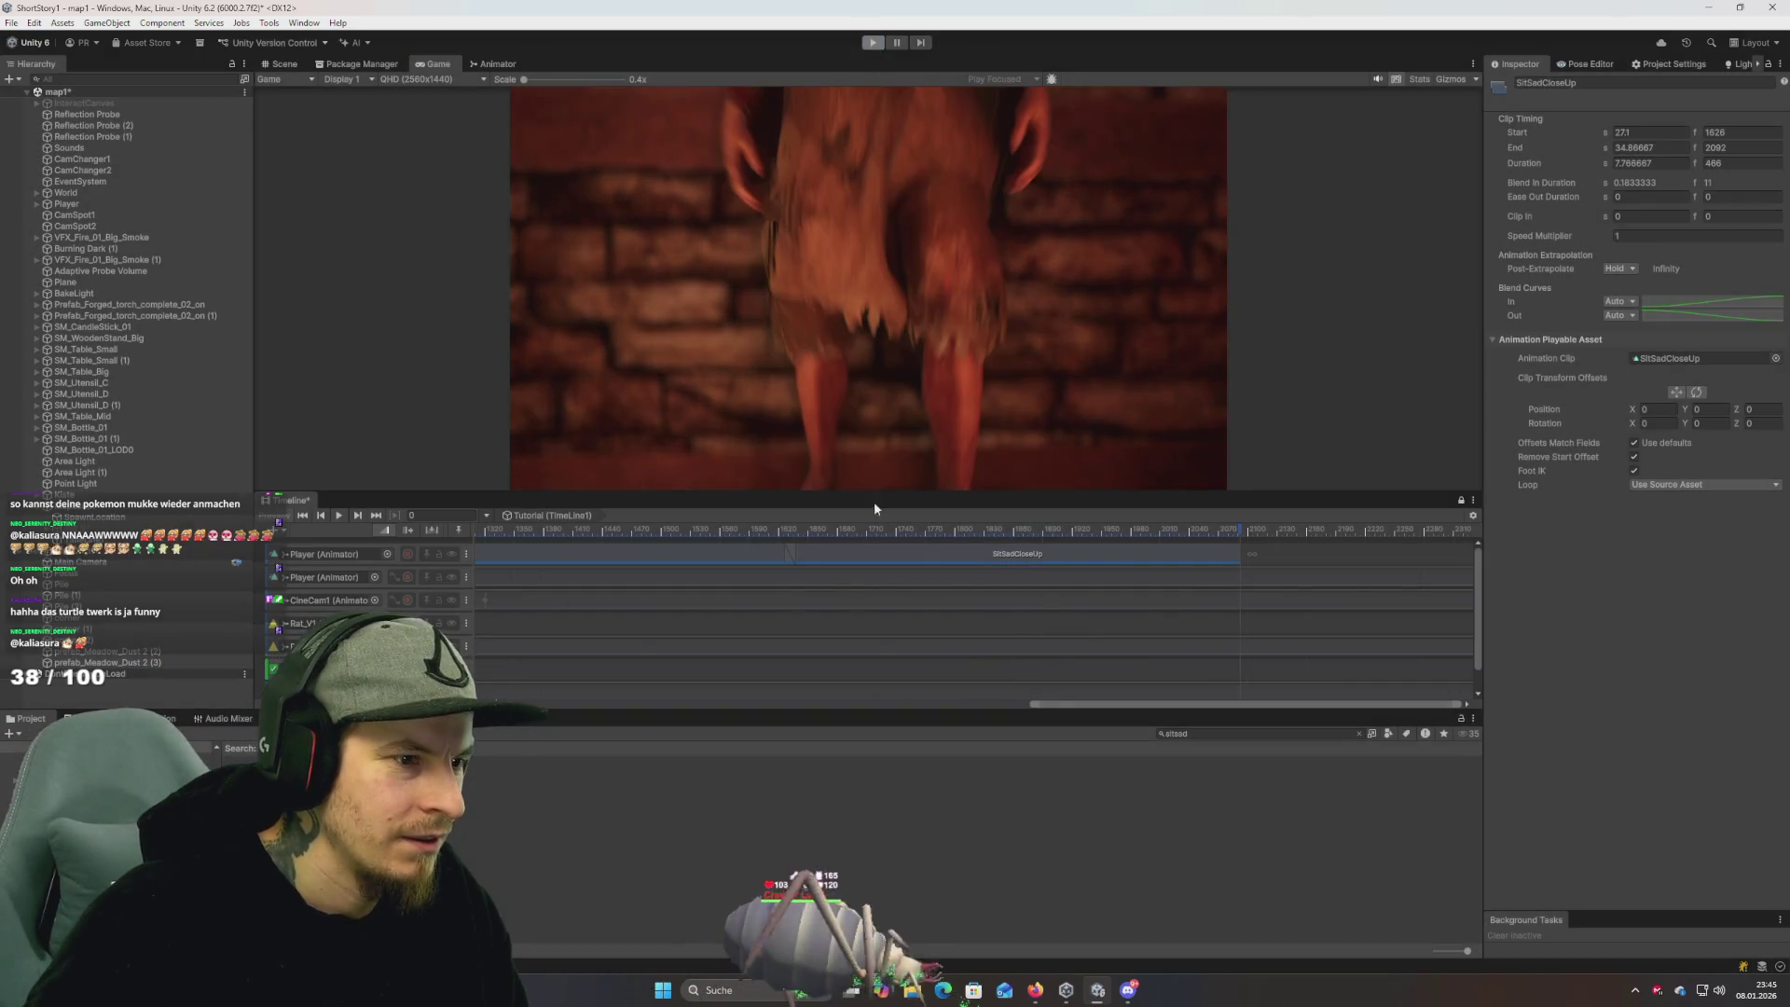
# Shorten SitSad further and start SitSadCloseUp at frame 1453, then check the timing in Play mode.
pyautogui.click(756, 556)
pyautogui.moveTo(789, 558)
pyautogui.mouseDown()
pyautogui.moveTo(841, 557)
pyautogui.moveTo(623, 567)
pyautogui.mouseUp()
pyautogui.moveTo(877, 554); pyautogui.dragTo(645, 566)
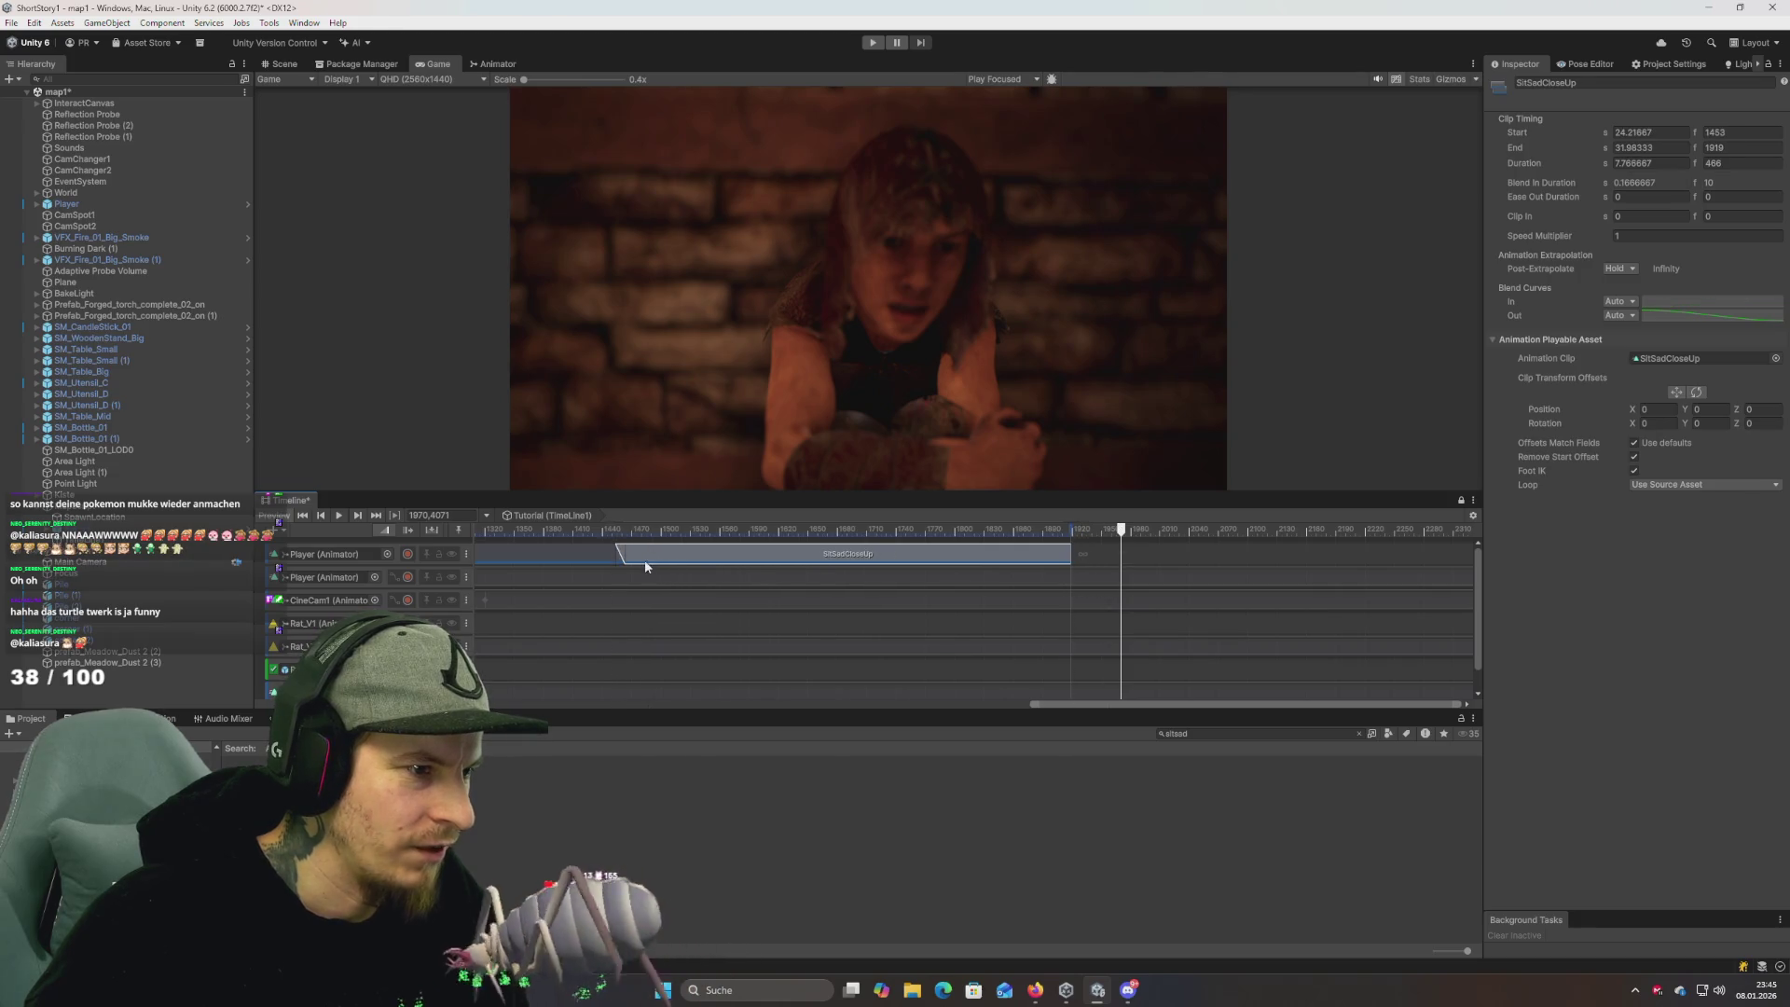
pyautogui.click(869, 47)
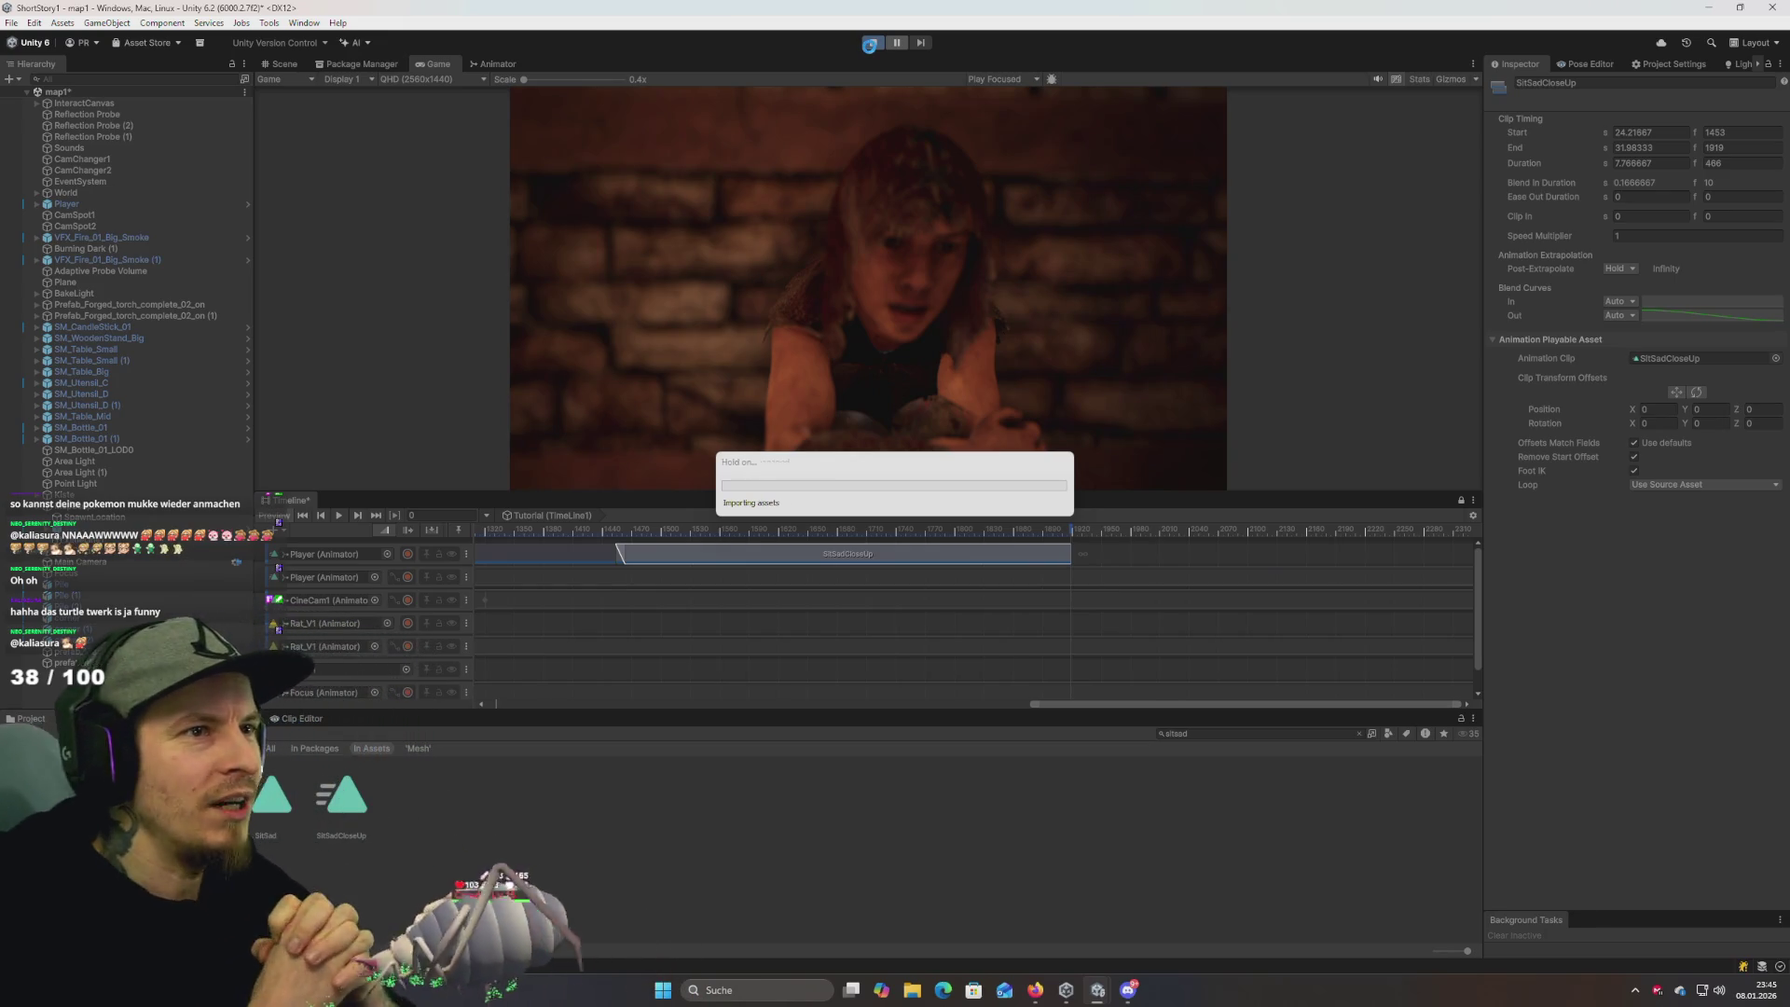
pyautogui.moveTo(932, 492); pyautogui.dragTo(988, 617)
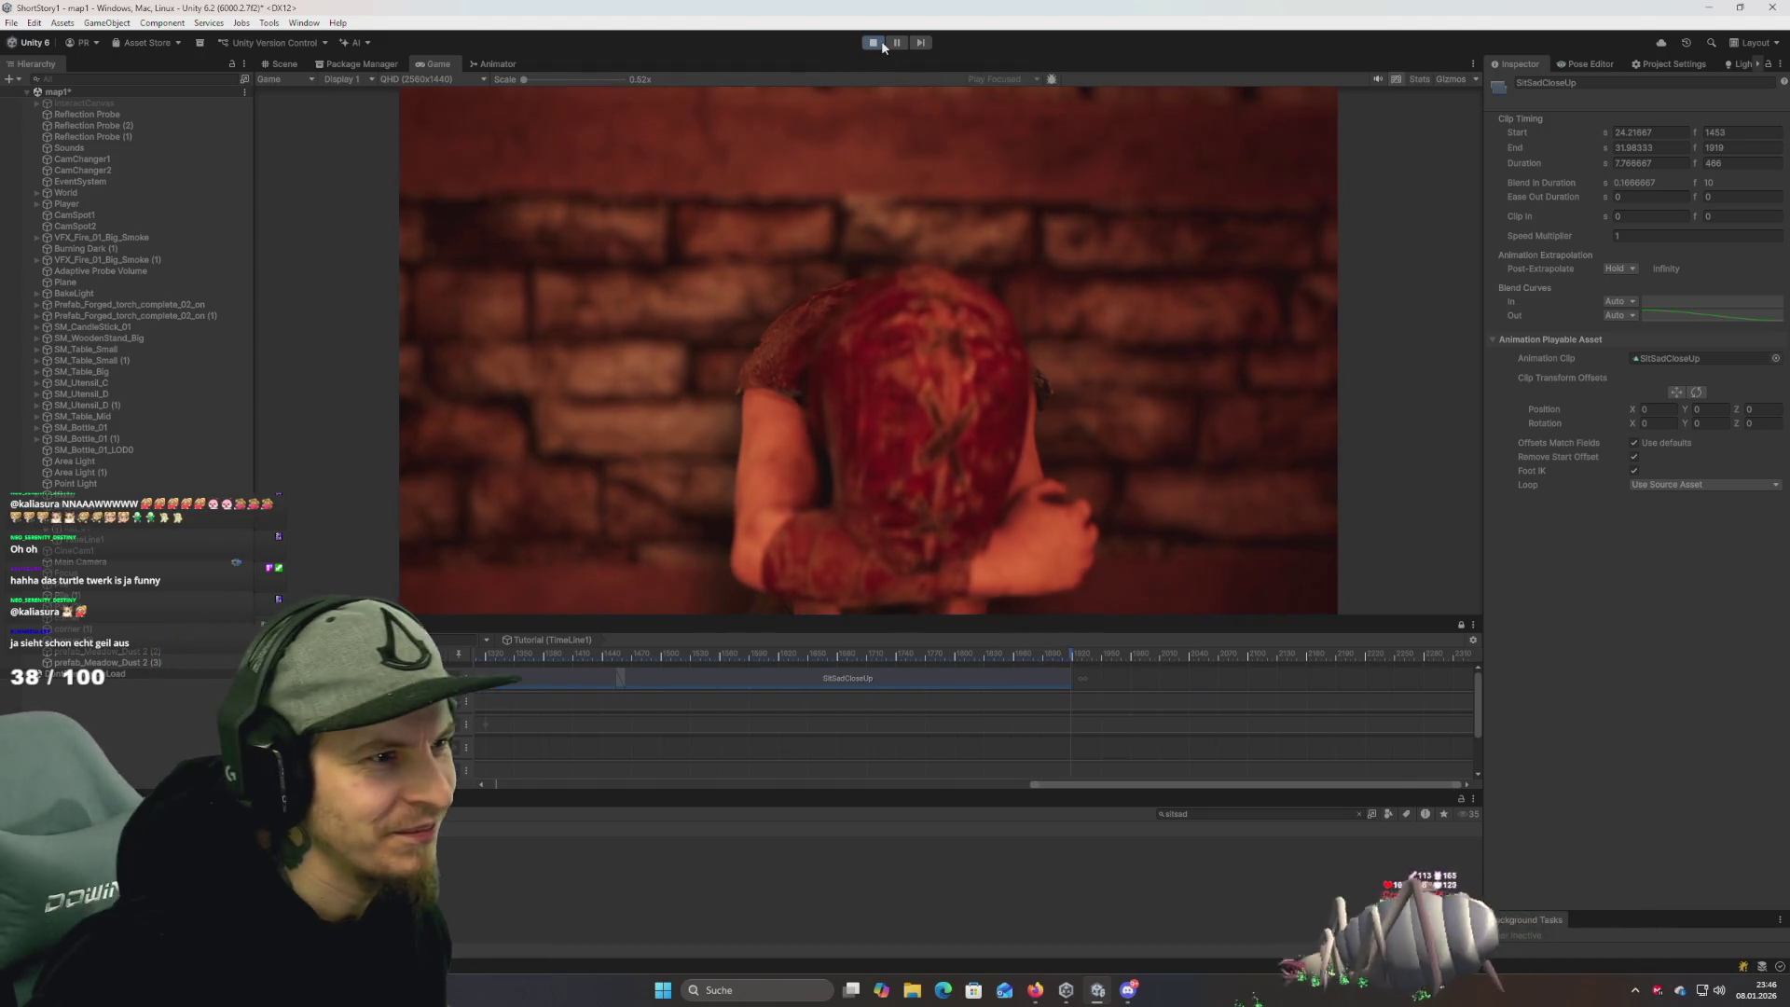
pyautogui.click(882, 42)
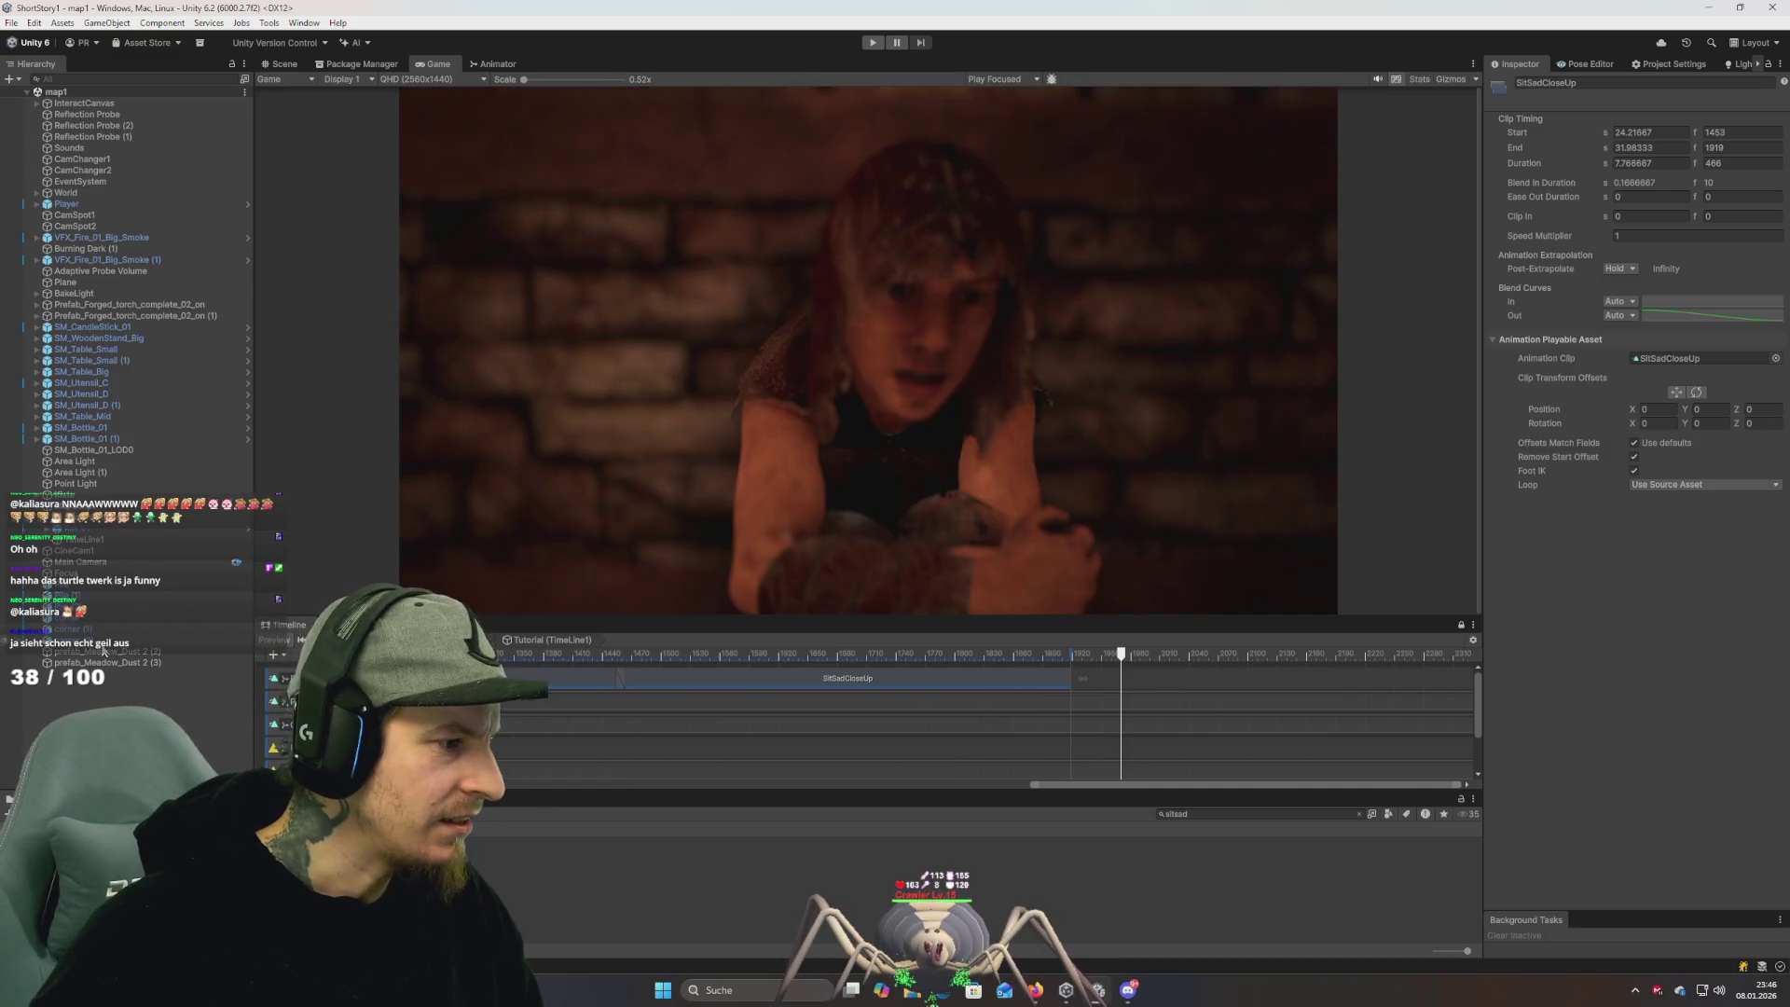
pyautogui.click(76, 563)
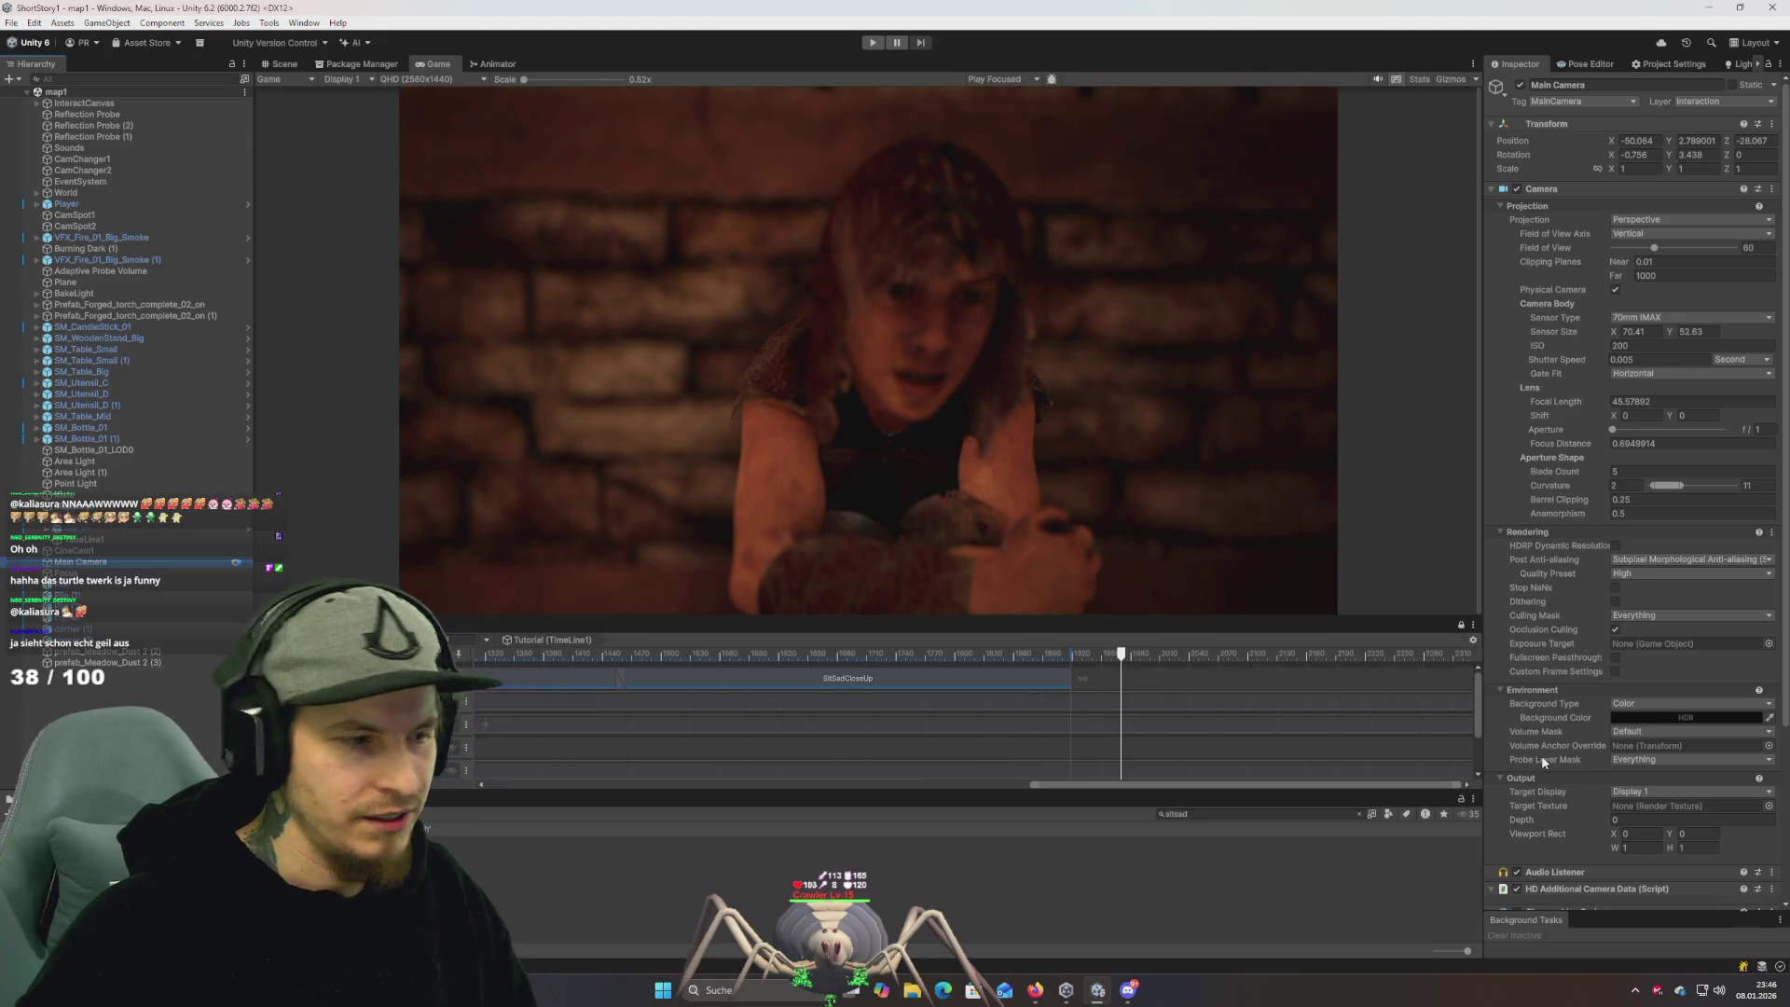
pyautogui.scroll(-5, 1539, 757)
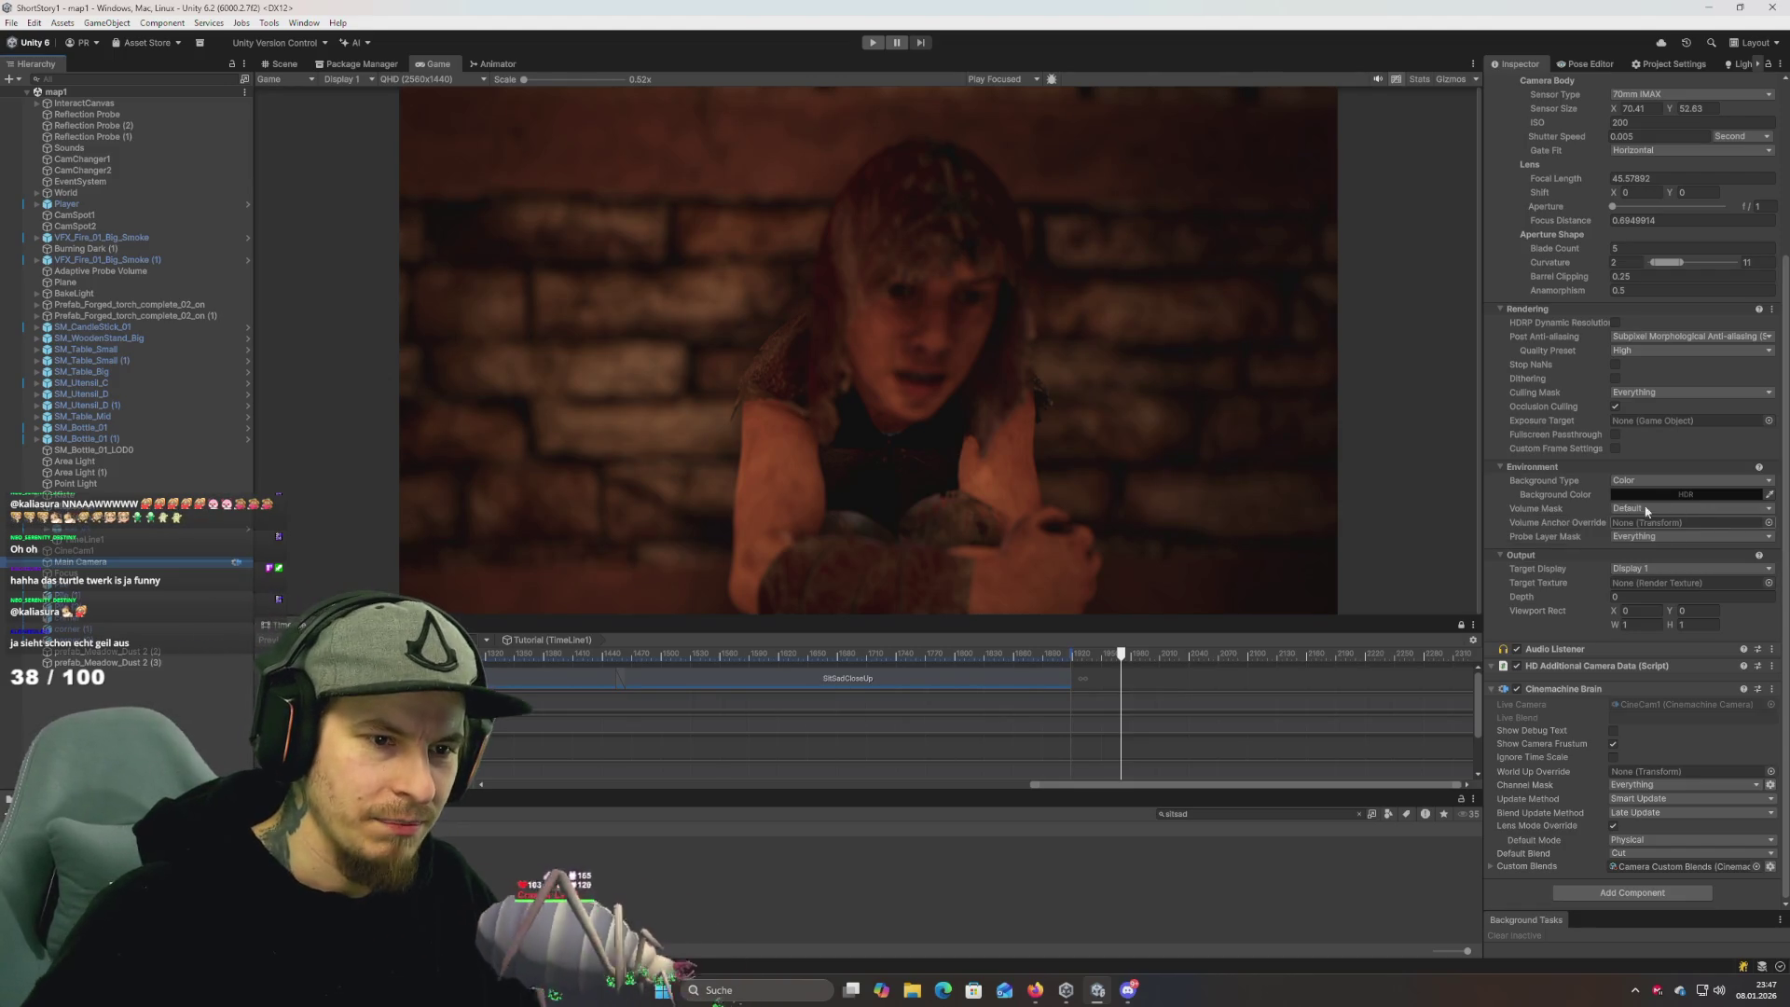
pyautogui.scroll(4, 1580, 479)
pyautogui.scroll(-4, 1580, 477)
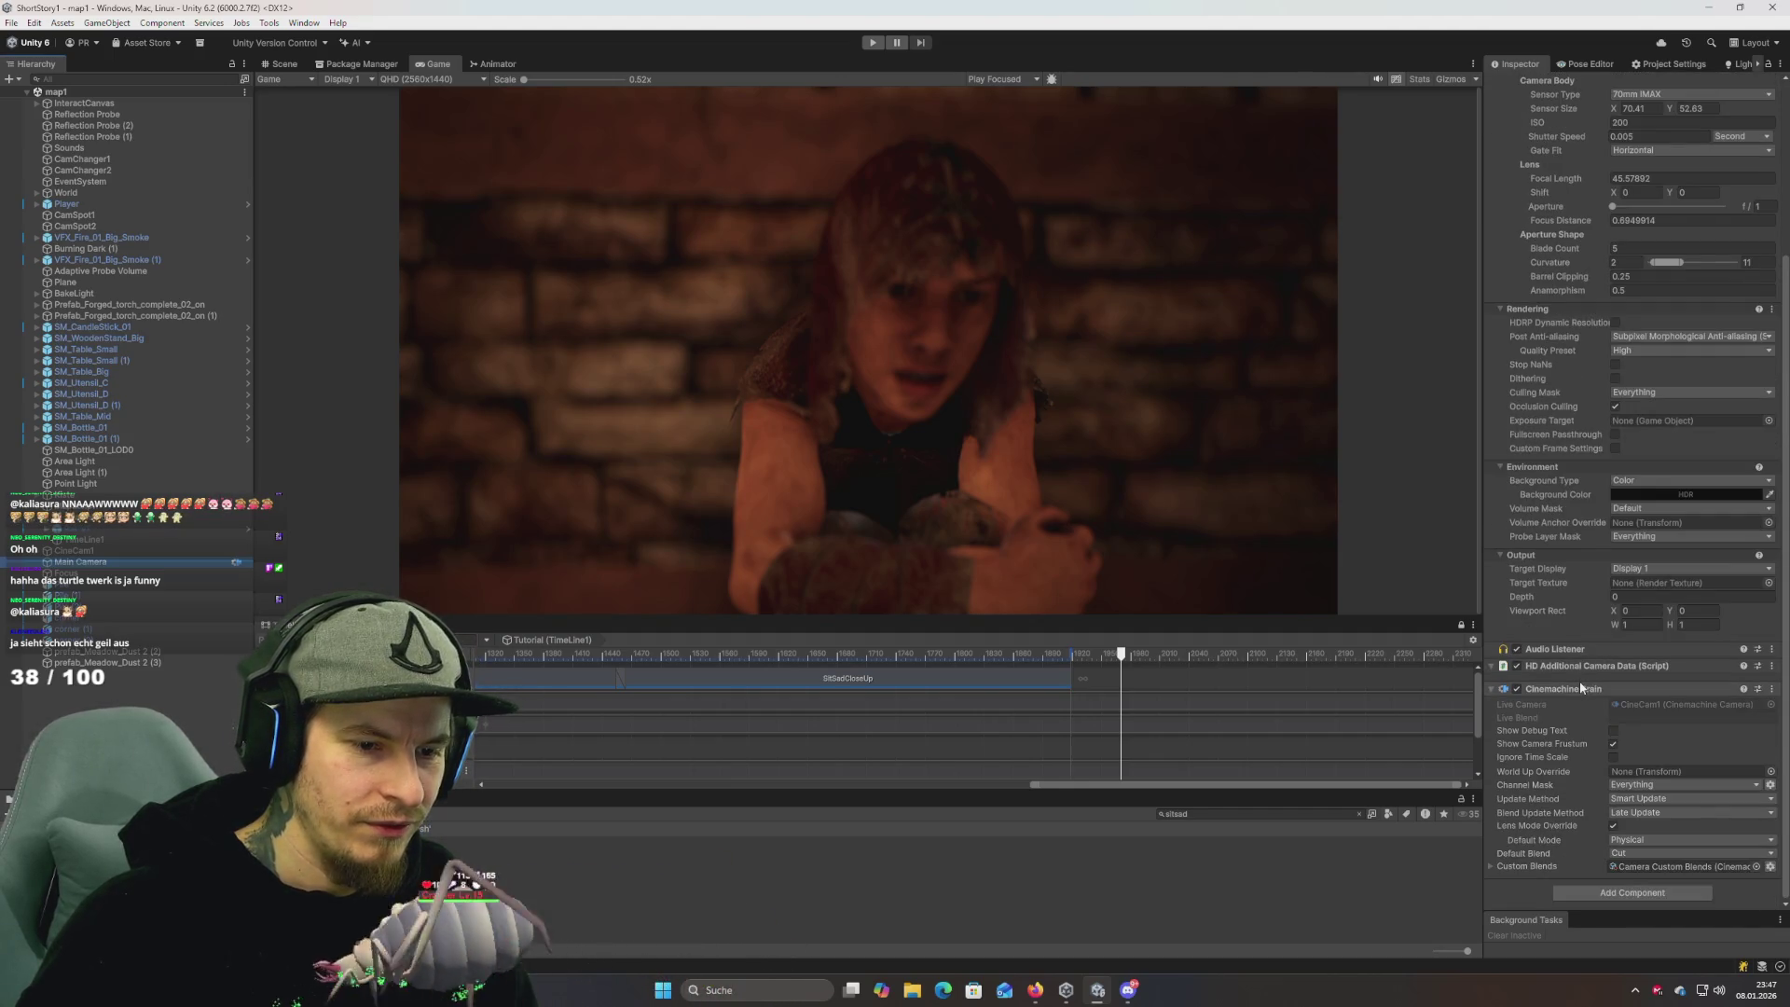
pyautogui.scroll(4, 1570, 690)
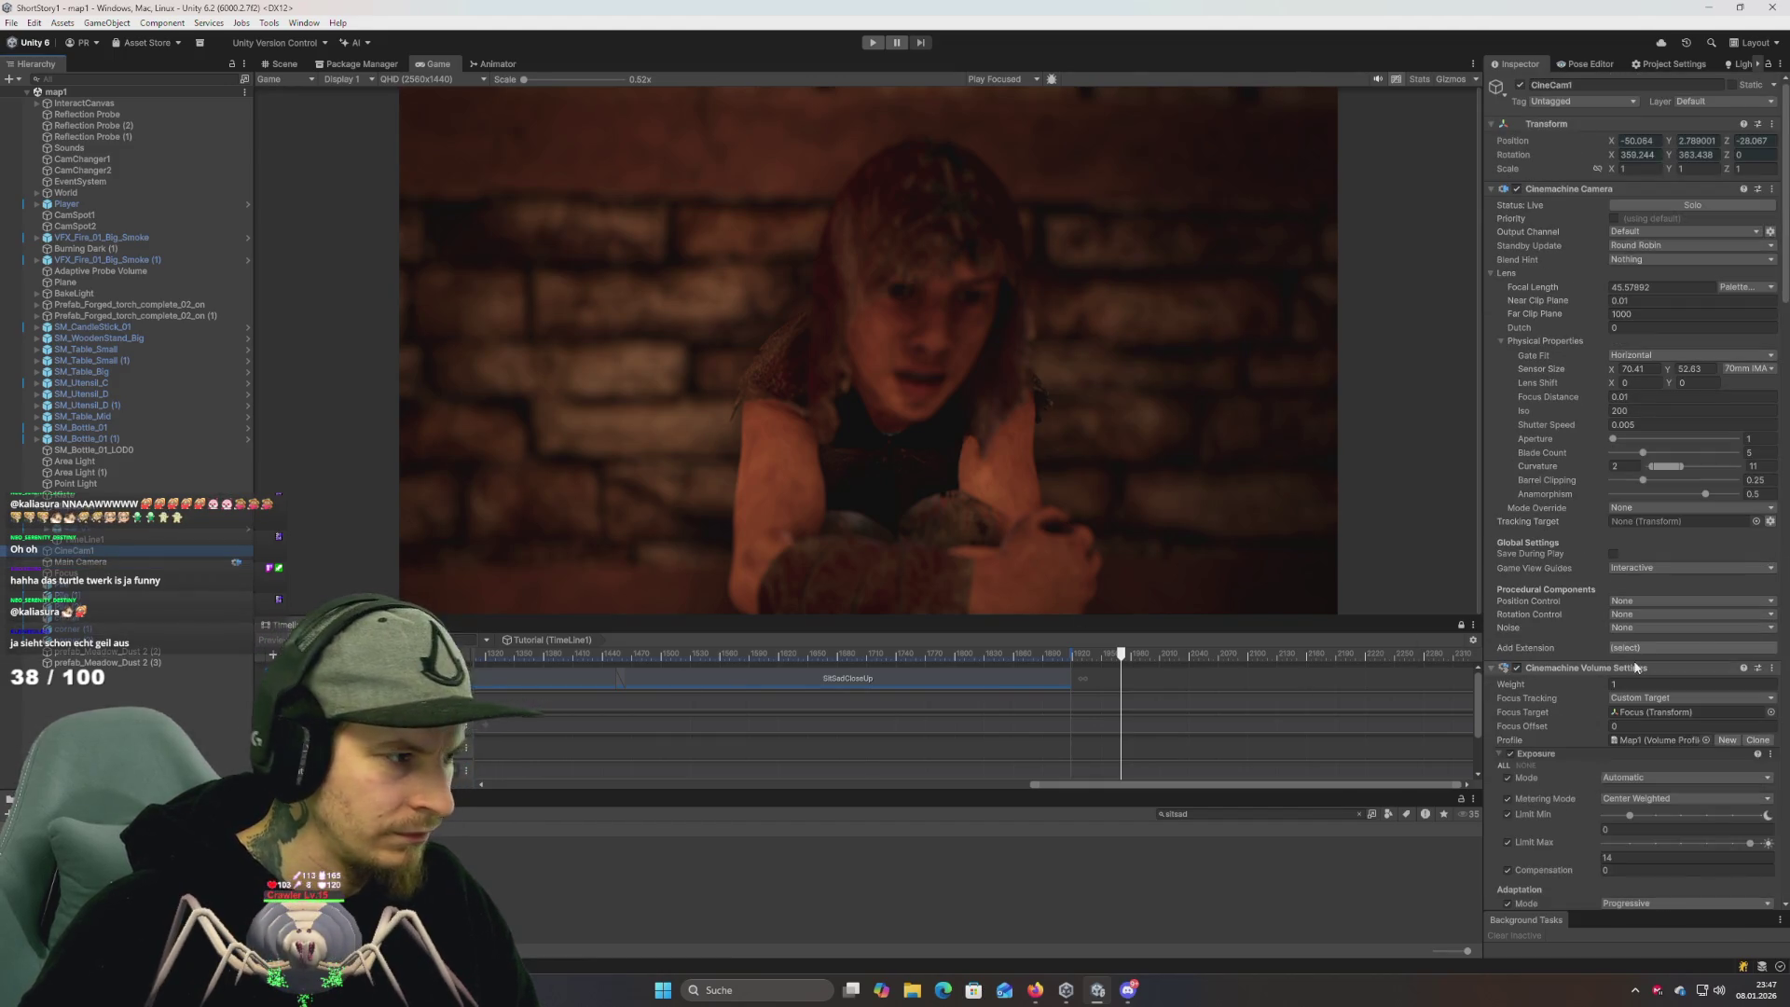
pyautogui.scroll(-4, 1613, 618)
pyautogui.scroll(-4, 1598, 625)
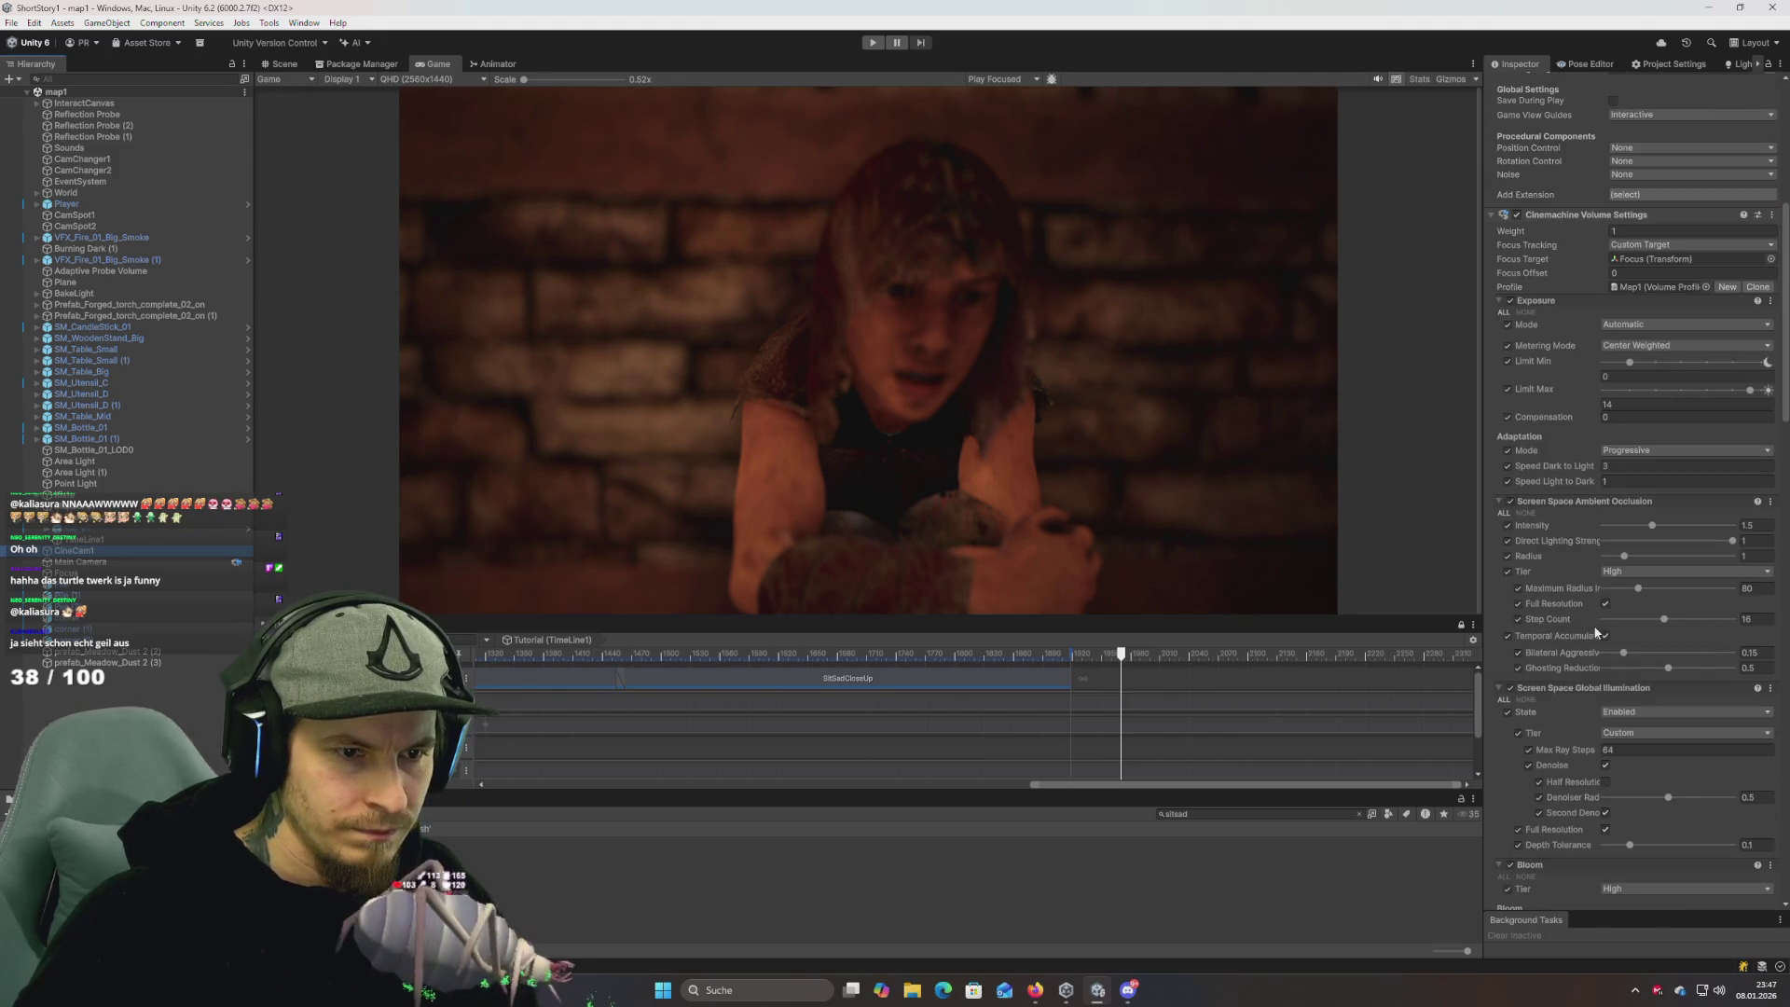
pyautogui.scroll(5, 1585, 641)
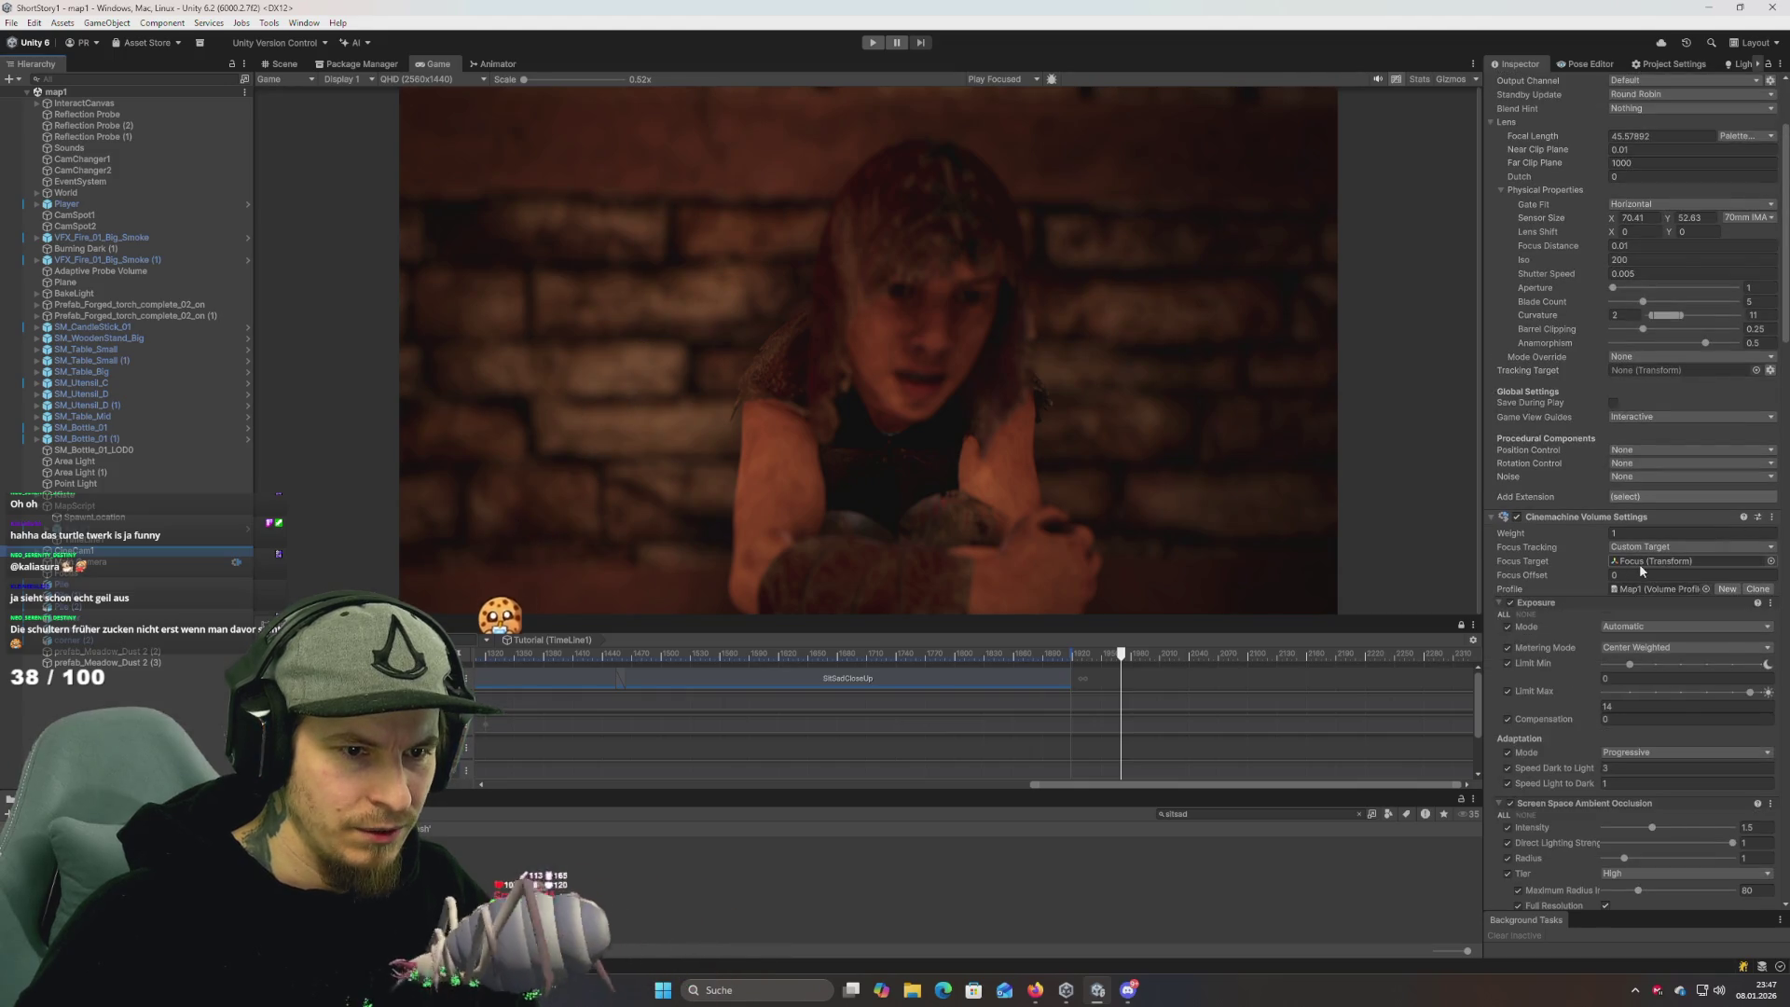
pyautogui.scroll(3, 1586, 576)
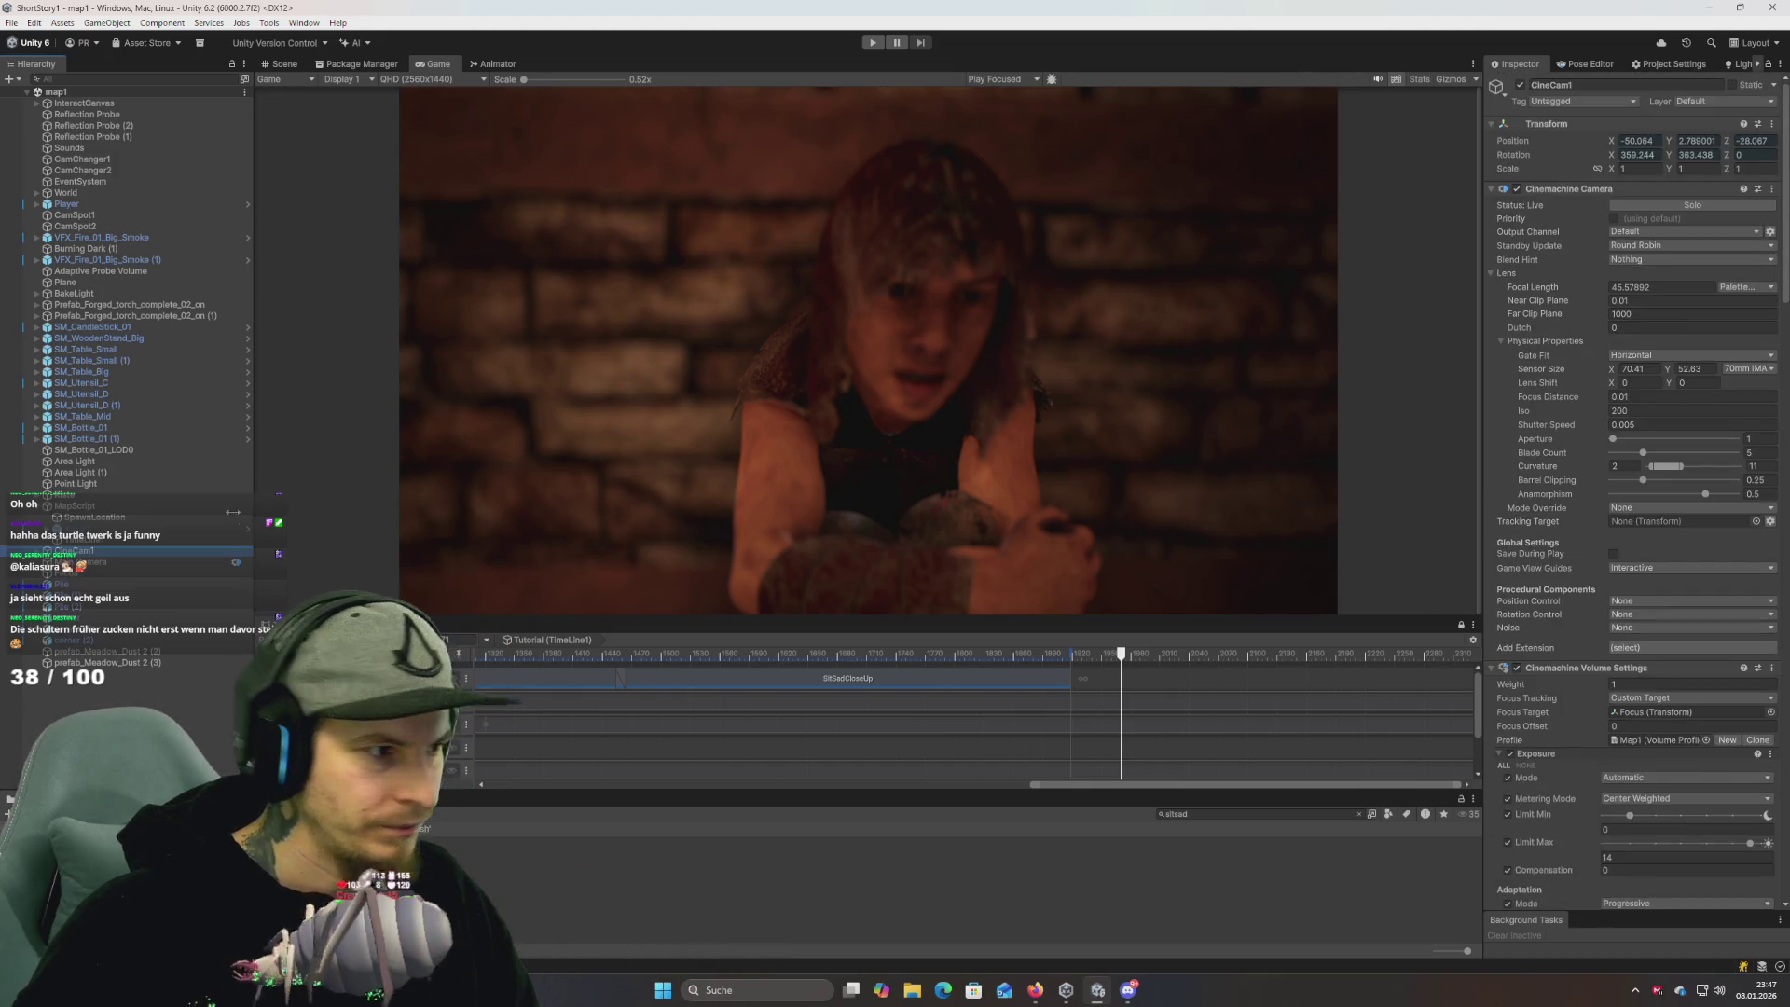
pyautogui.click(93, 539)
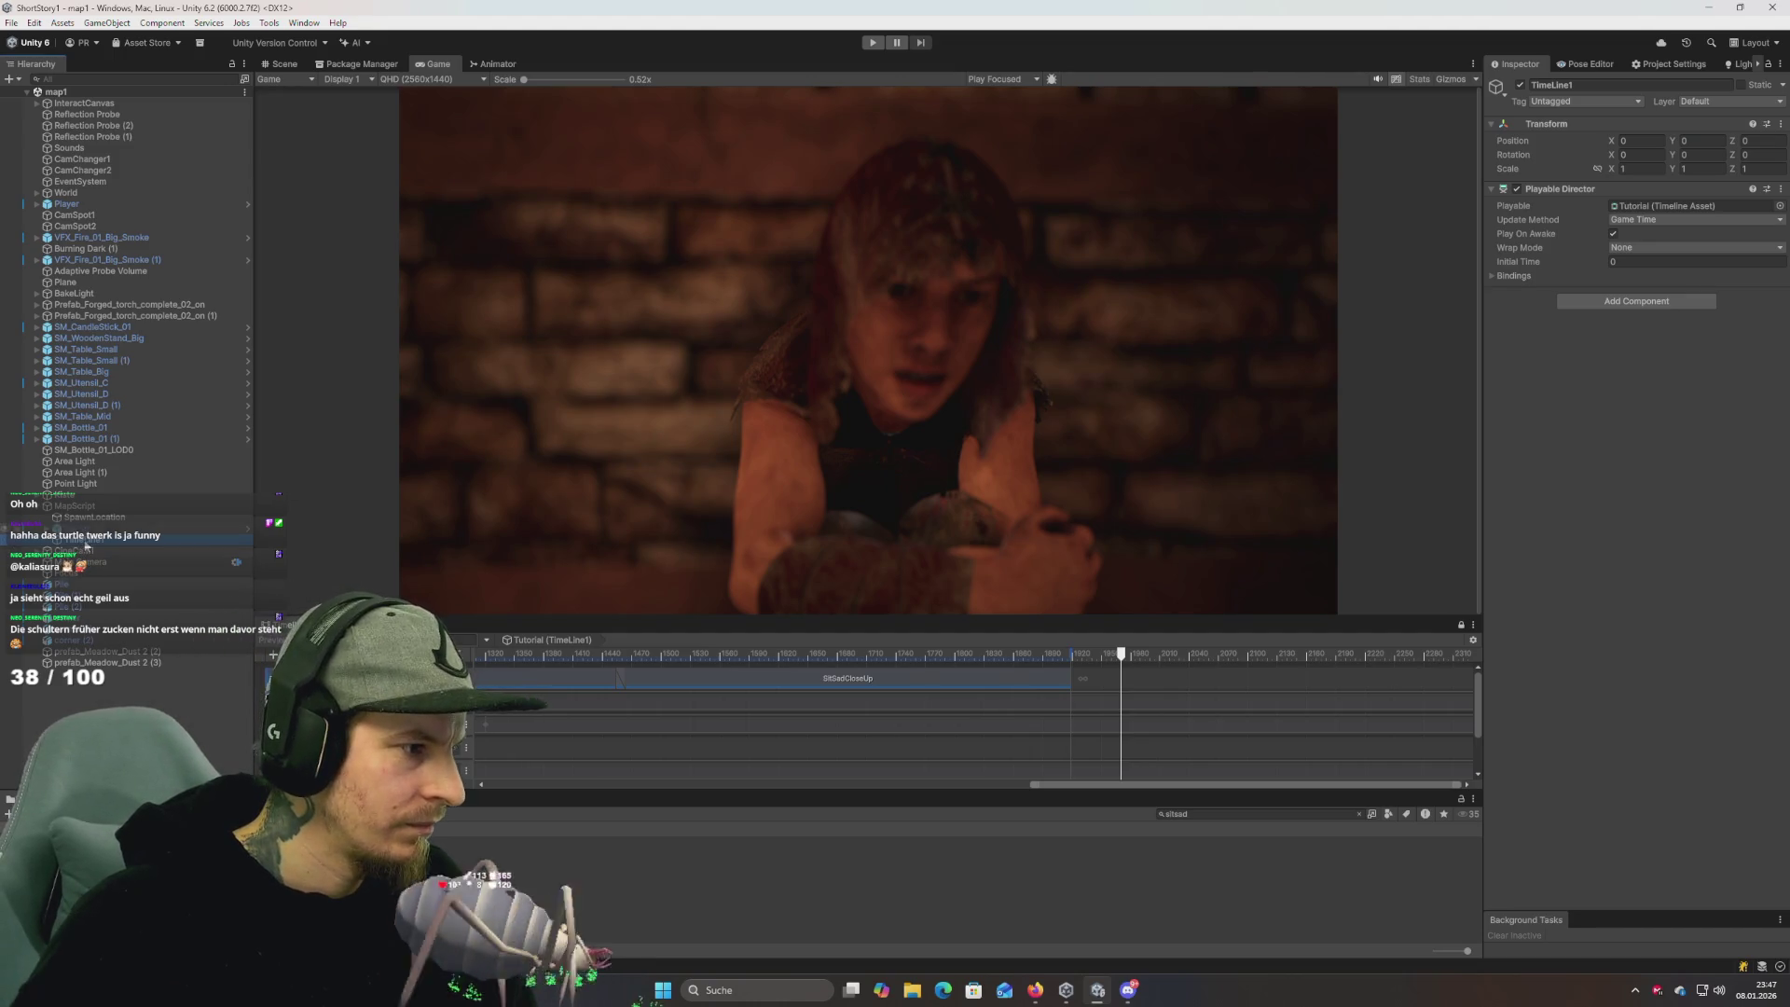
pyautogui.click(76, 553)
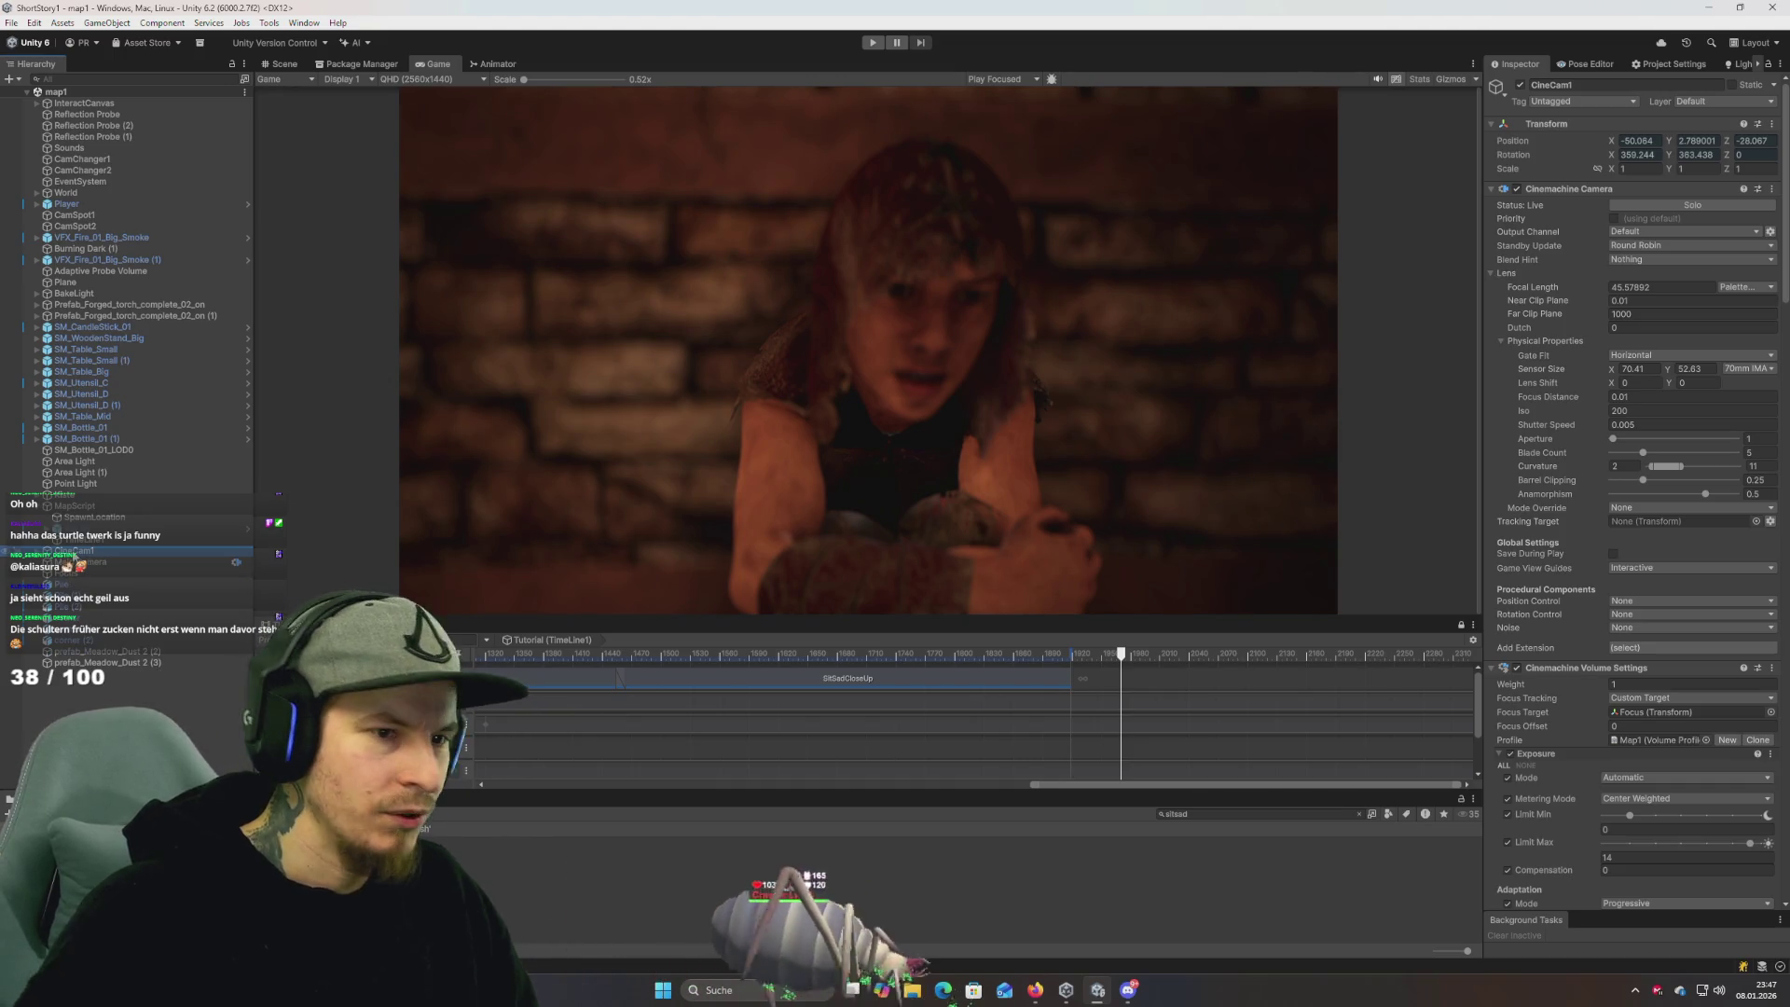
pyautogui.click(364, 799)
pyautogui.click(293, 799)
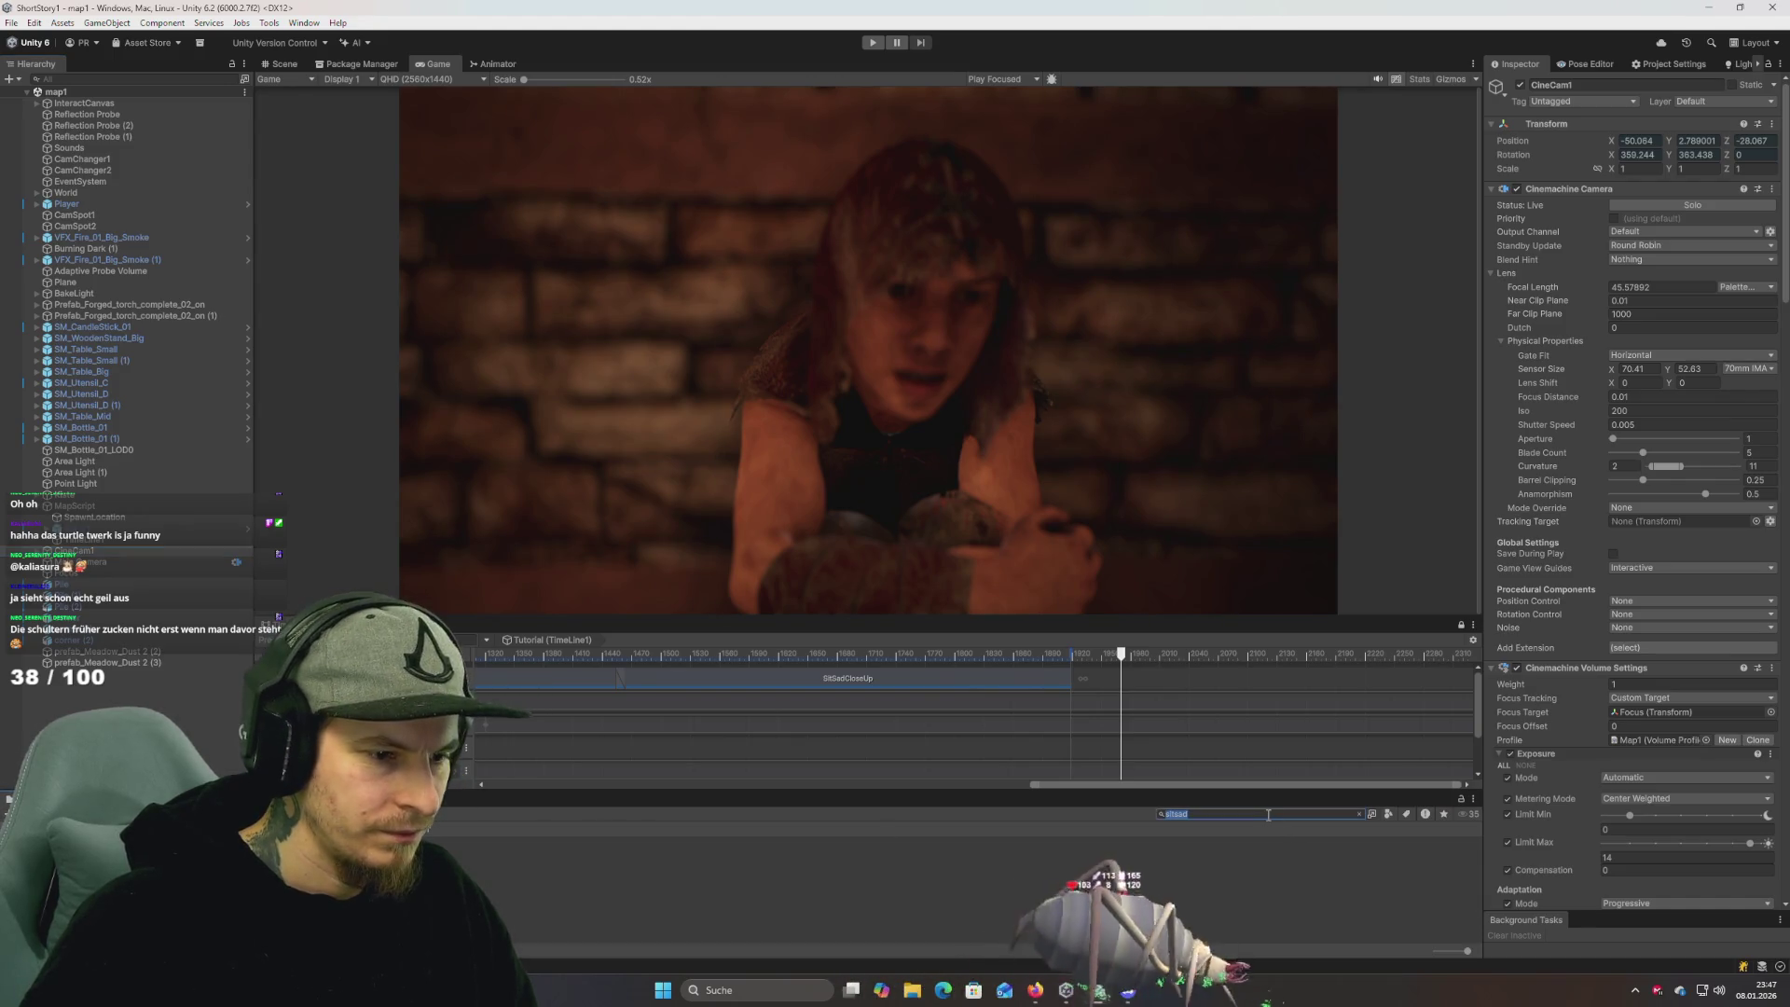
# Search the Project window for 'int' and open the Intro scene.
pyautogui.write('ma')
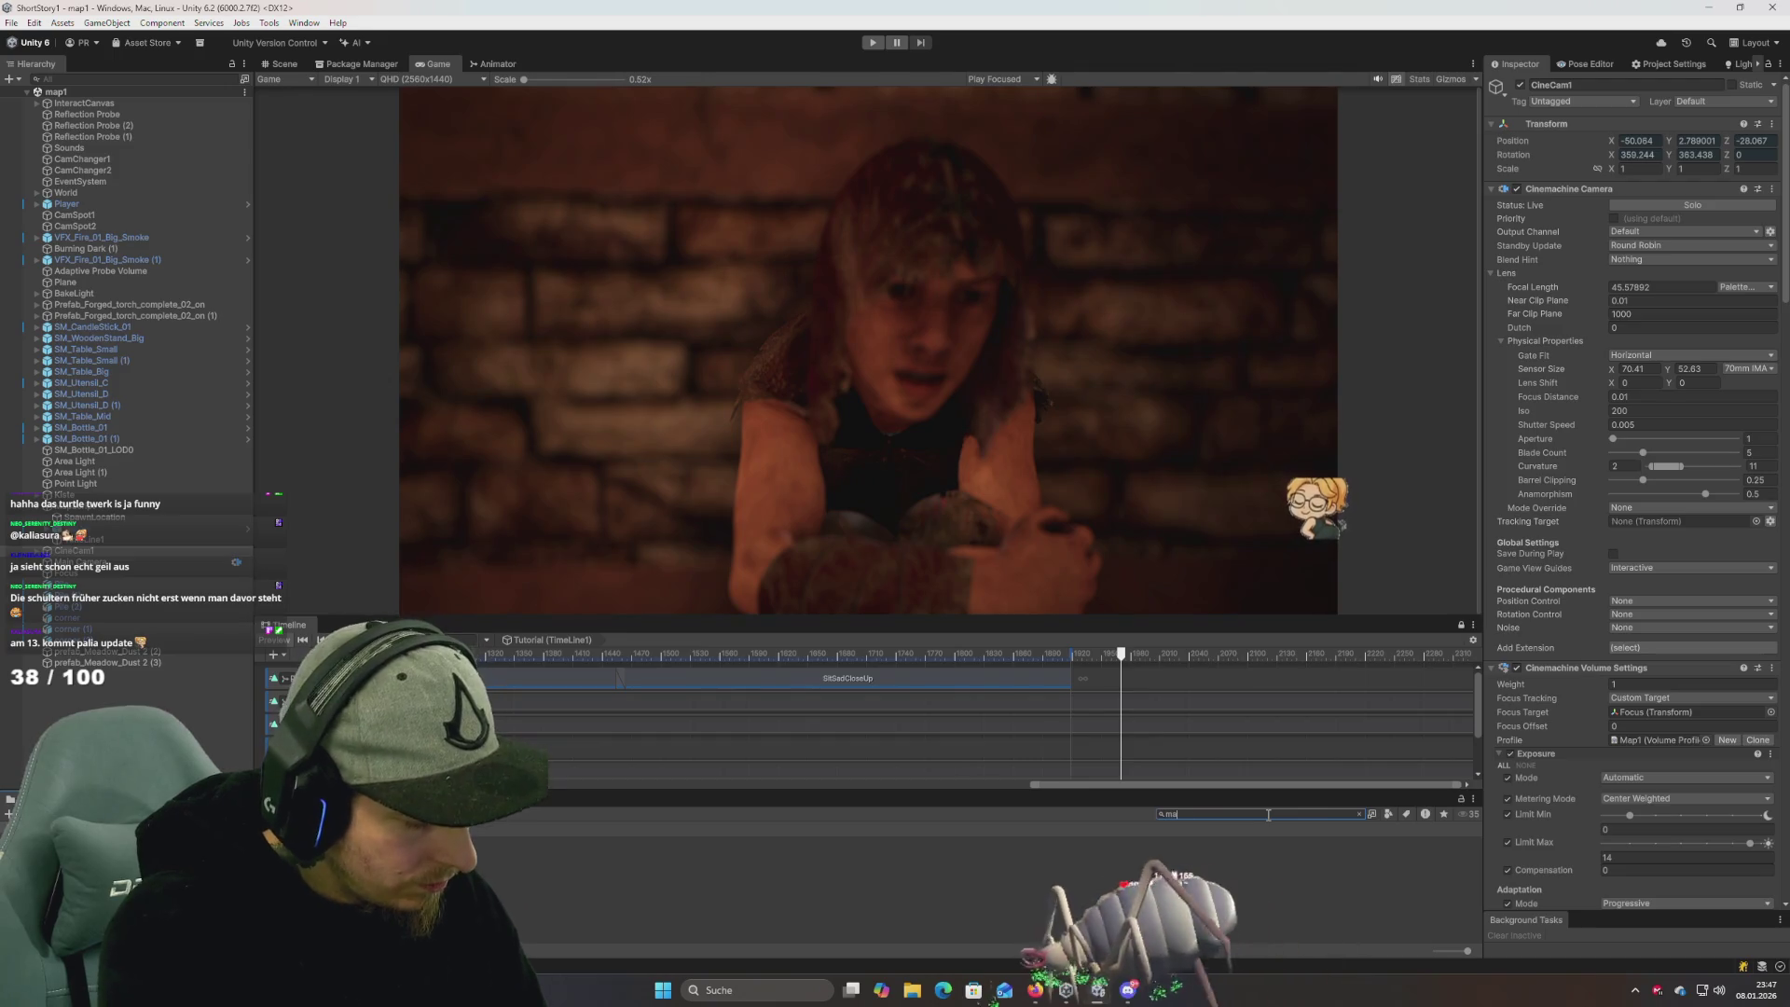
pyautogui.press('BackSpace')
pyautogui.press('BackSpace')
pyautogui.write('int')
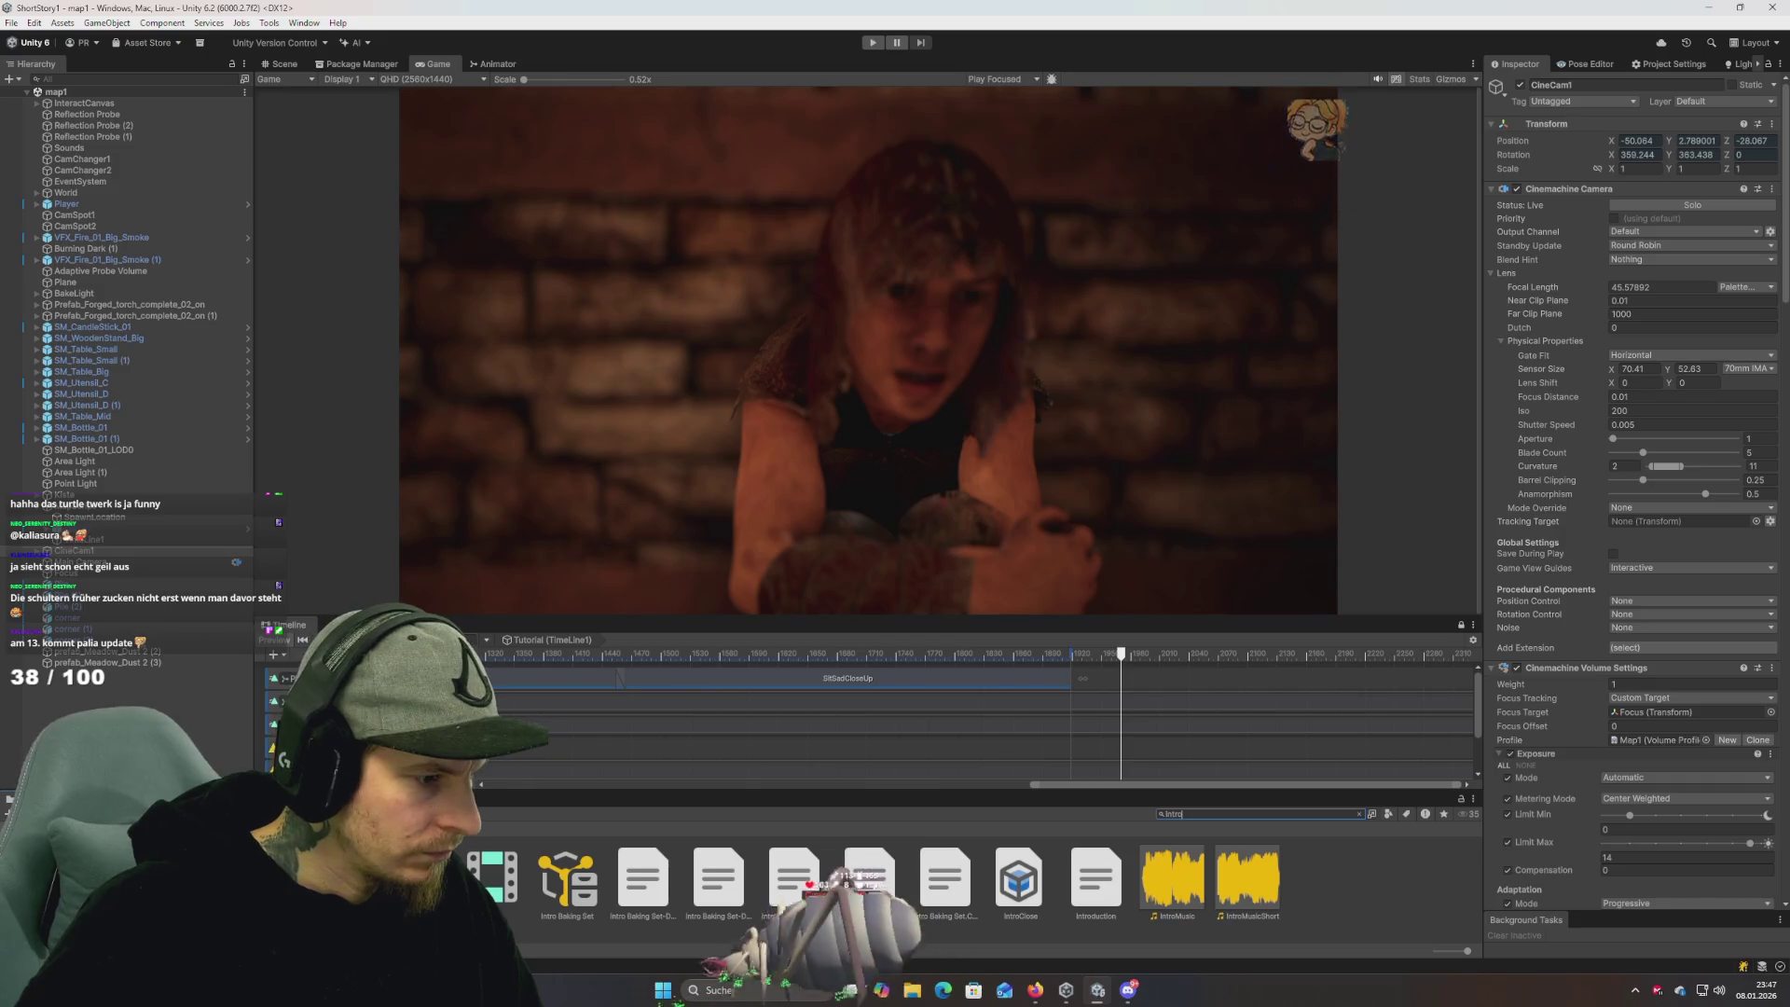
pyautogui.click(793, 876)
pyautogui.doubleClick(734, 876)
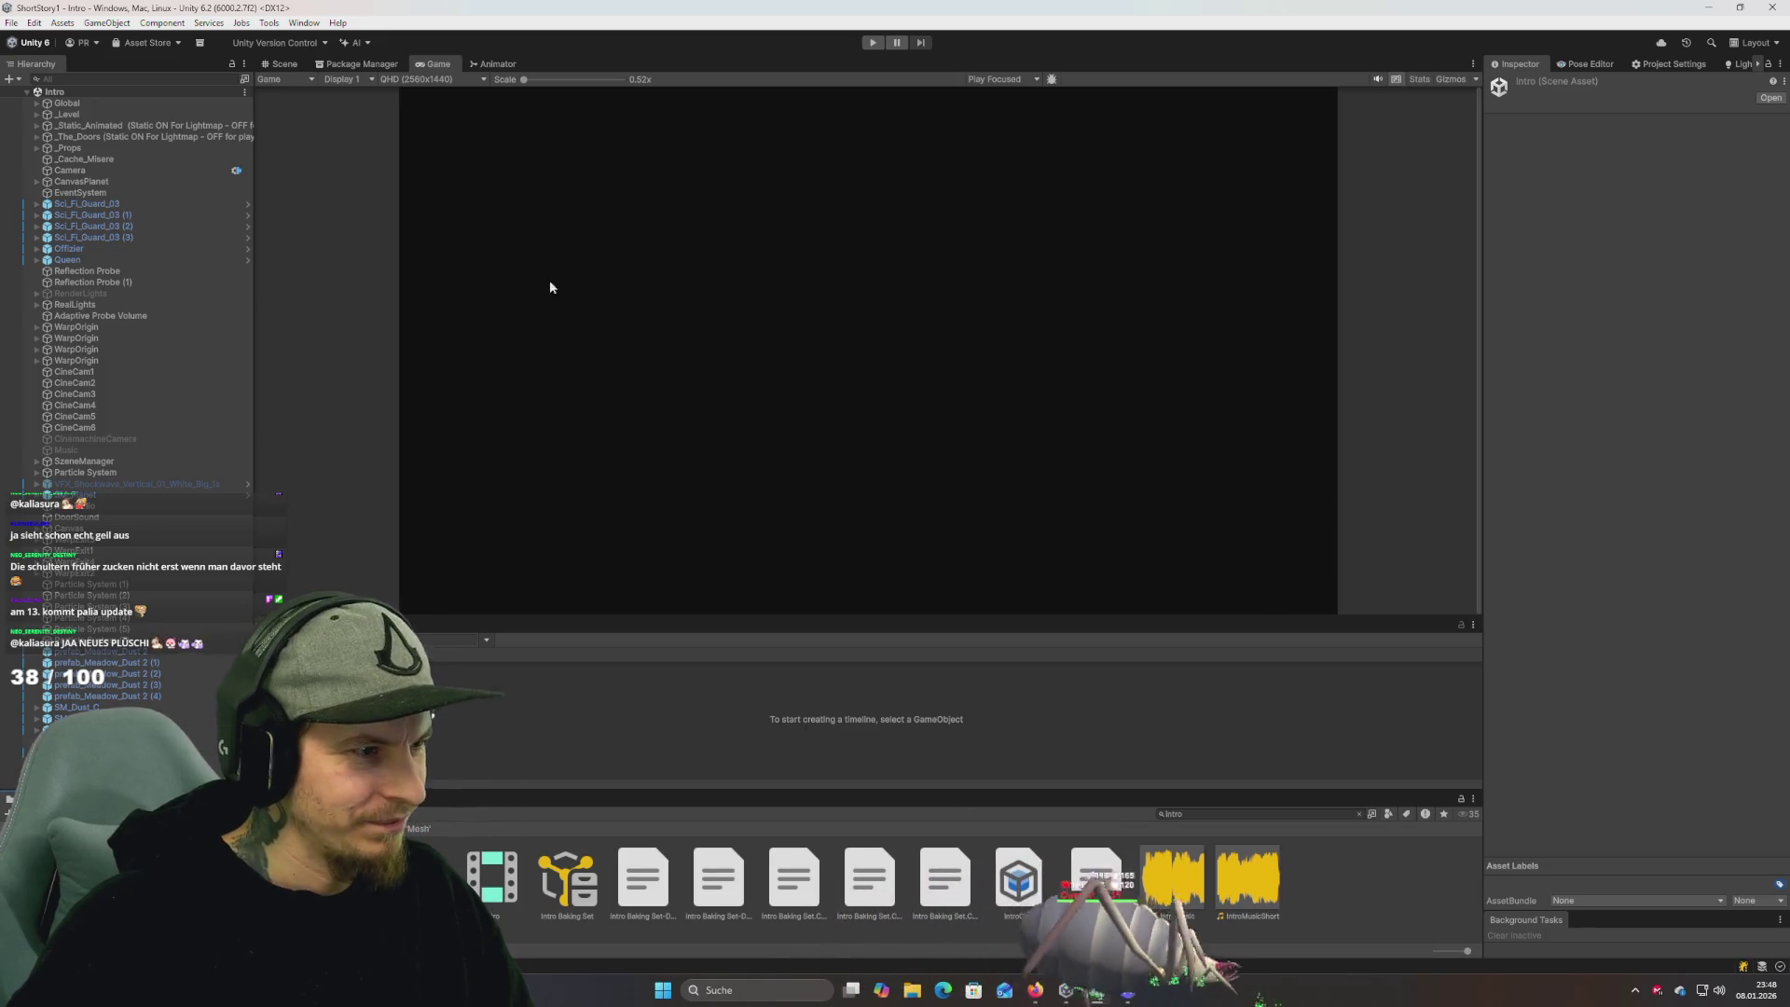
pyautogui.click(282, 63)
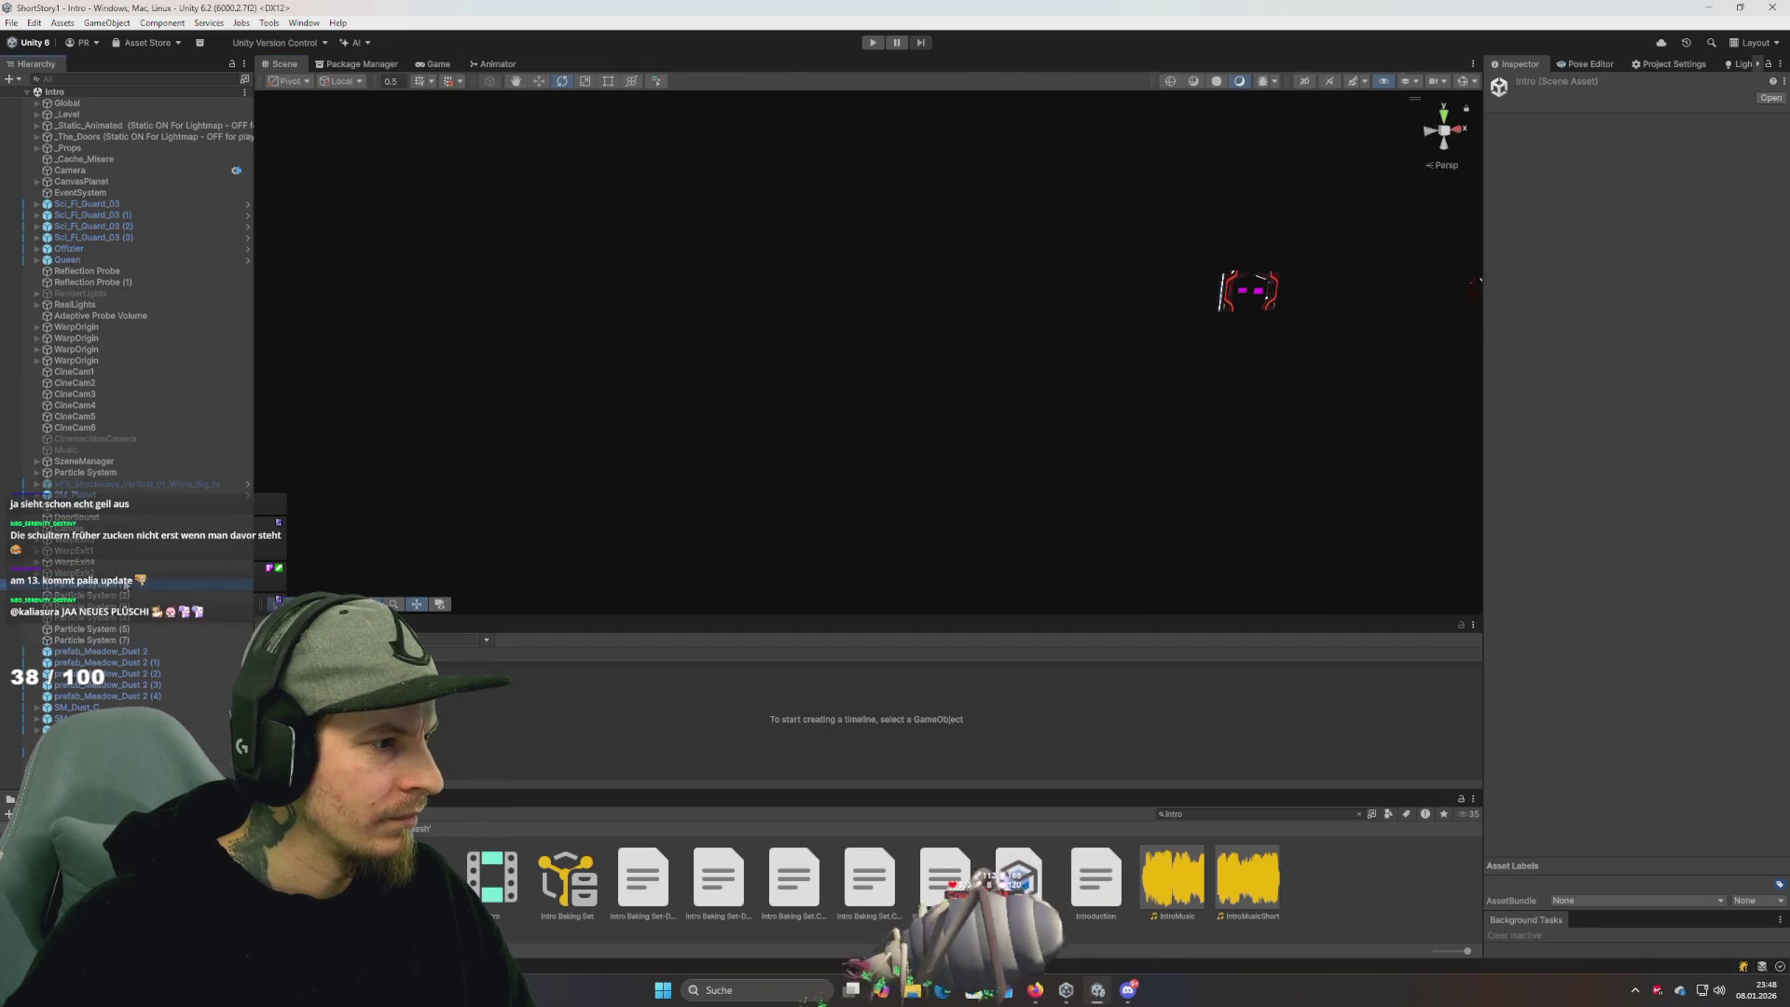
# Inspect the Intro scene's Camera, CineCam1 and CineCam2 settings.
pyautogui.doubleClick(92, 584)
pyautogui.moveTo(671, 412); pyautogui.dragTo(616, 410)
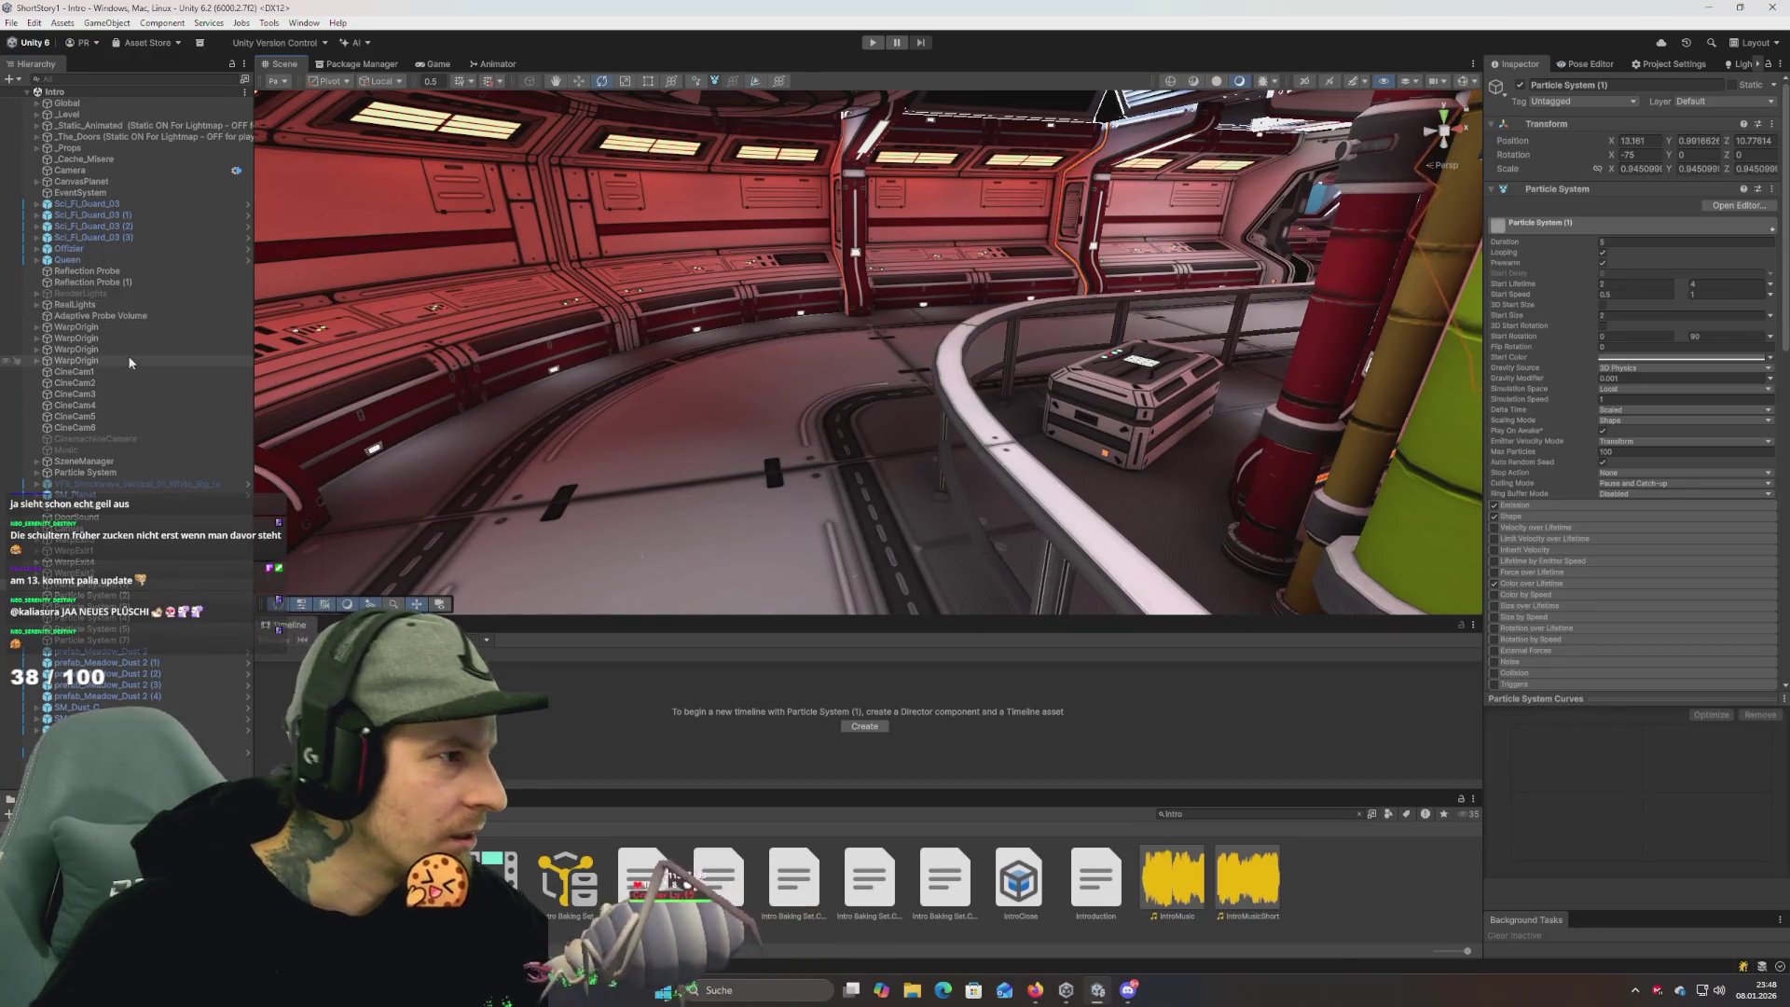
pyautogui.click(85, 172)
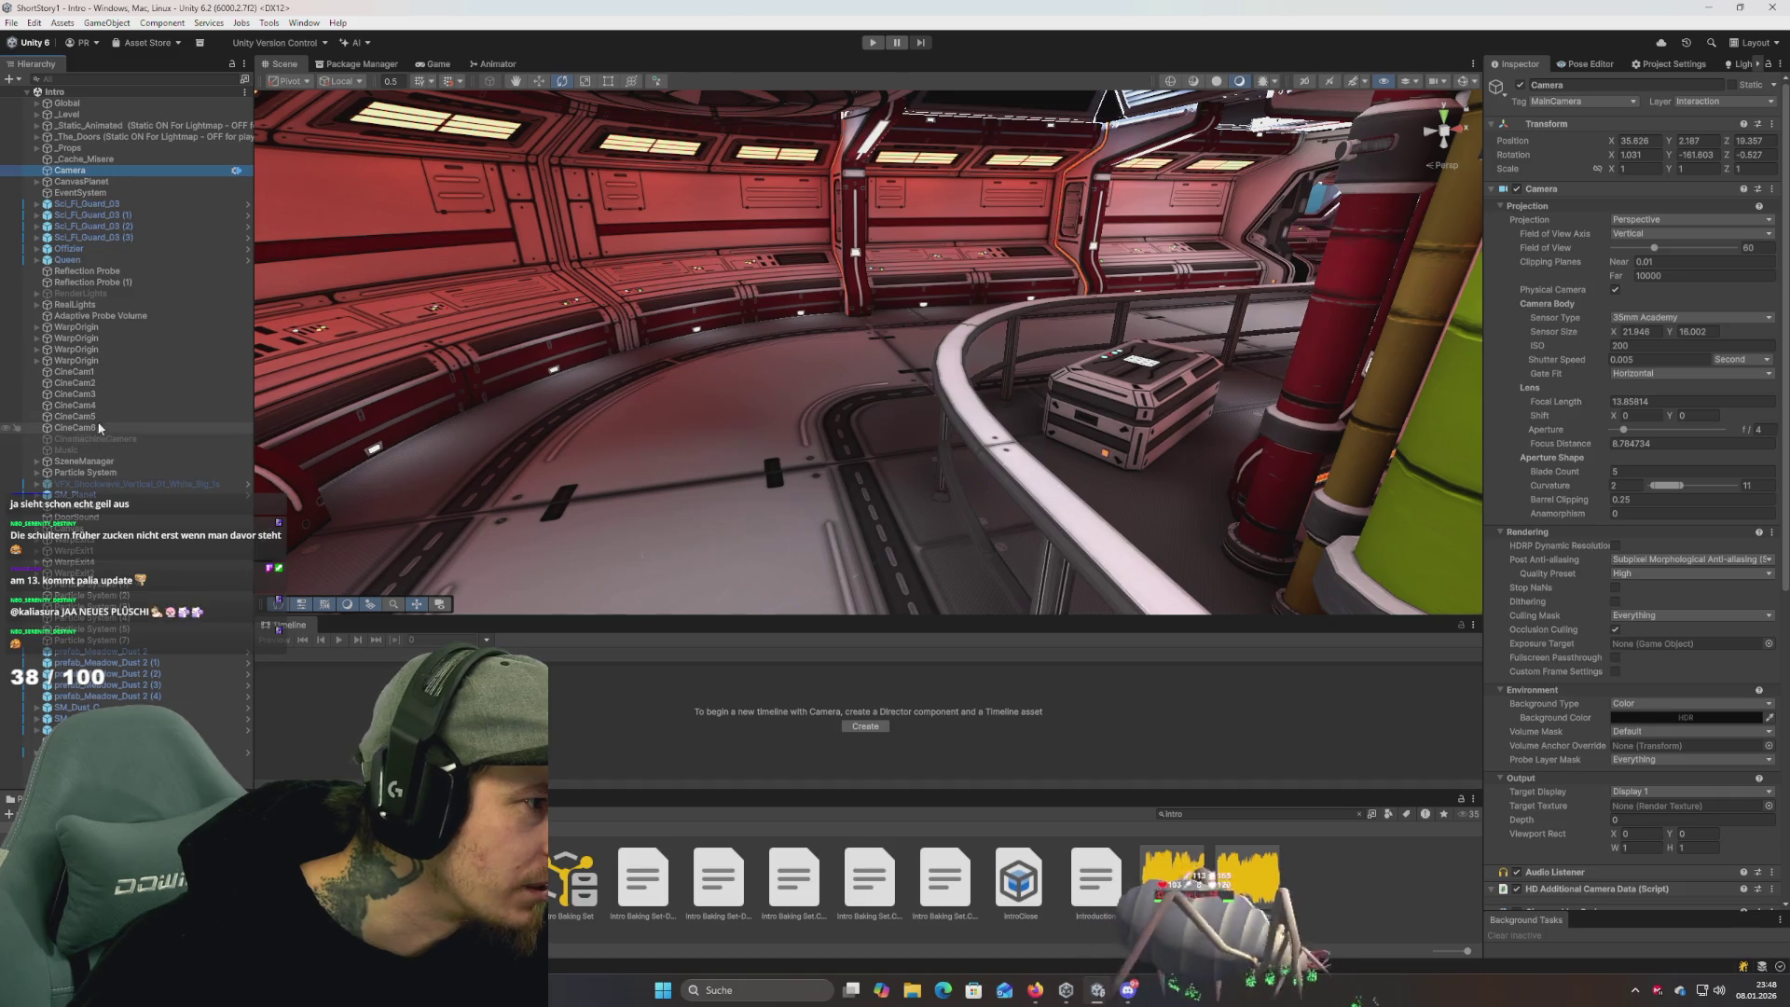
pyautogui.click(74, 372)
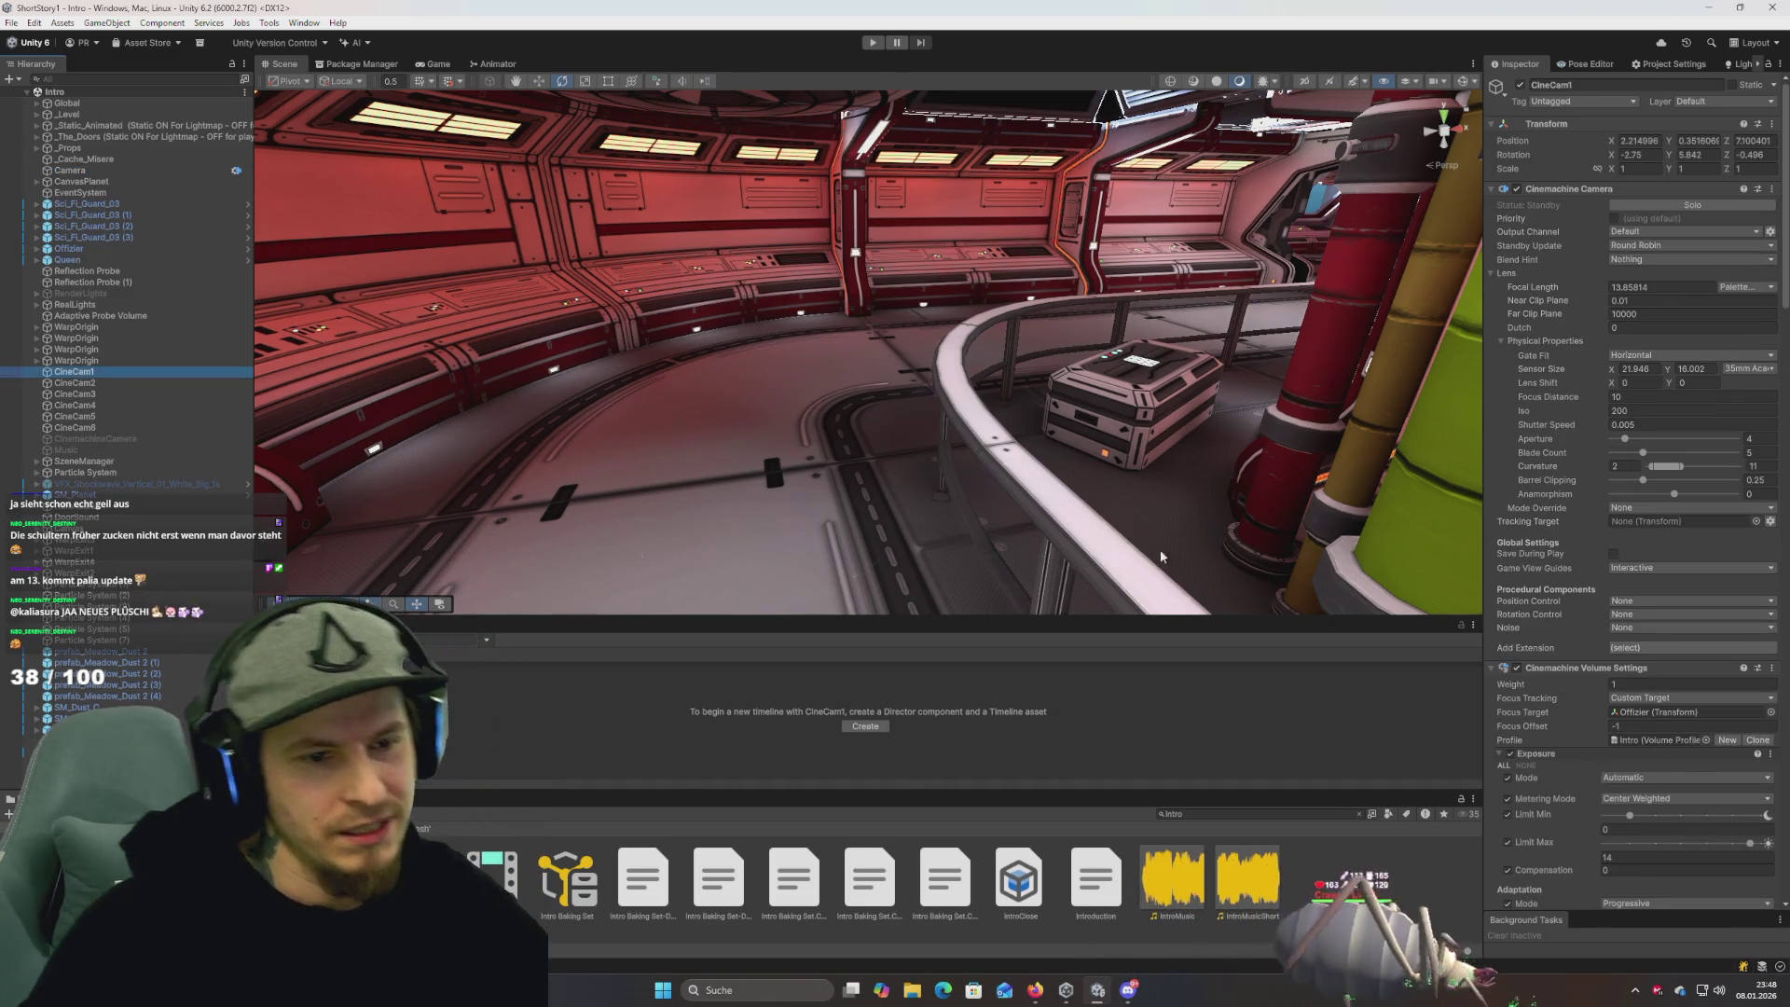
pyautogui.click(115, 383)
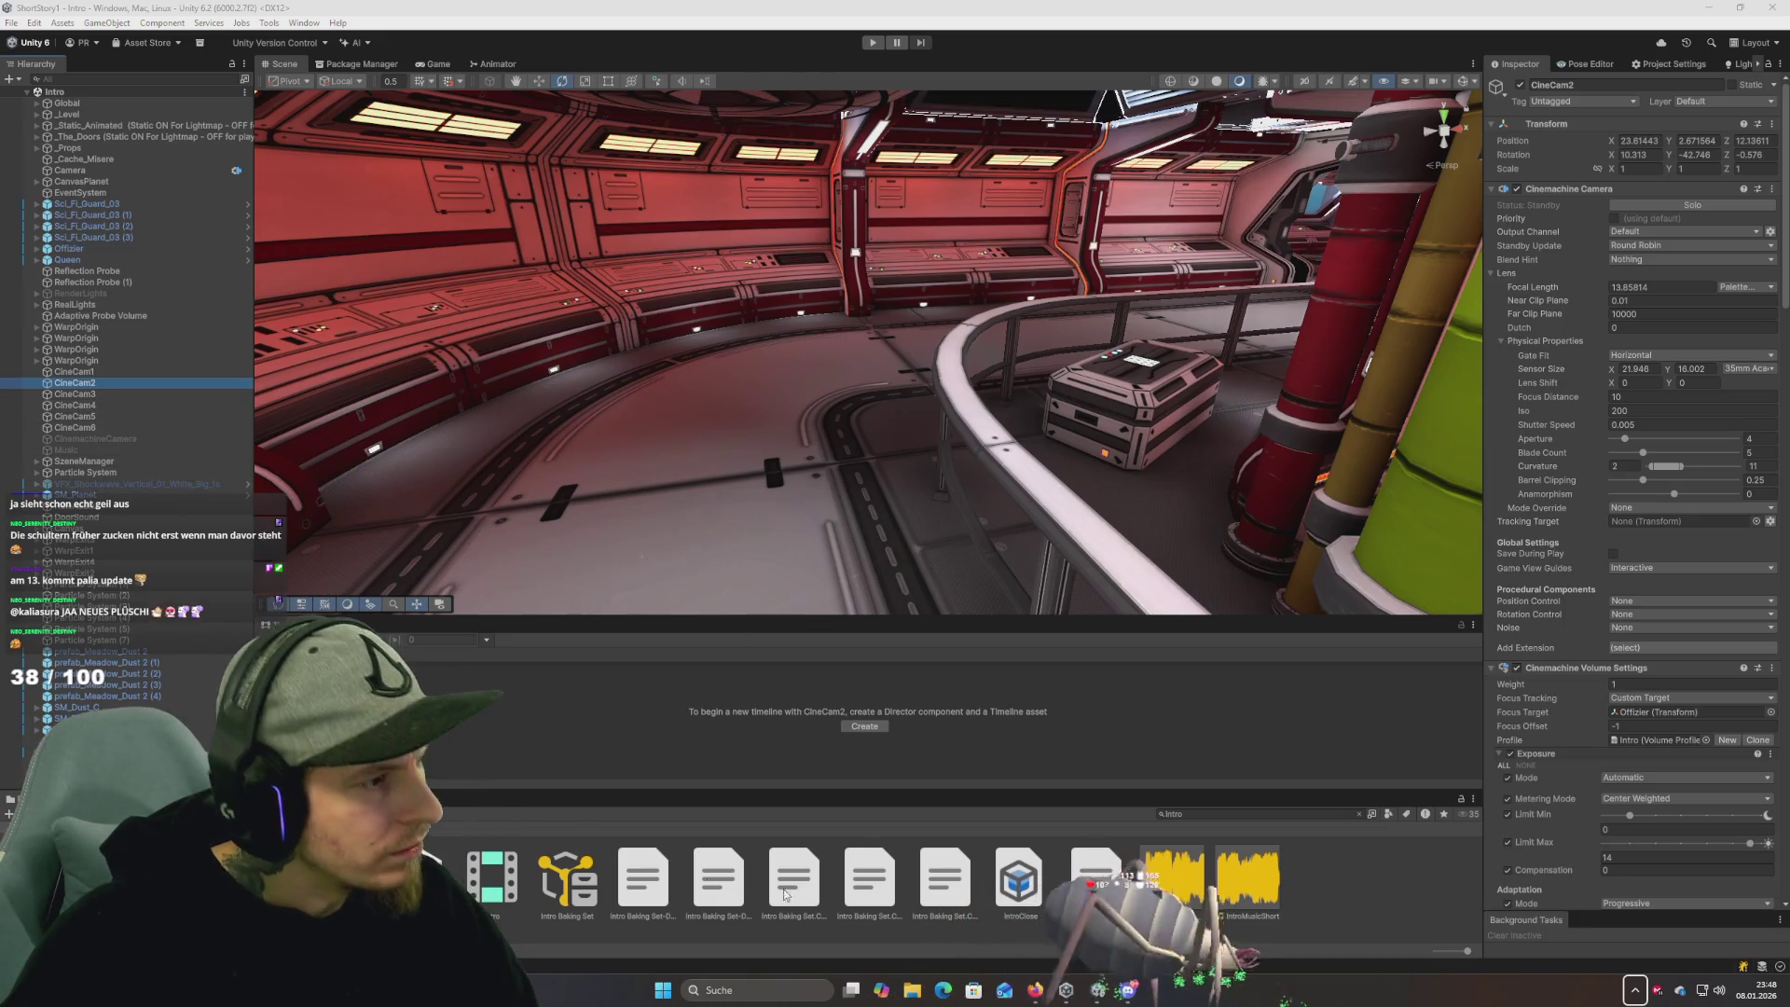
# Search the Project window for '*1' and open the map1 scene.
pyautogui.click(1257, 828)
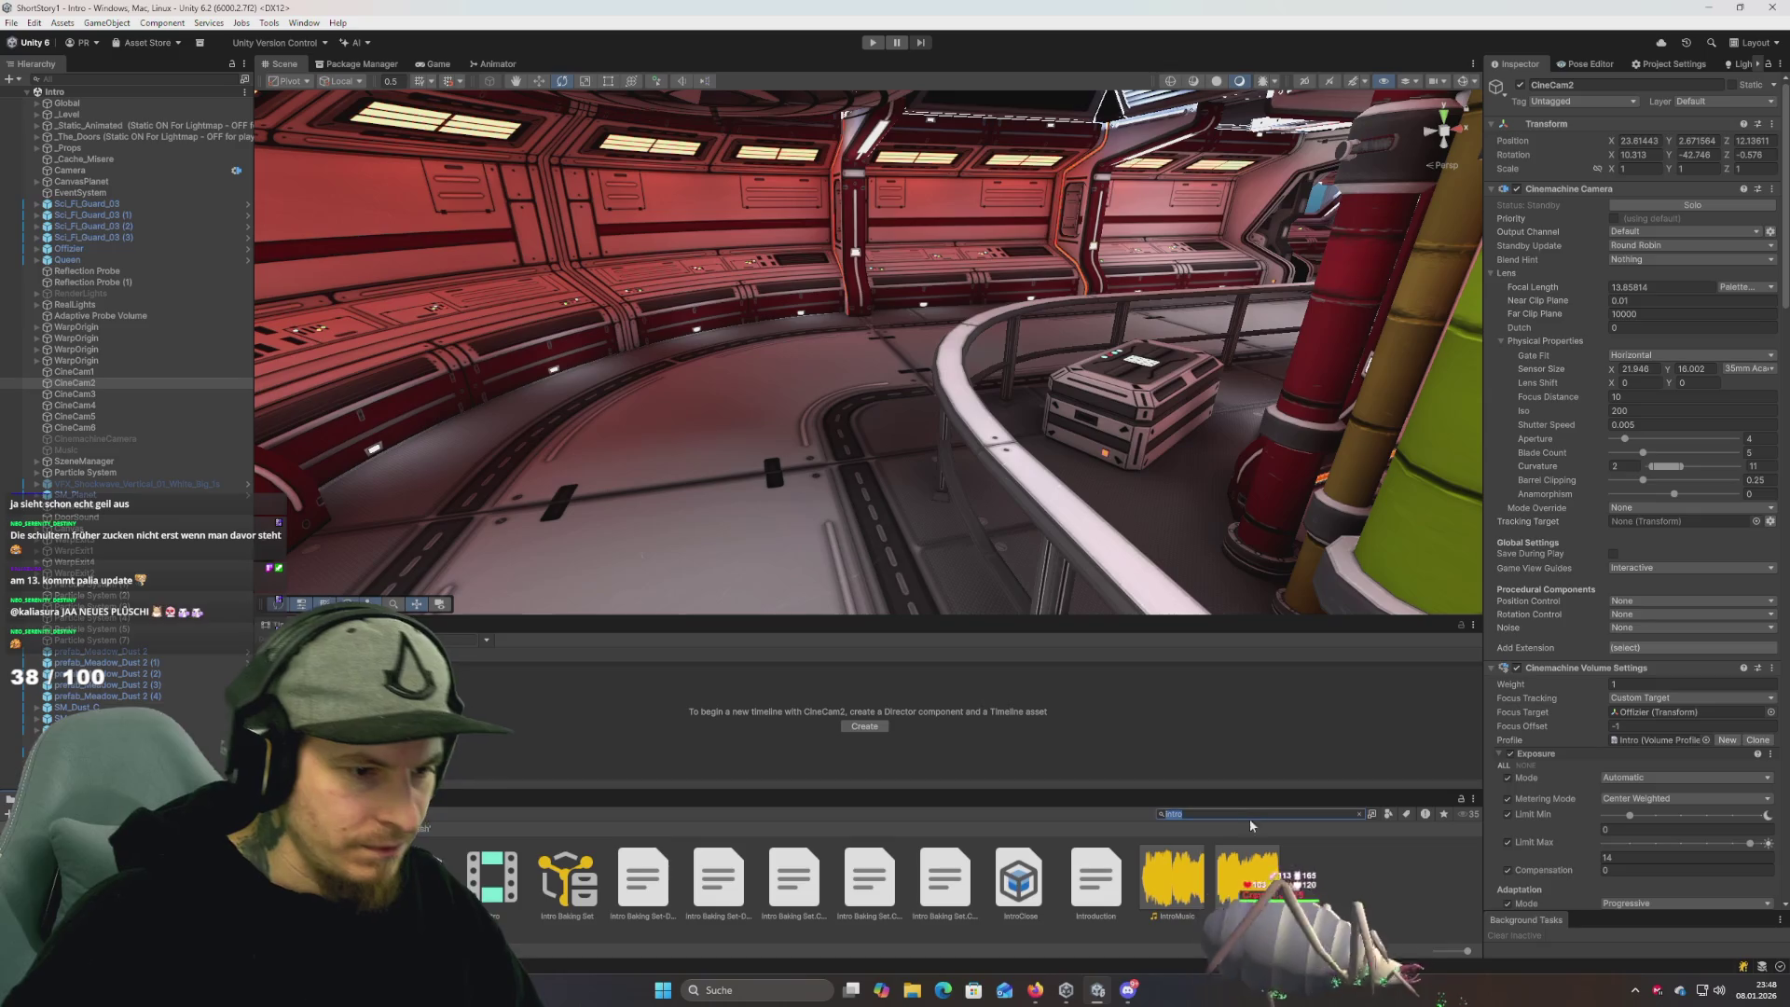
pyautogui.click(1250, 816)
pyautogui.write('*')
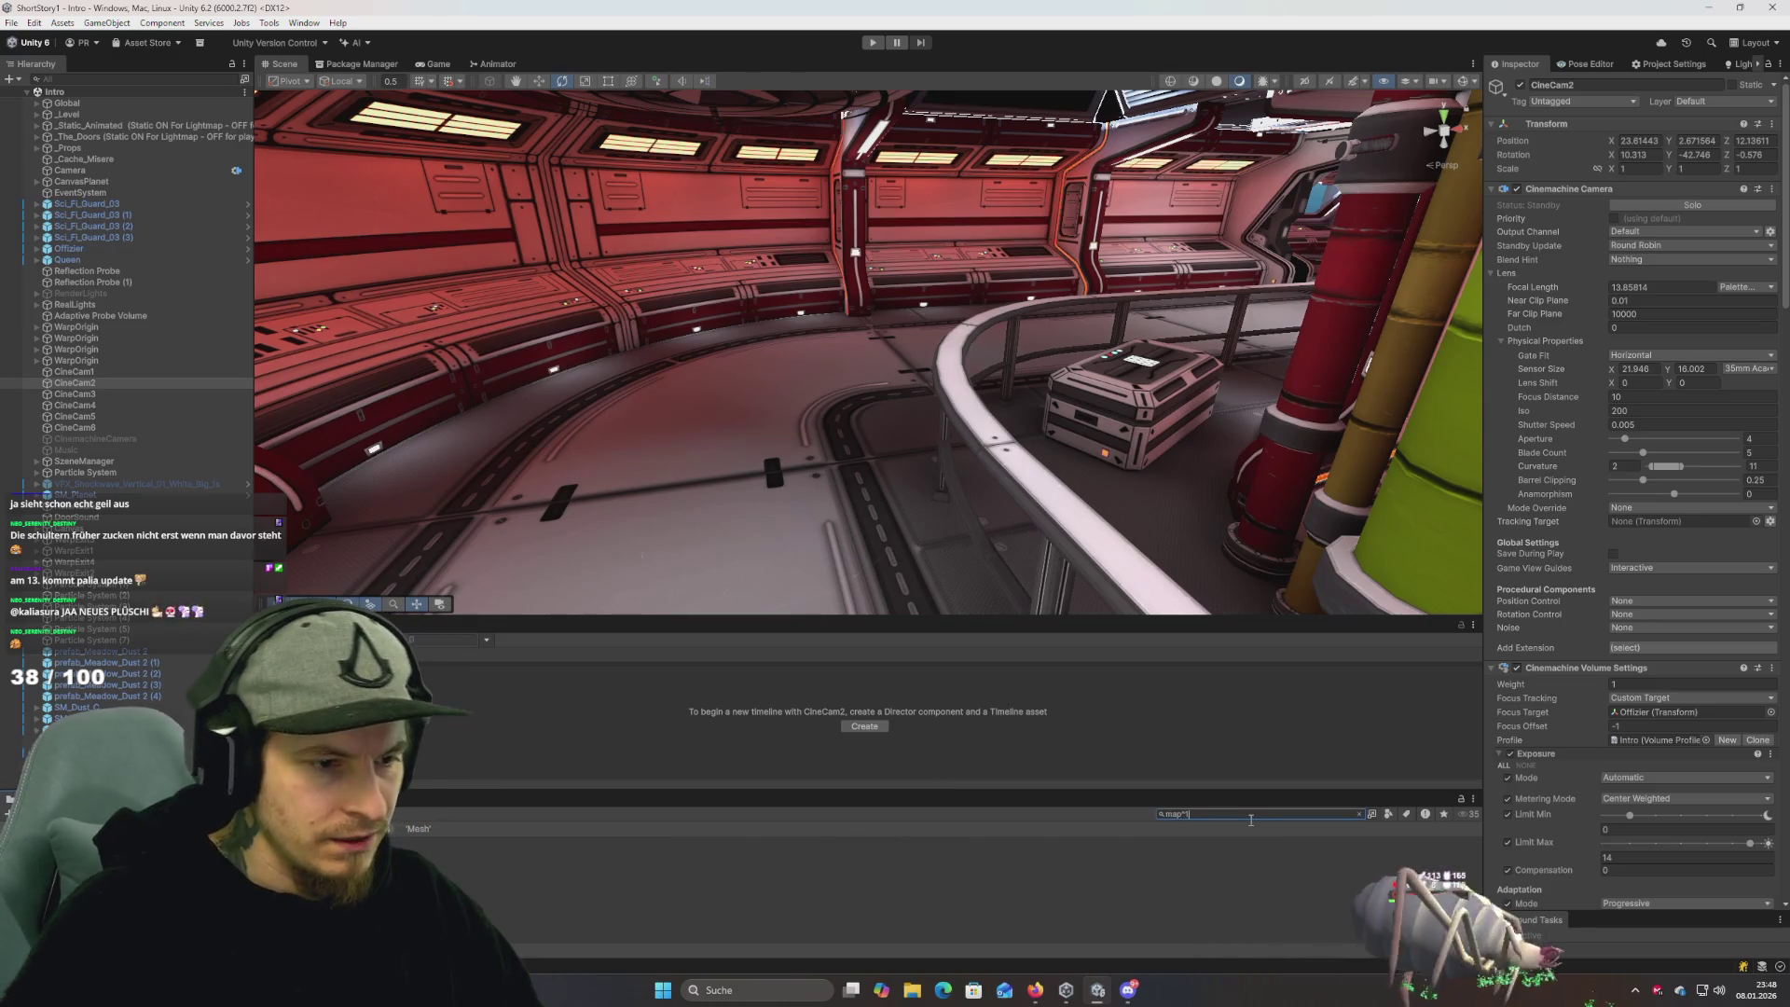
pyautogui.write('1')
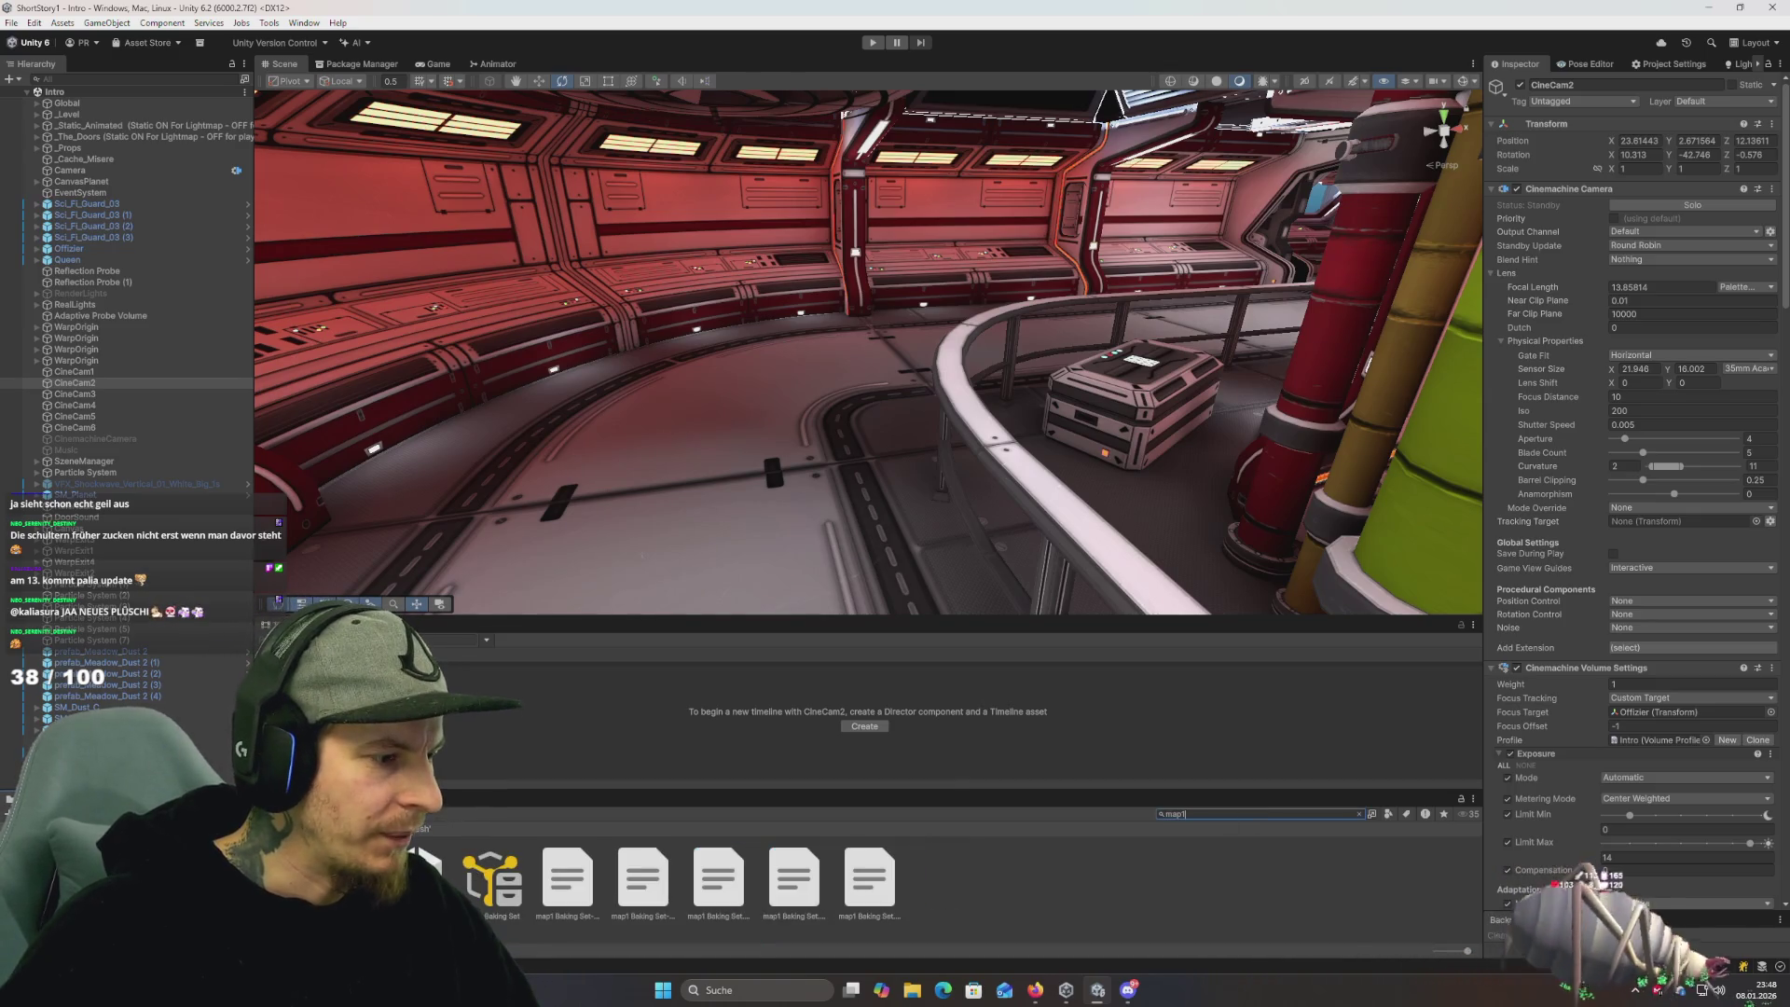
pyautogui.doubleClick(424, 872)
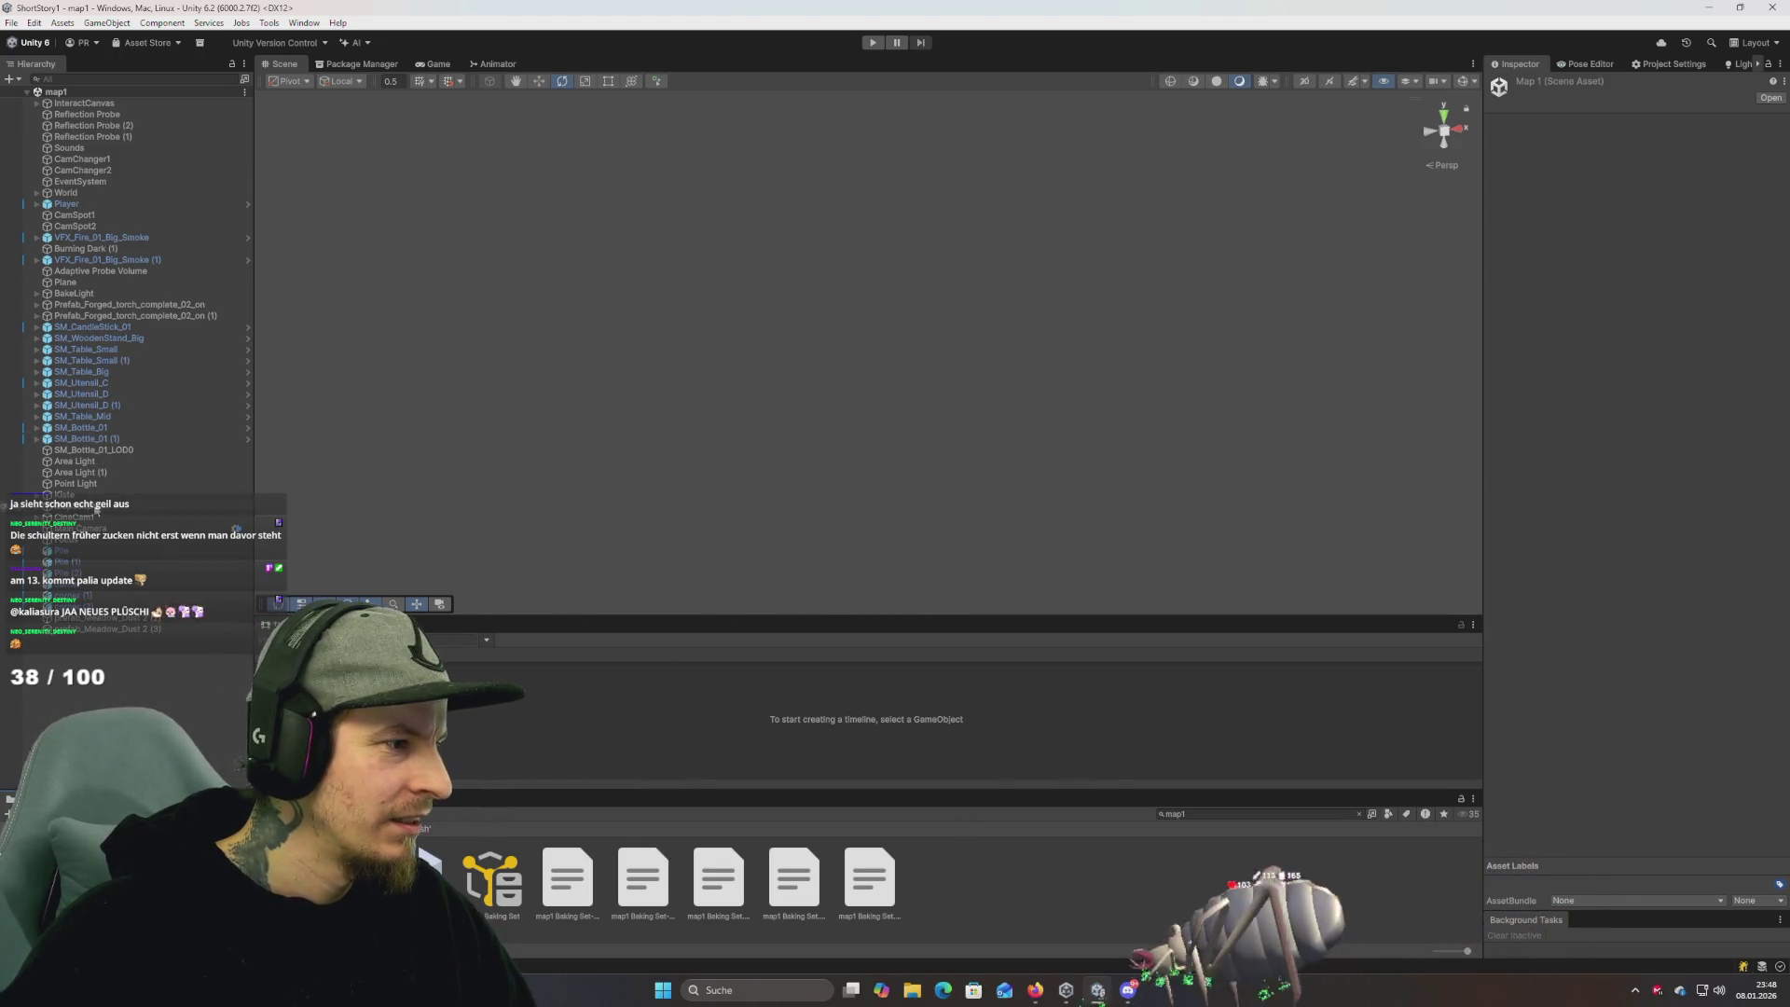
# Copy map1's CineCam1, then reopen the Intro scene by searching 'intro' in the Project.
pyautogui.click(122, 517)
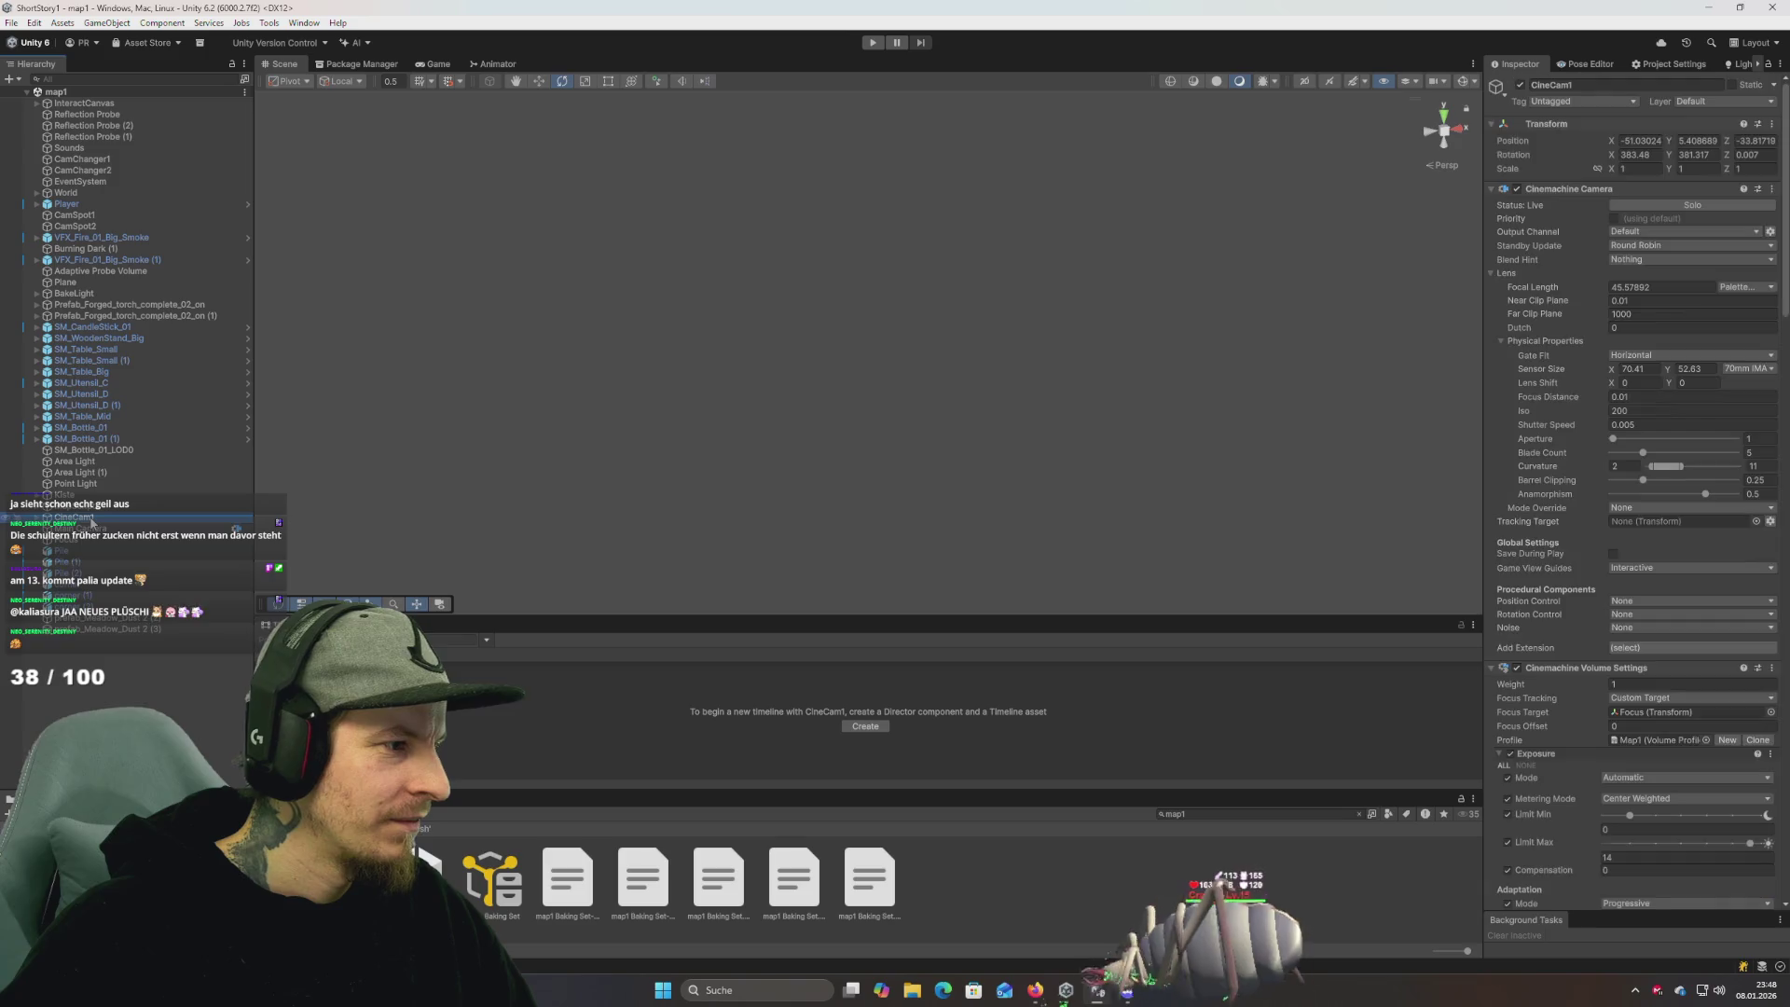
pyautogui.doubleClick(1199, 813)
pyautogui.write('intro')
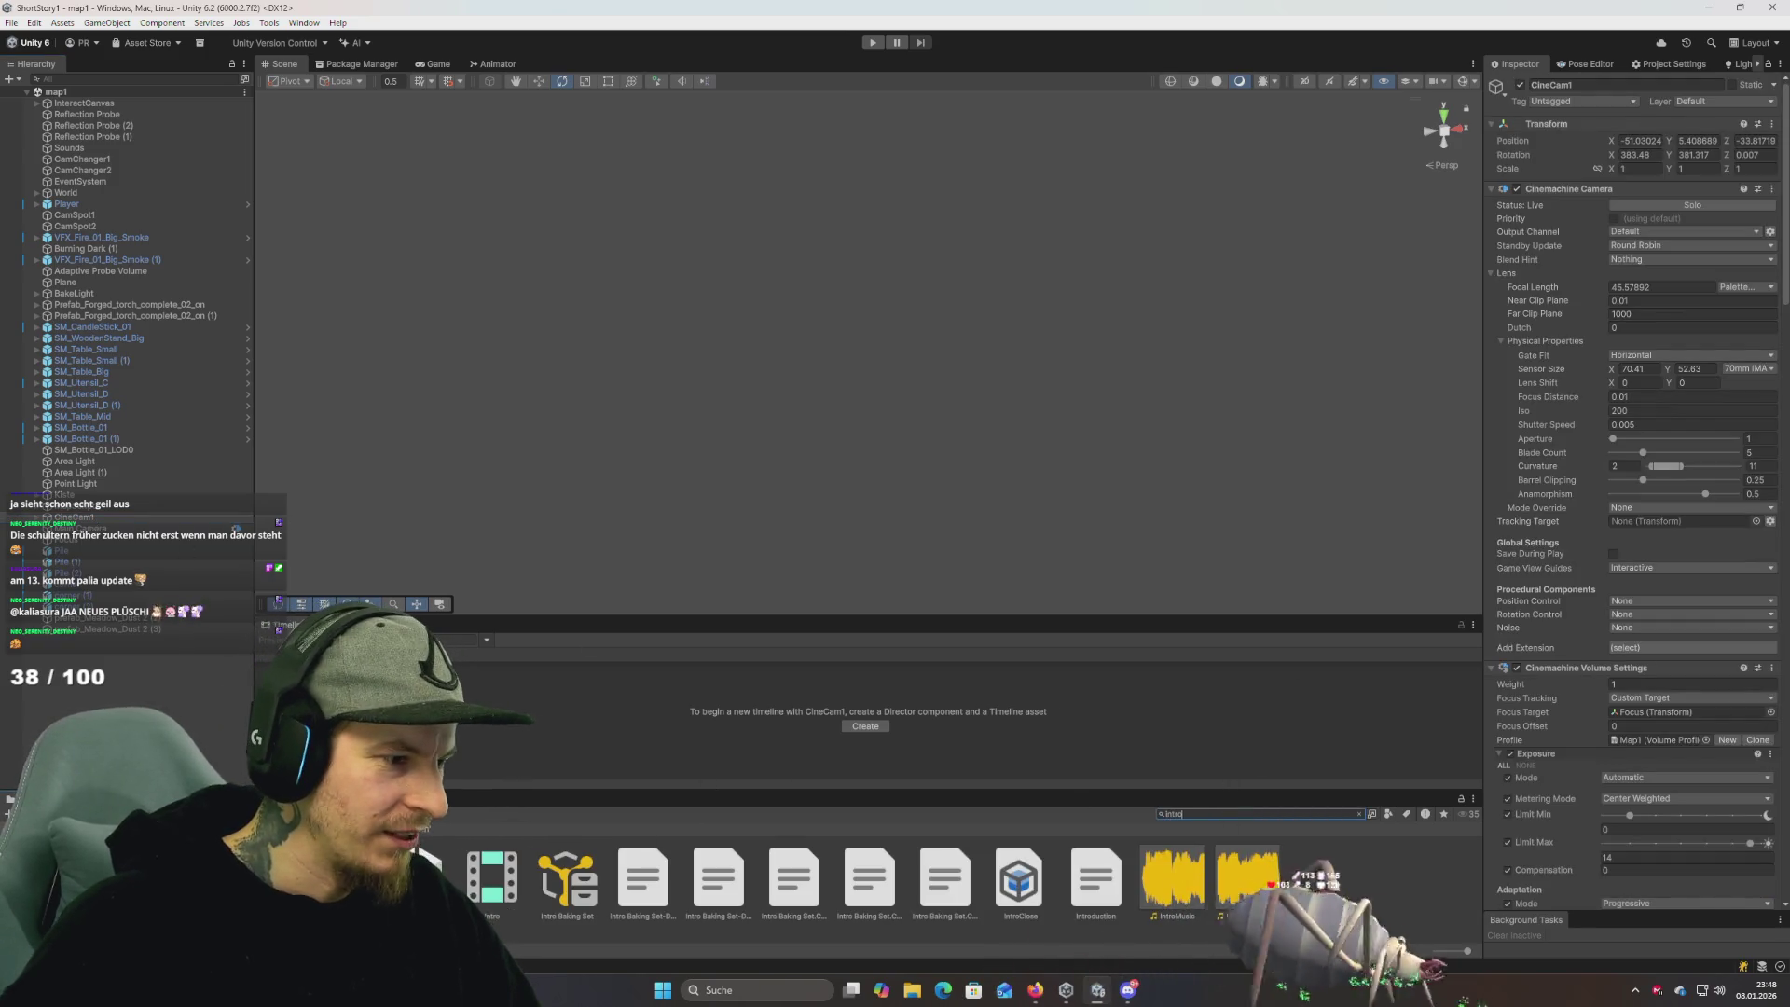
pyautogui.doubleClick(422, 877)
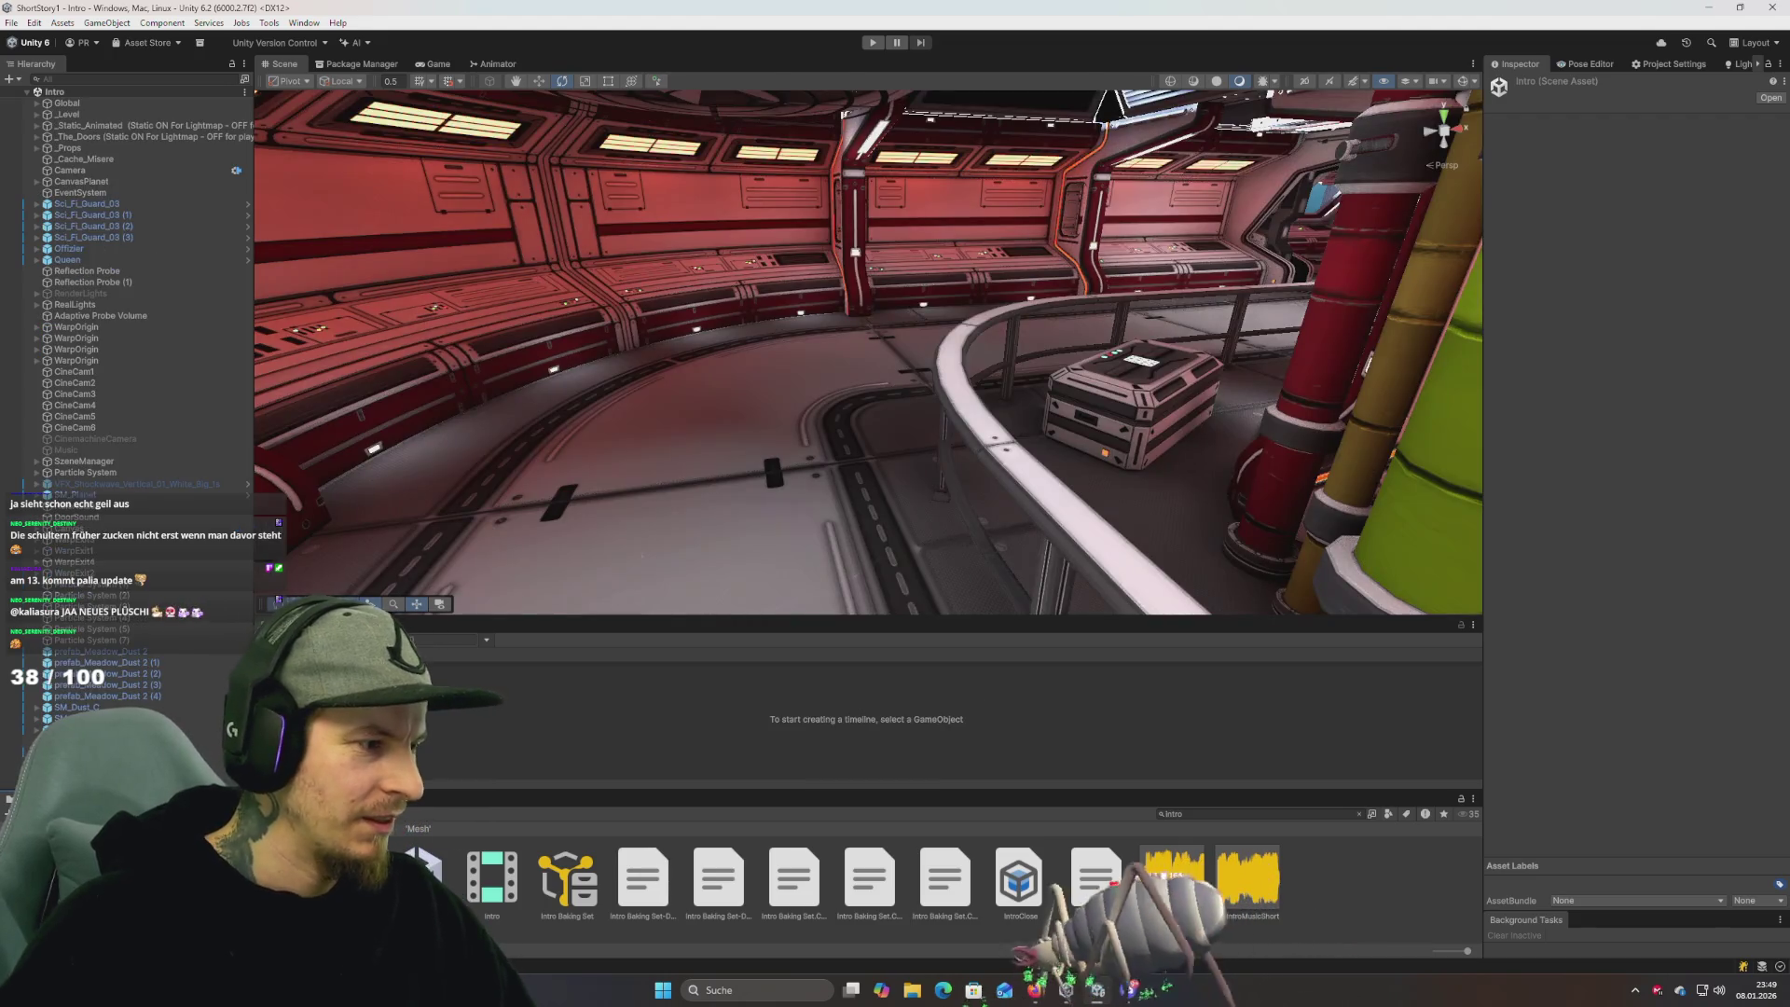
# Paste the map1 camera into the Intro scene as CineCam1 (1) and inspect it.
pyautogui.click(104, 372)
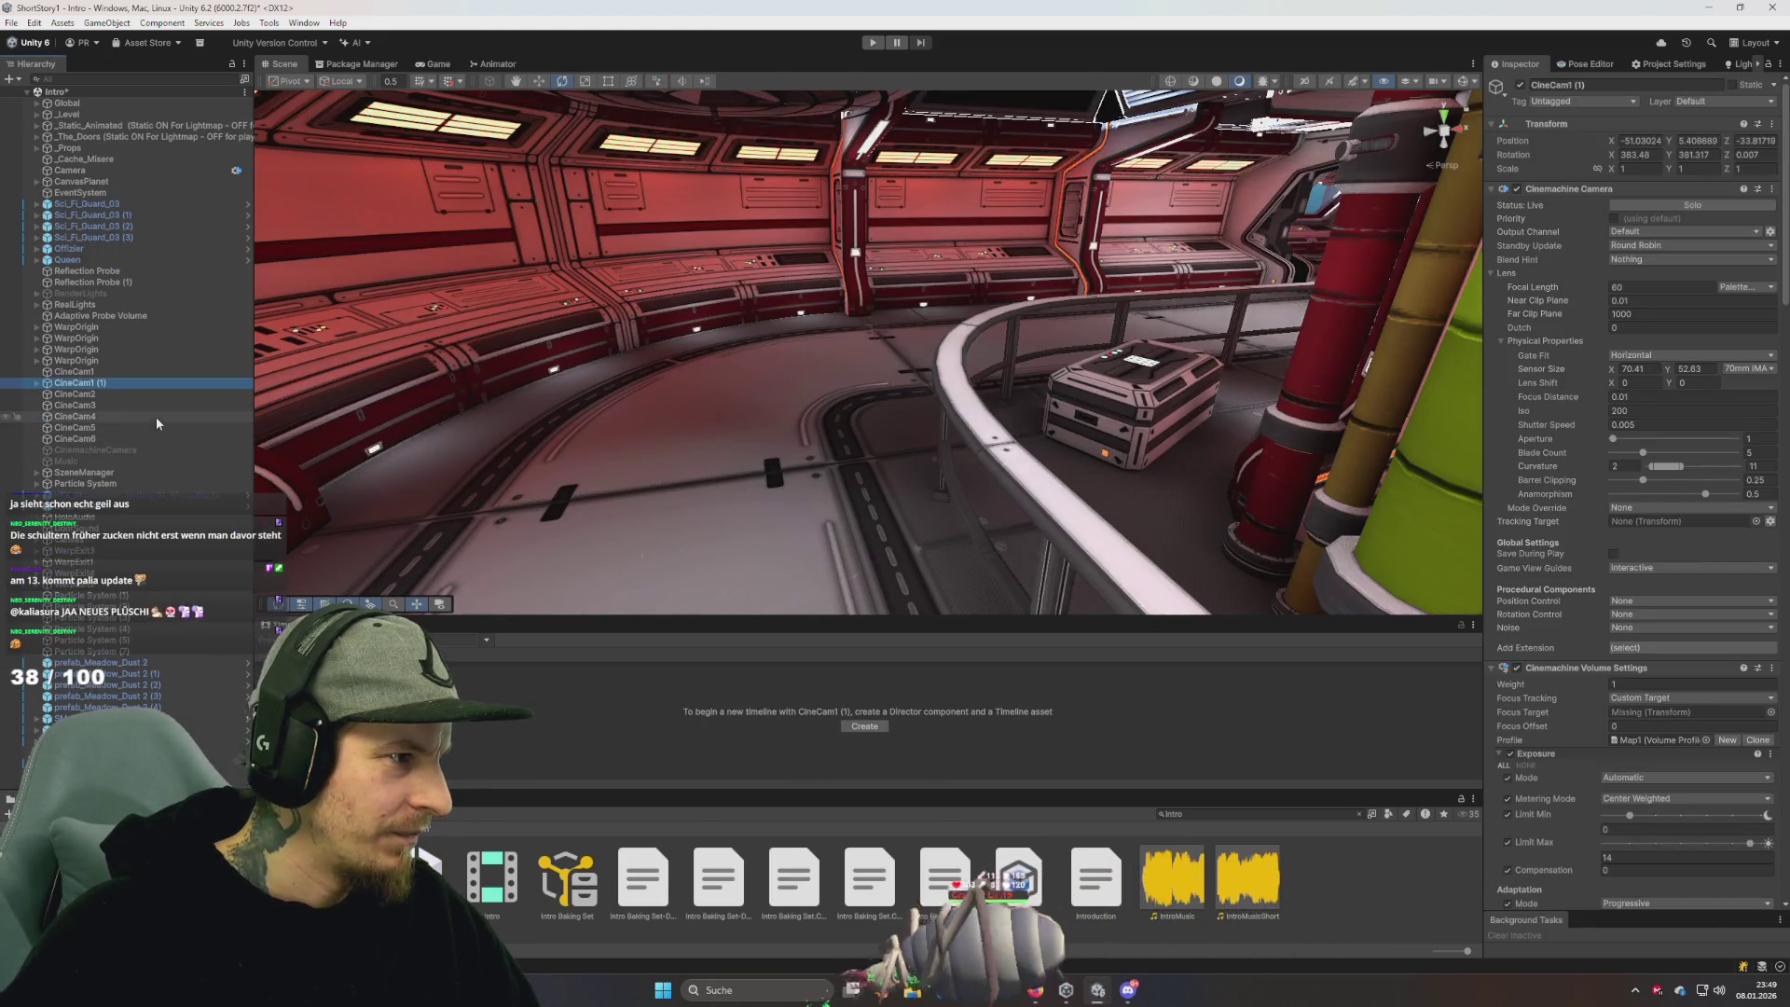
pyautogui.hotkey('ctrl', 'd')
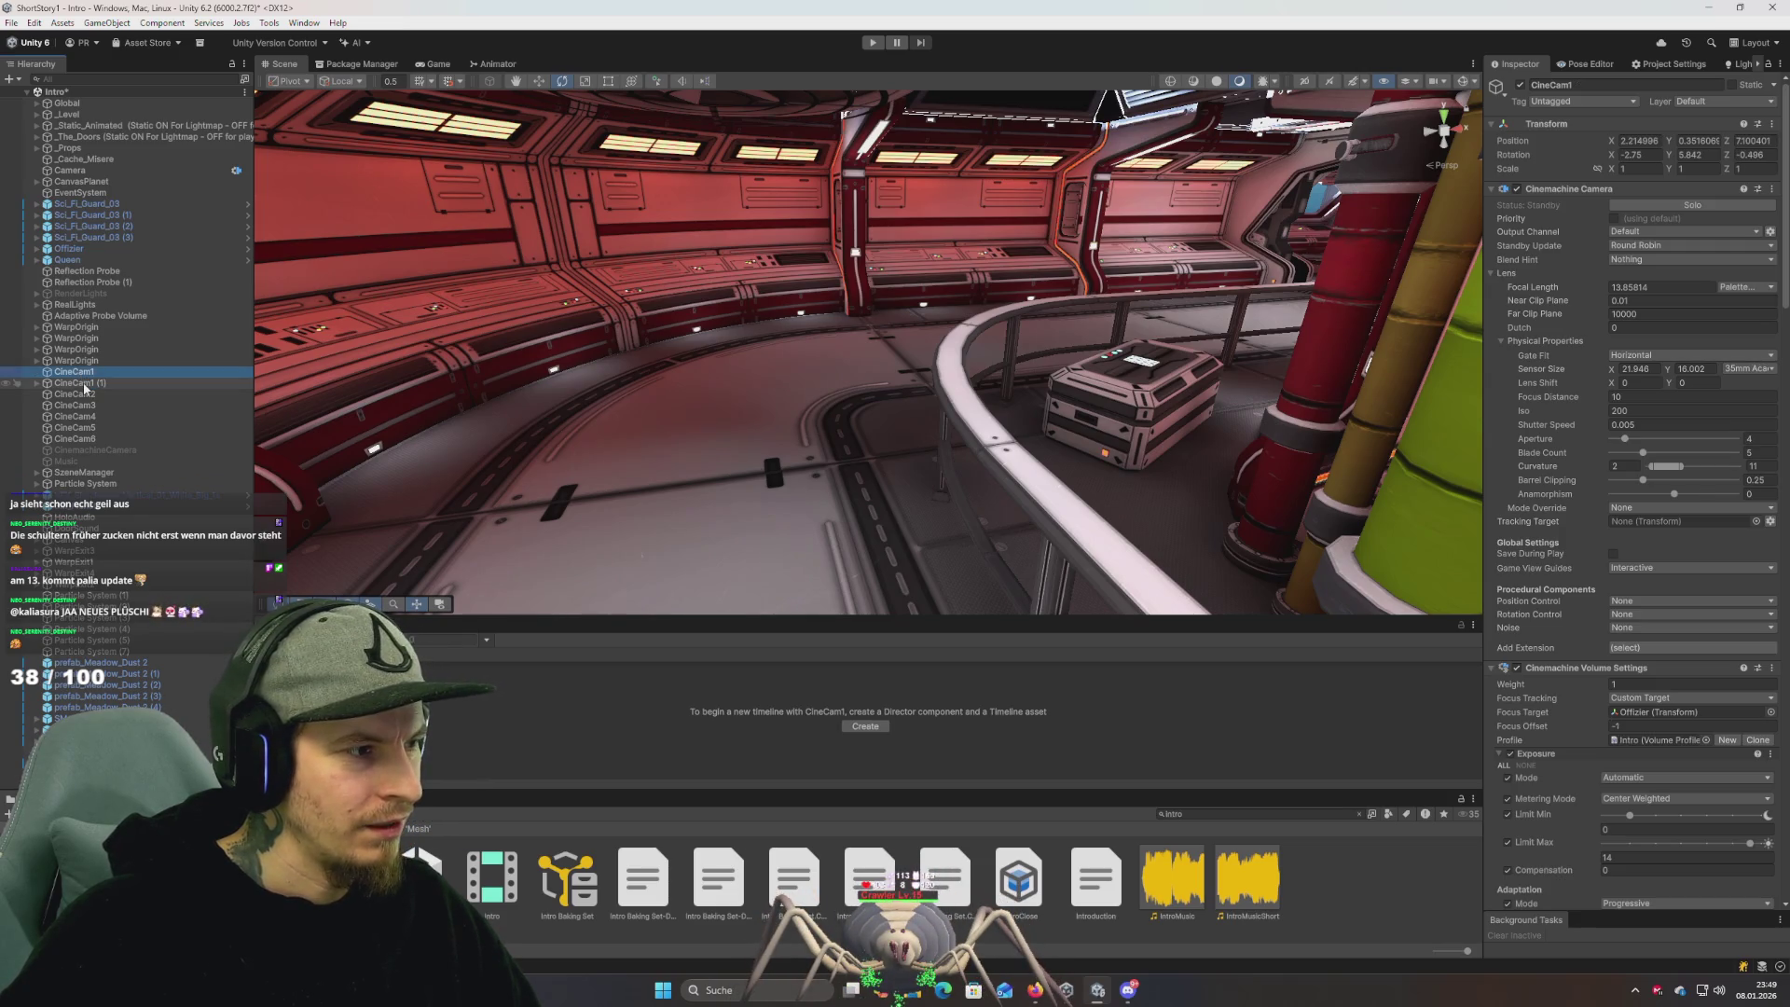
pyautogui.click(84, 383)
pyautogui.press('Up')
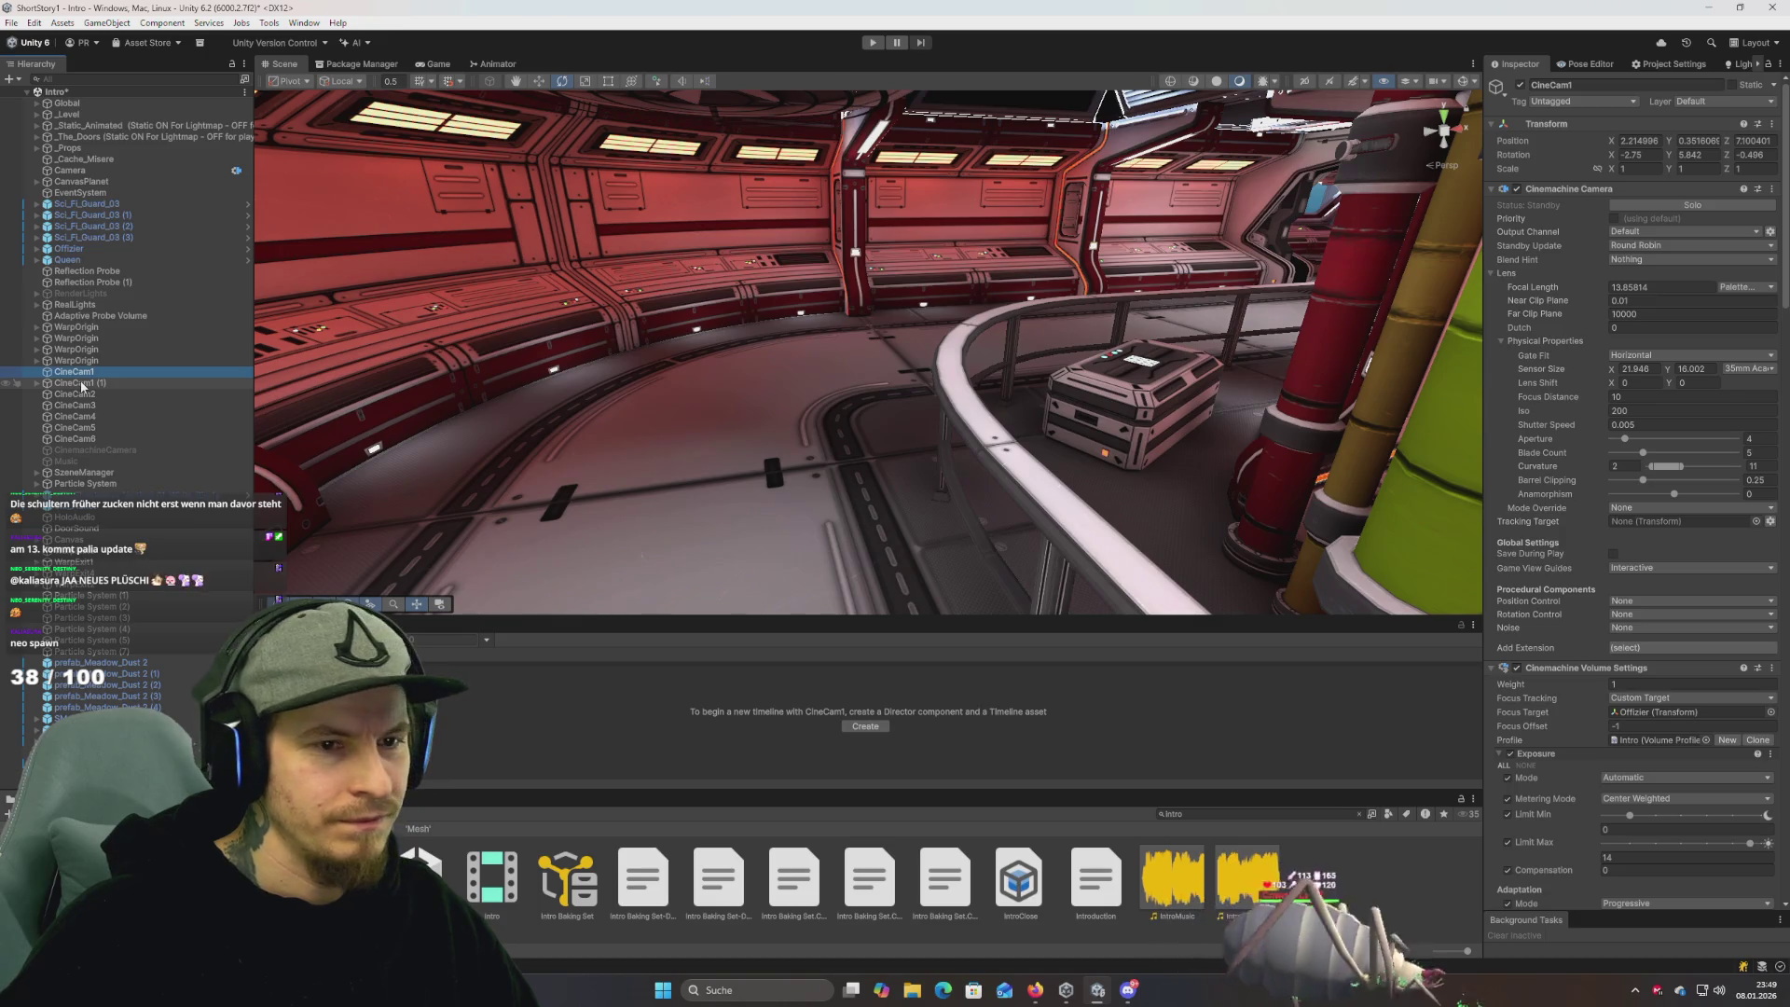
pyautogui.click(82, 383)
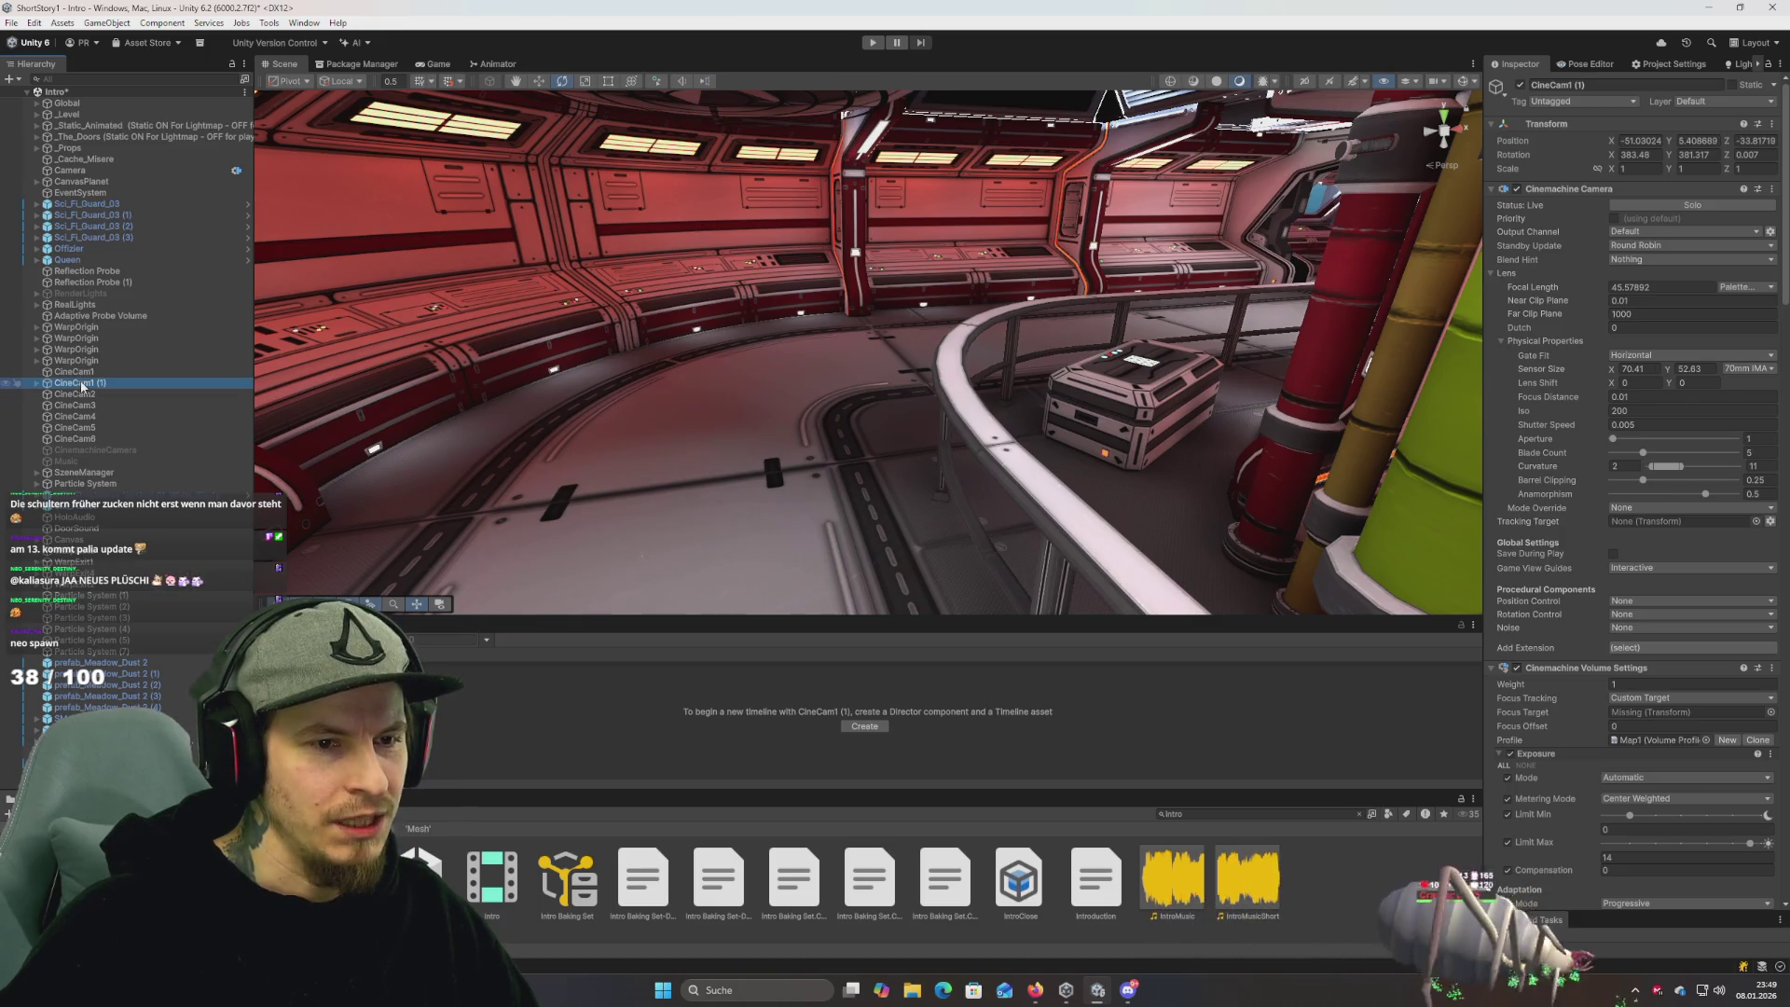
# Copy CineCam1 (1)'s Cinemachine Camera component and paste its values onto CineCam1 (focal length 45.57892).
pyautogui.click(80, 374)
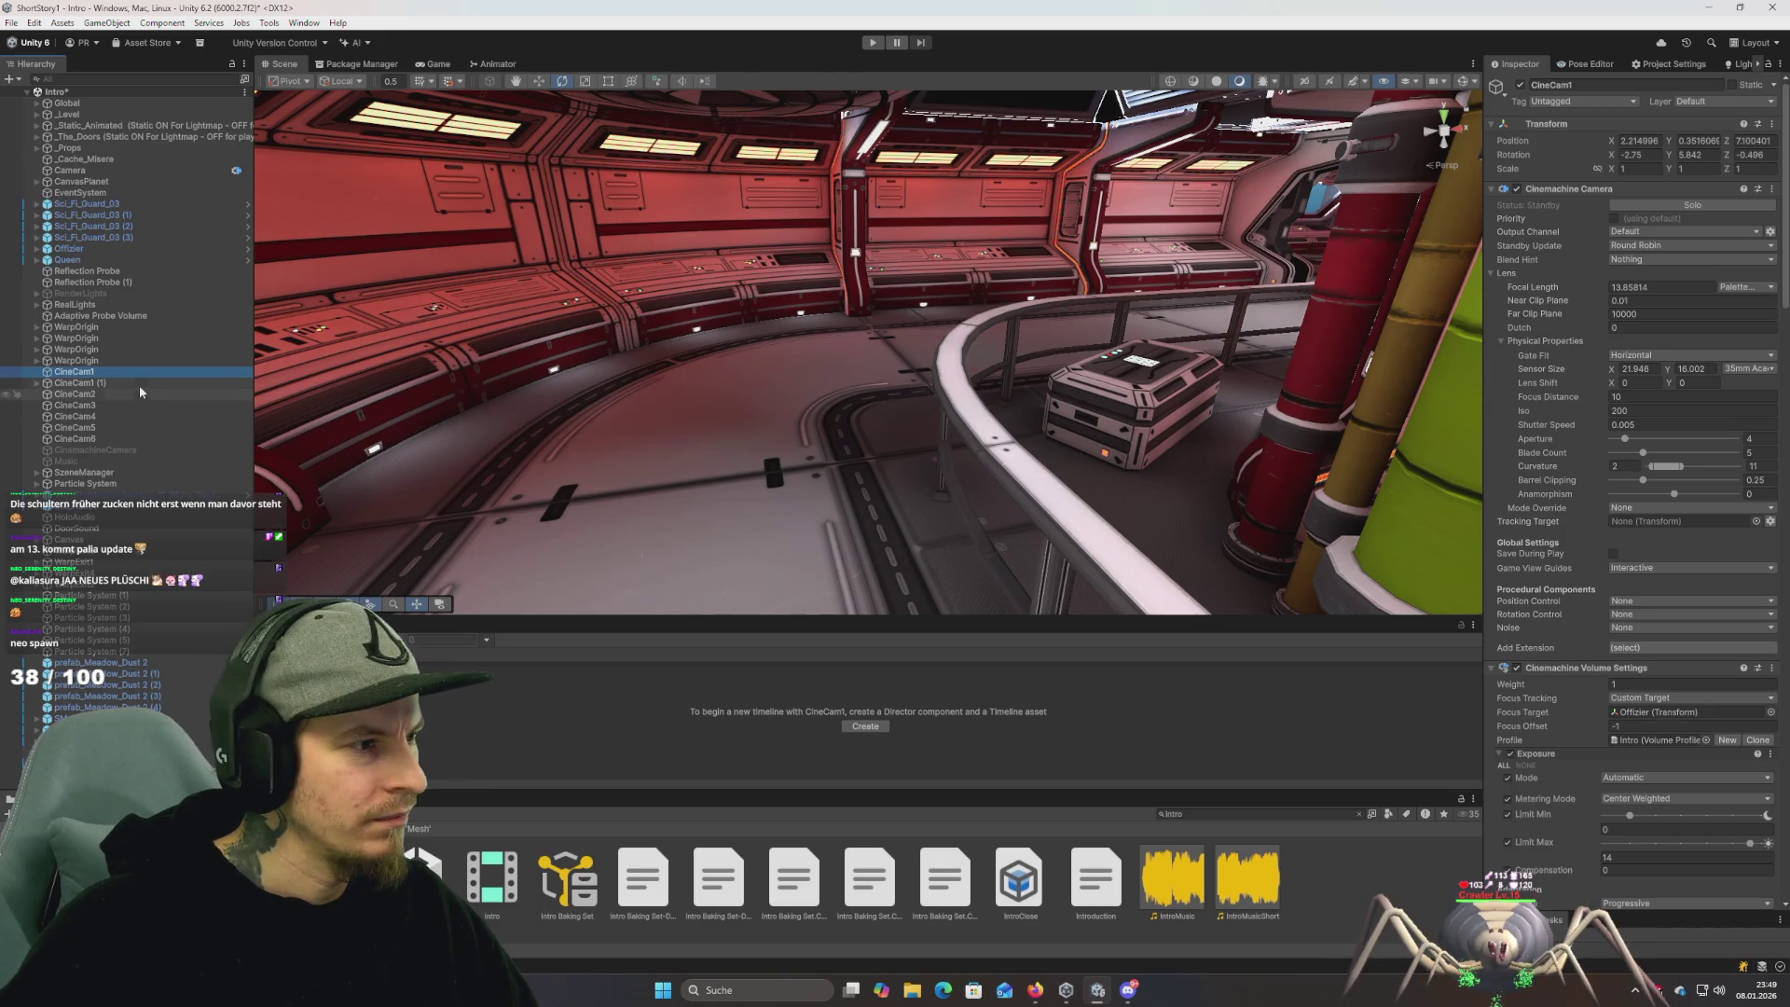
pyautogui.rightClick(1583, 195)
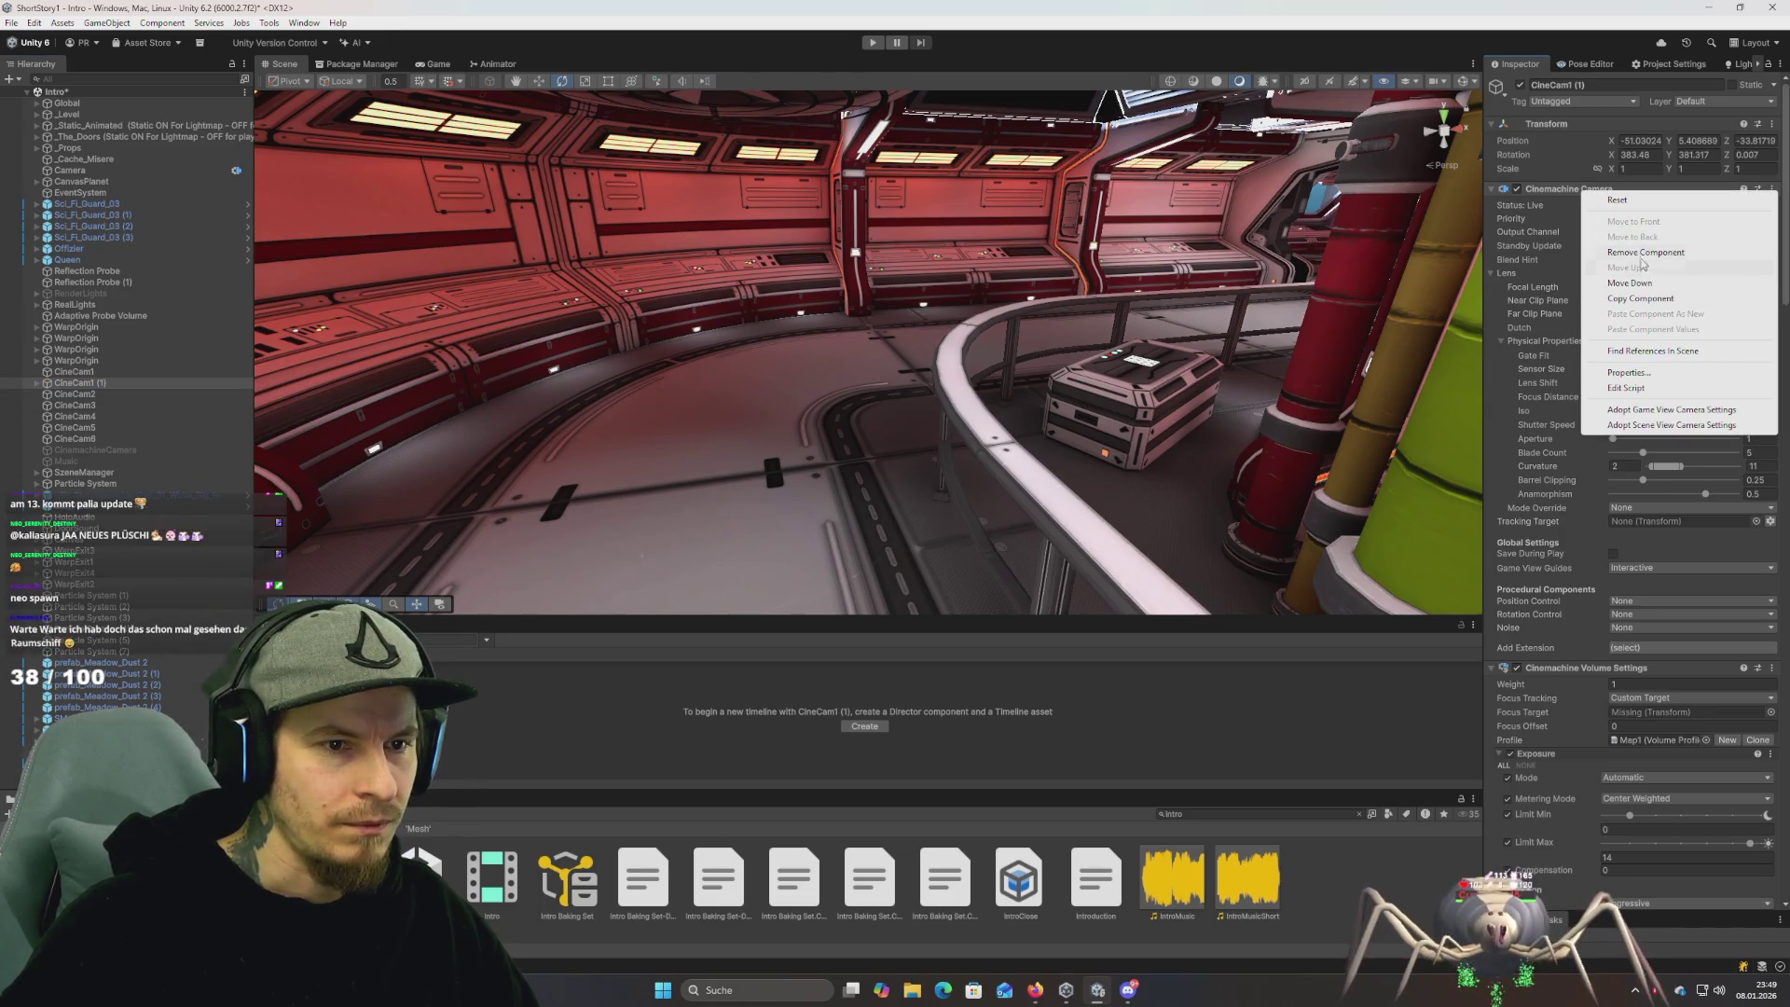
pyautogui.click(1634, 300)
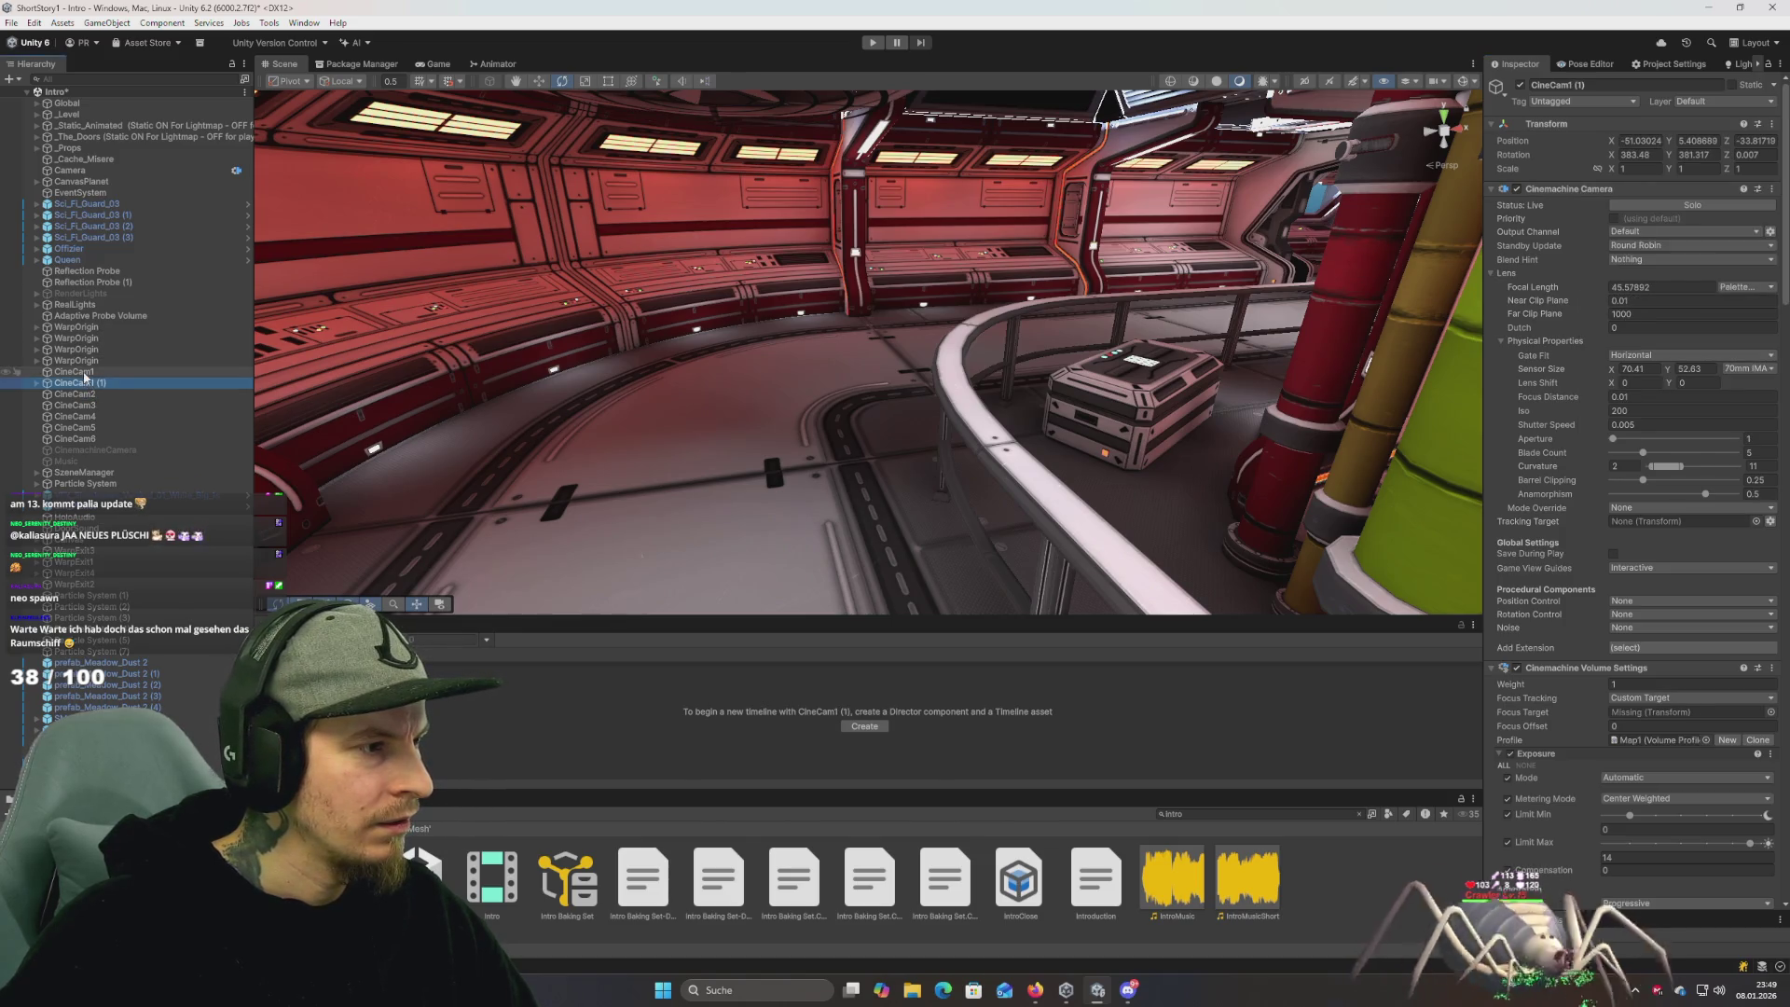
pyautogui.rightClick(1576, 195)
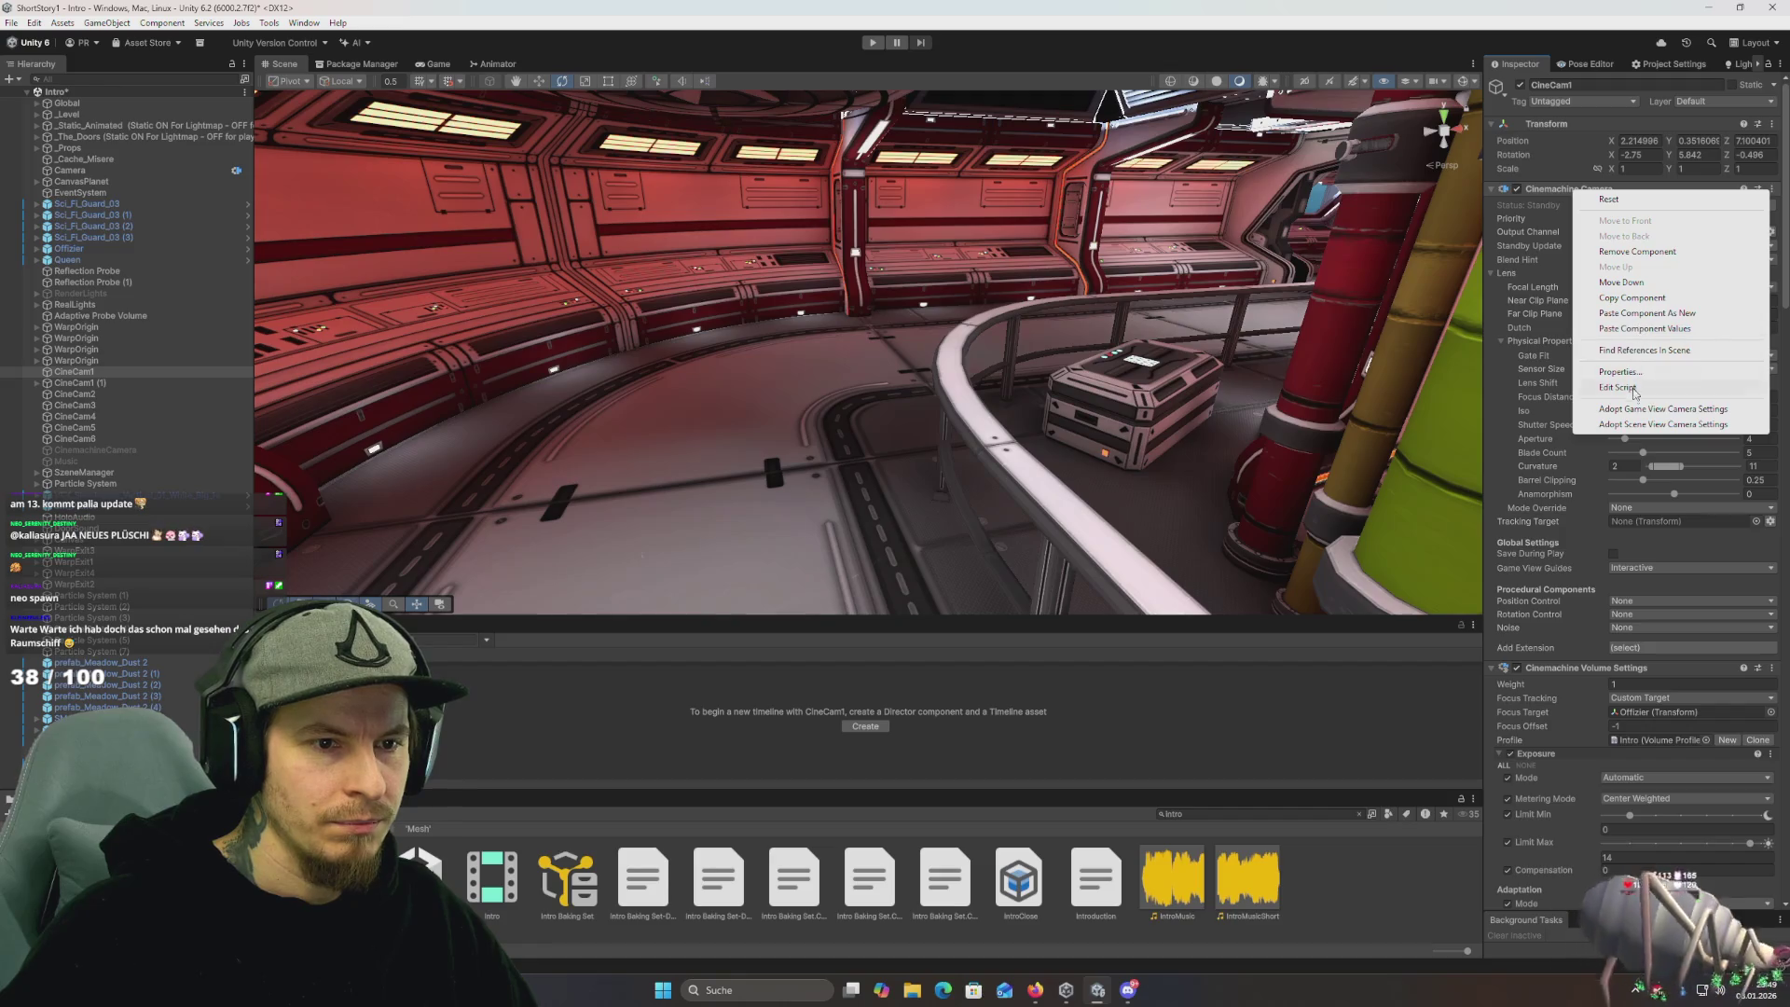
pyautogui.click(1639, 330)
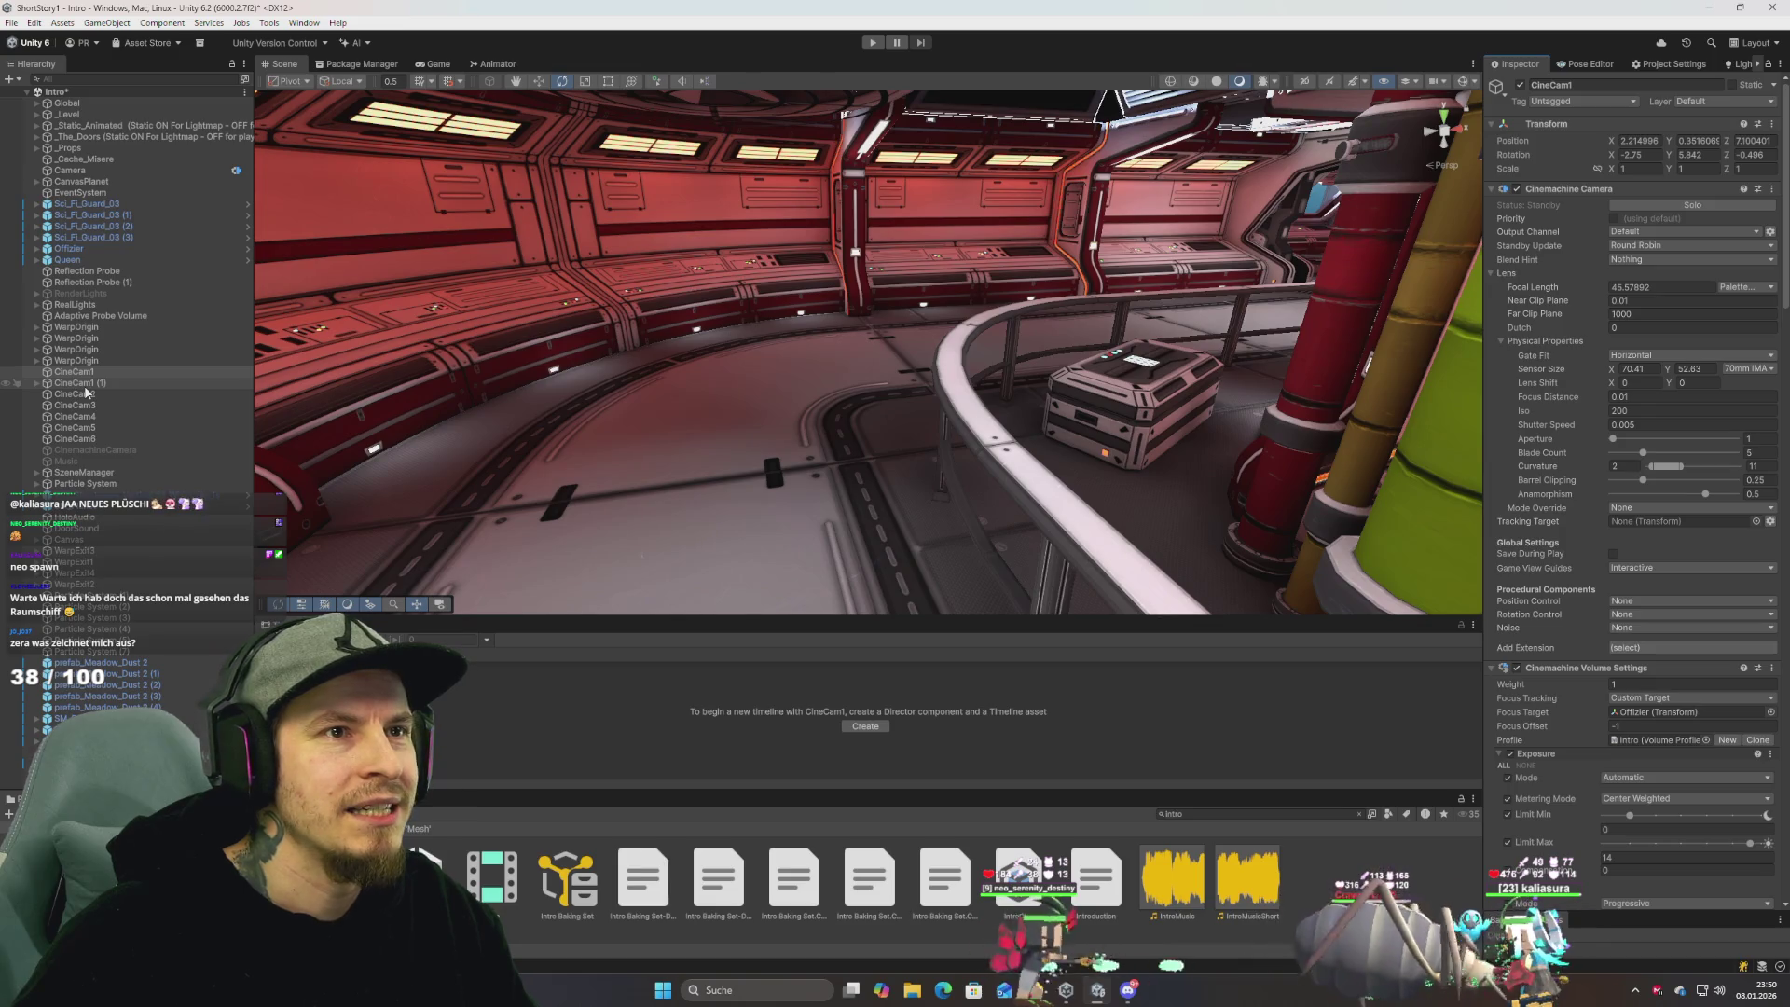
# Orbit and zoom the Scene view in close to the crate, pillar and wall.
pyautogui.moveTo(519, 347)
pyautogui.mouseDown()
pyautogui.moveTo(596, 359)
pyautogui.moveTo(579, 383)
pyautogui.moveTo(644, 402)
pyautogui.mouseUp()
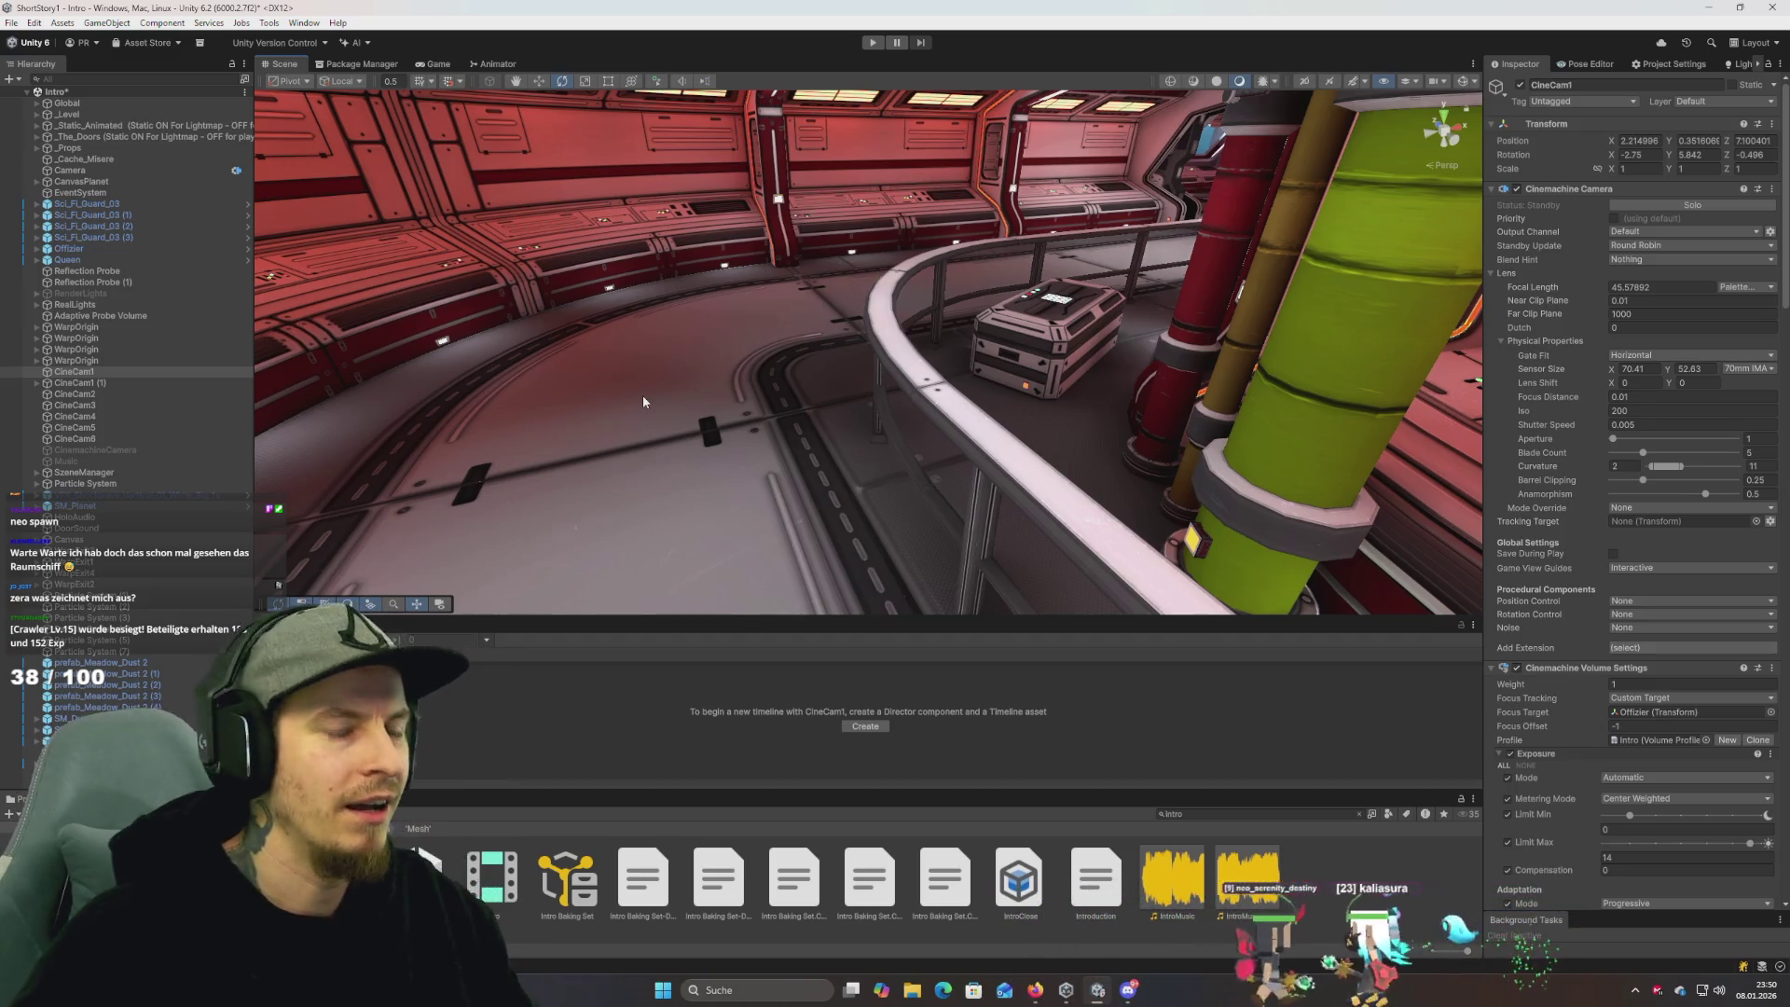
pyautogui.moveTo(659, 396)
pyautogui.mouseDown()
pyautogui.moveTo(682, 423)
pyautogui.moveTo(695, 392)
pyautogui.moveTo(655, 388)
pyautogui.moveTo(690, 435)
pyautogui.moveTo(642, 350)
pyautogui.moveTo(756, 389)
pyautogui.moveTo(713, 392)
pyautogui.moveTo(735, 346)
pyautogui.moveTo(780, 407)
pyautogui.moveTo(663, 395)
pyautogui.moveTo(877, 305)
pyautogui.moveTo(632, 390)
pyautogui.mouseUp()
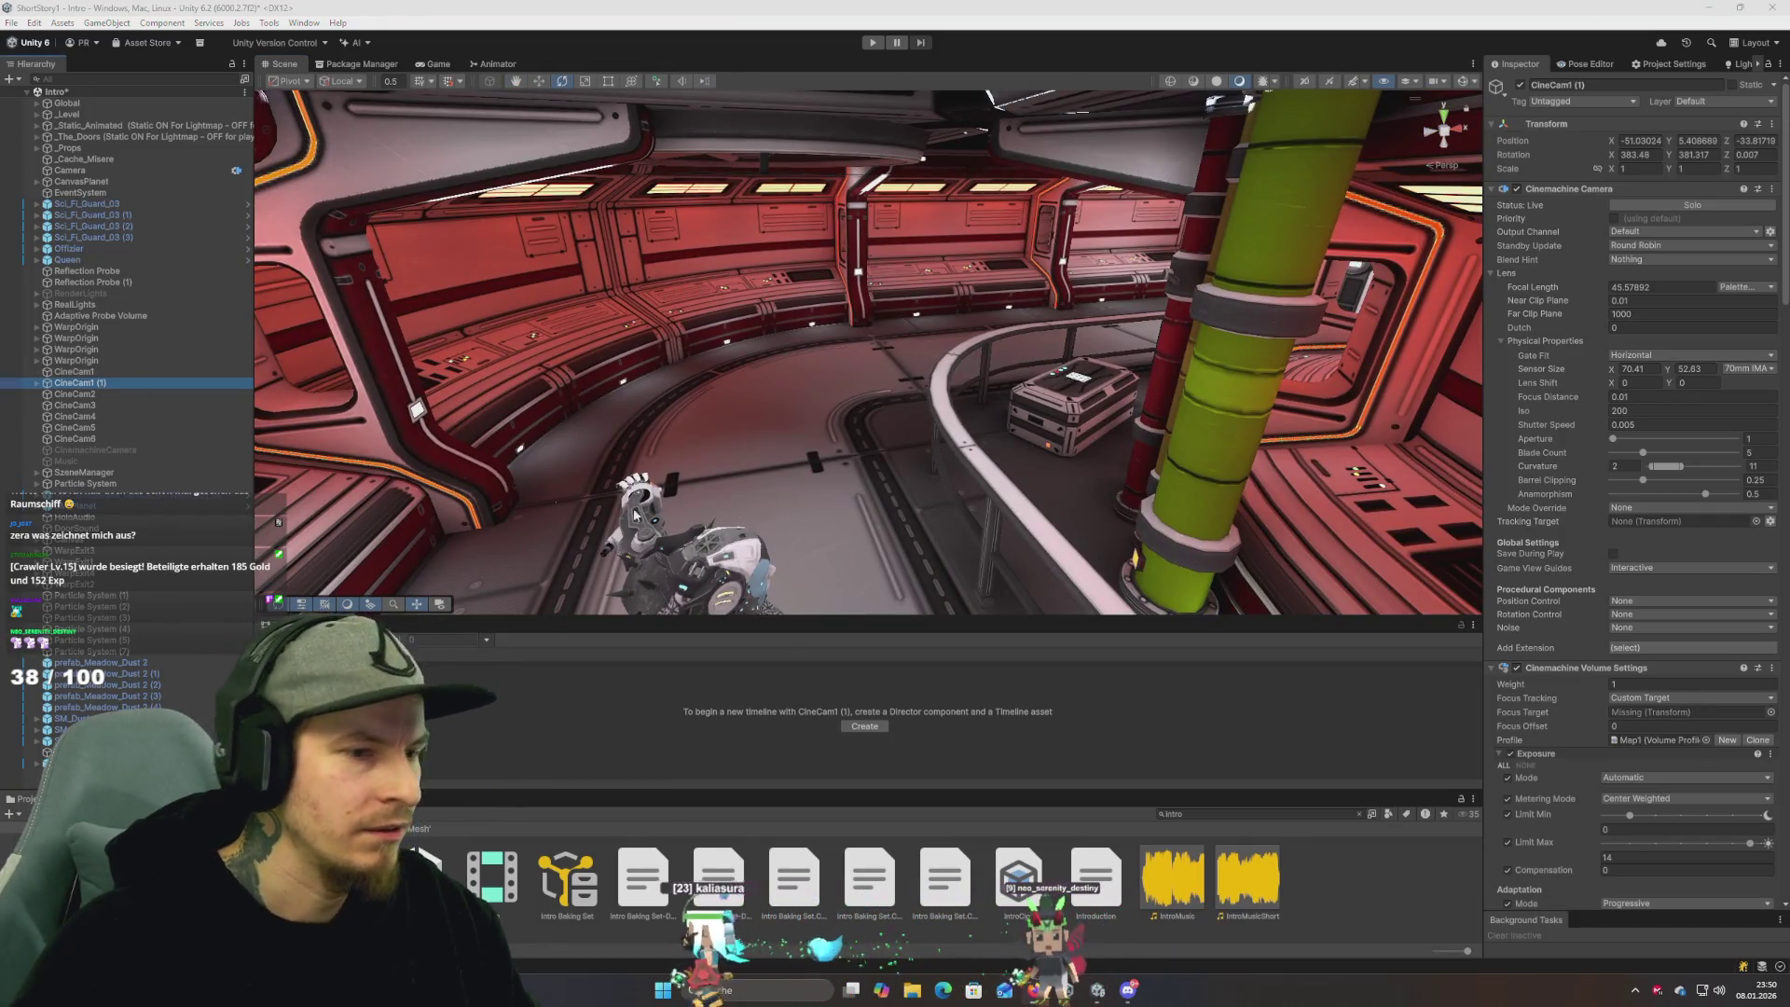
pyautogui.scroll(-3, 1563, 595)
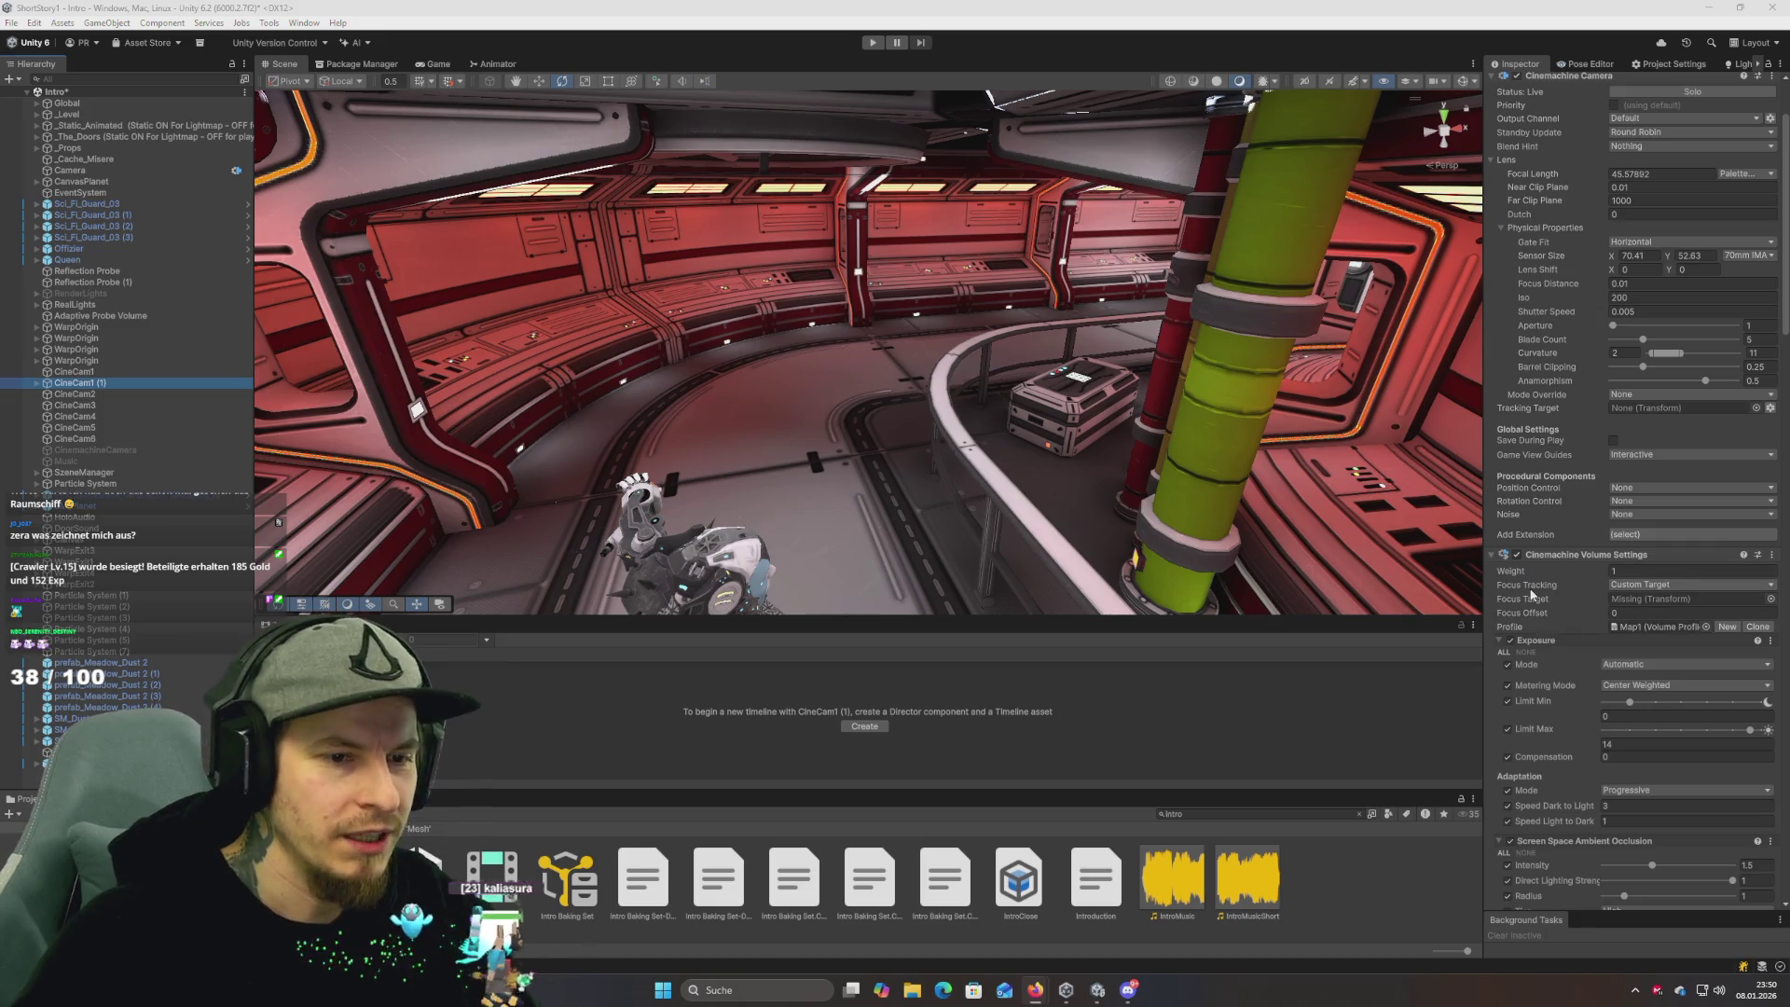
pyautogui.scroll(-3, 1553, 568)
pyautogui.scroll(-1, 1558, 572)
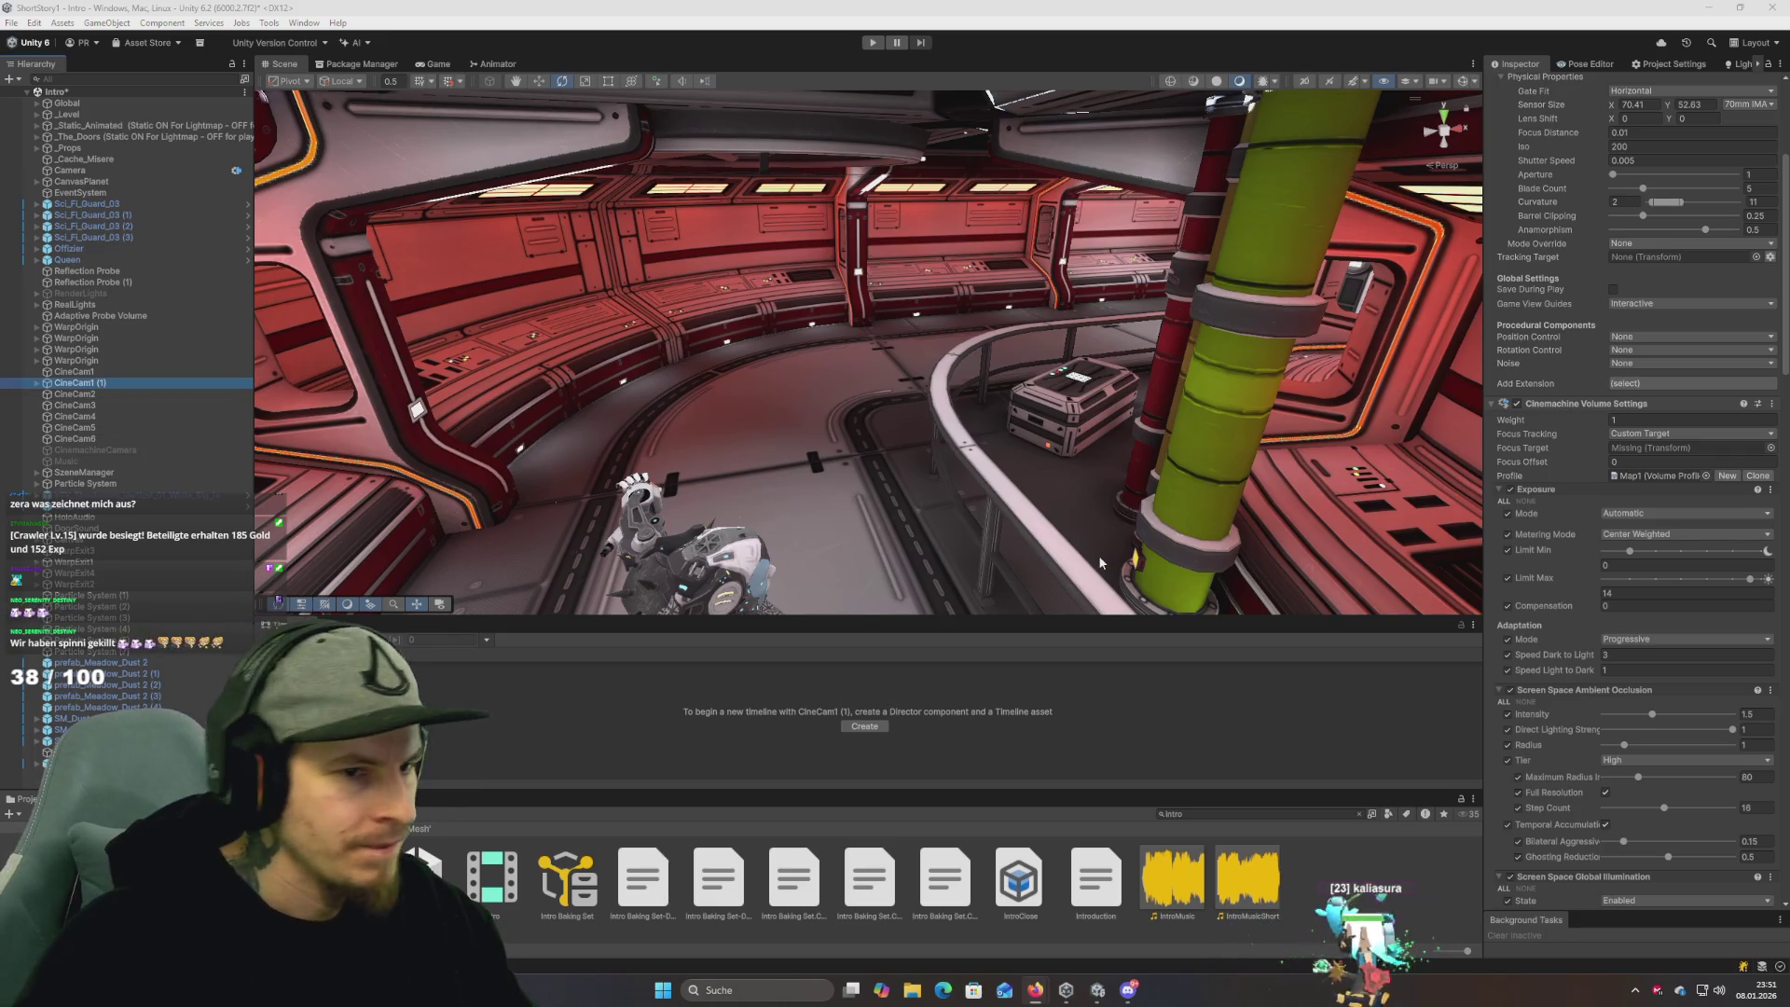
pyautogui.moveTo(723, 548); pyautogui.dragTo(813, 520)
# Compare CineCam2 with CineCam1 (1), then enter Play mode to preview the shot.
pyautogui.click(88, 395)
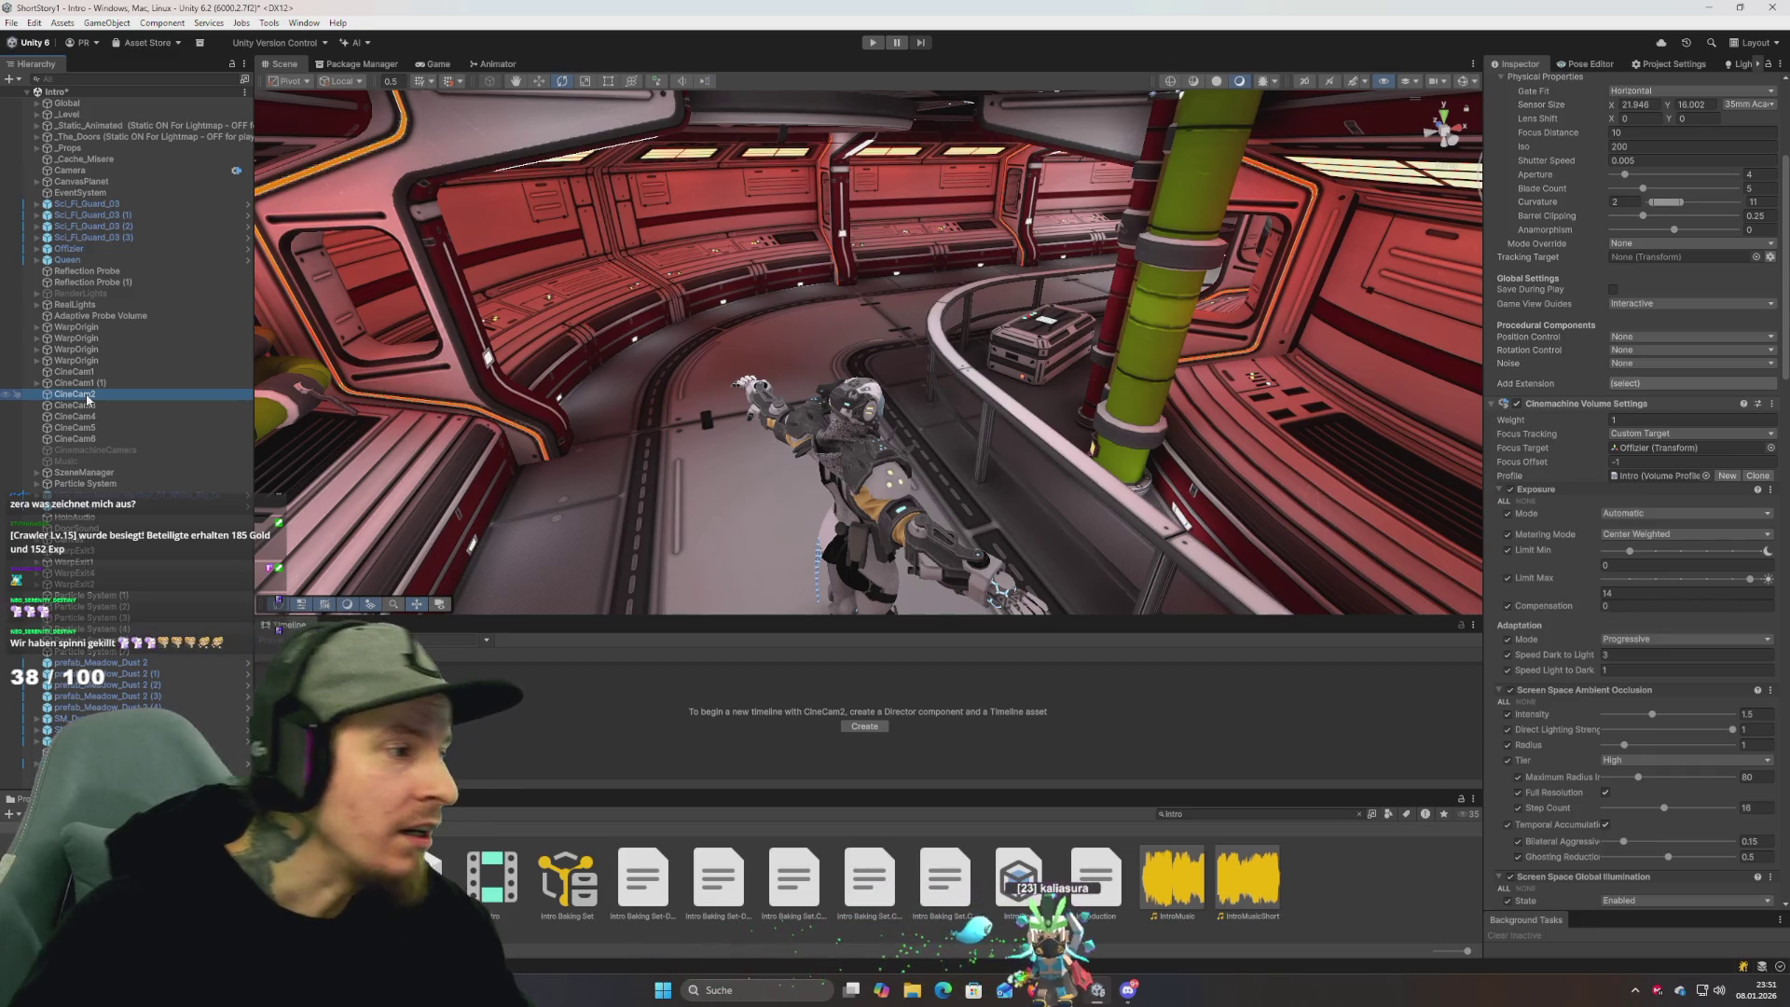
pyautogui.click(97, 384)
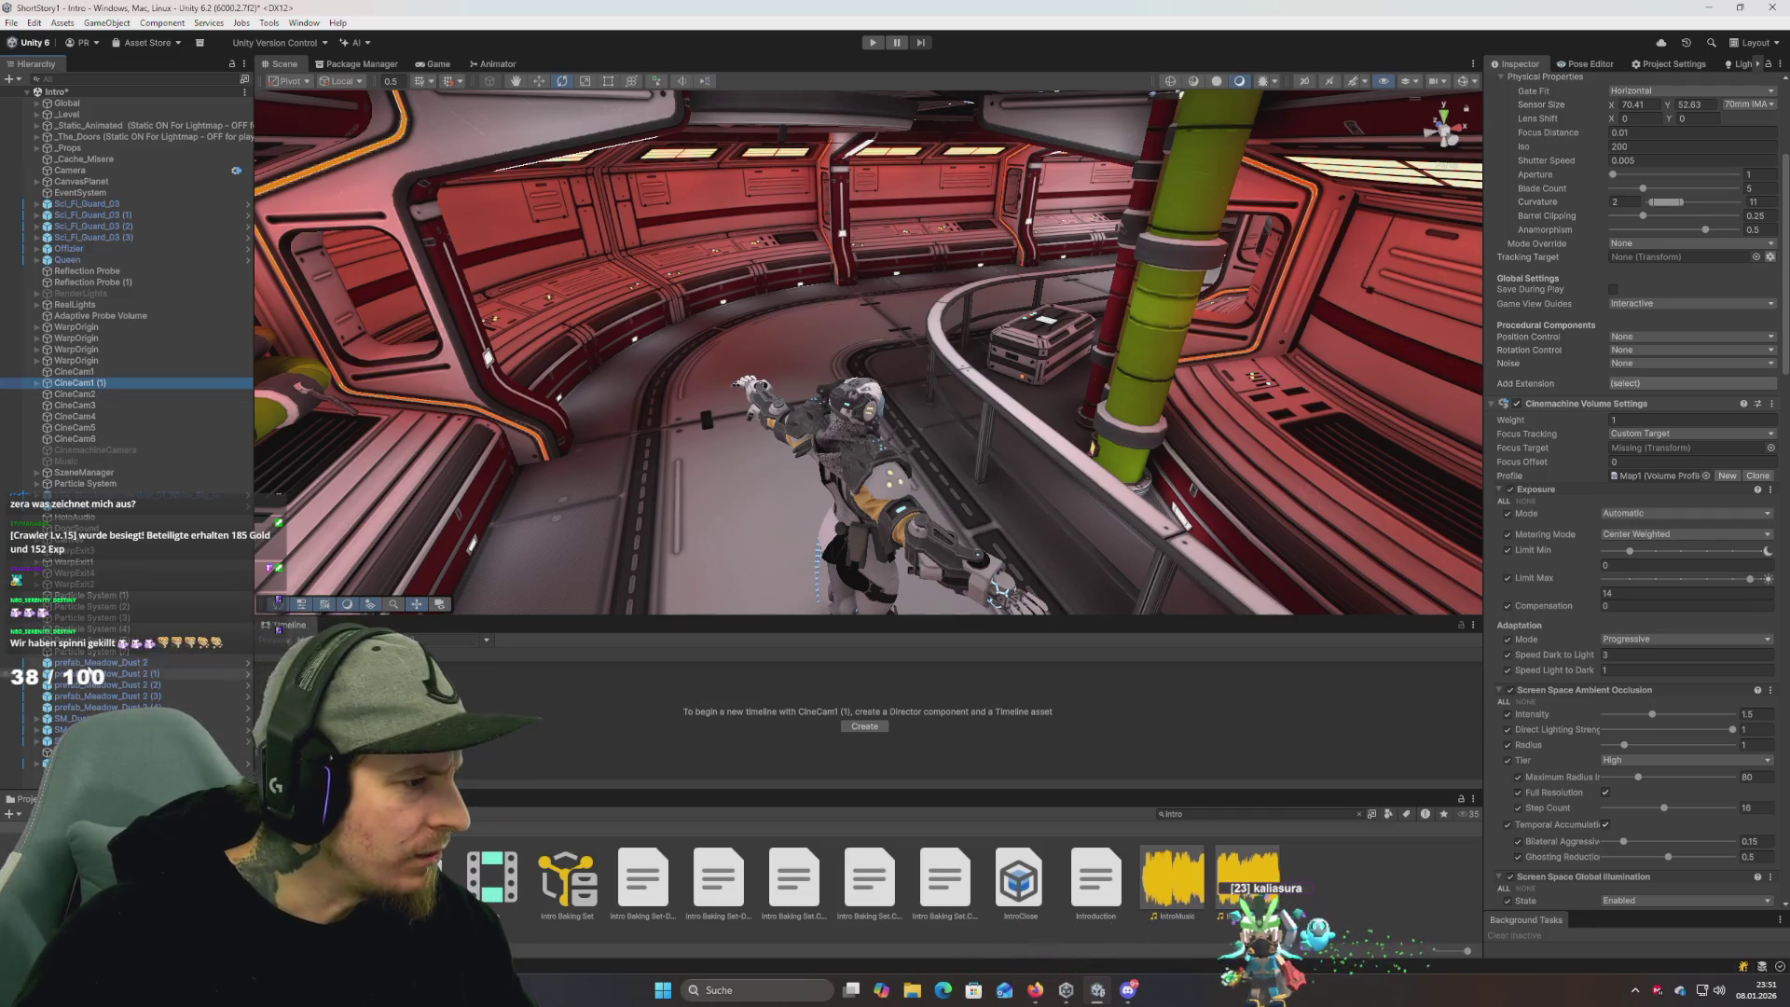
pyautogui.hotkey('ctrl', 'p')
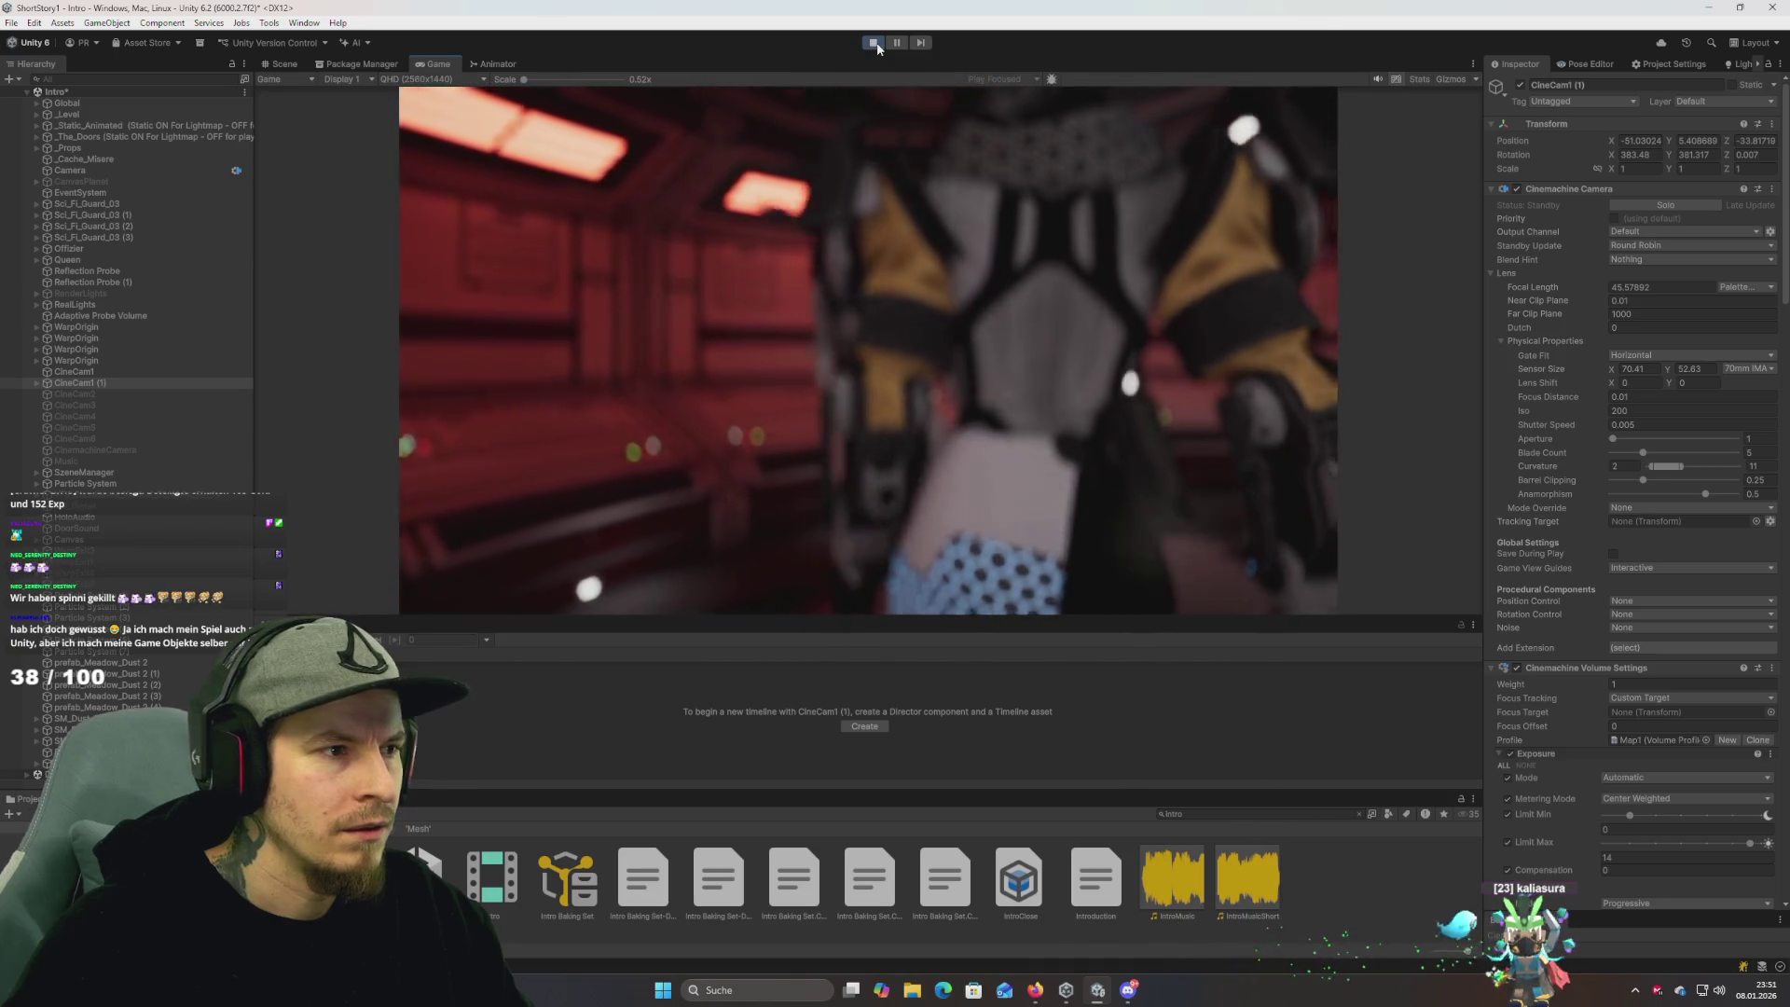
# Stop Play mode and expand the Queen's skeleton down to the spine_03 bone.
pyautogui.click(874, 43)
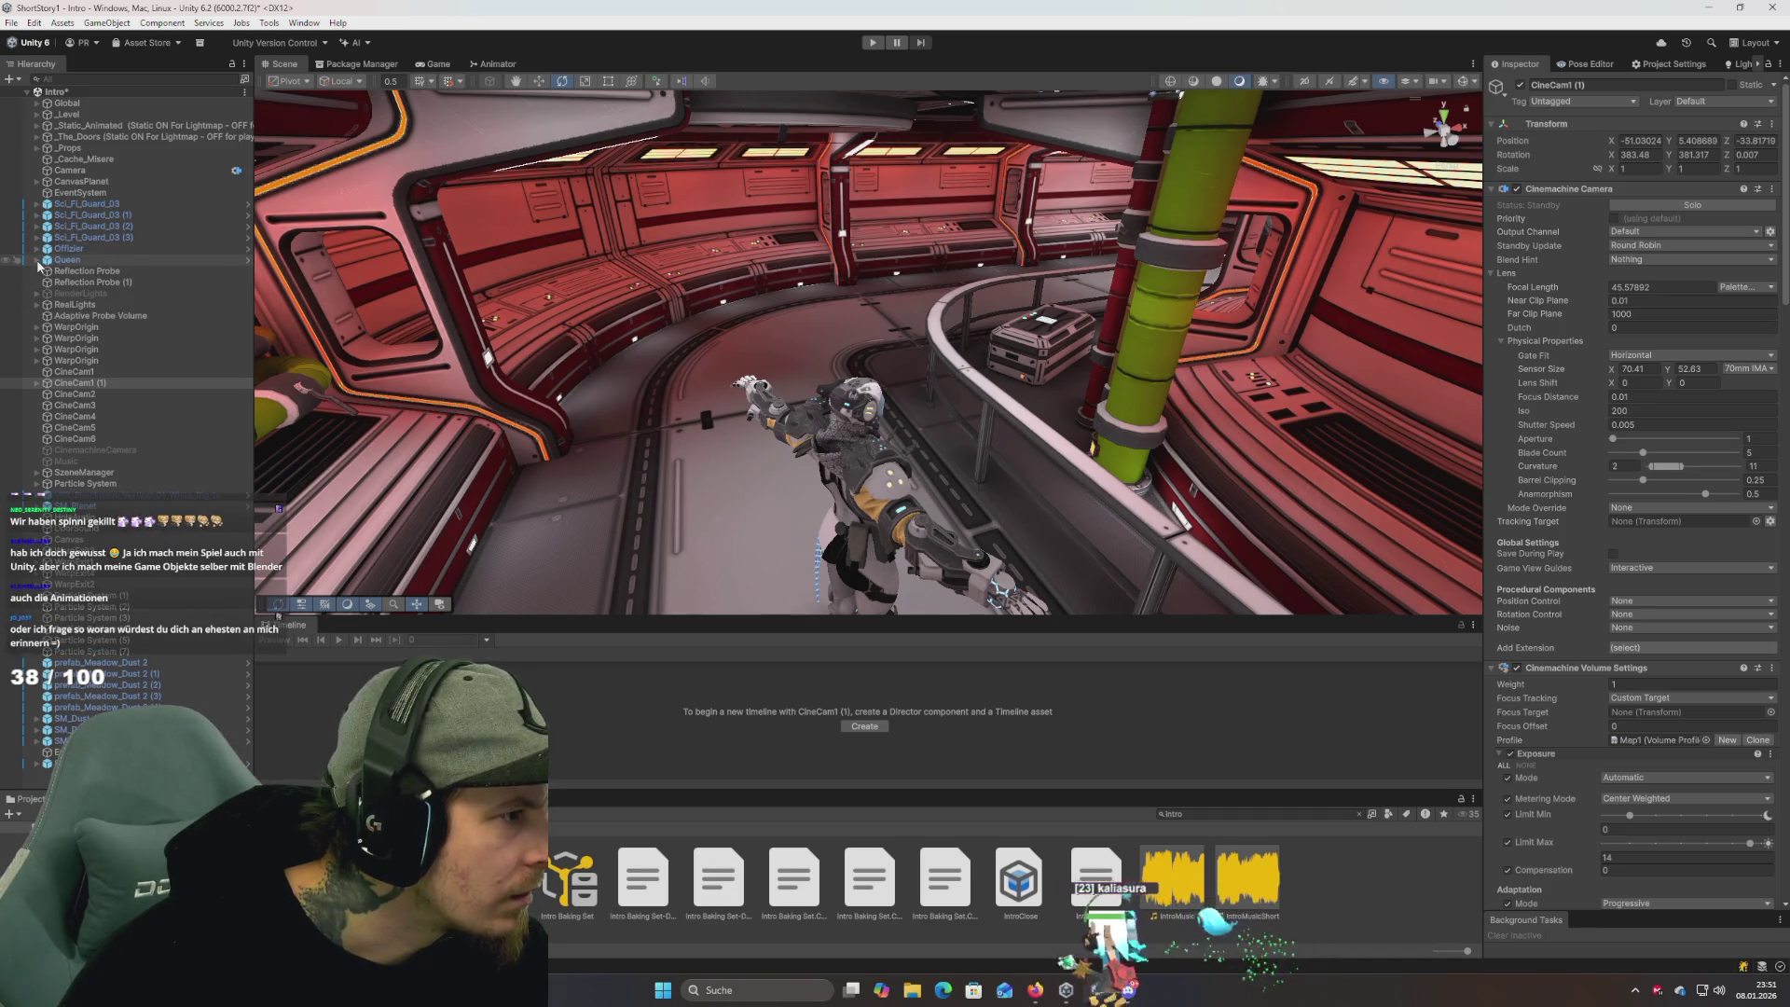
pyautogui.click(37, 261)
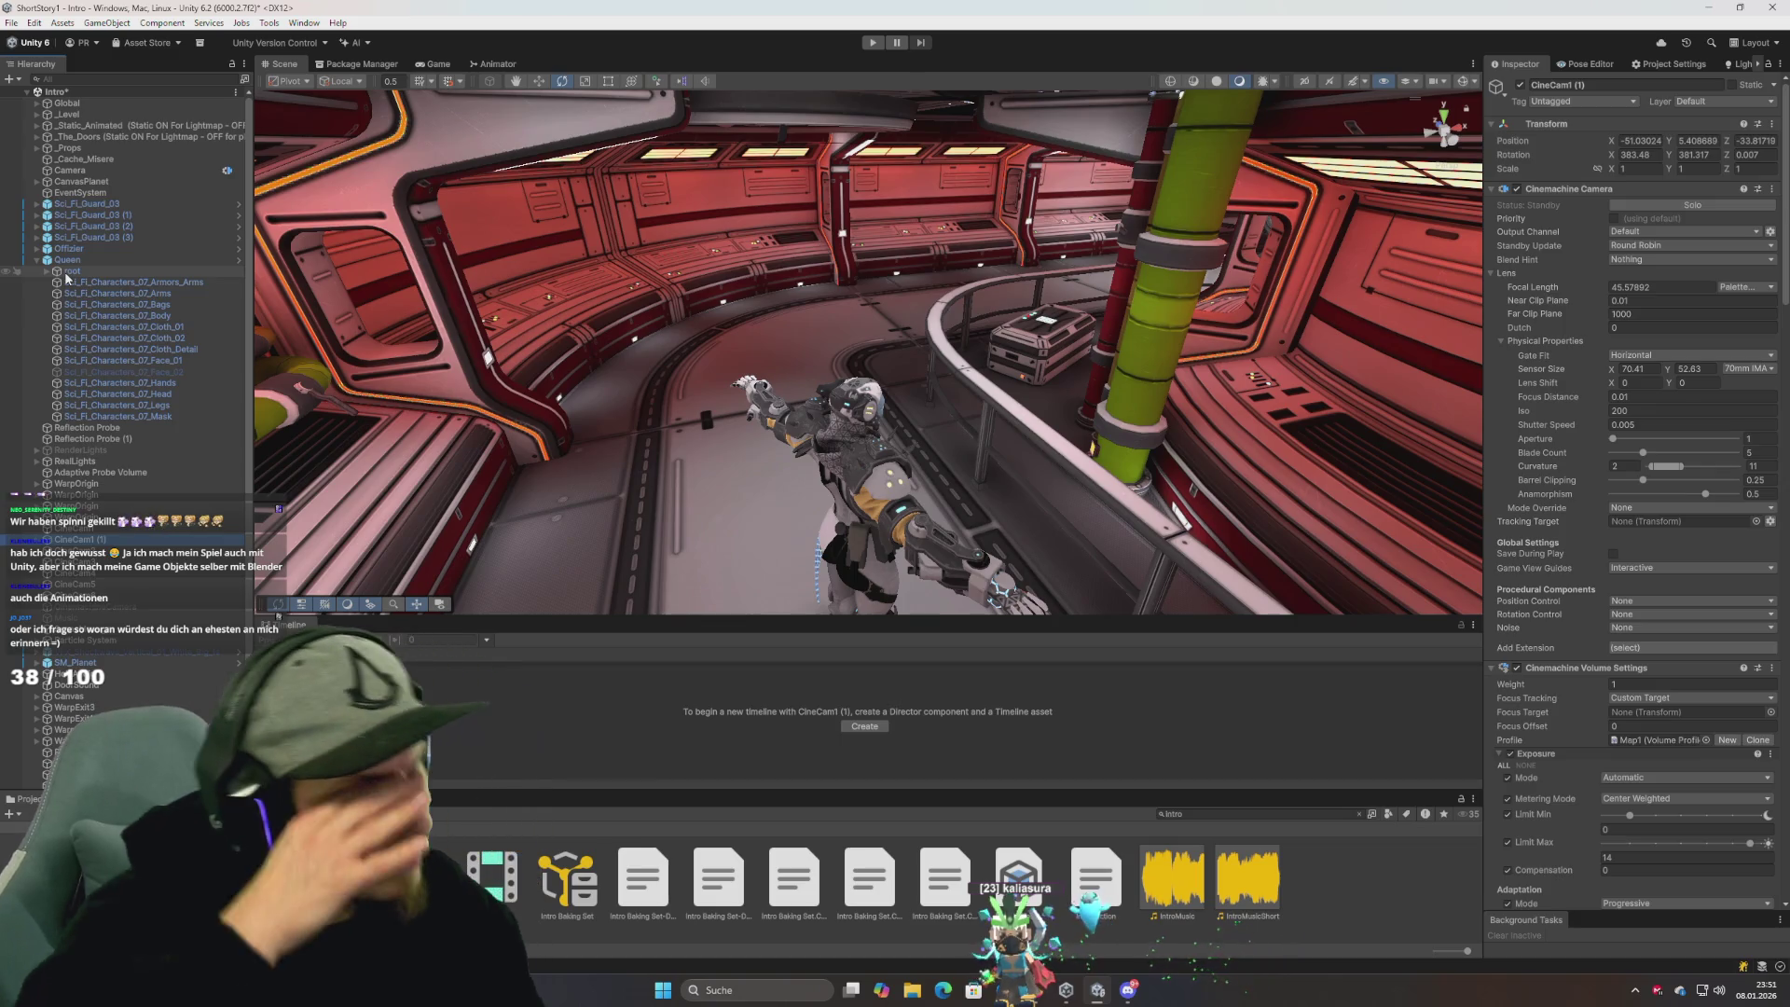
pyautogui.click(47, 271)
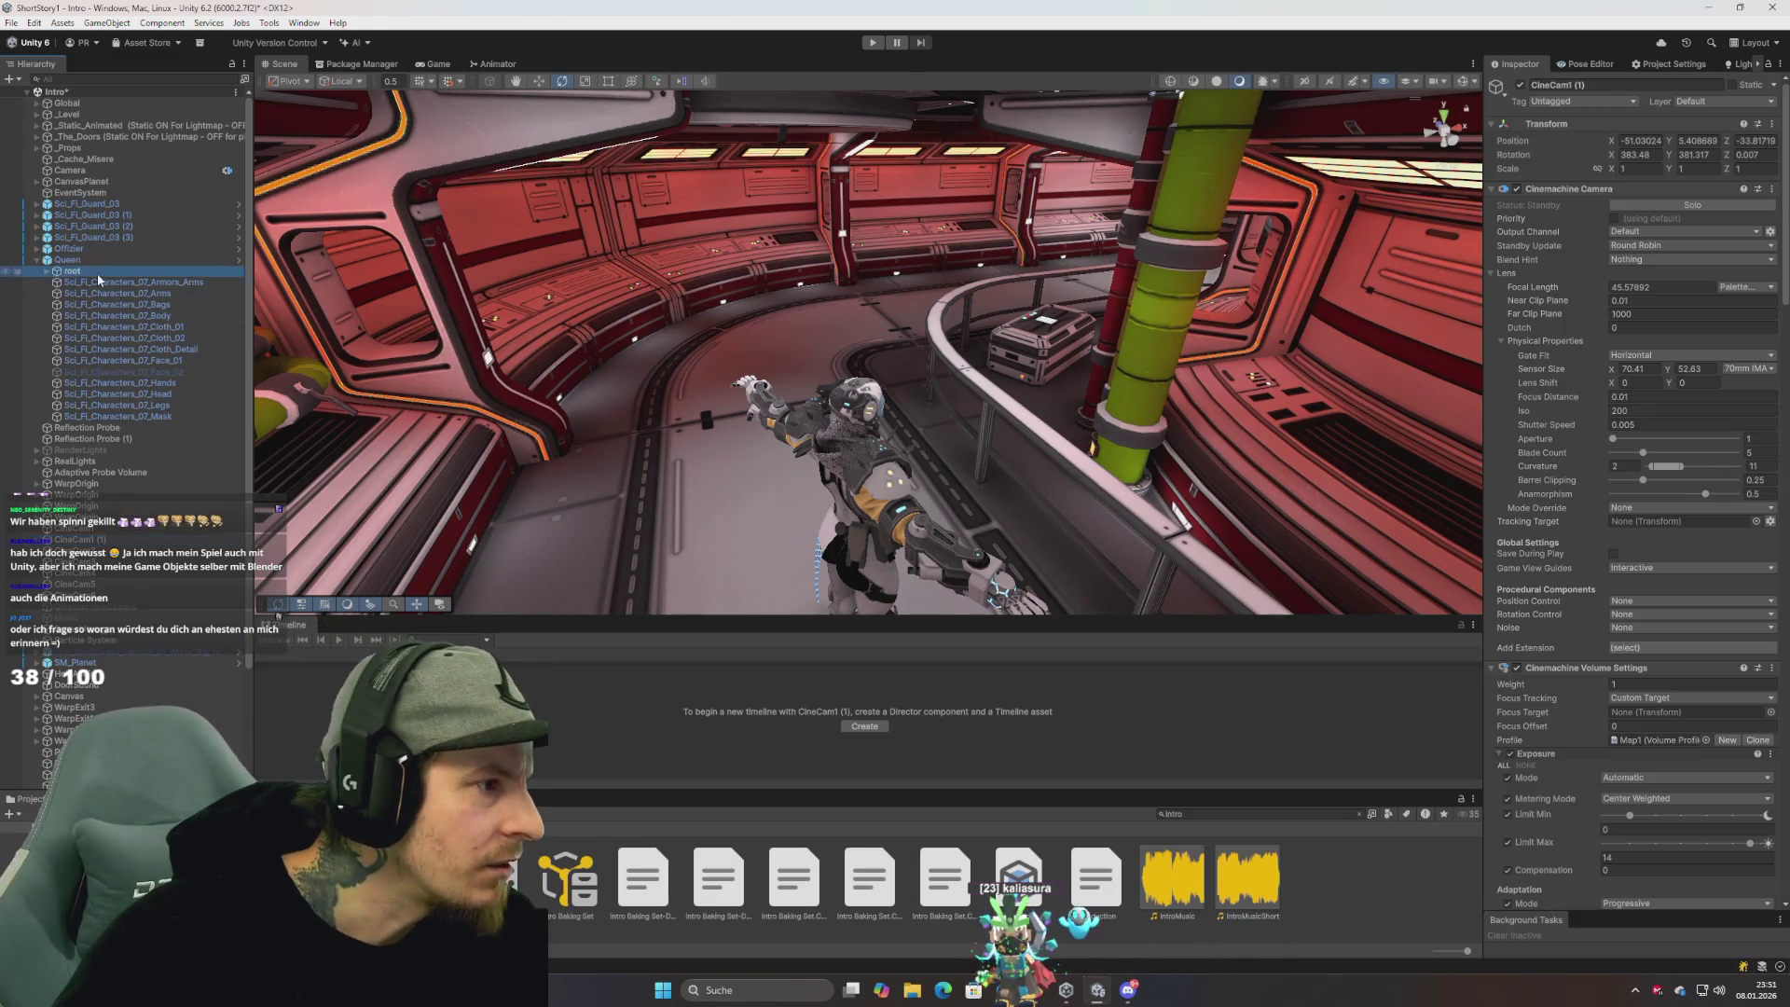
pyautogui.click(91, 281)
pyautogui.press('Right')
pyautogui.press('Right')
pyautogui.press('Right')
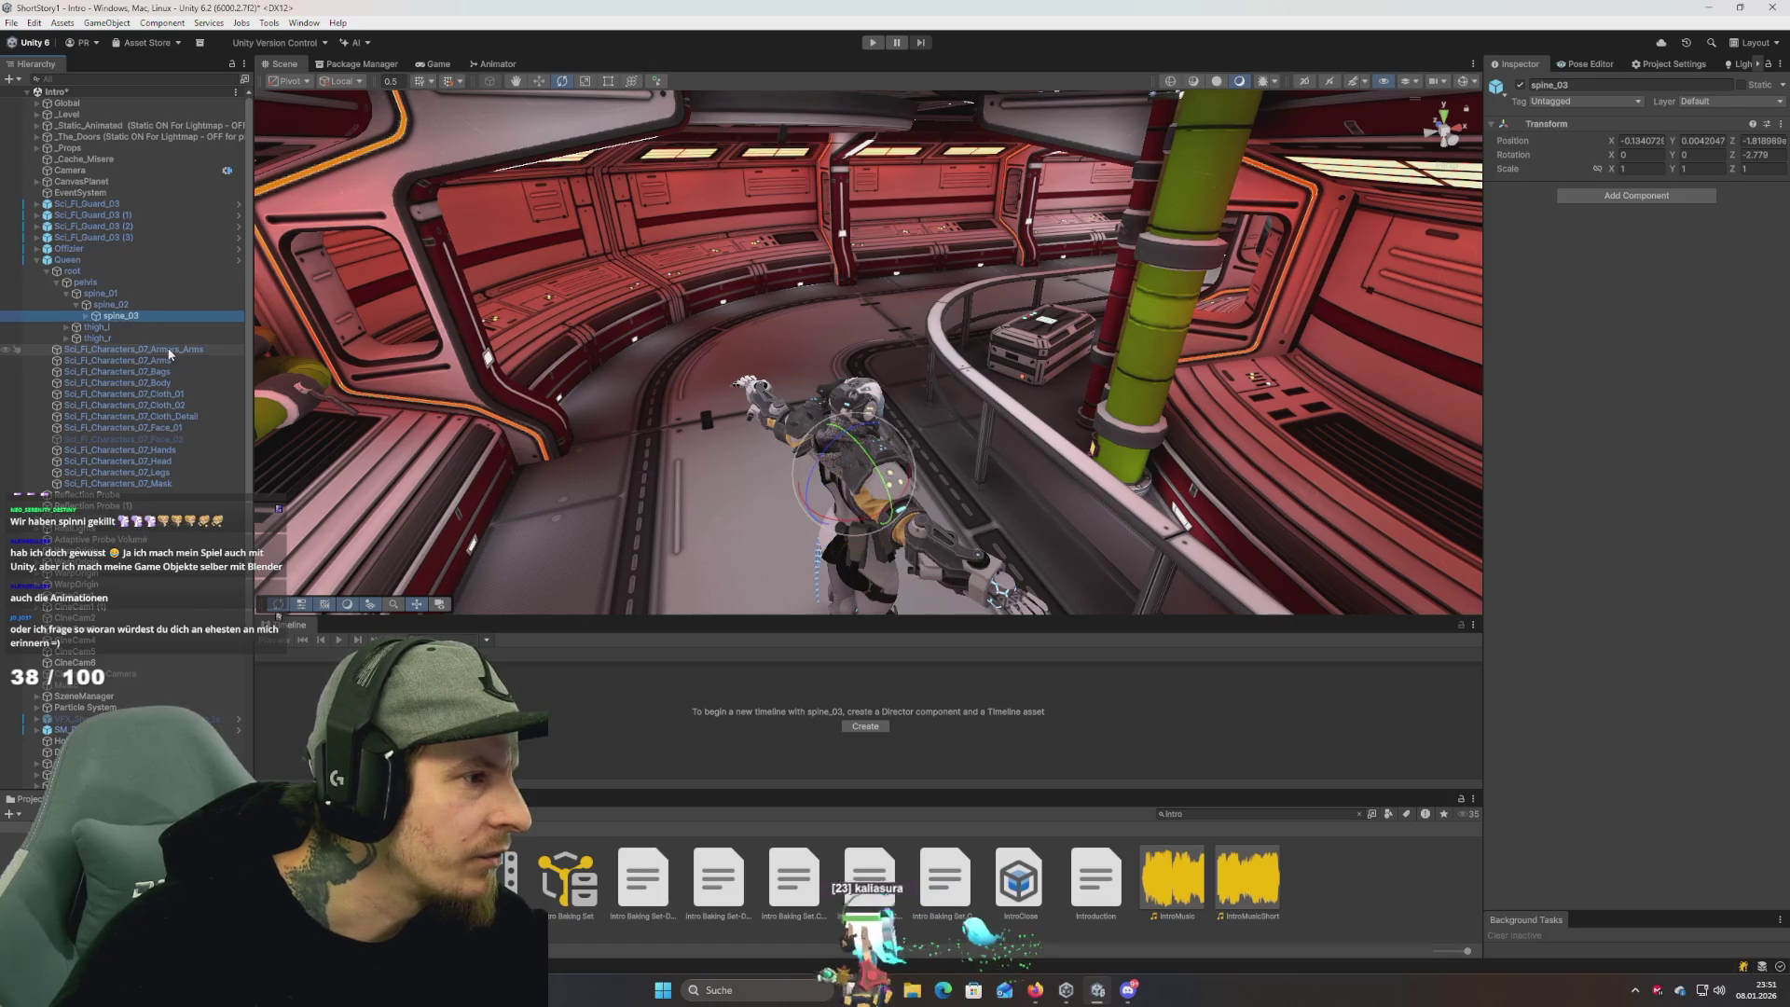
pyautogui.press('Left')
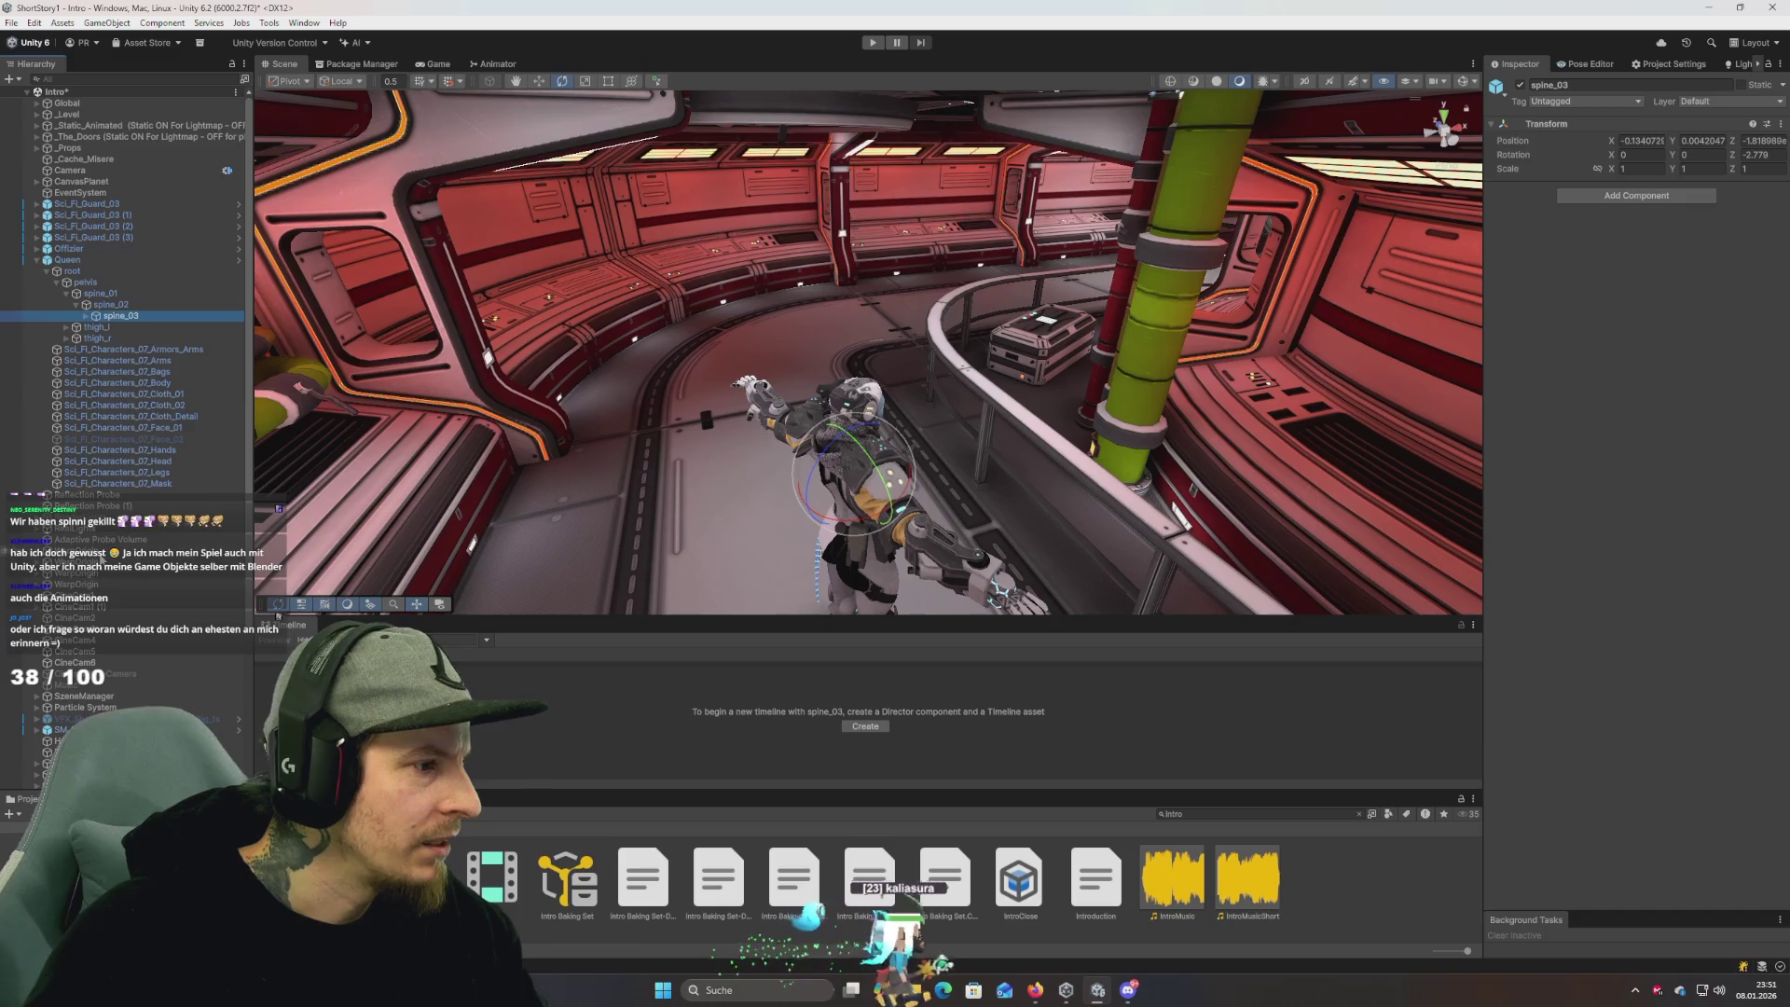
# Set spine_03 as CineCam1's focus target and play the scene again.
pyautogui.click(97, 595)
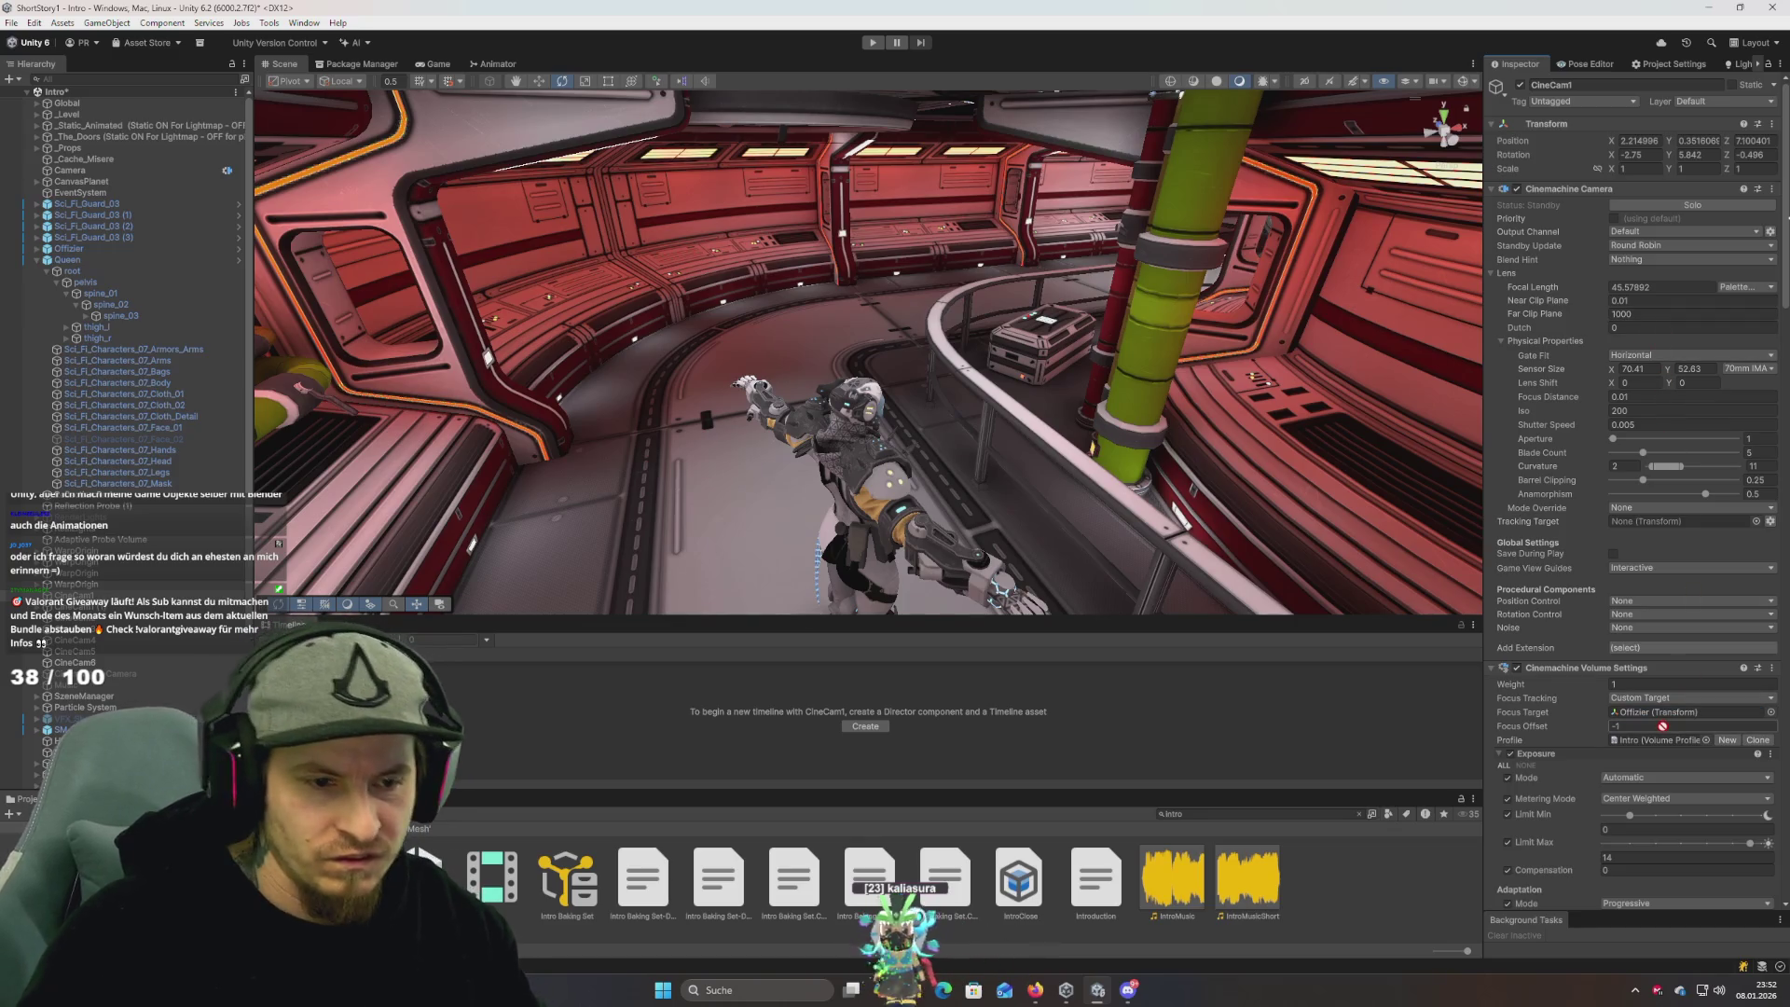
pyautogui.moveTo(1661, 727); pyautogui.dragTo(1659, 714)
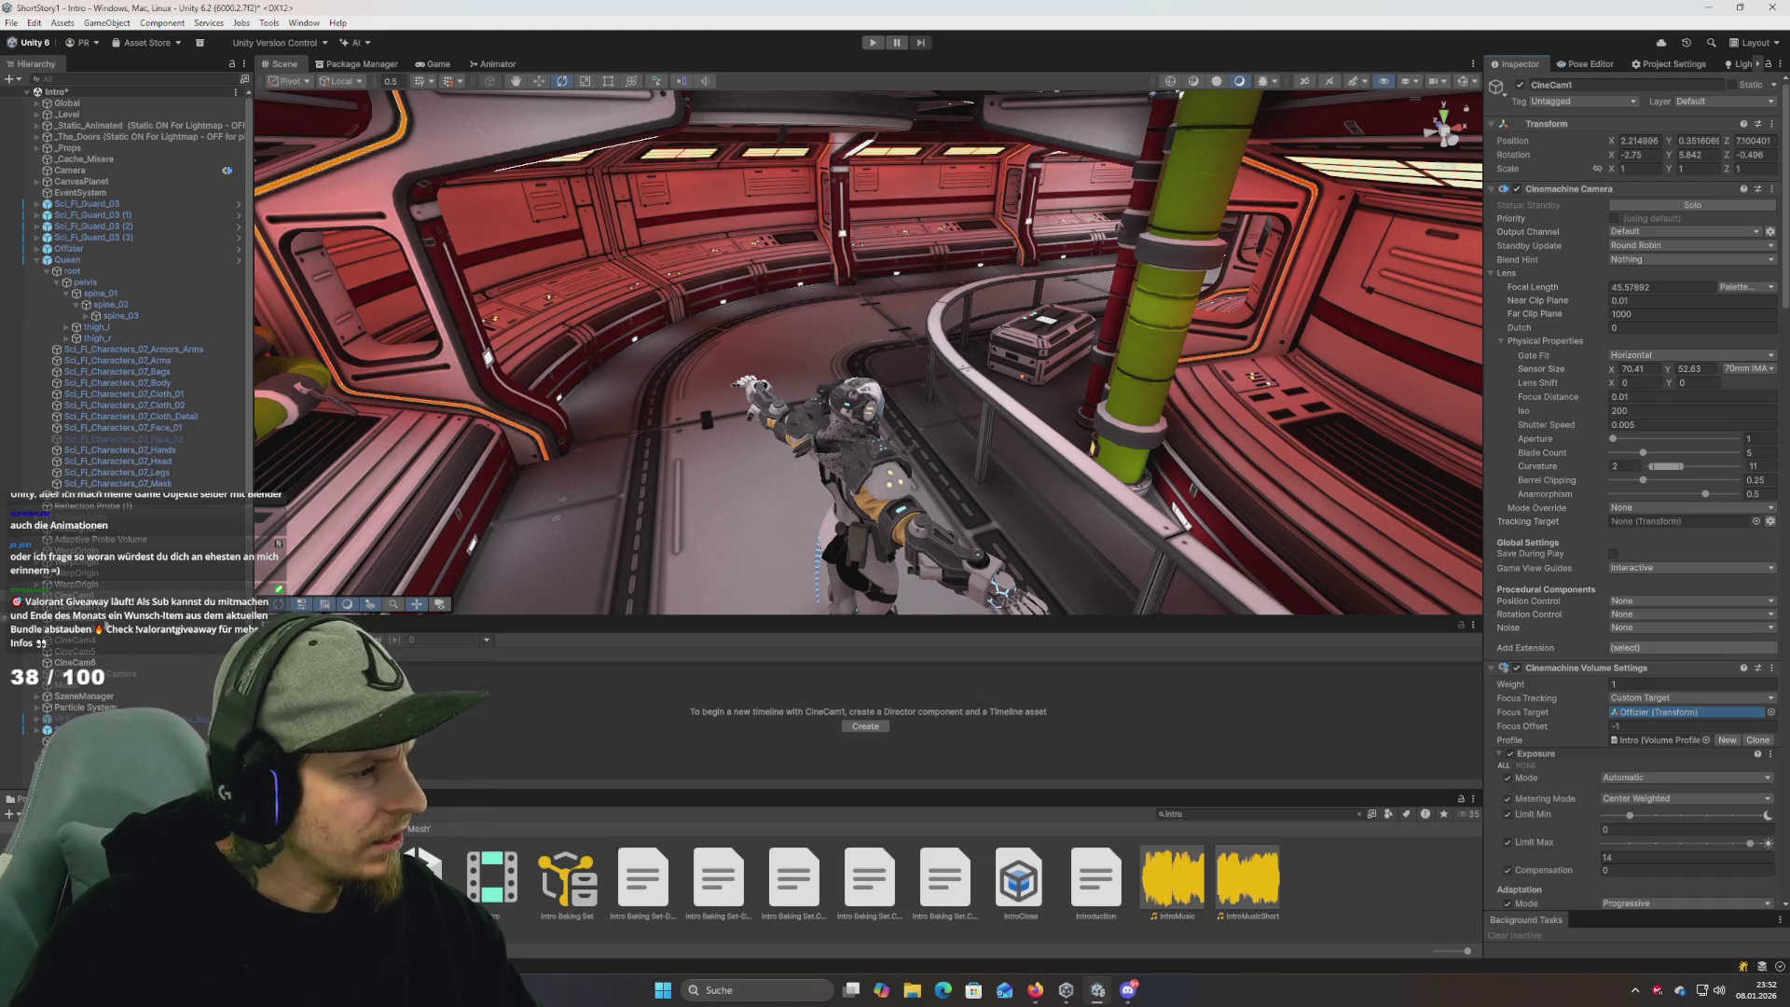
pyautogui.scroll(-3, 1580, 588)
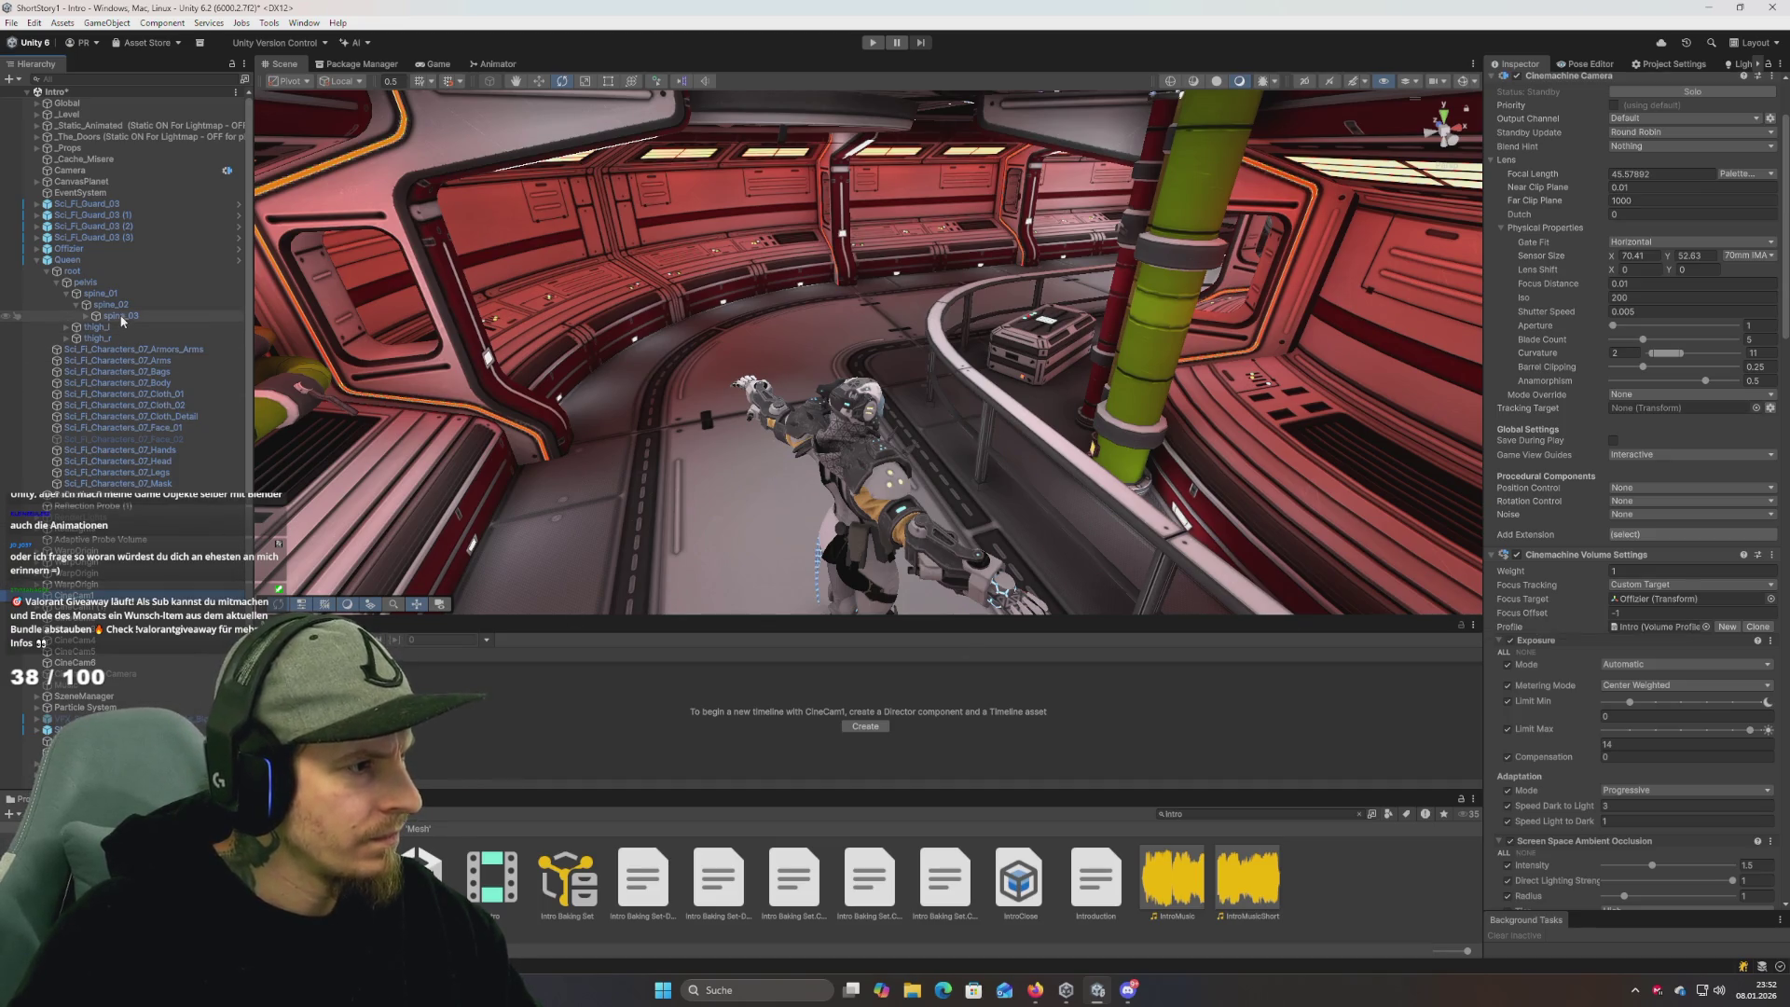
pyautogui.click(1657, 602)
pyautogui.moveTo(1656, 604); pyautogui.dragTo(1655, 602)
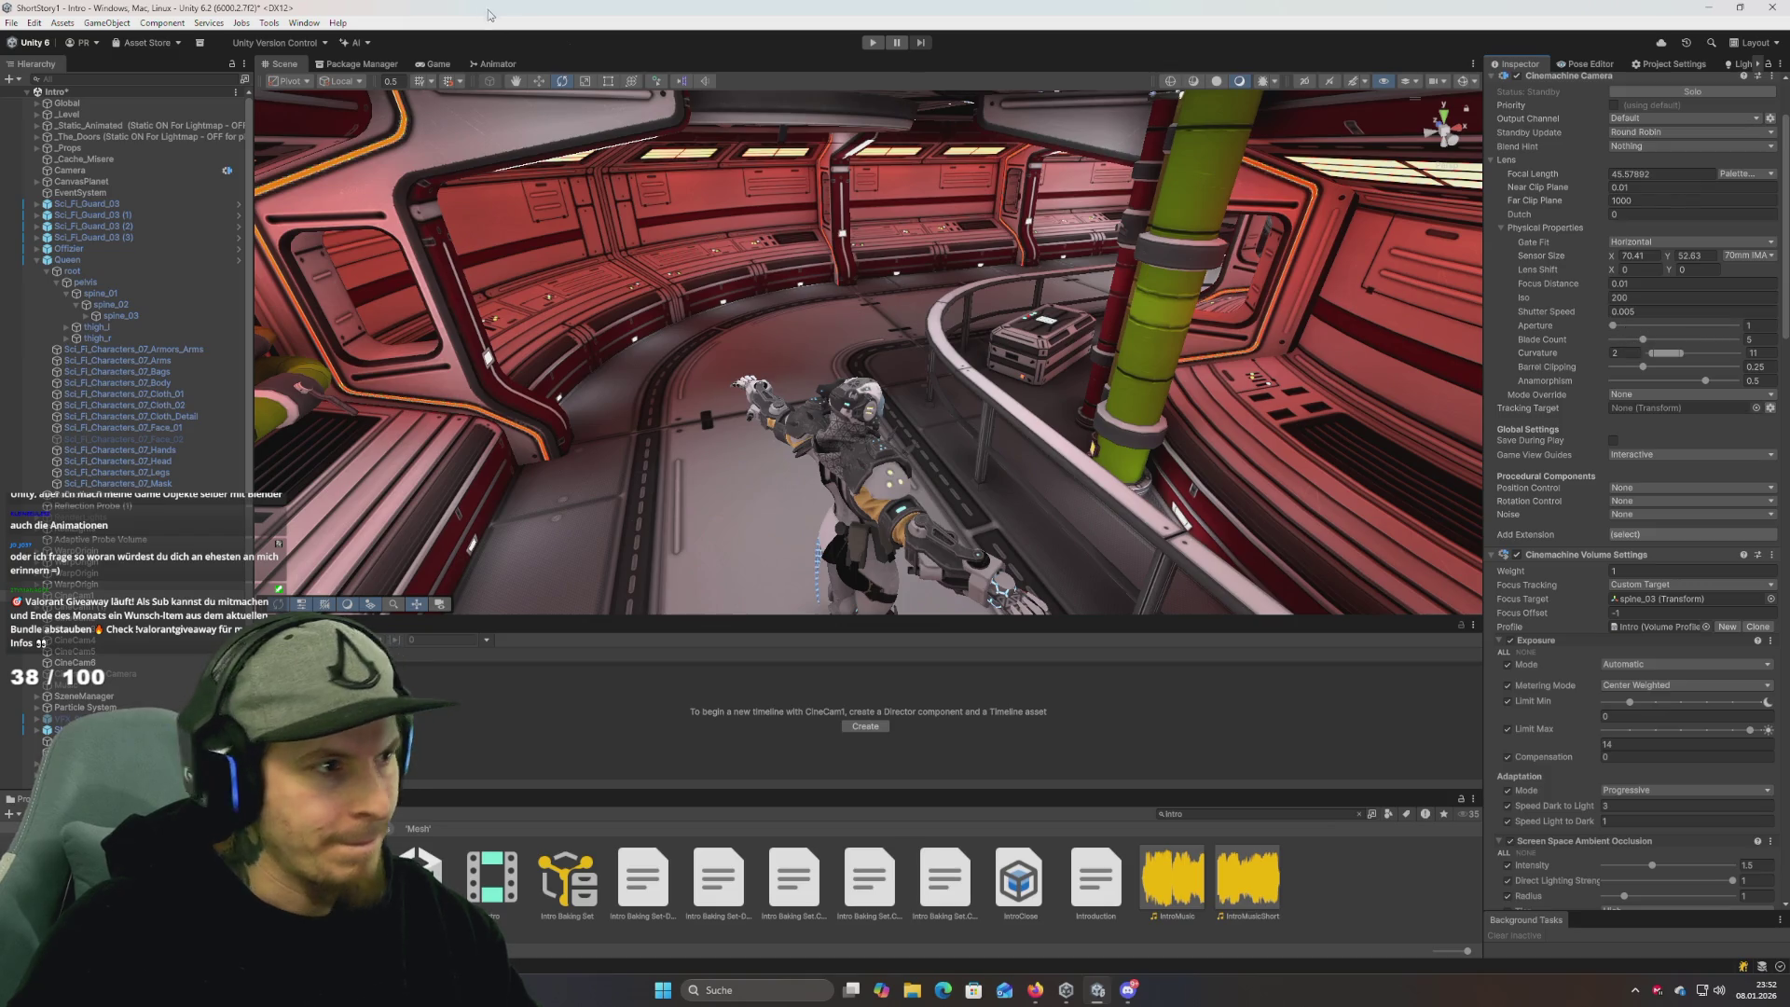
pyautogui.click(875, 43)
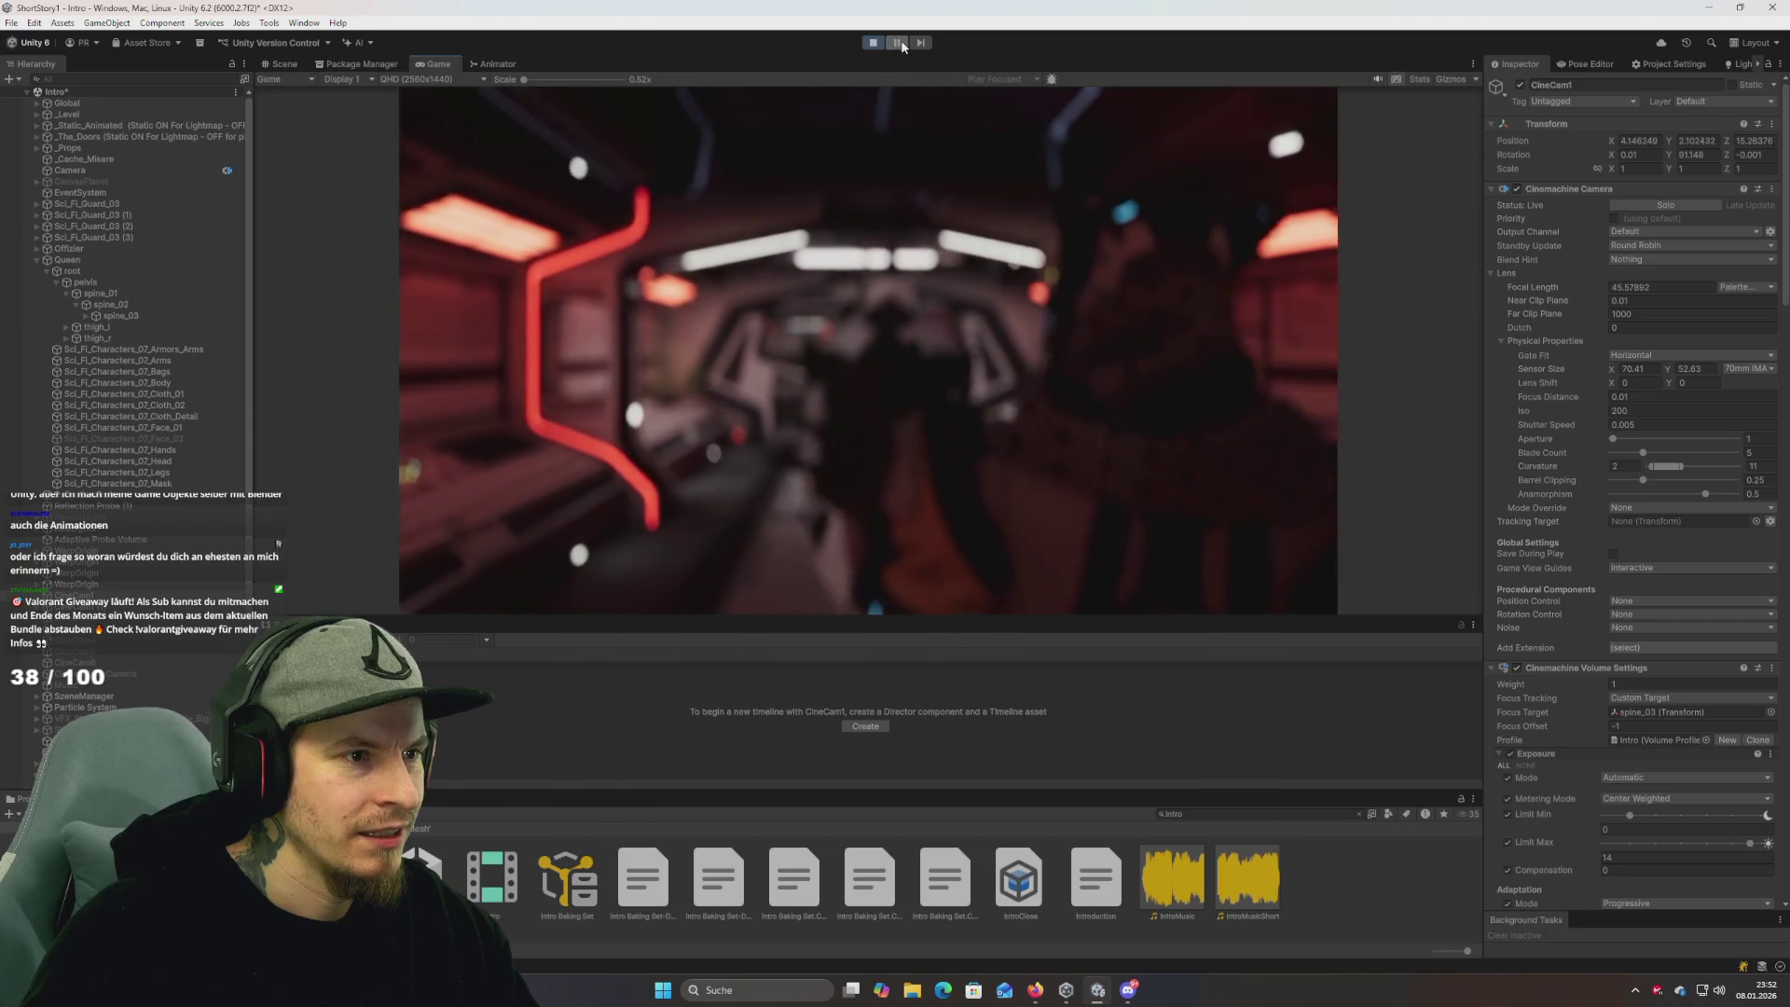
# Pause, switch to the Game view, and scroll through CineCam1's volume settings, briefly checking CineCam1 (1).
pyautogui.click(898, 43)
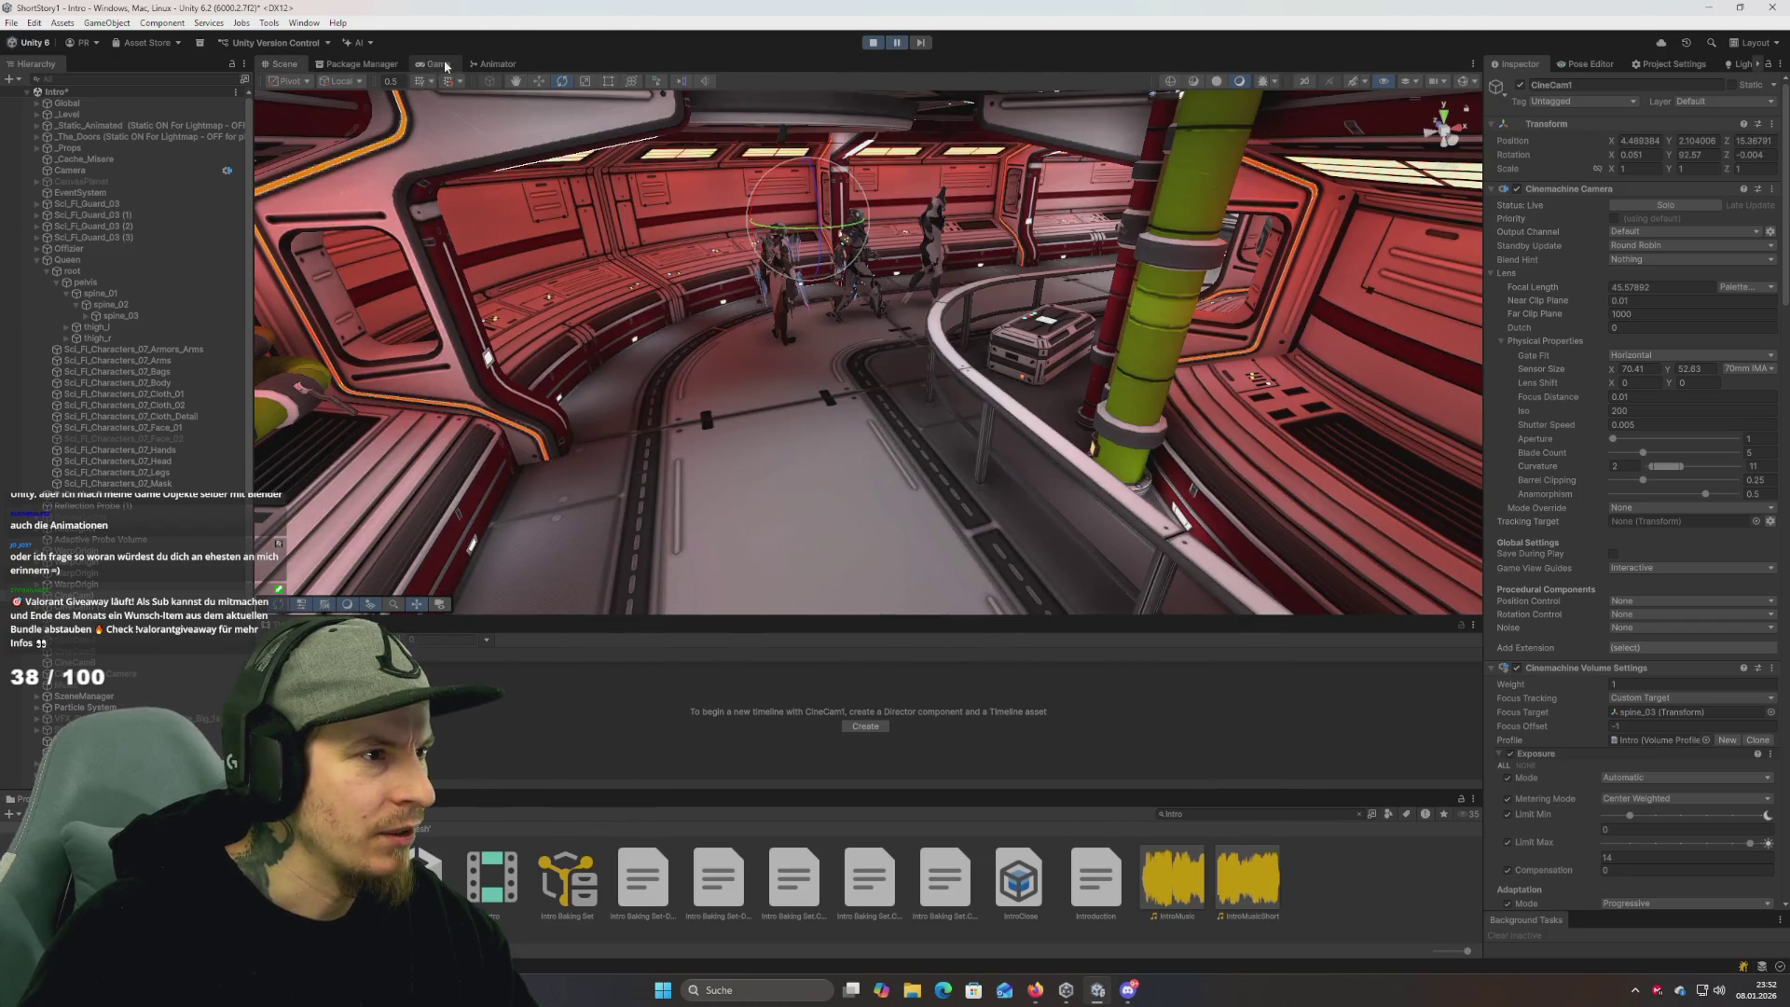
pyautogui.click(446, 66)
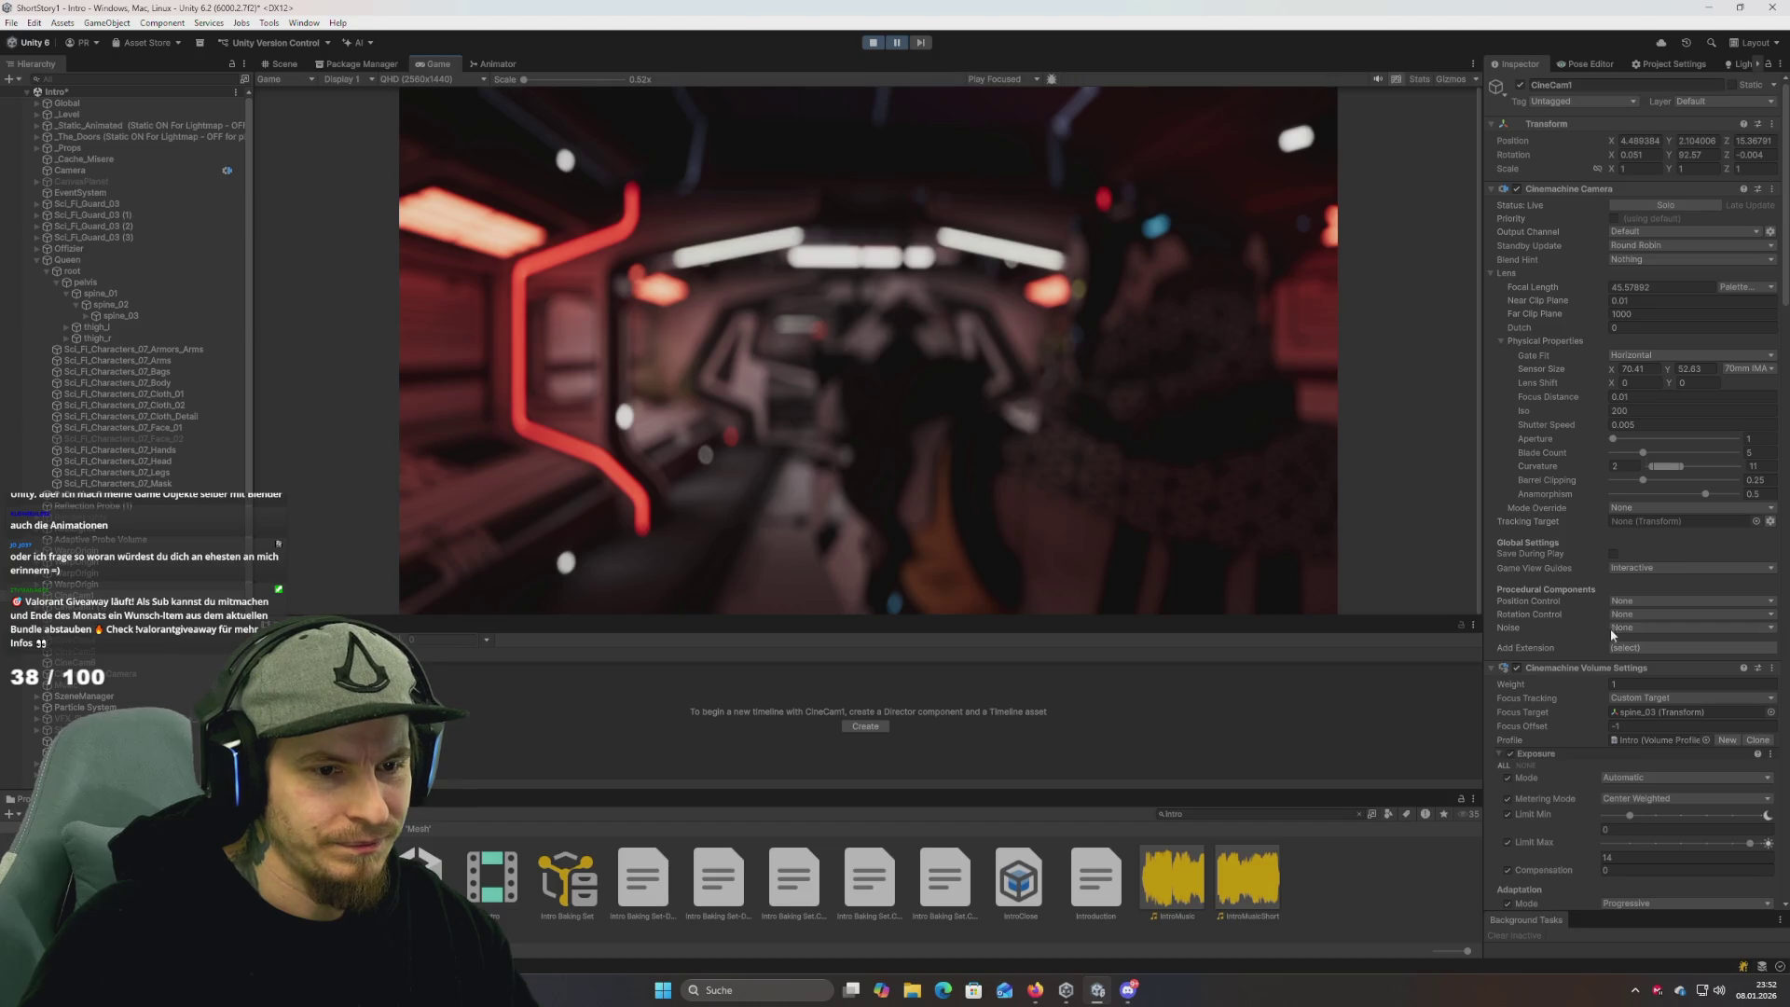
pyautogui.scroll(-2, 1609, 613)
pyautogui.scroll(2, 1565, 629)
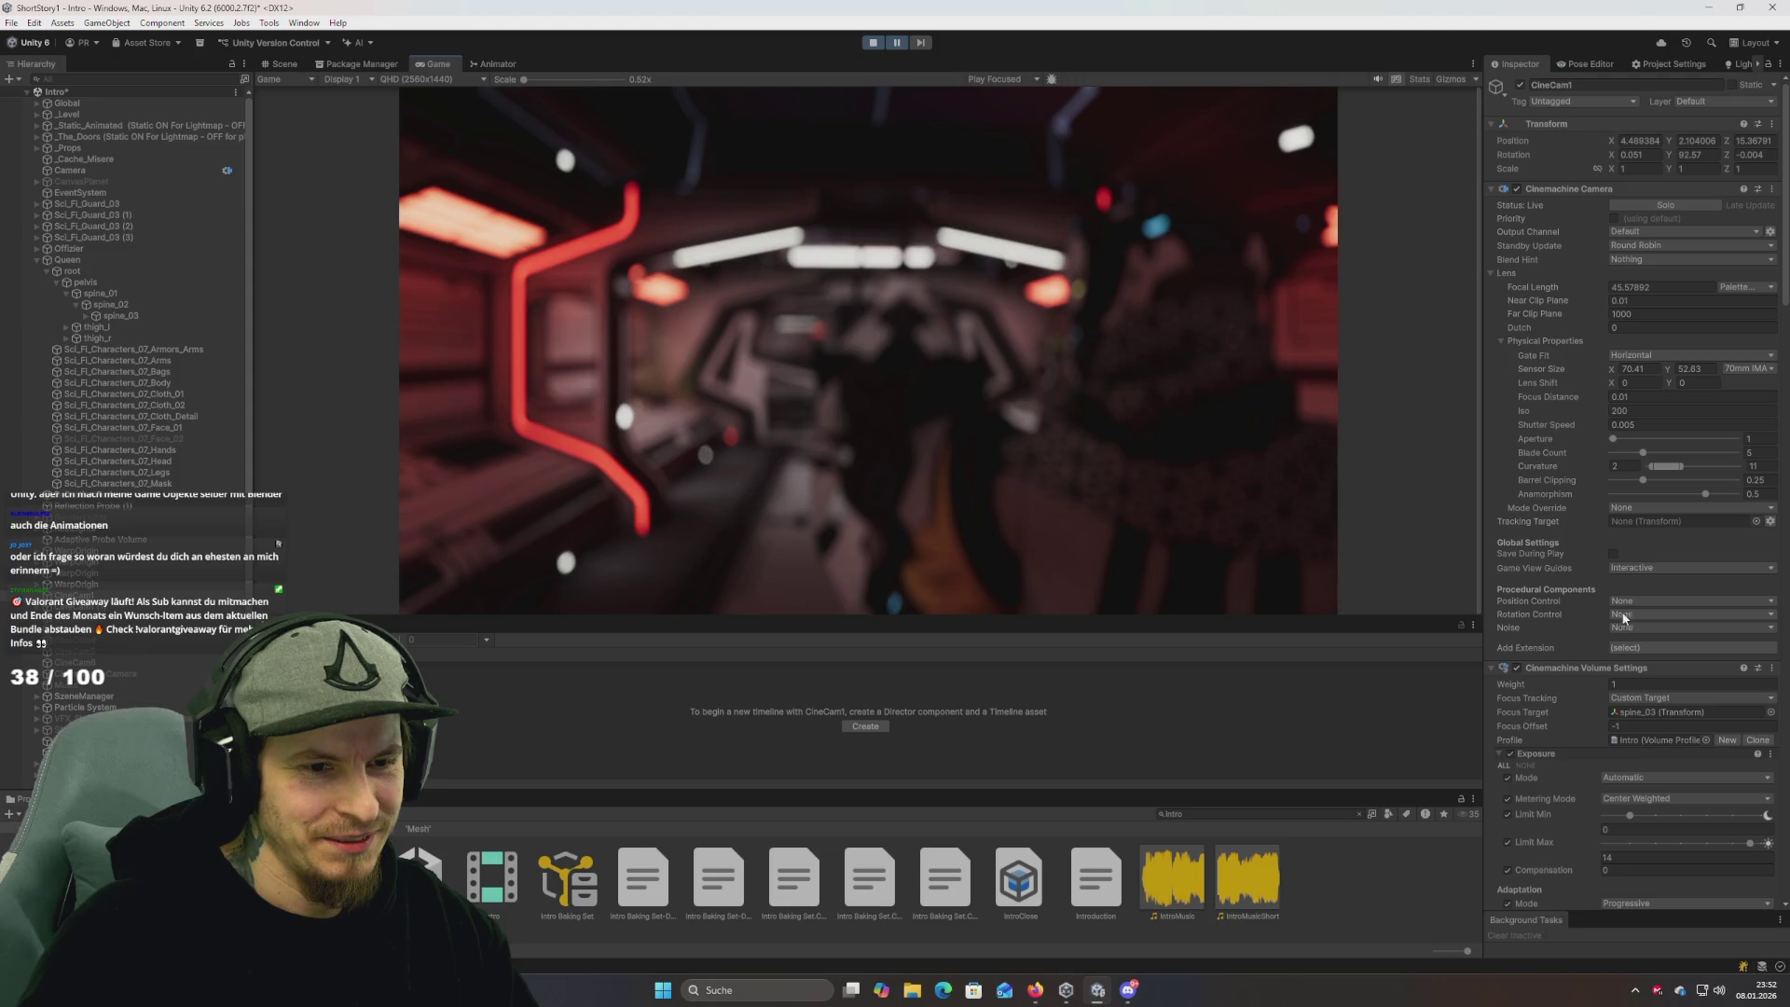
pyautogui.scroll(-5, 1575, 581)
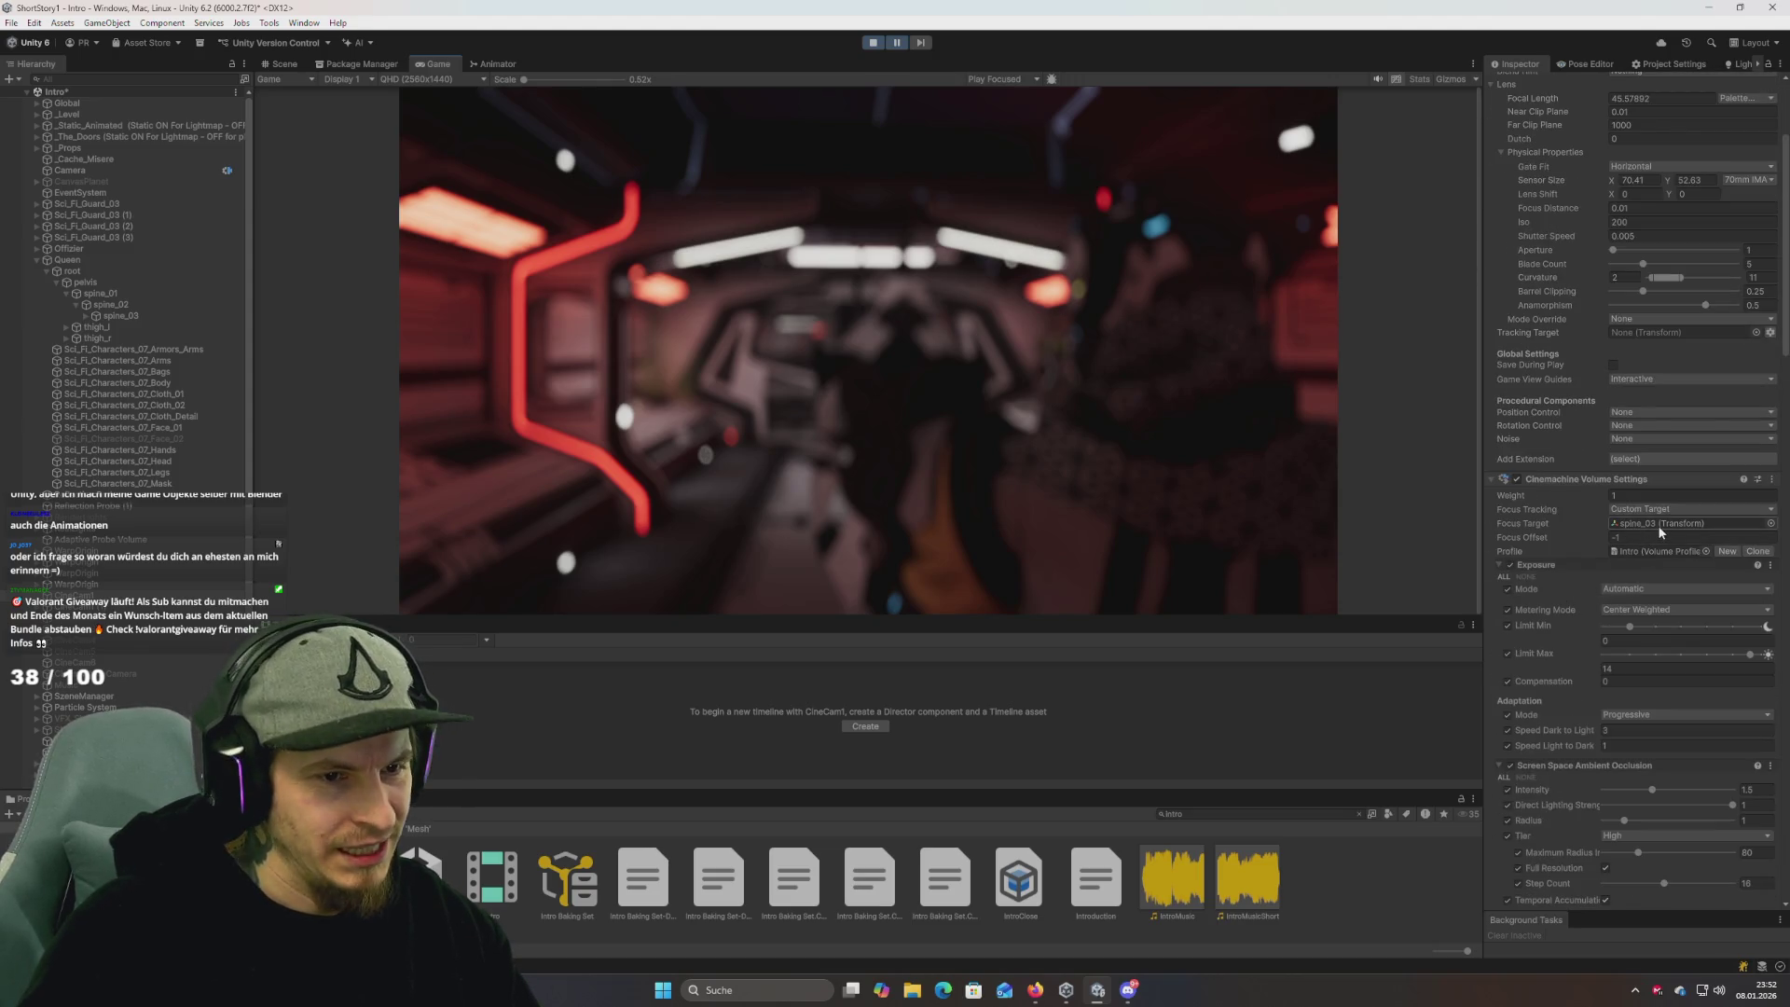
pyautogui.scroll(-3, 1658, 524)
pyautogui.scroll(-20, 1621, 578)
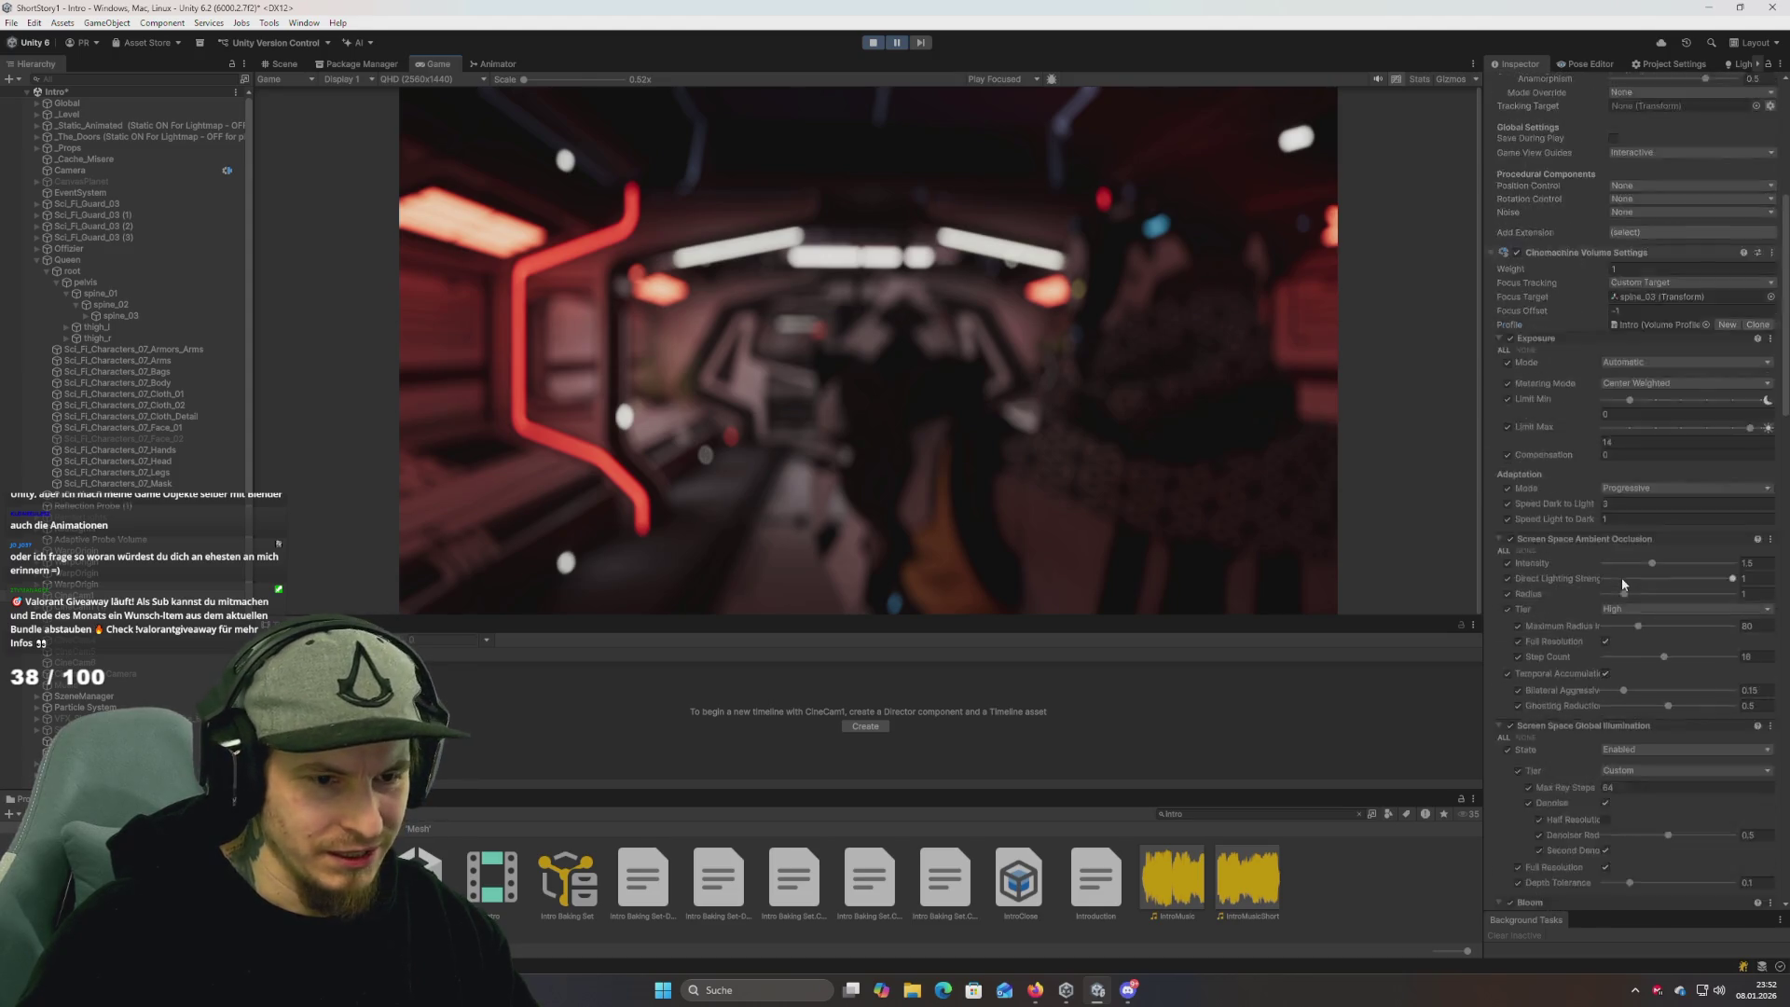
pyautogui.scroll(20, 1621, 580)
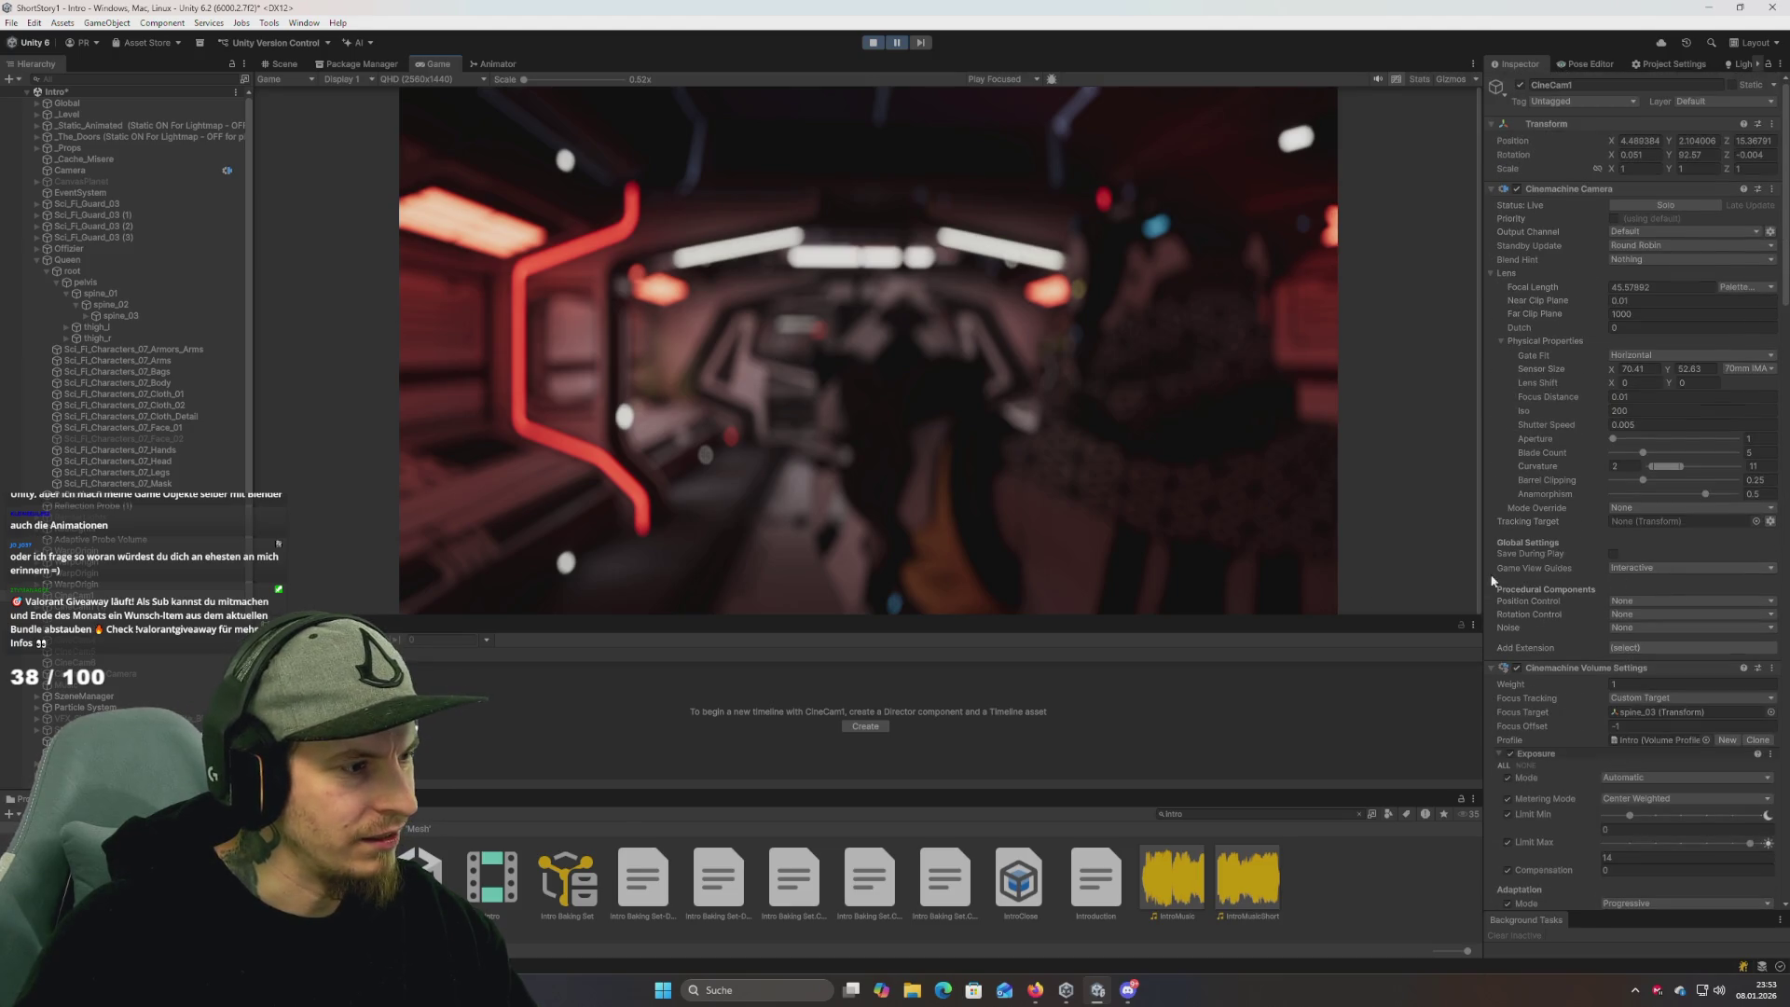
pyautogui.press('Down')
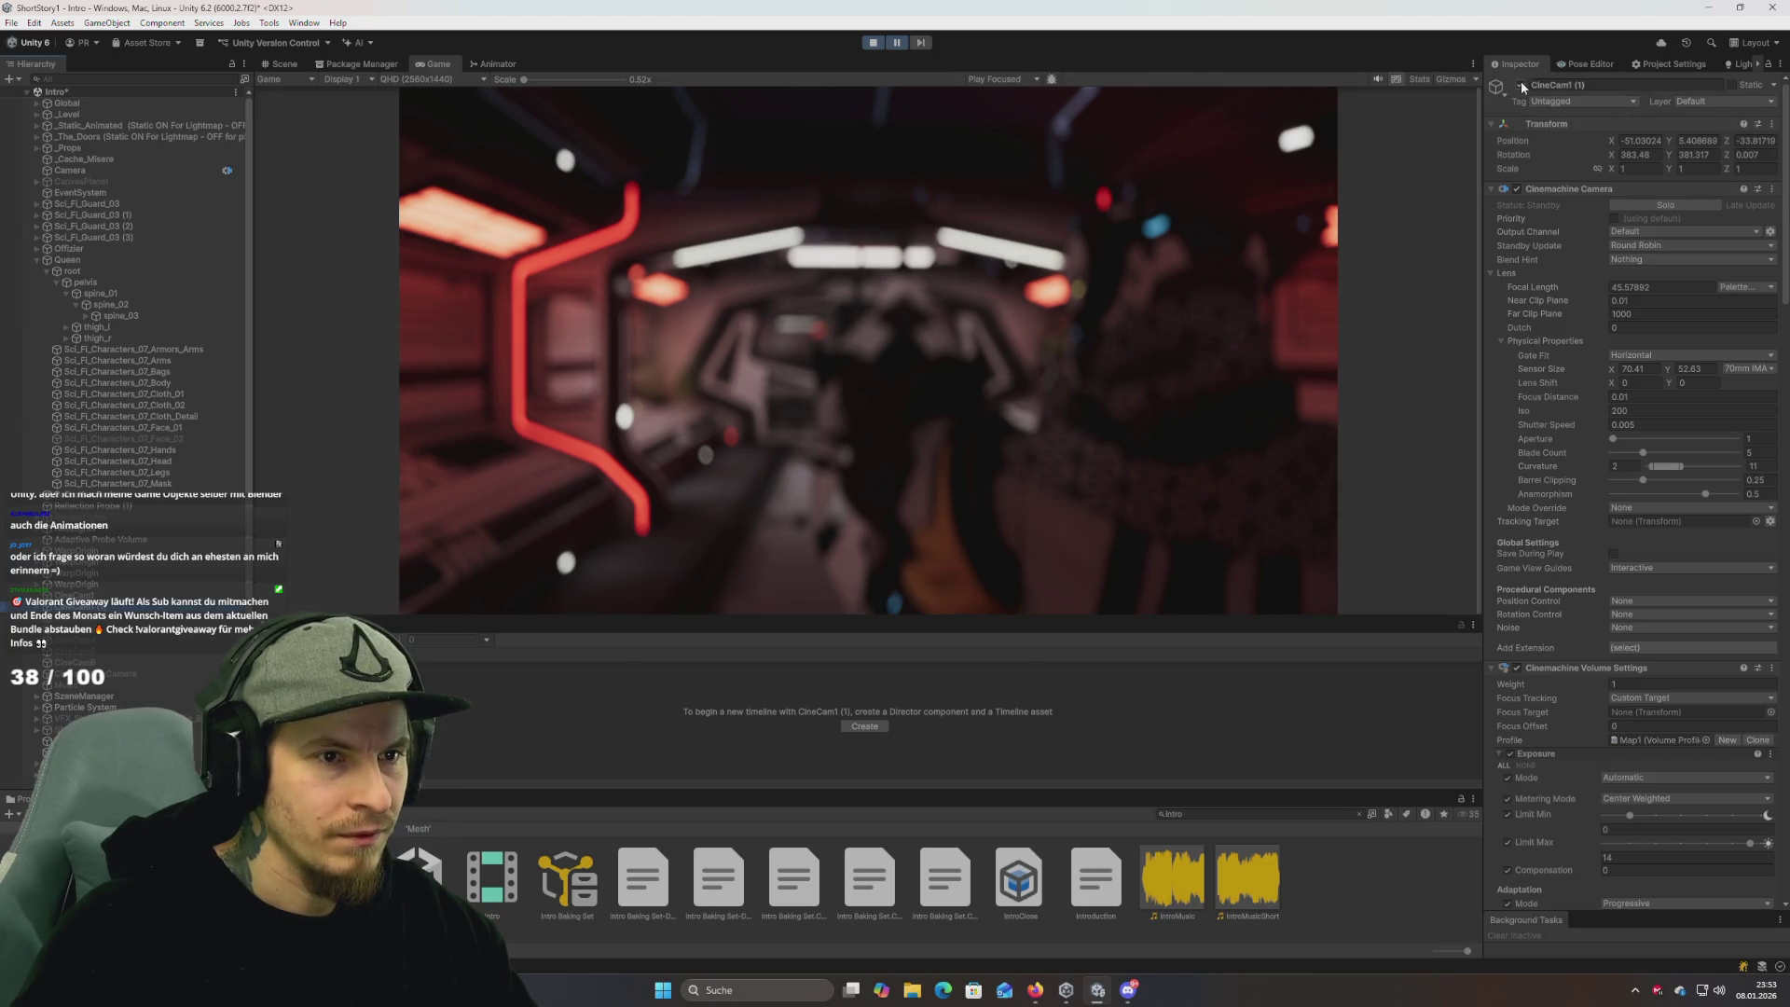
pyautogui.press('Up')
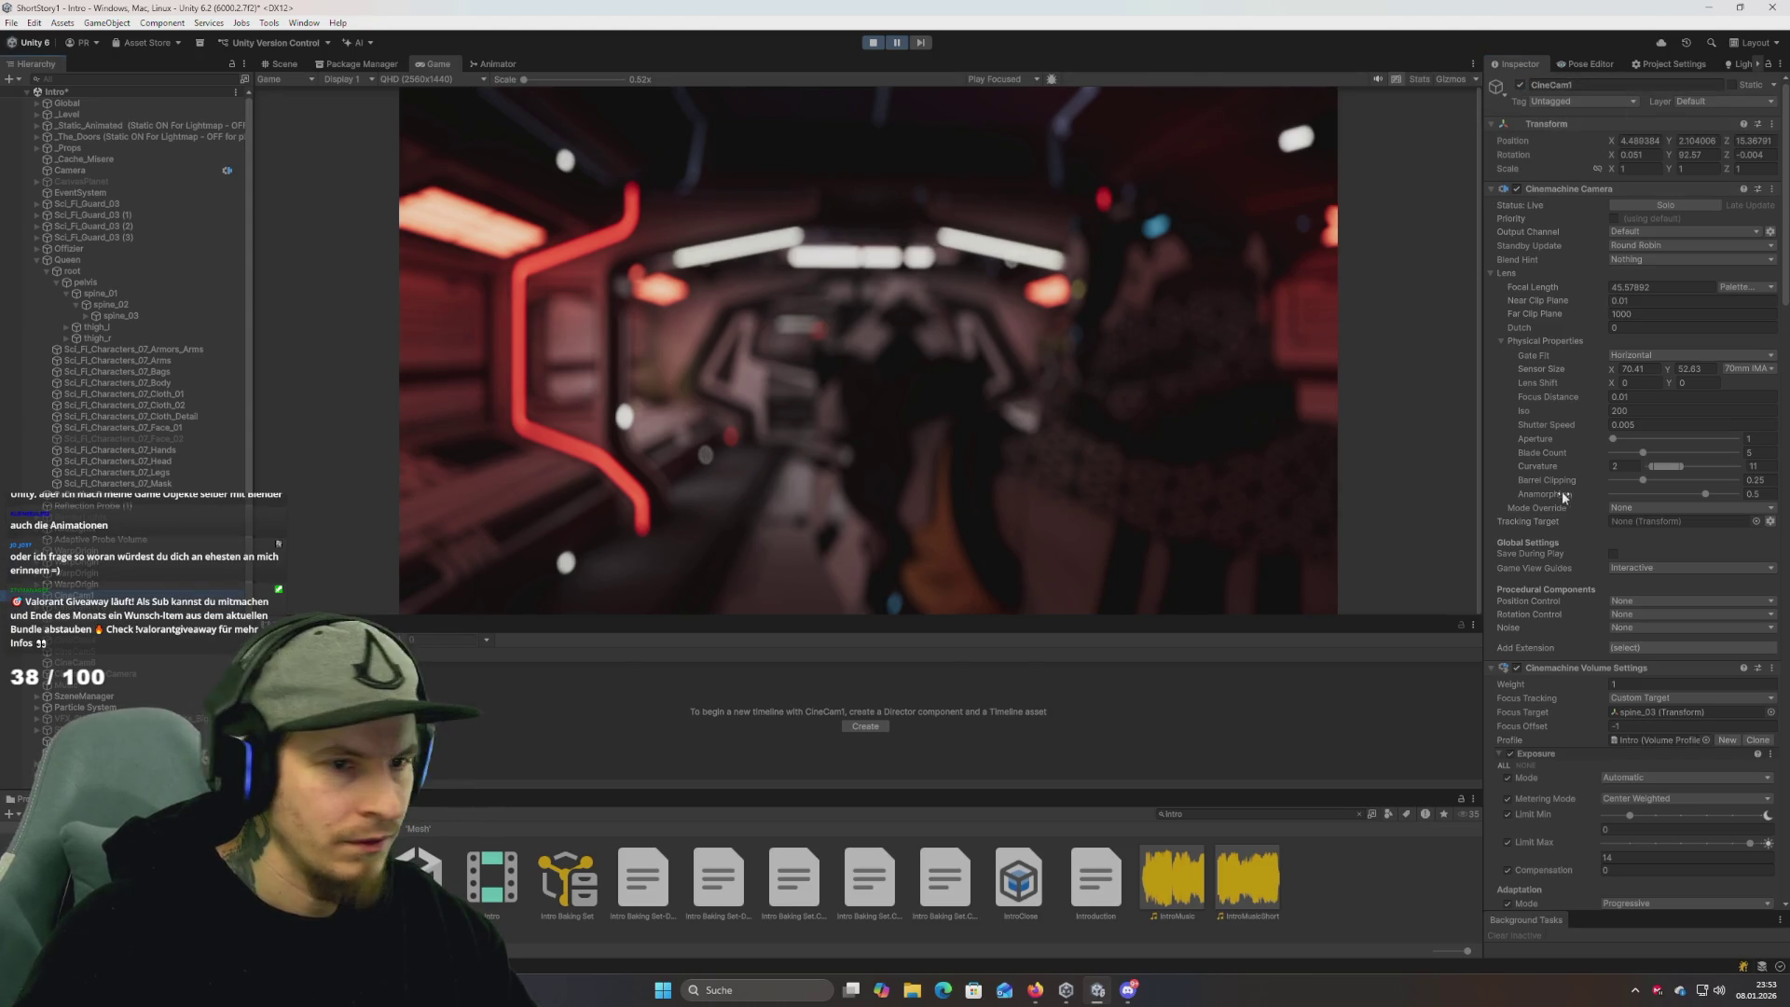
pyautogui.scroll(-5, 1557, 496)
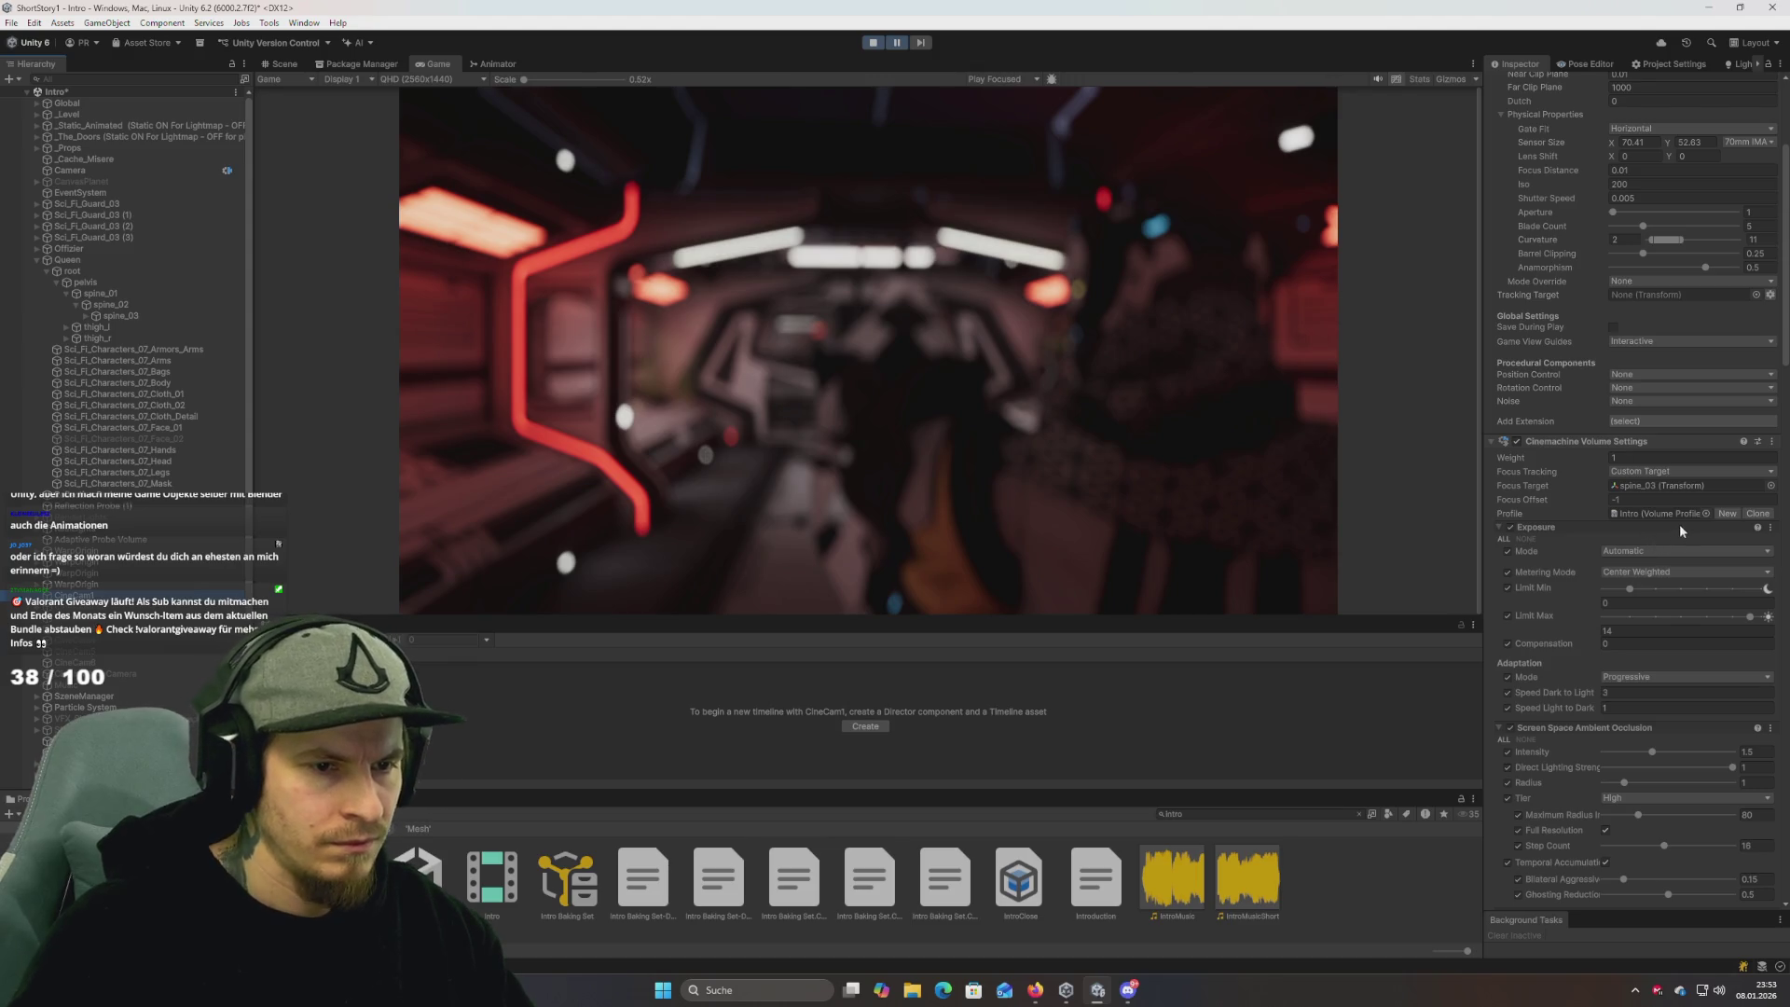
# Assign the Map1 volume profile to CineCam1 and resume the game to preview it.
pyautogui.click(1708, 513)
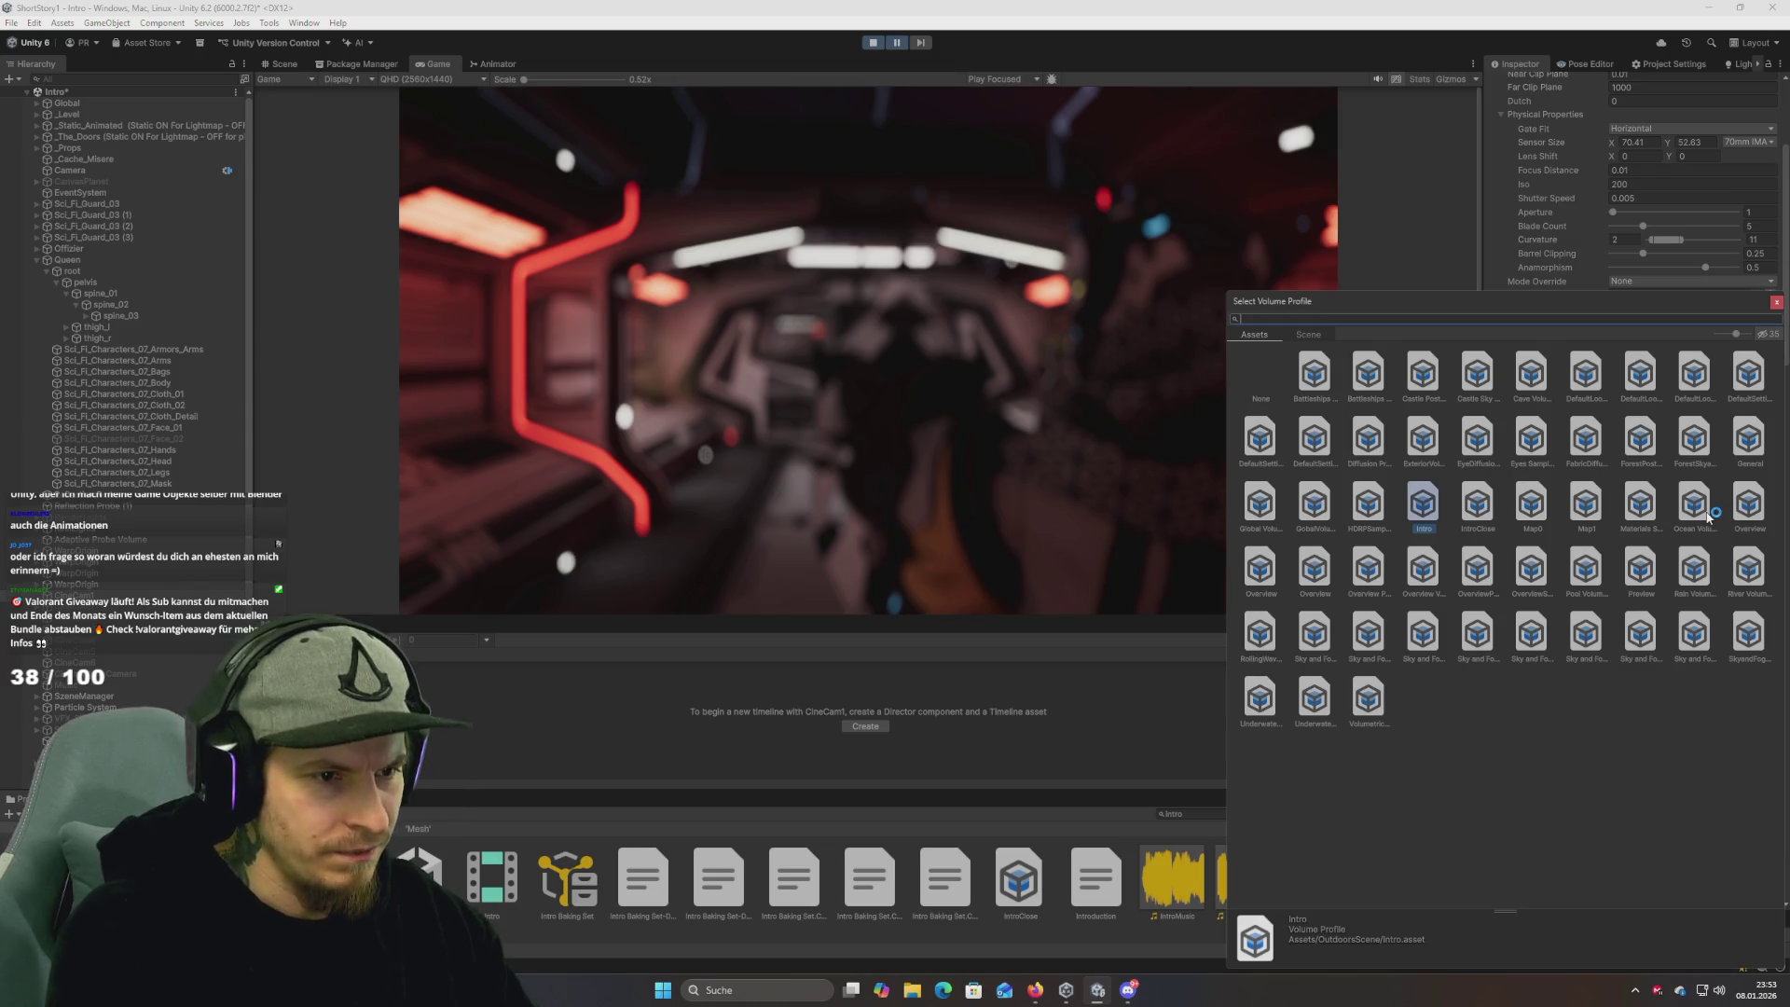
pyautogui.write('map1')
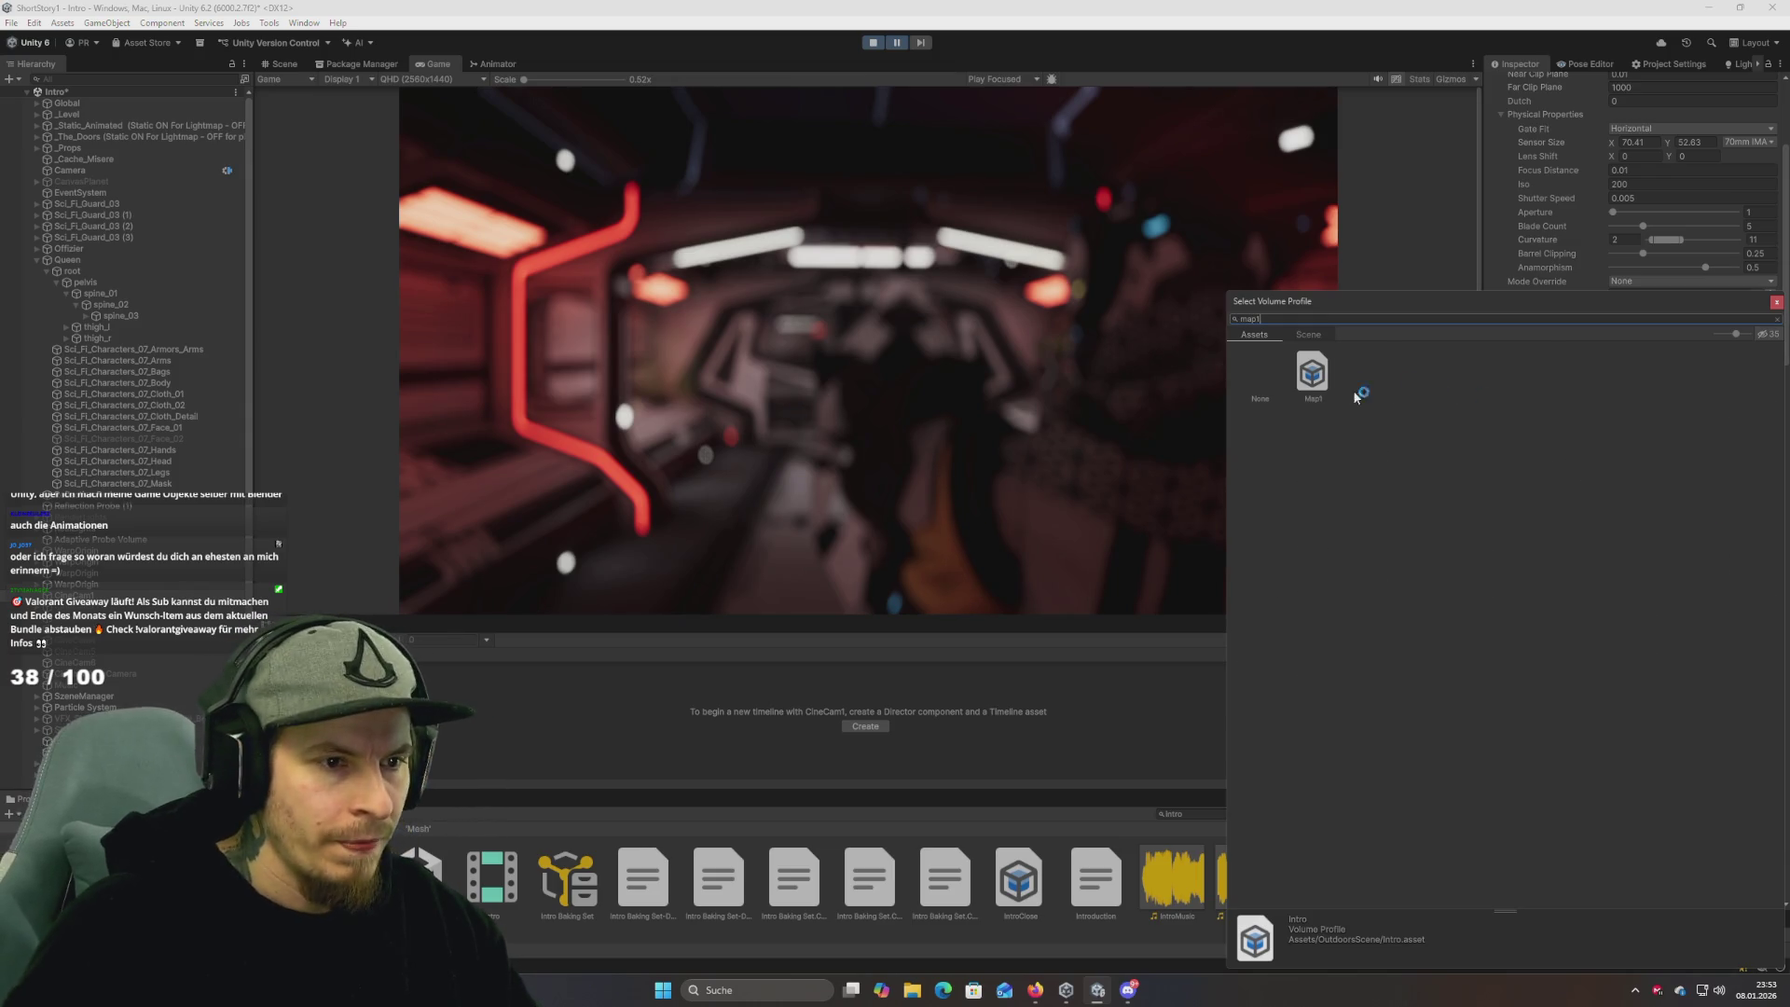
pyautogui.doubleClick(1324, 380)
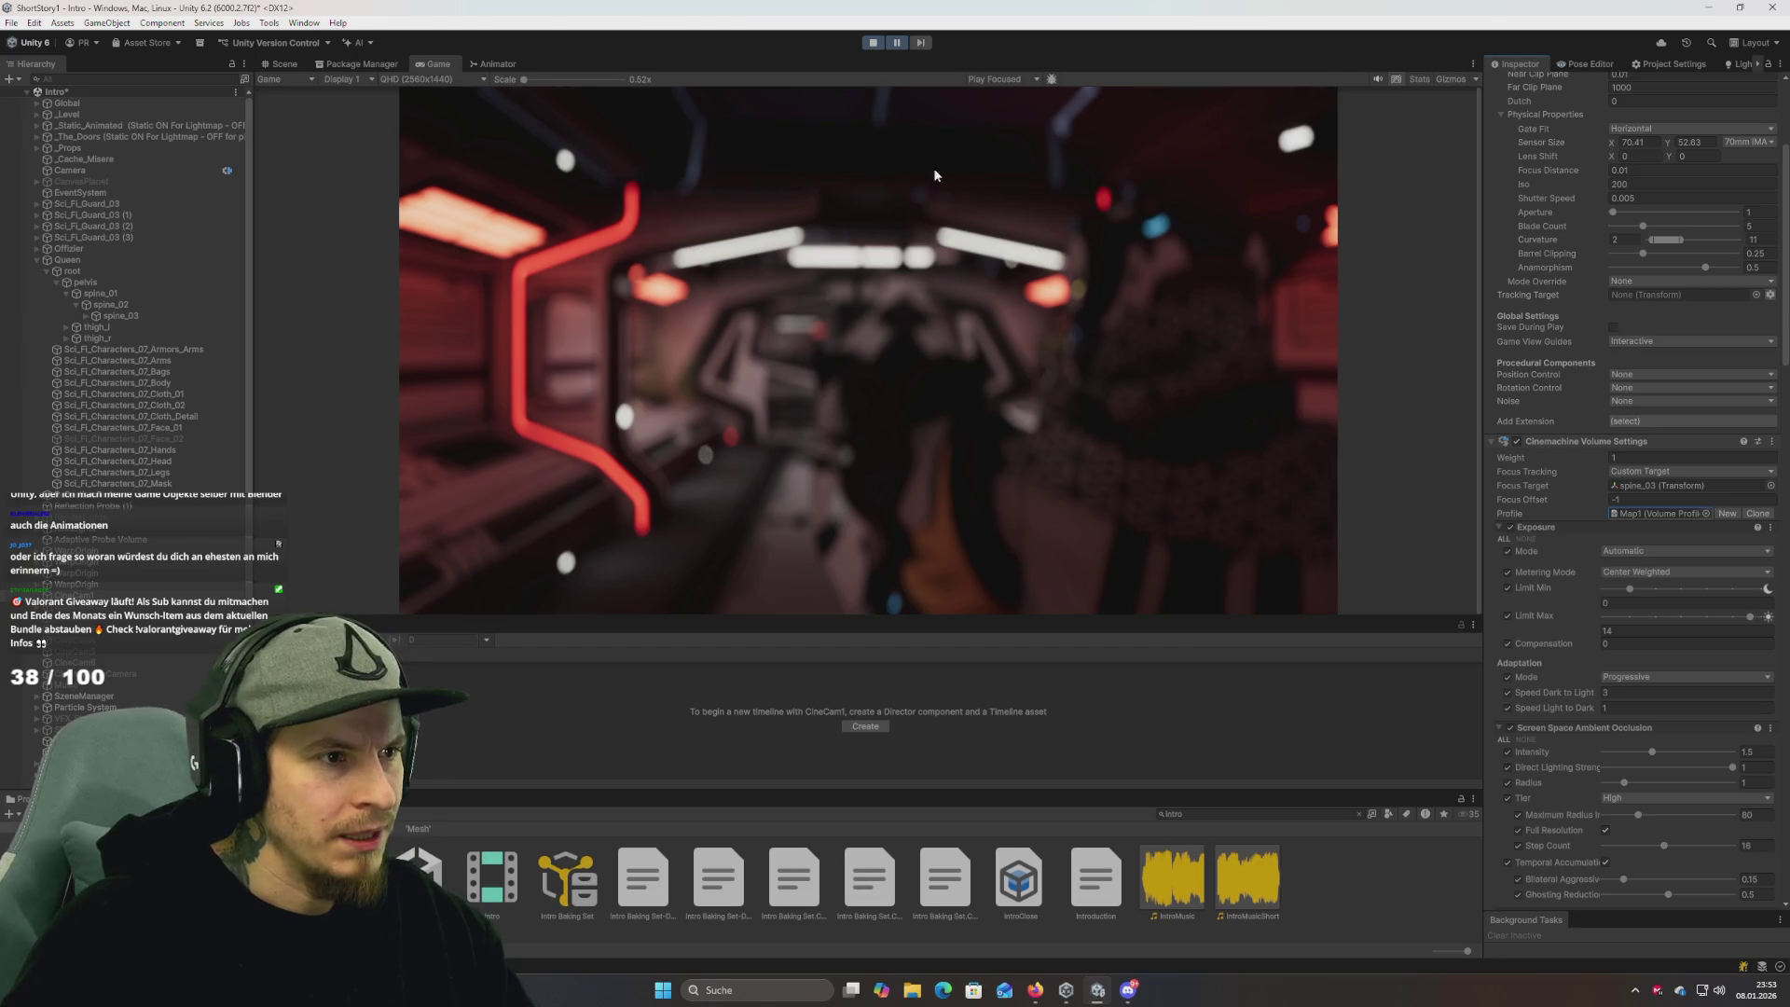
pyautogui.click(898, 43)
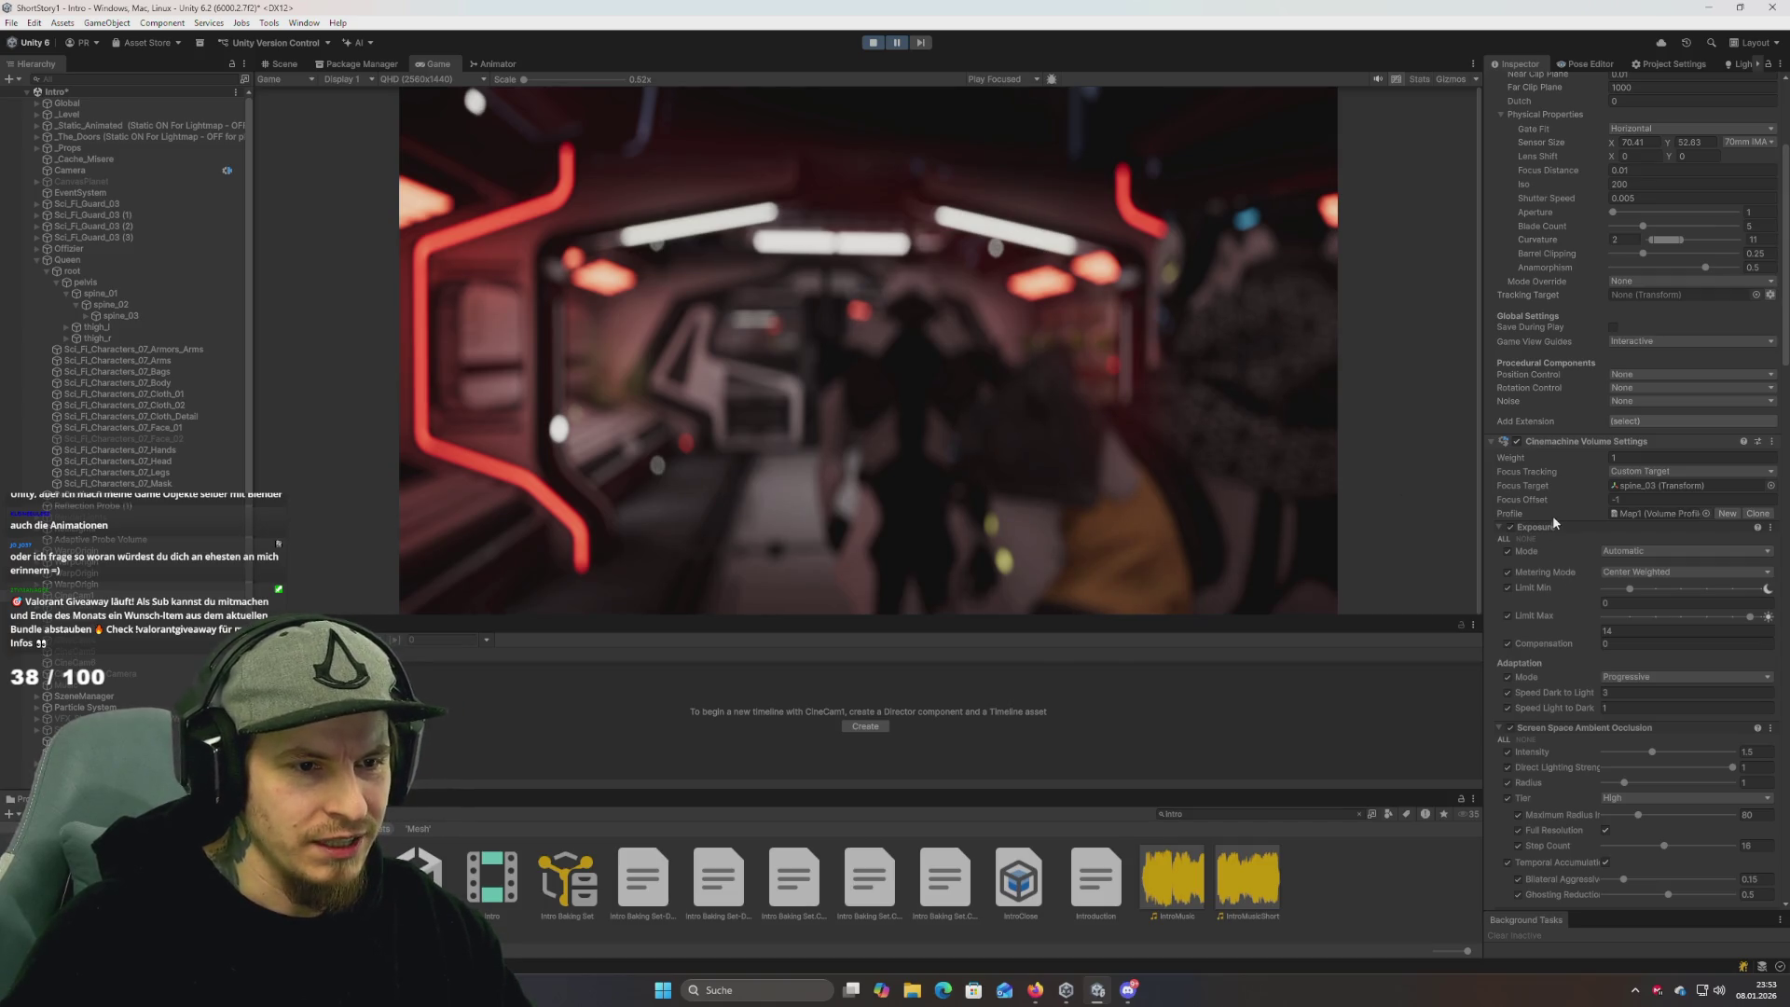
# Keep Custom Target focus tracking, stop Play mode, and edit the Focus Offset field.
pyautogui.click(1668, 473)
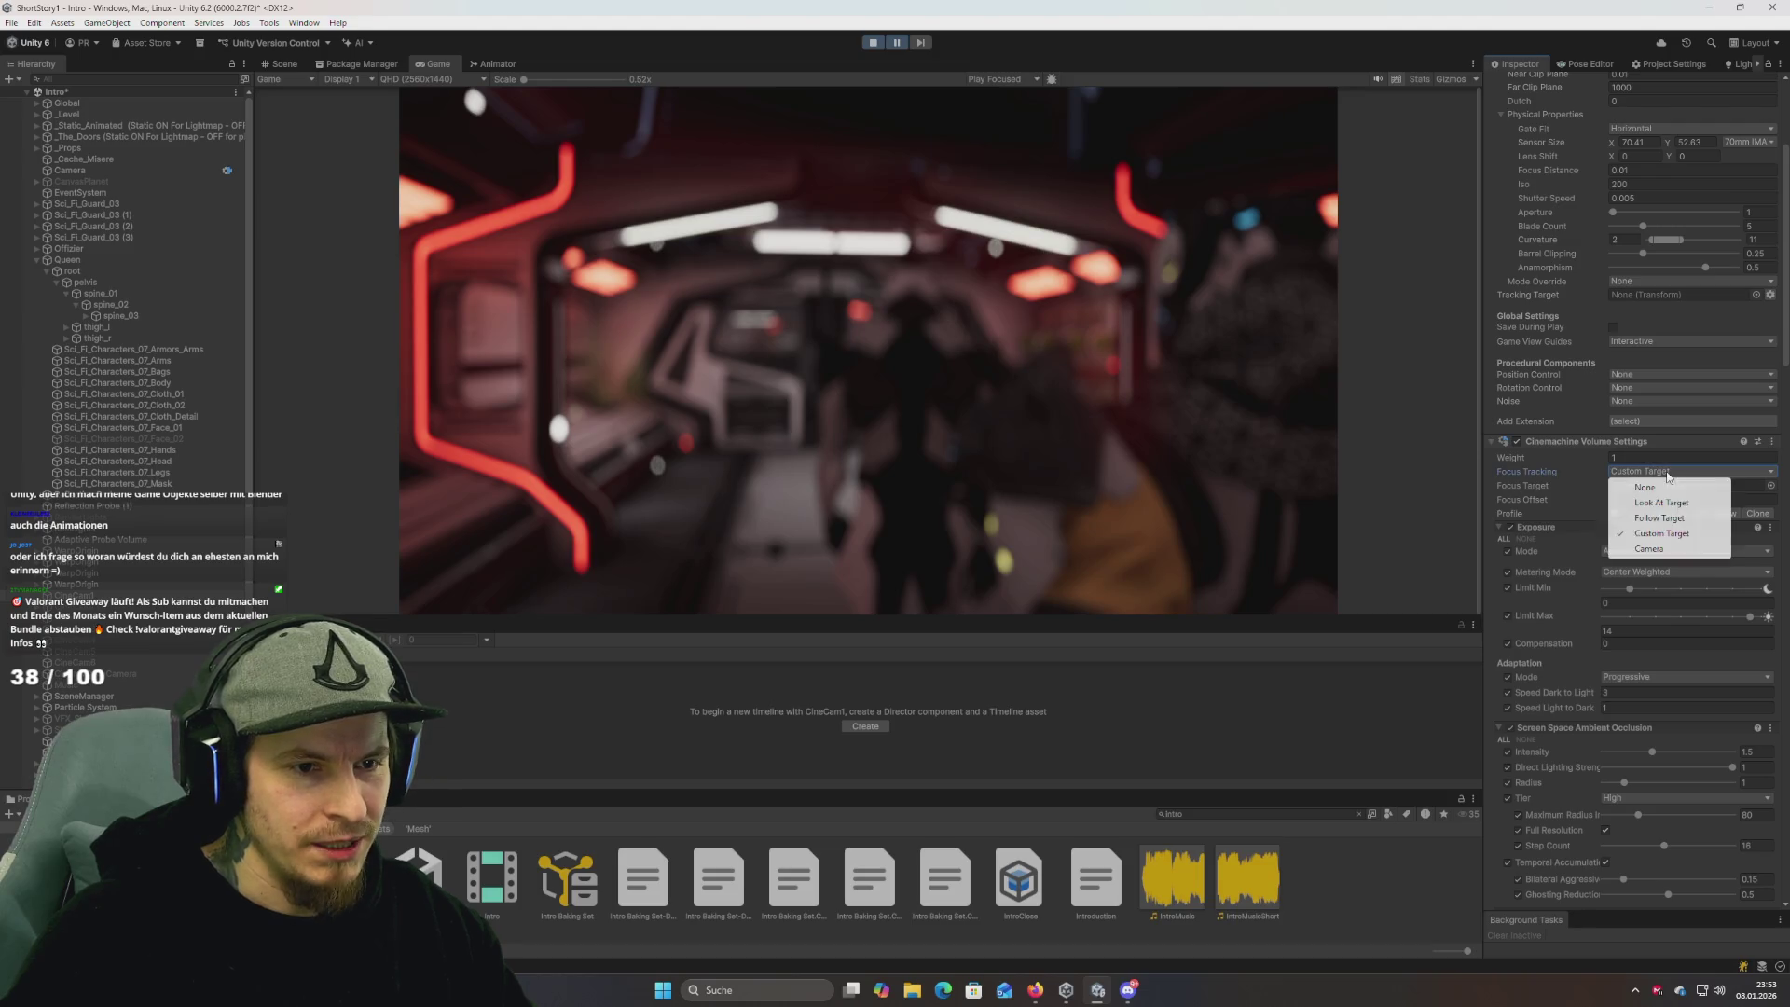
pyautogui.click(1668, 539)
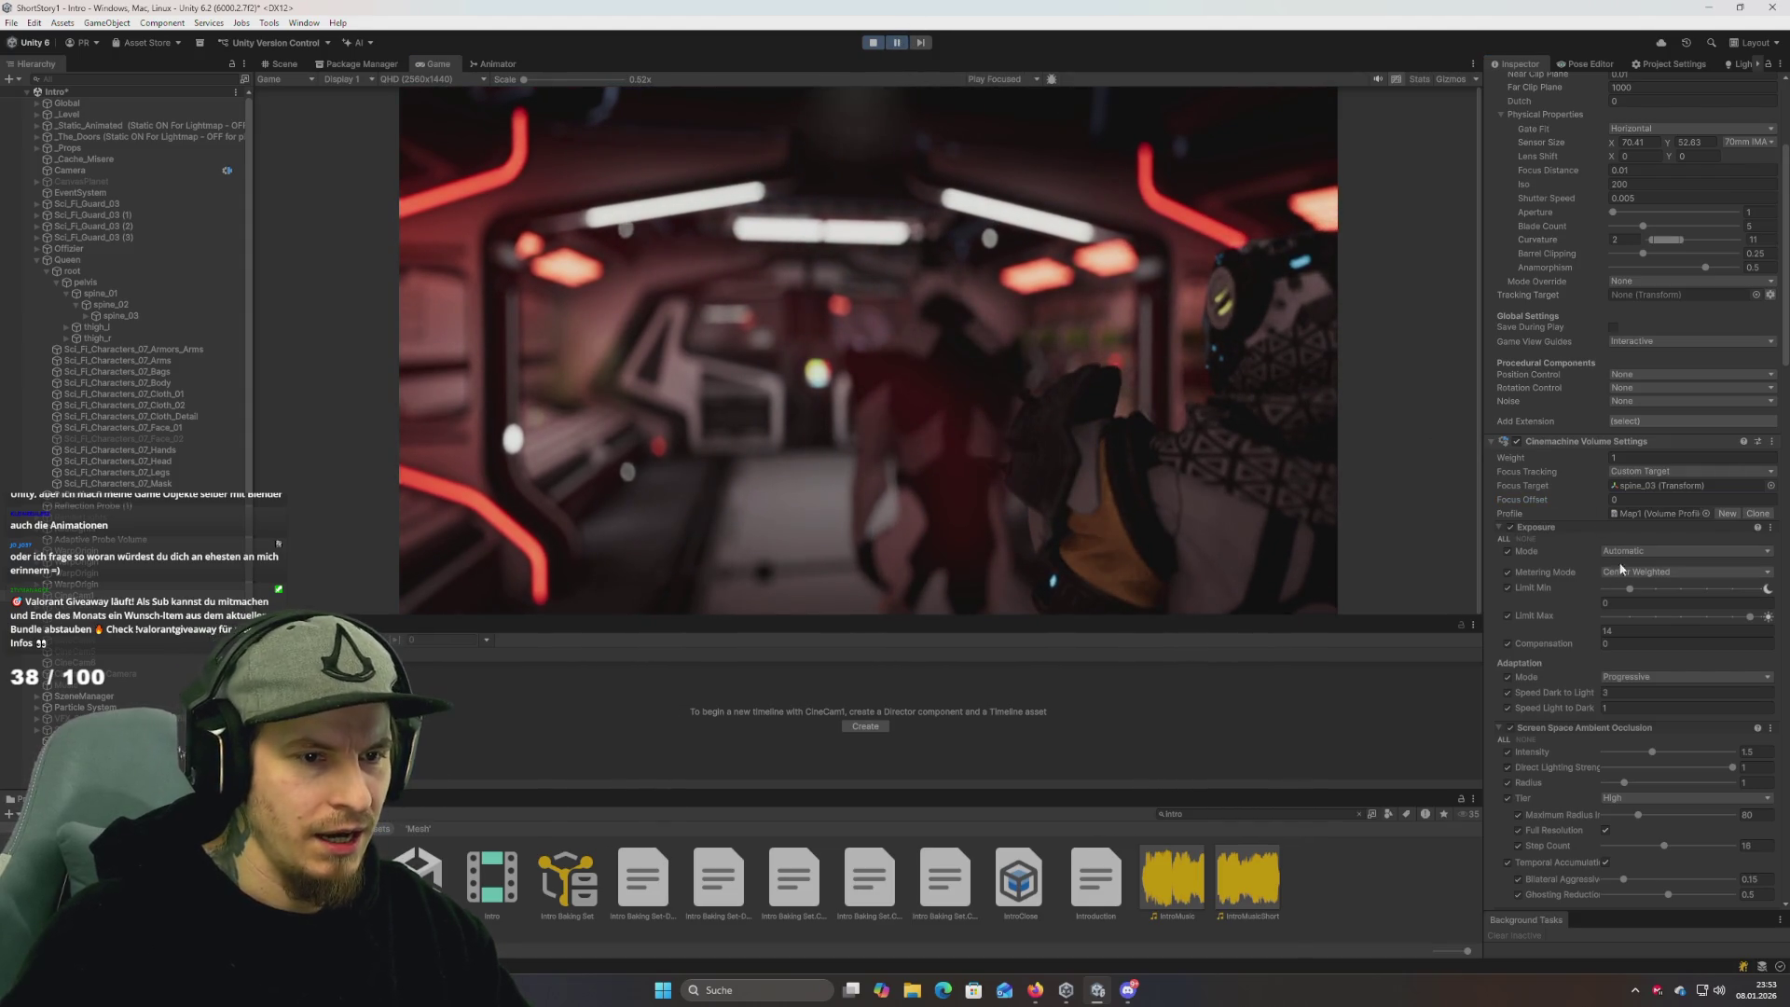
pyautogui.click(873, 43)
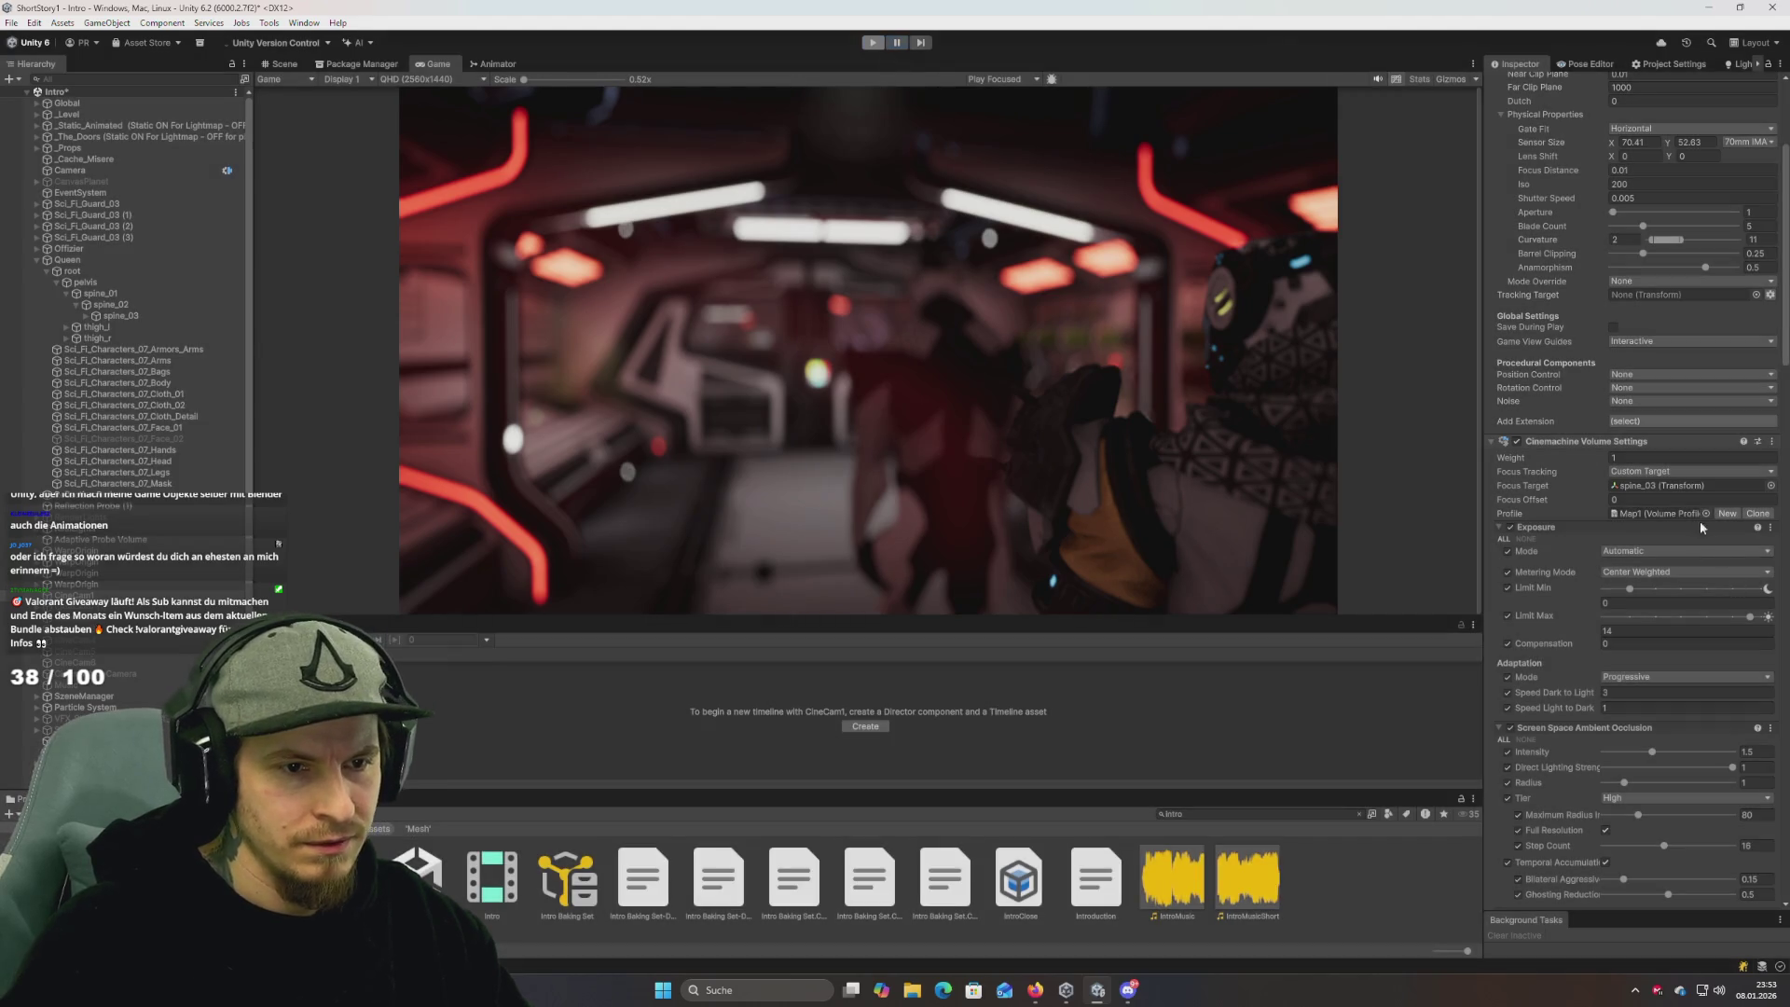
pyautogui.click(1646, 706)
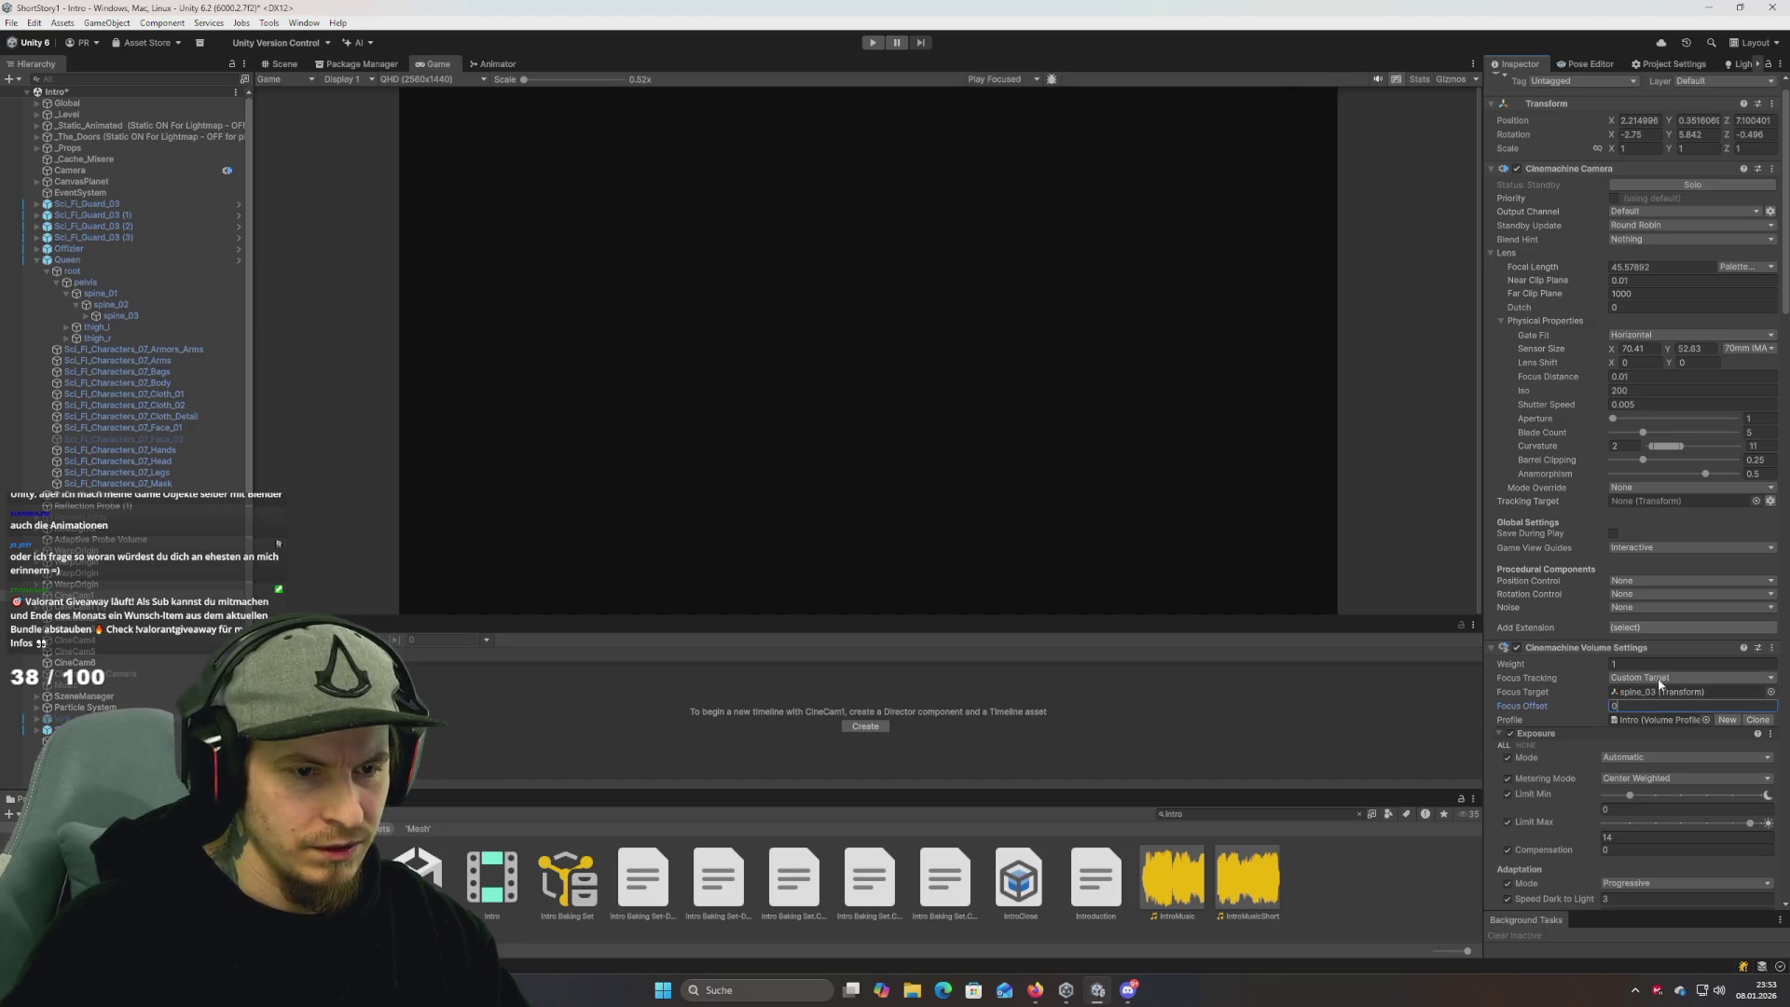
# Pick Map1 as CineCam1's volume profile via a 'map1' search and run the intro.
pyautogui.click(1707, 720)
pyautogui.write('map1')
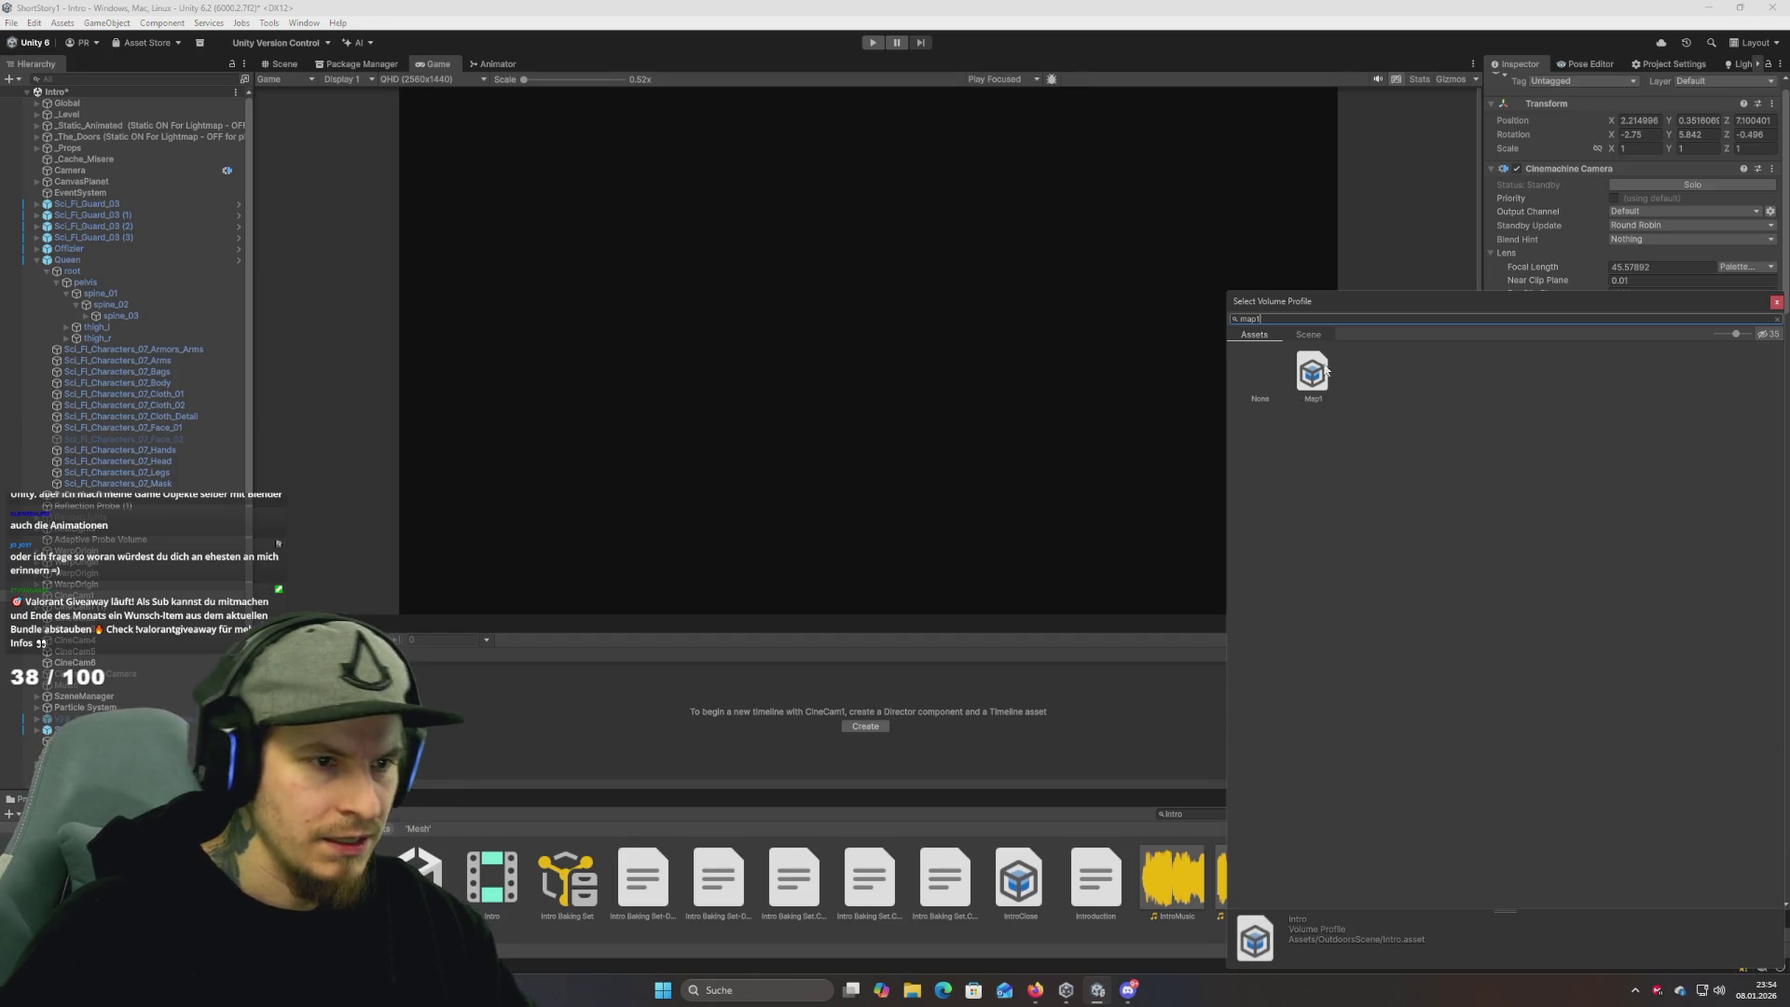
pyautogui.doubleClick(1312, 375)
pyautogui.click(874, 44)
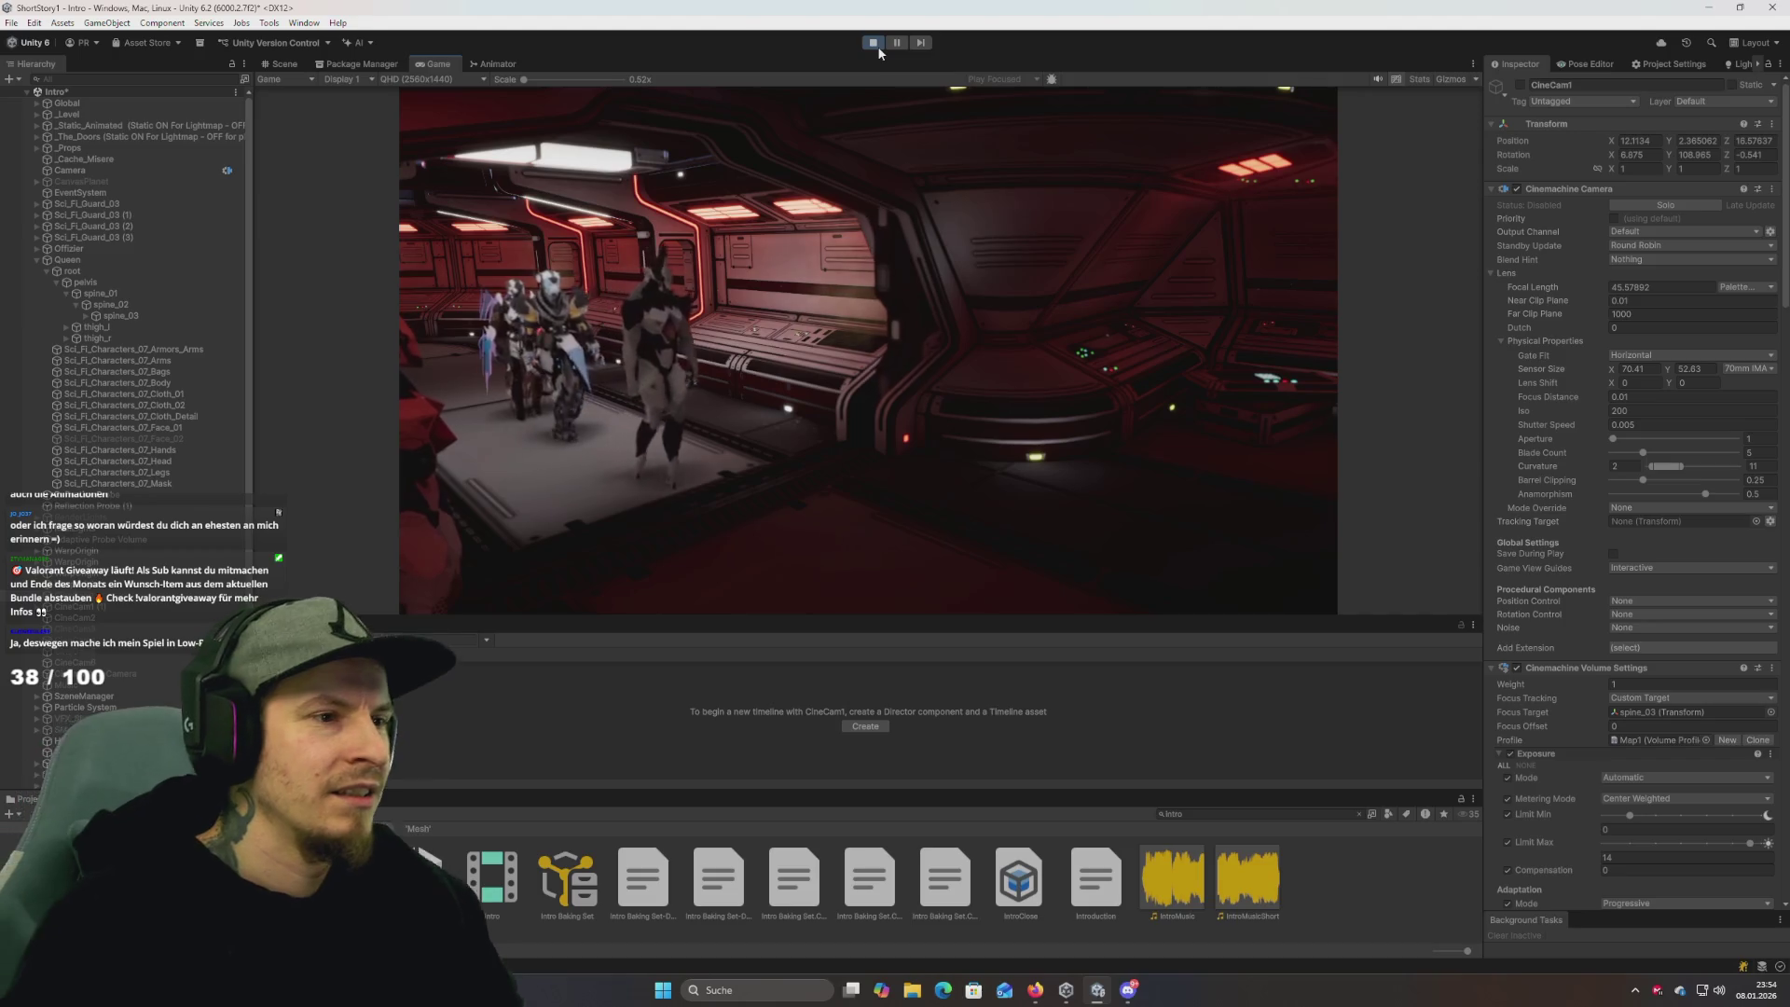
# Exit Play mode and delete the duplicate camera CineCam1 (1).
pyautogui.click(874, 43)
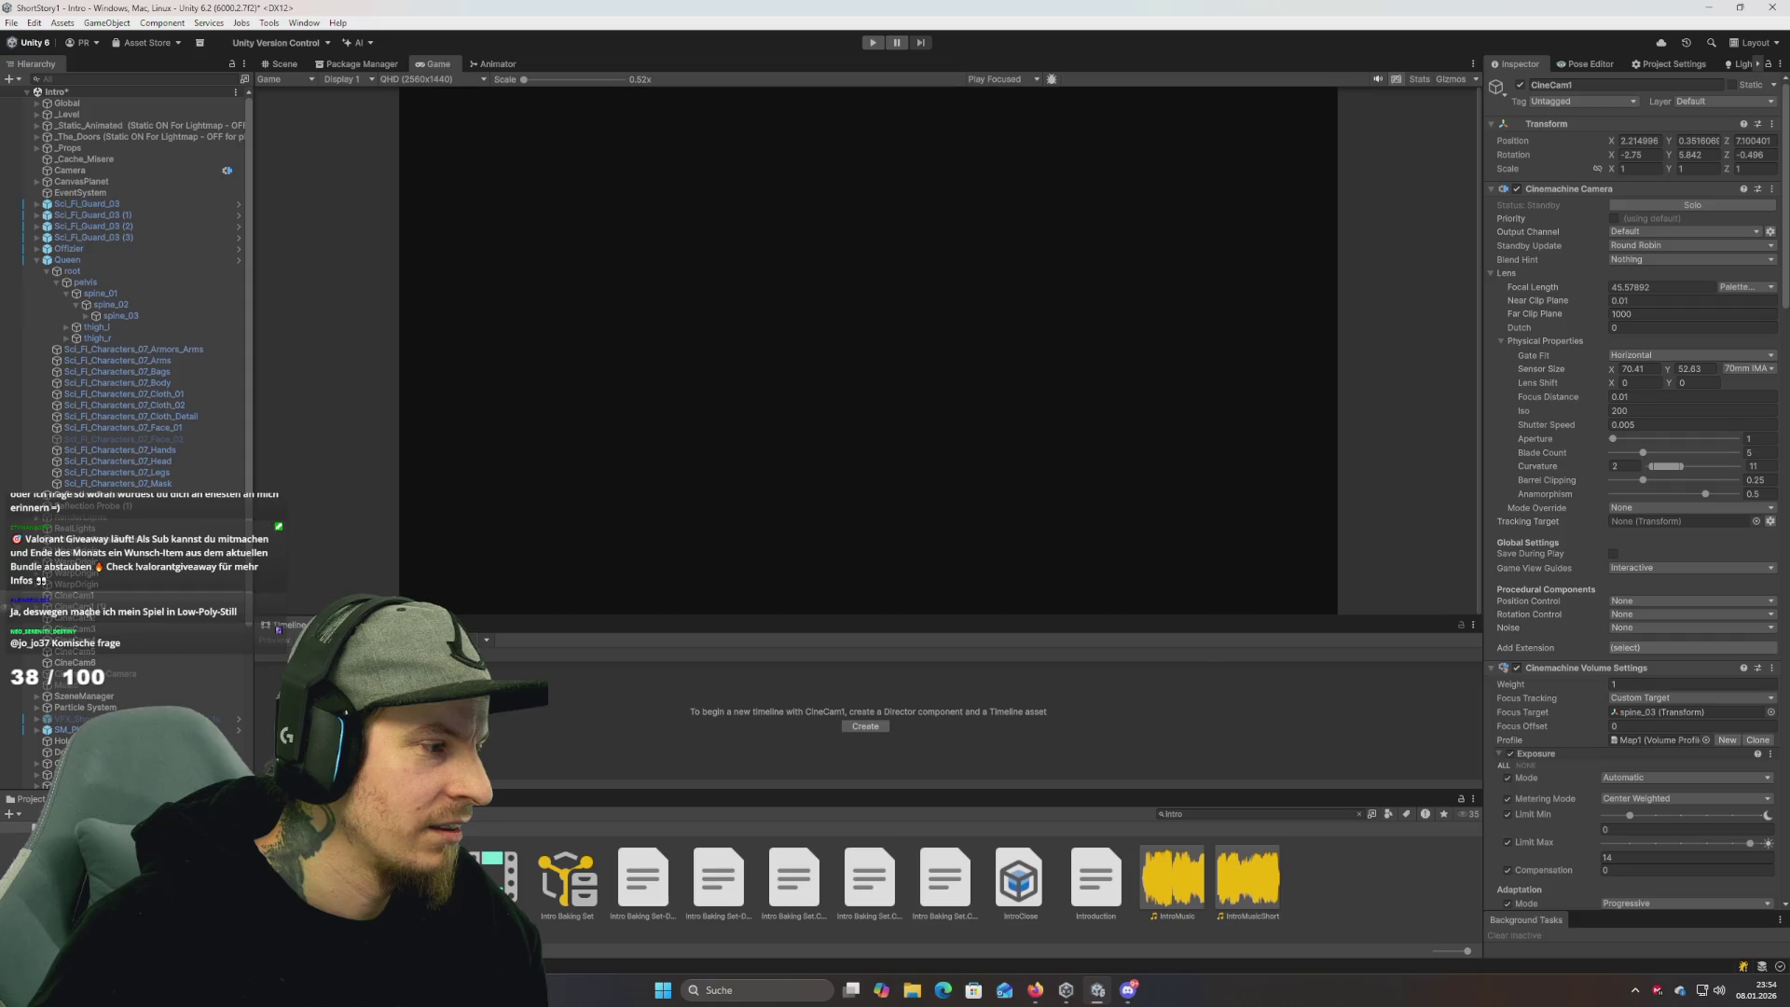
pyautogui.click(89, 607)
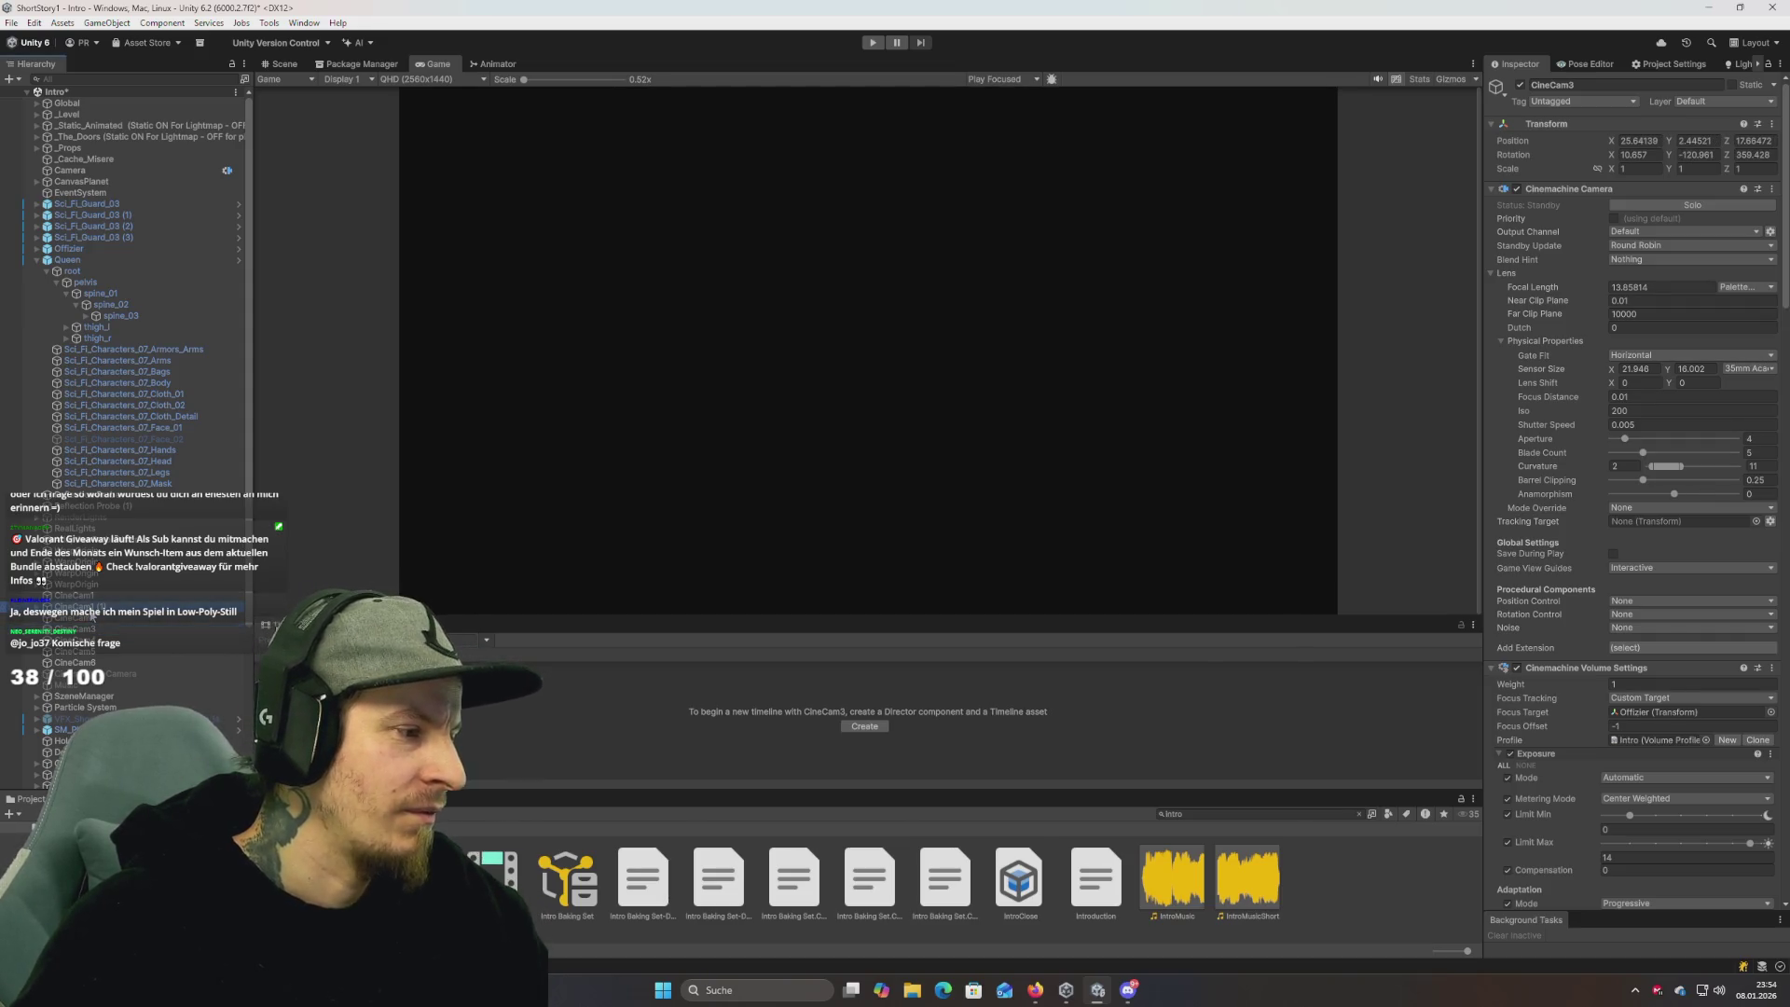
pyautogui.press('Delete')
# Set CineCam2's sensor size to the 70mm IMAX preset, matching CineCam1.
pyautogui.click(90, 607)
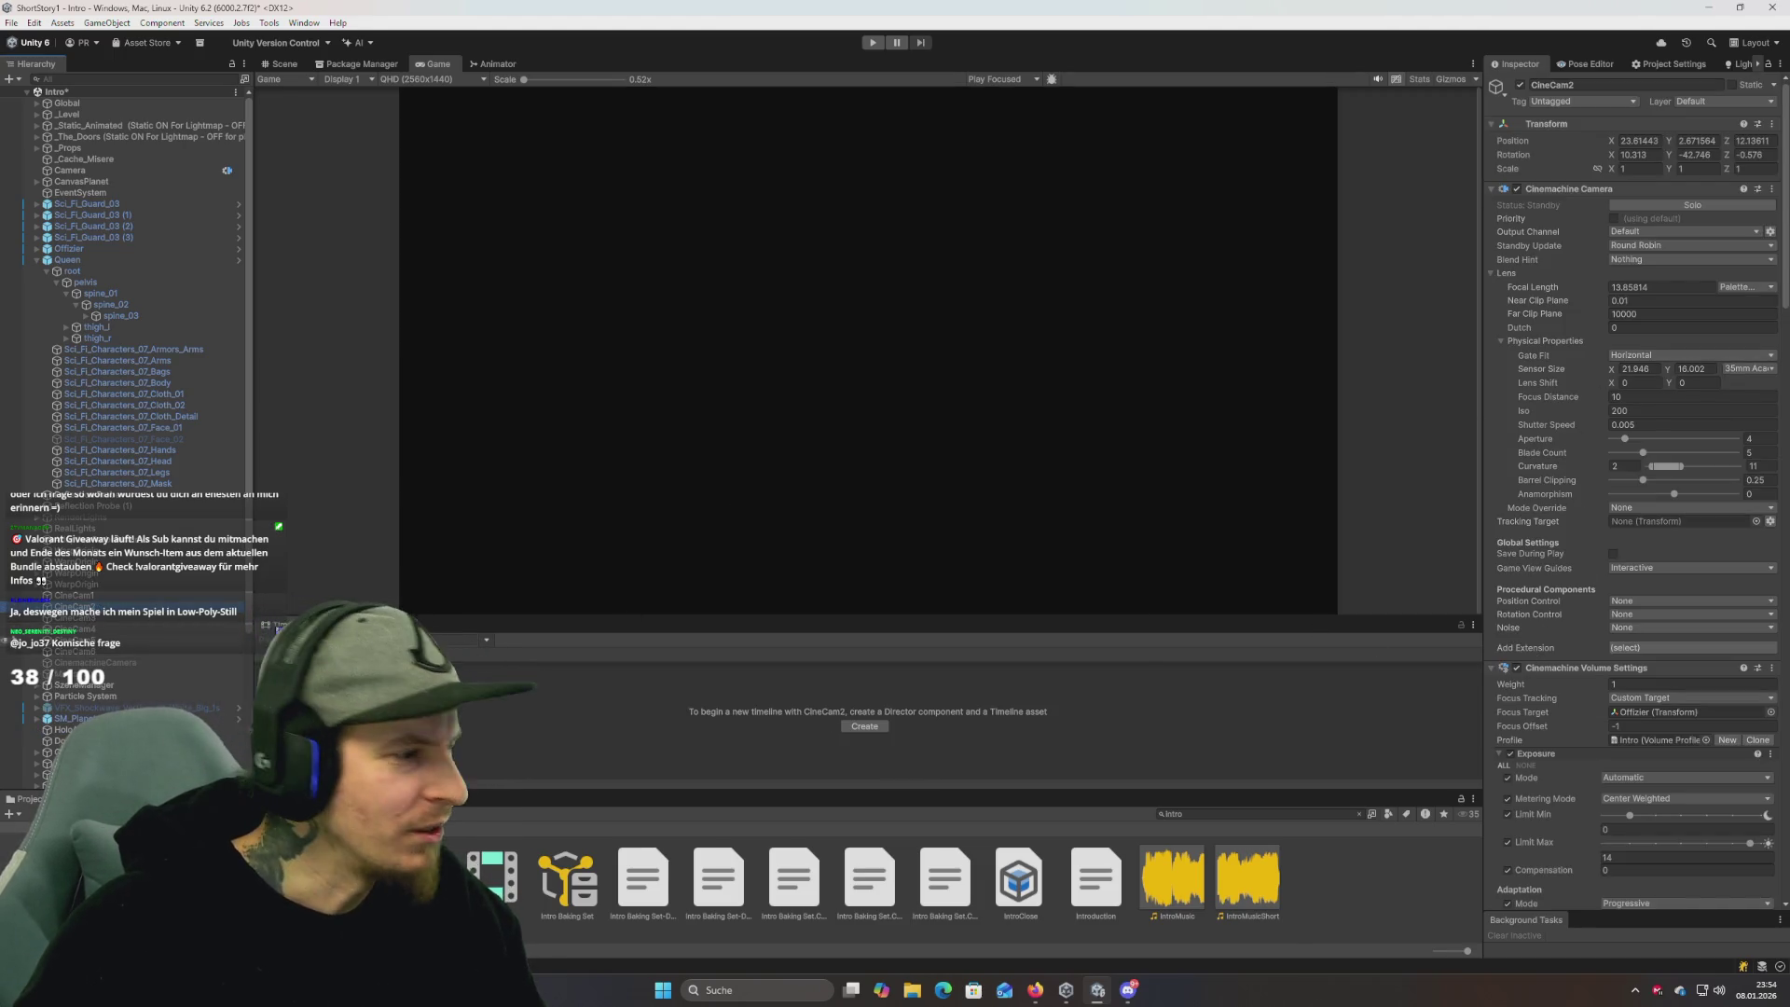
pyautogui.click(69, 596)
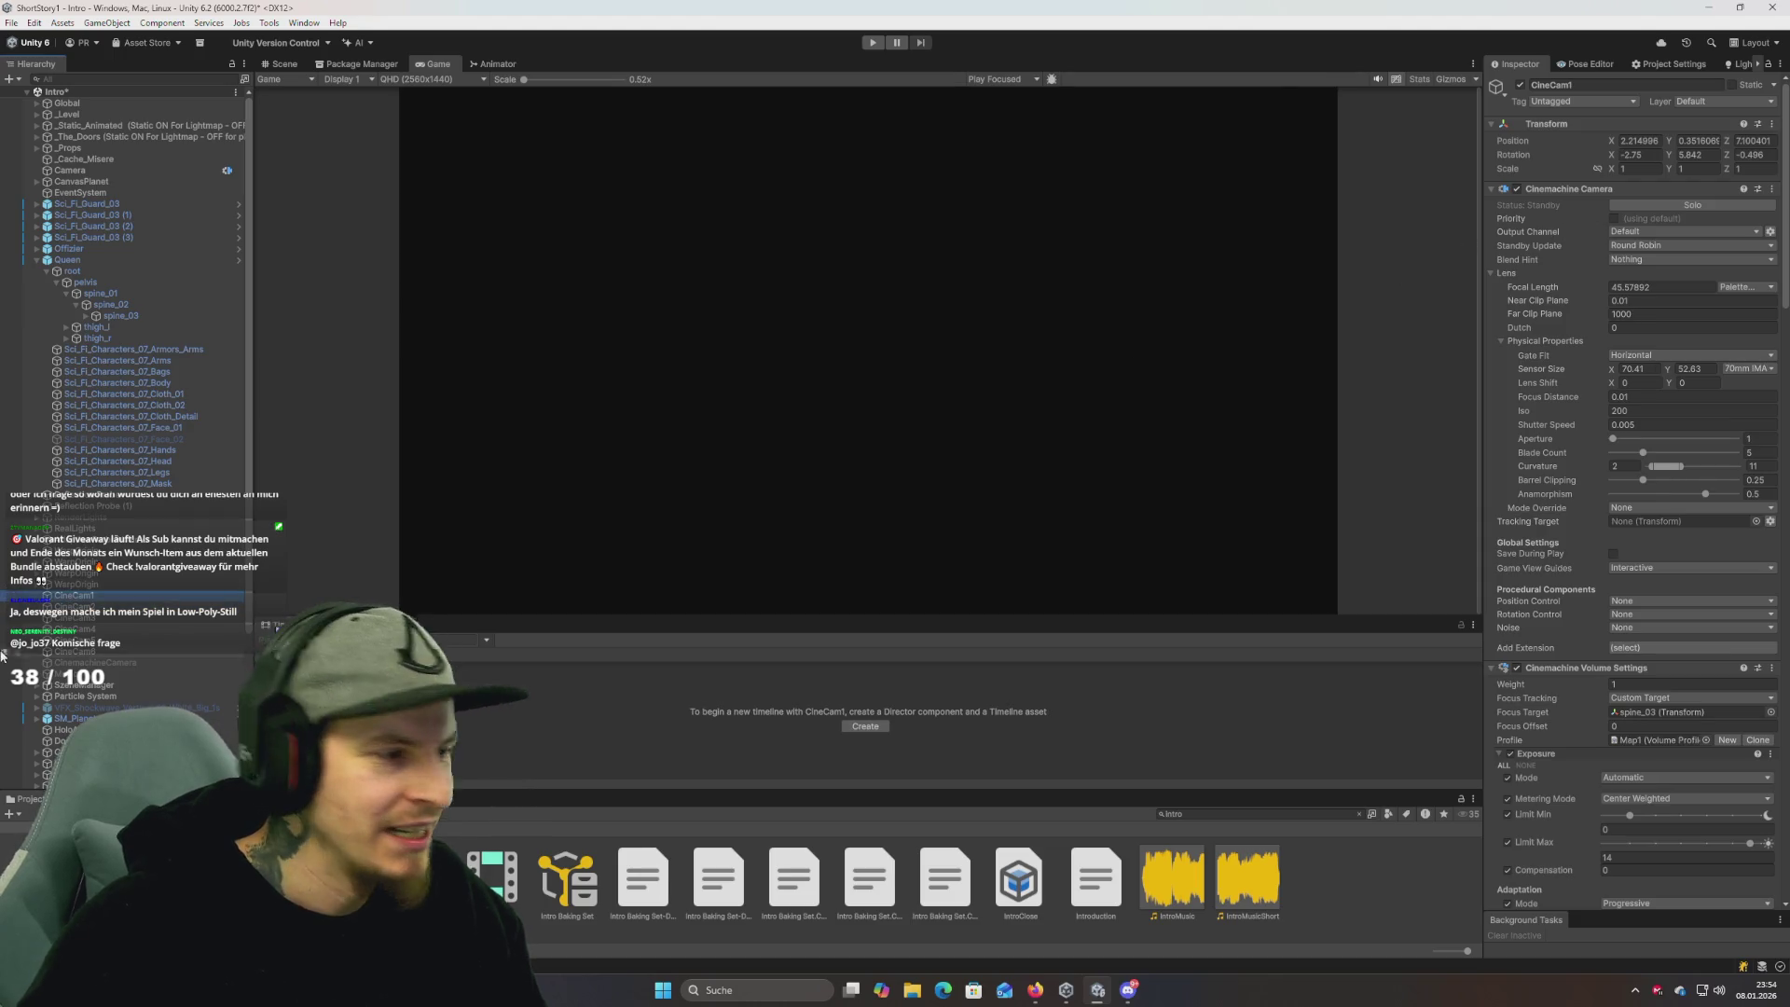
pyautogui.click(74, 607)
pyautogui.click(1748, 368)
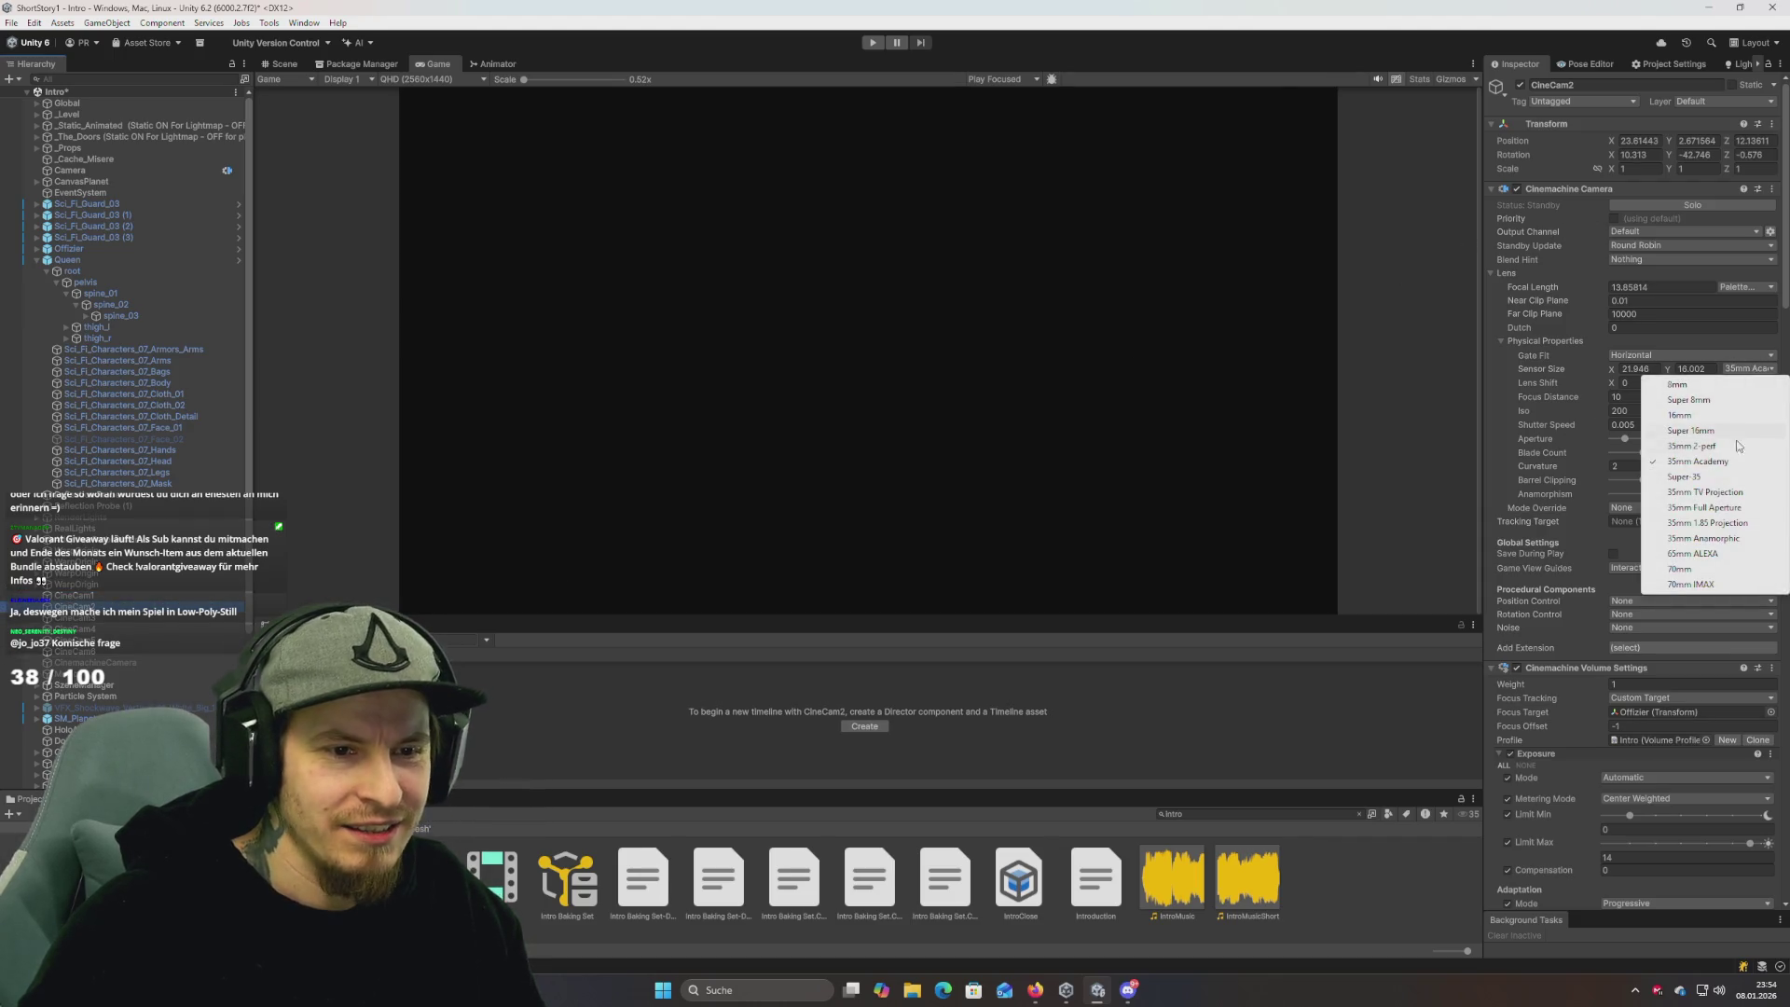
pyautogui.click(1693, 585)
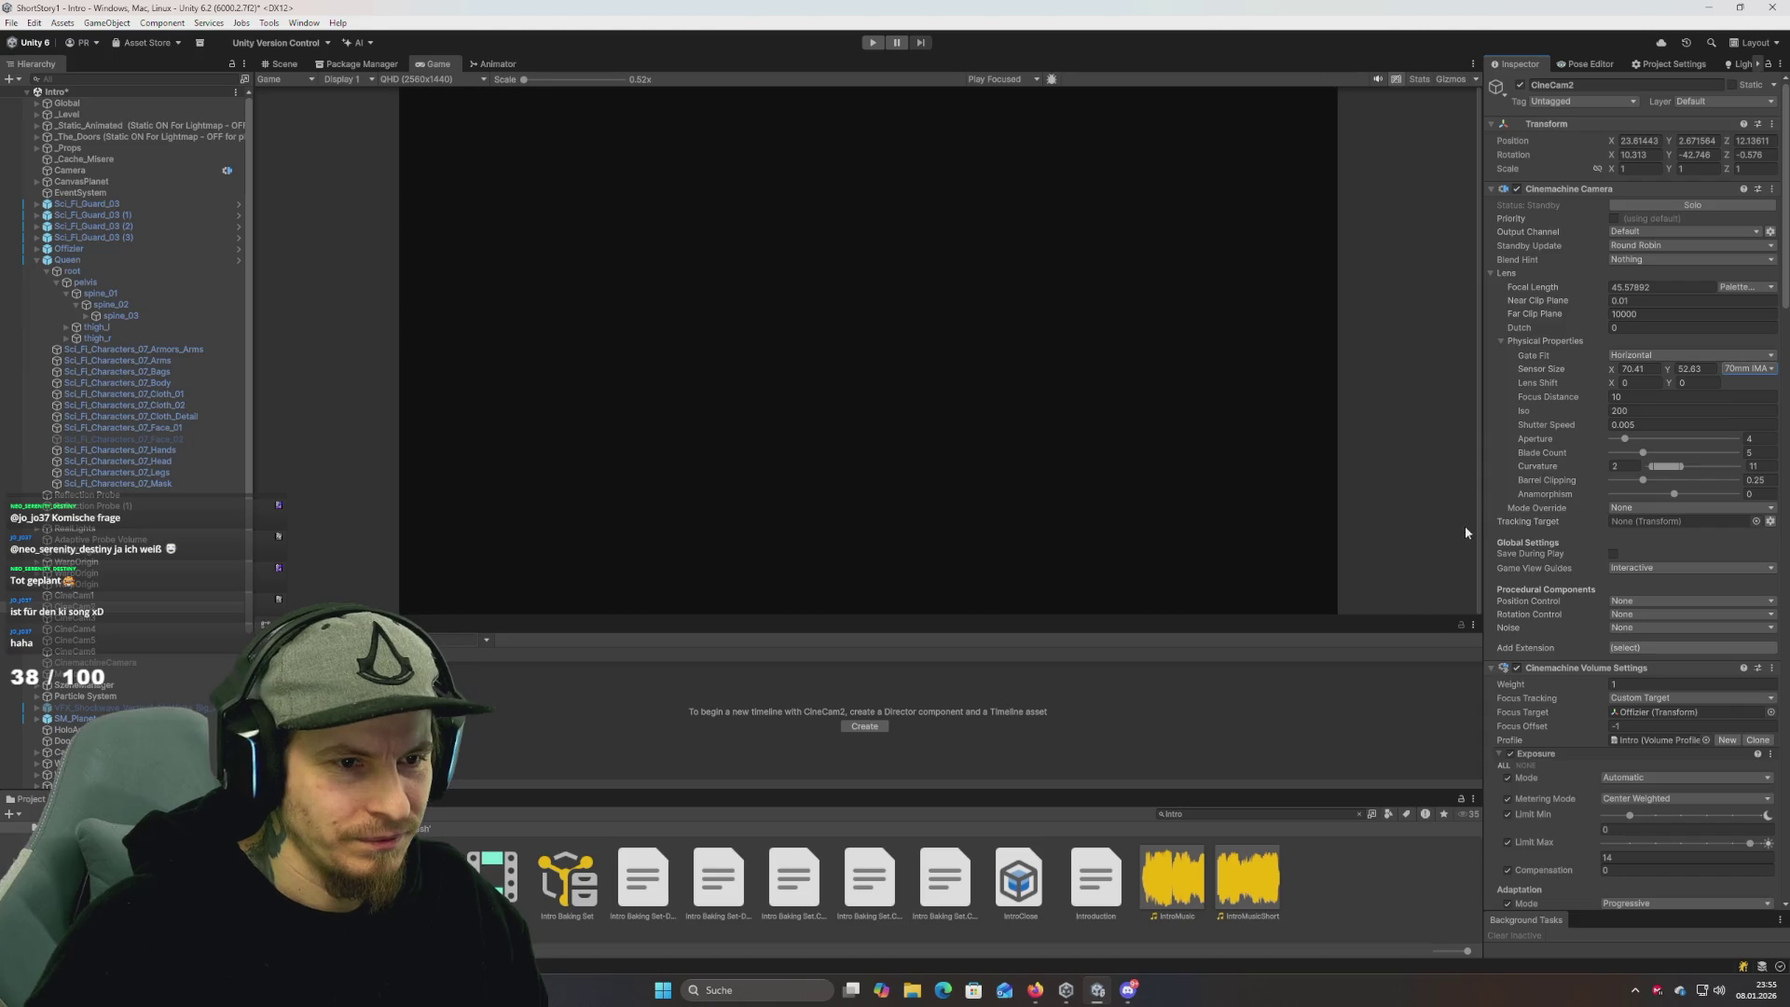
pyautogui.scroll(-4, 1569, 511)
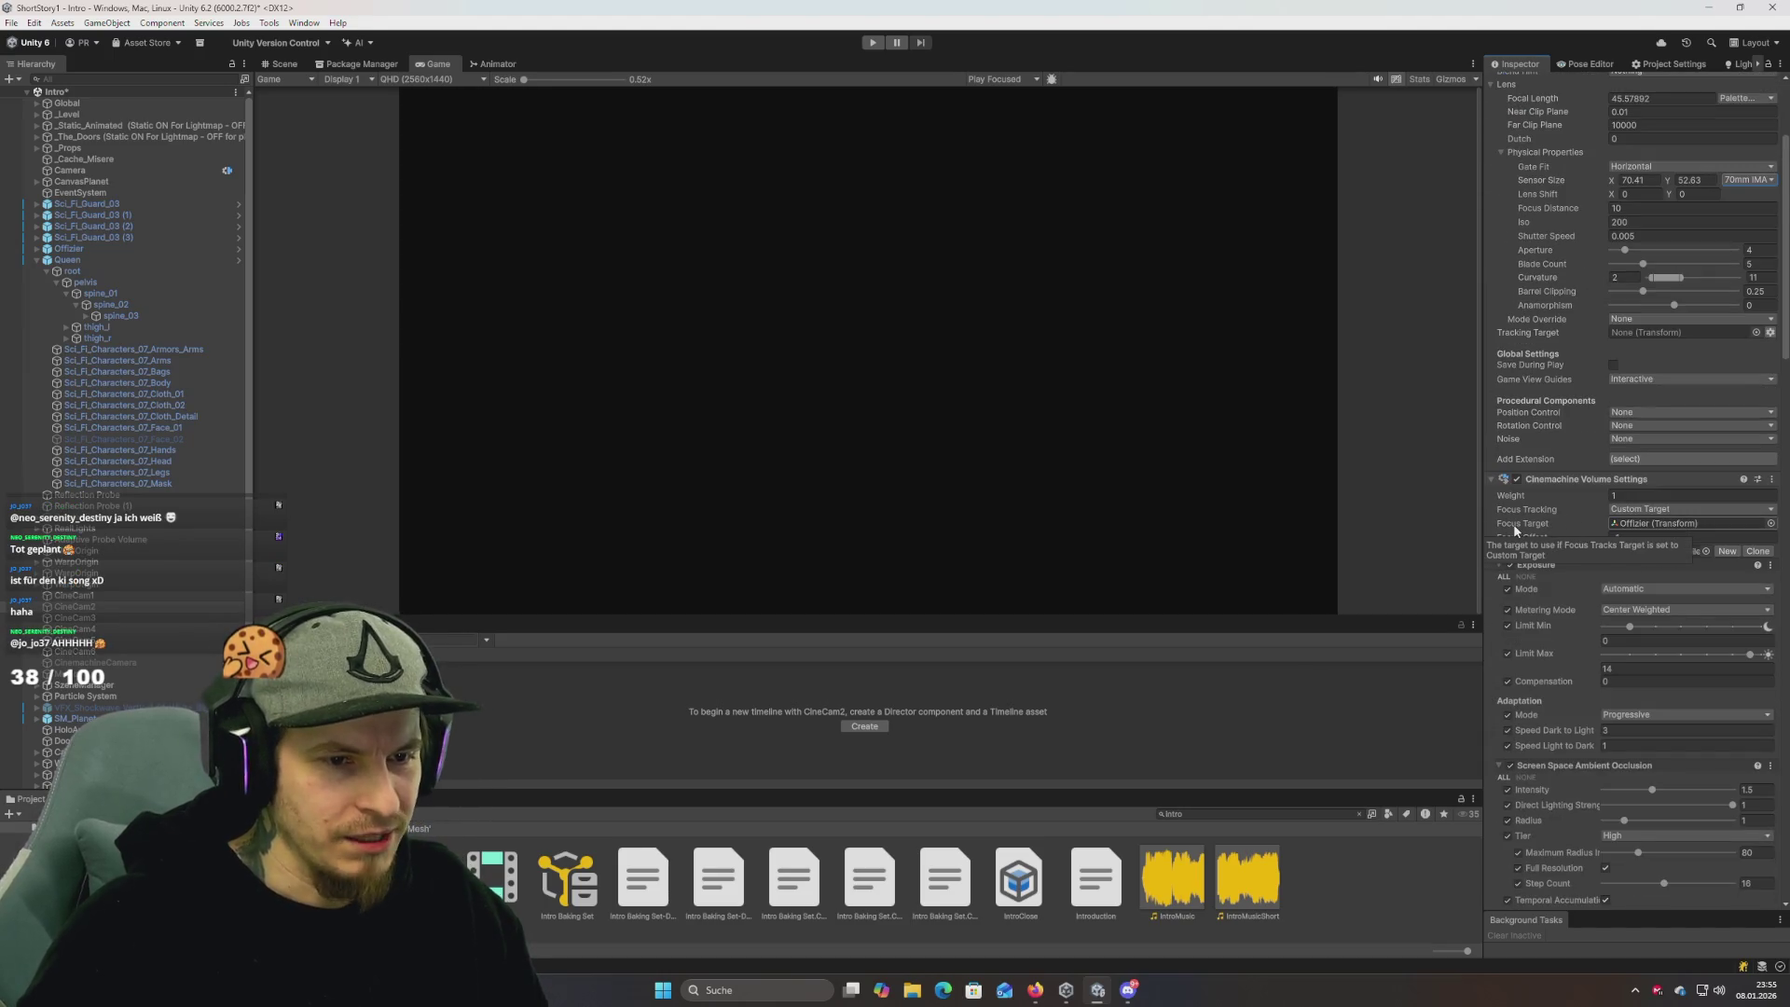
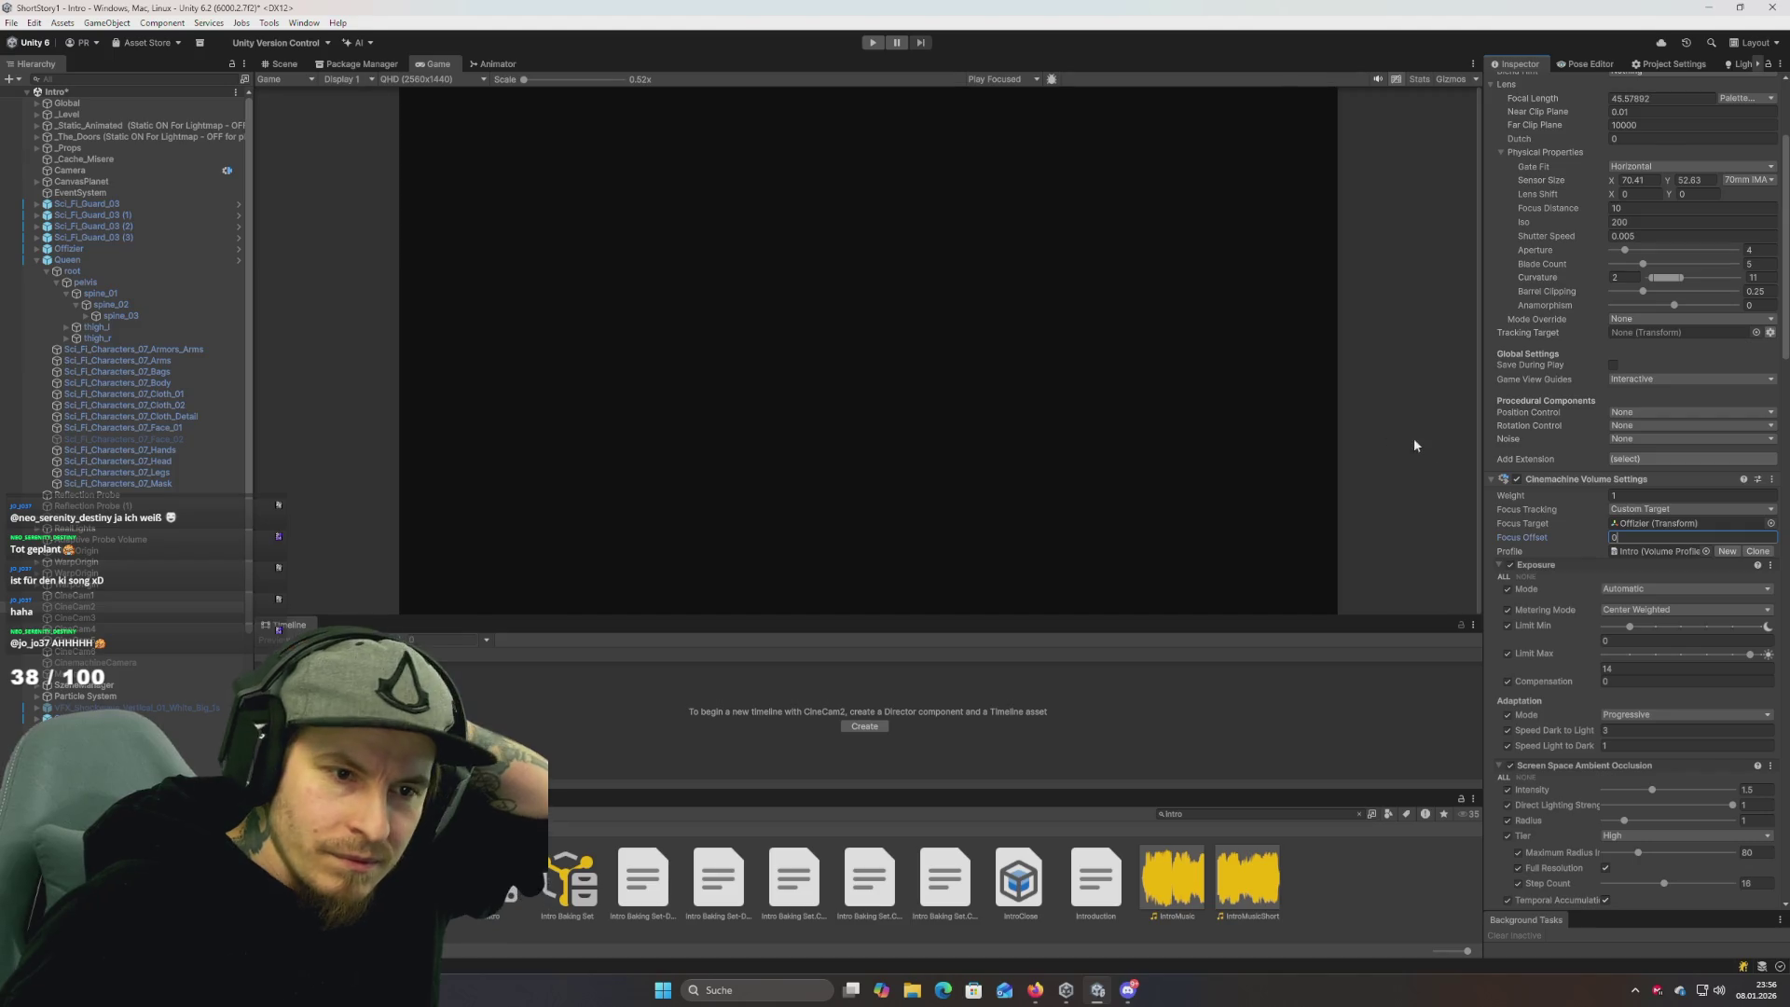
# Assign the Map1 profile in CineCam2's Cinemachine Volume Settings.
pyautogui.click(1707, 551)
pyautogui.write('map1')
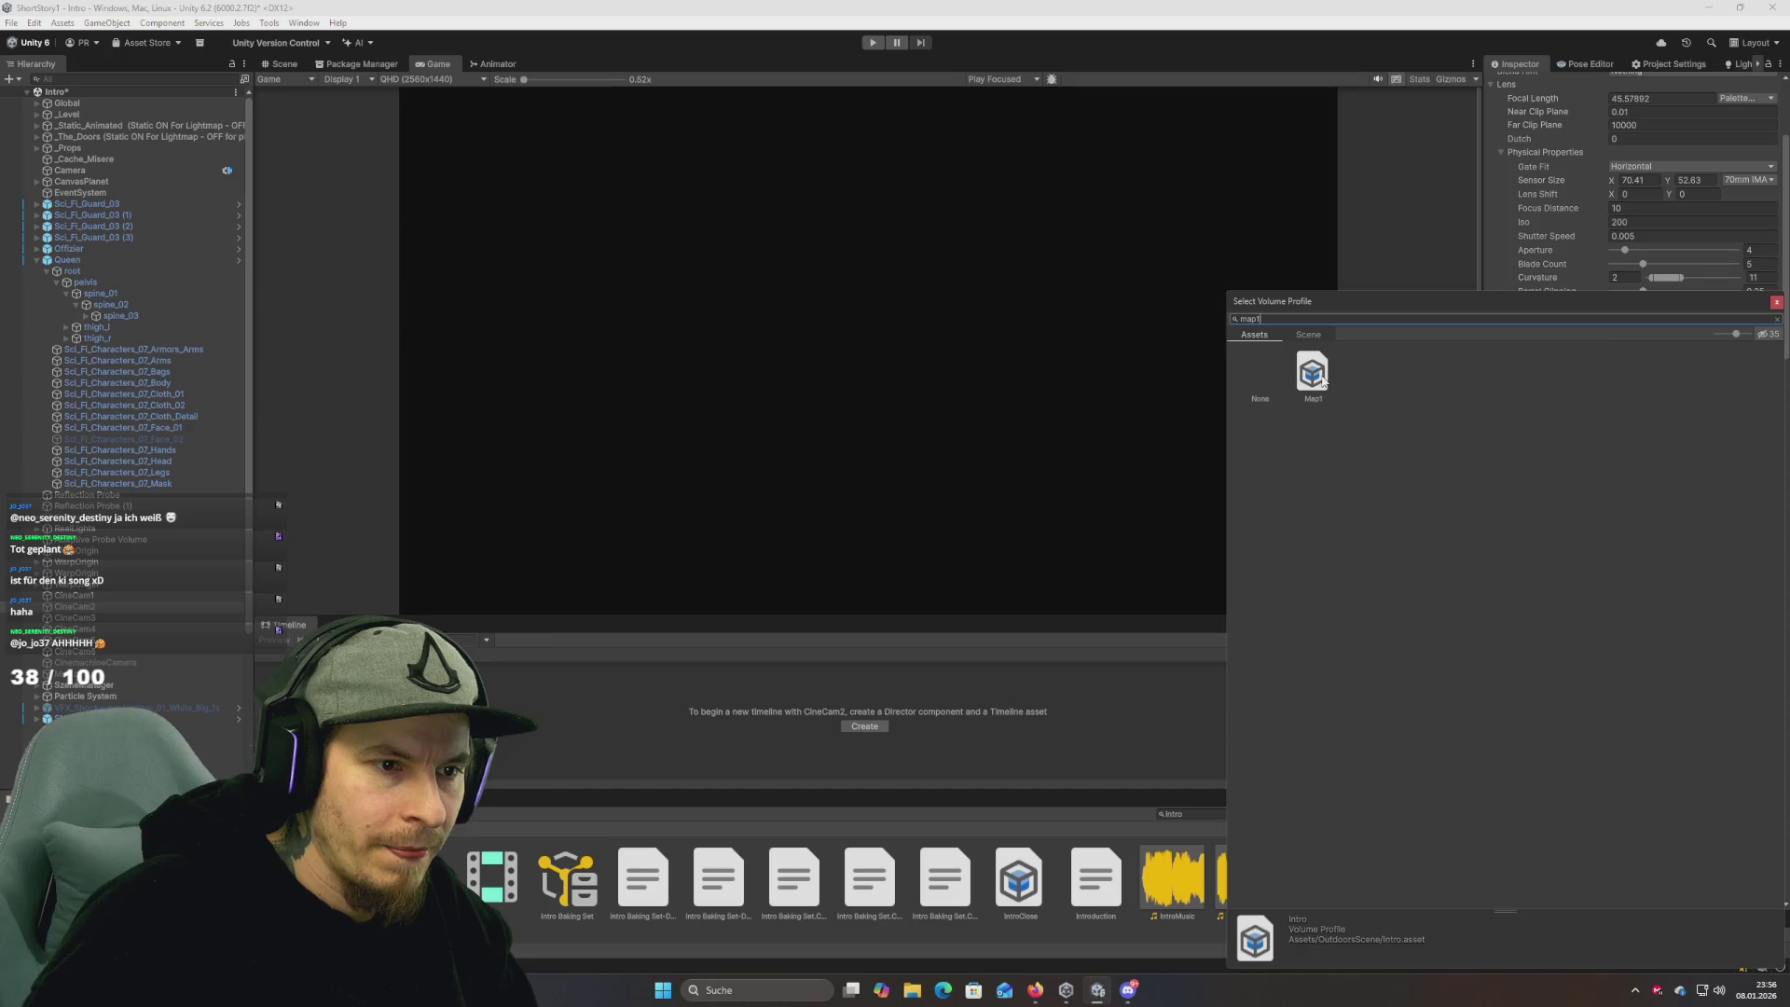
pyautogui.doubleClick(1312, 373)
# Test-play the scene with CineCam1's Aperture set to 5, then stop Play mode.
pyautogui.click(874, 44)
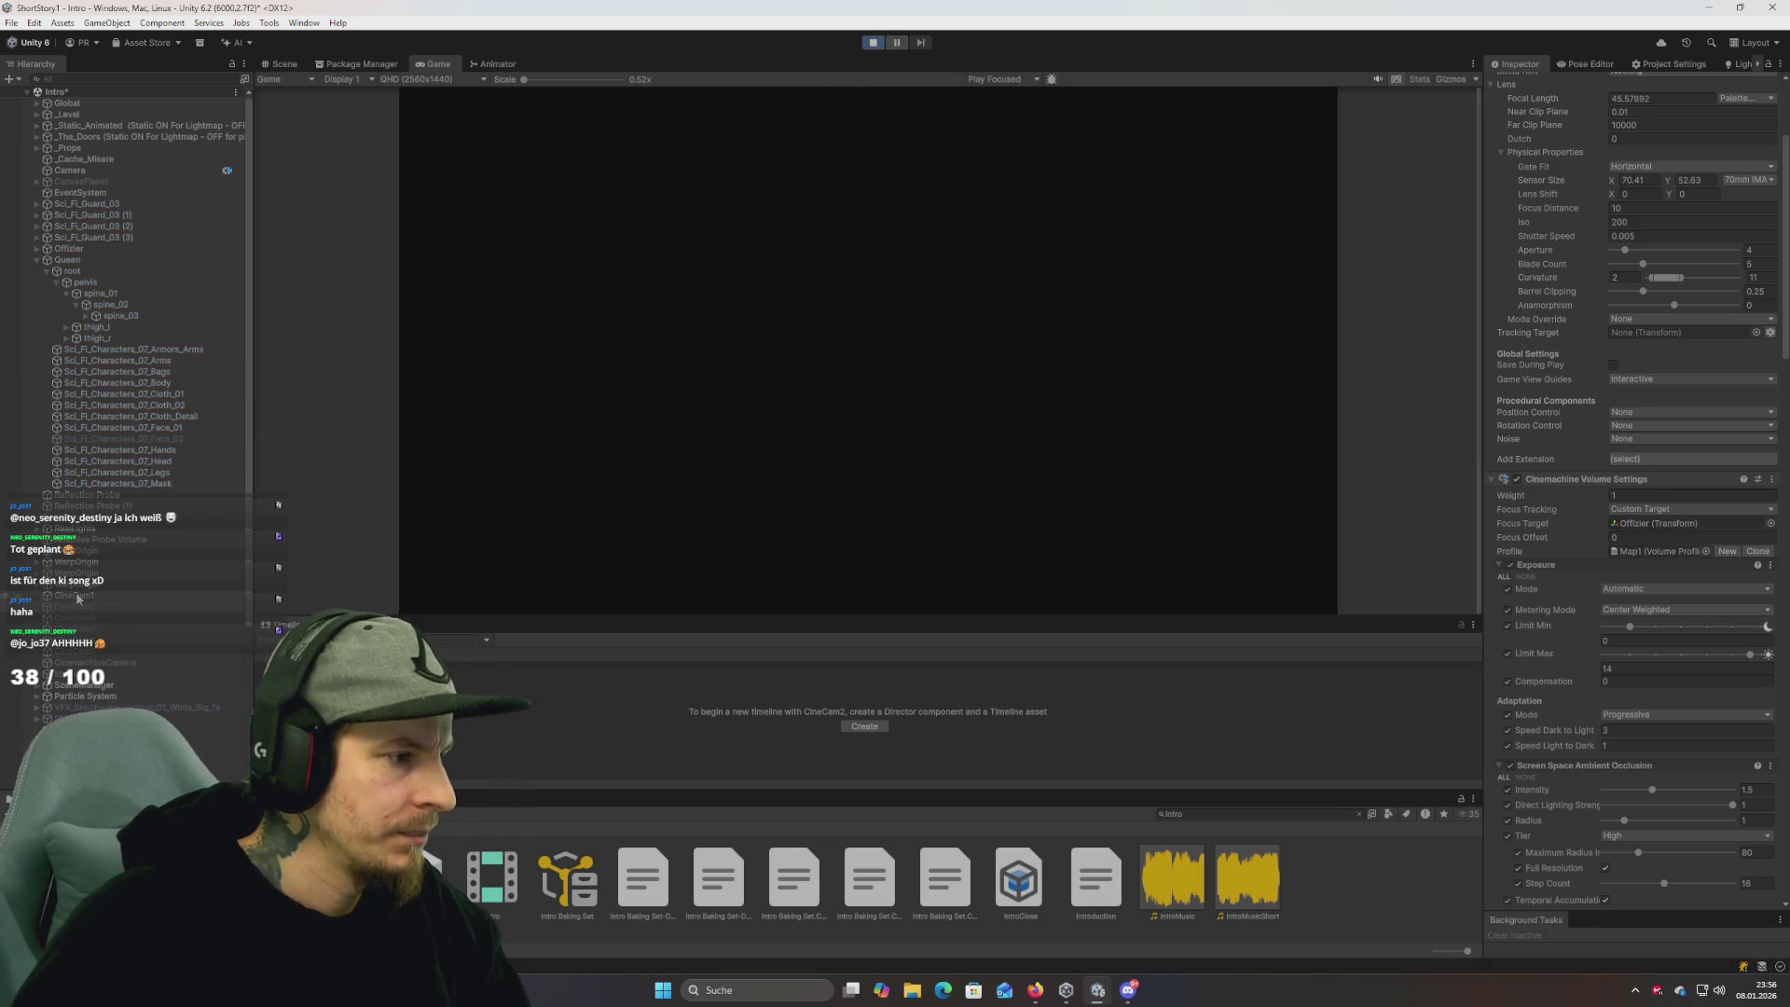
pyautogui.click(78, 597)
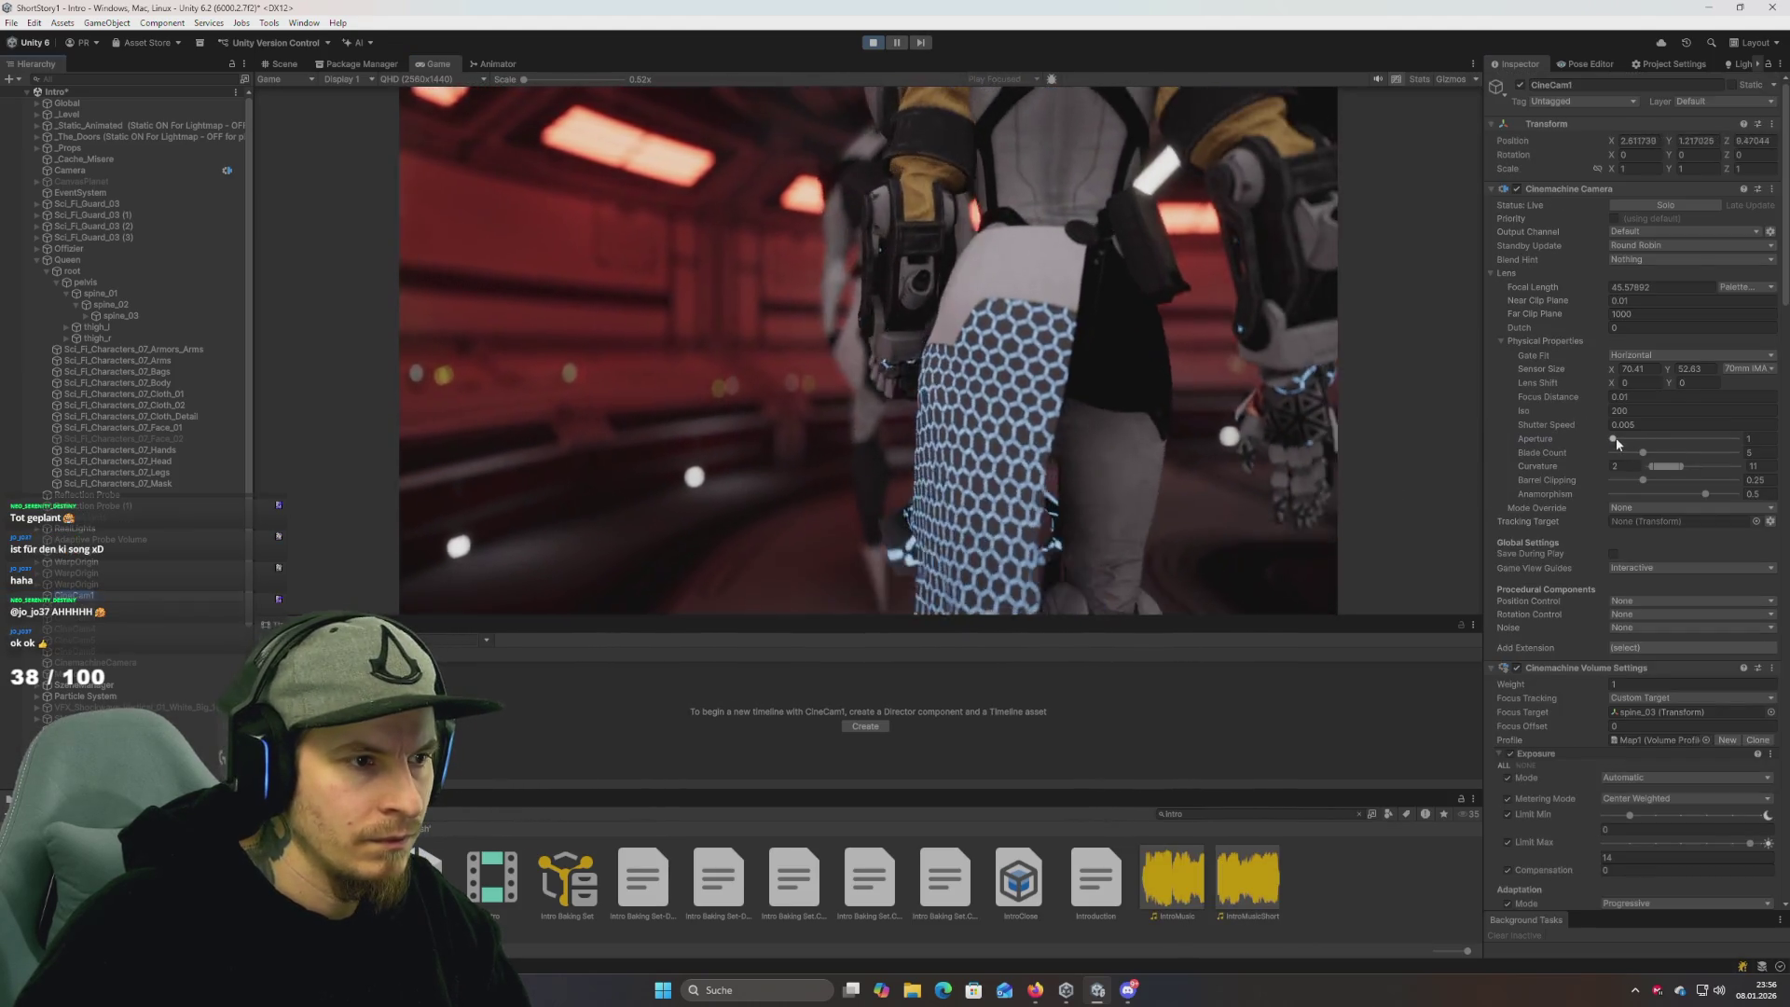
pyautogui.moveTo(1613, 442); pyautogui.dragTo(1620, 444)
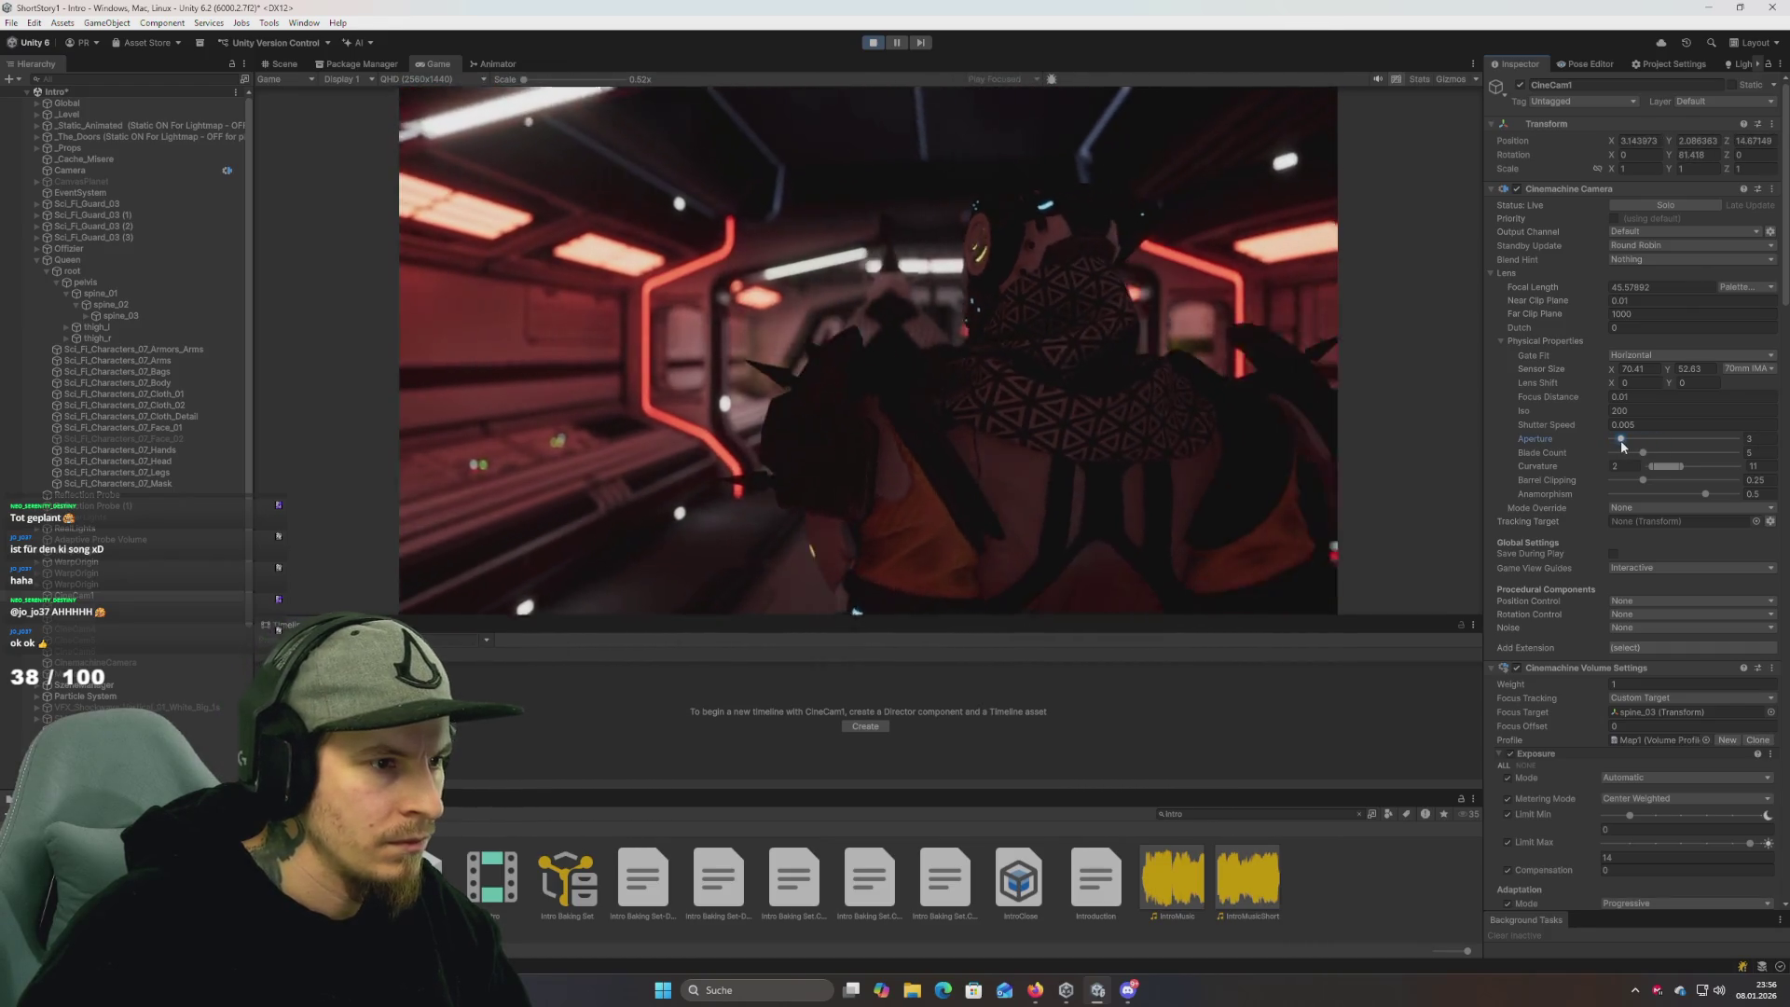
pyautogui.click(1762, 439)
pyautogui.write('5')
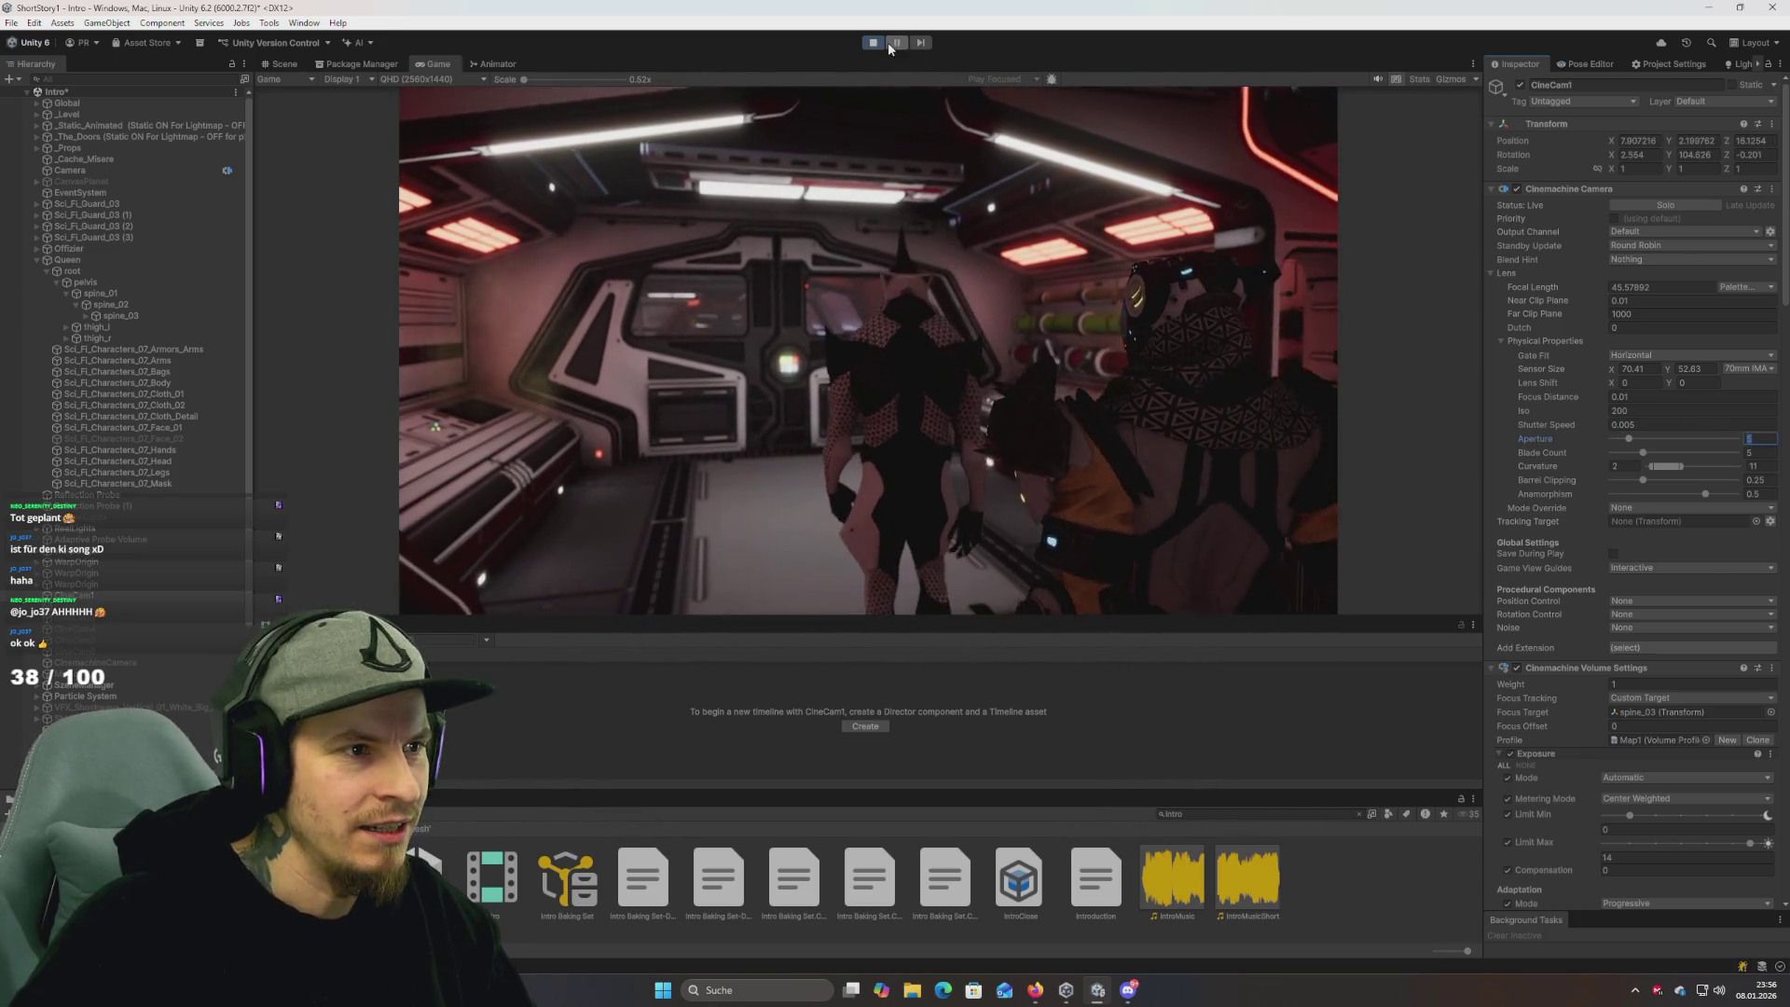
pyautogui.hotkey('ctrl', 'p')
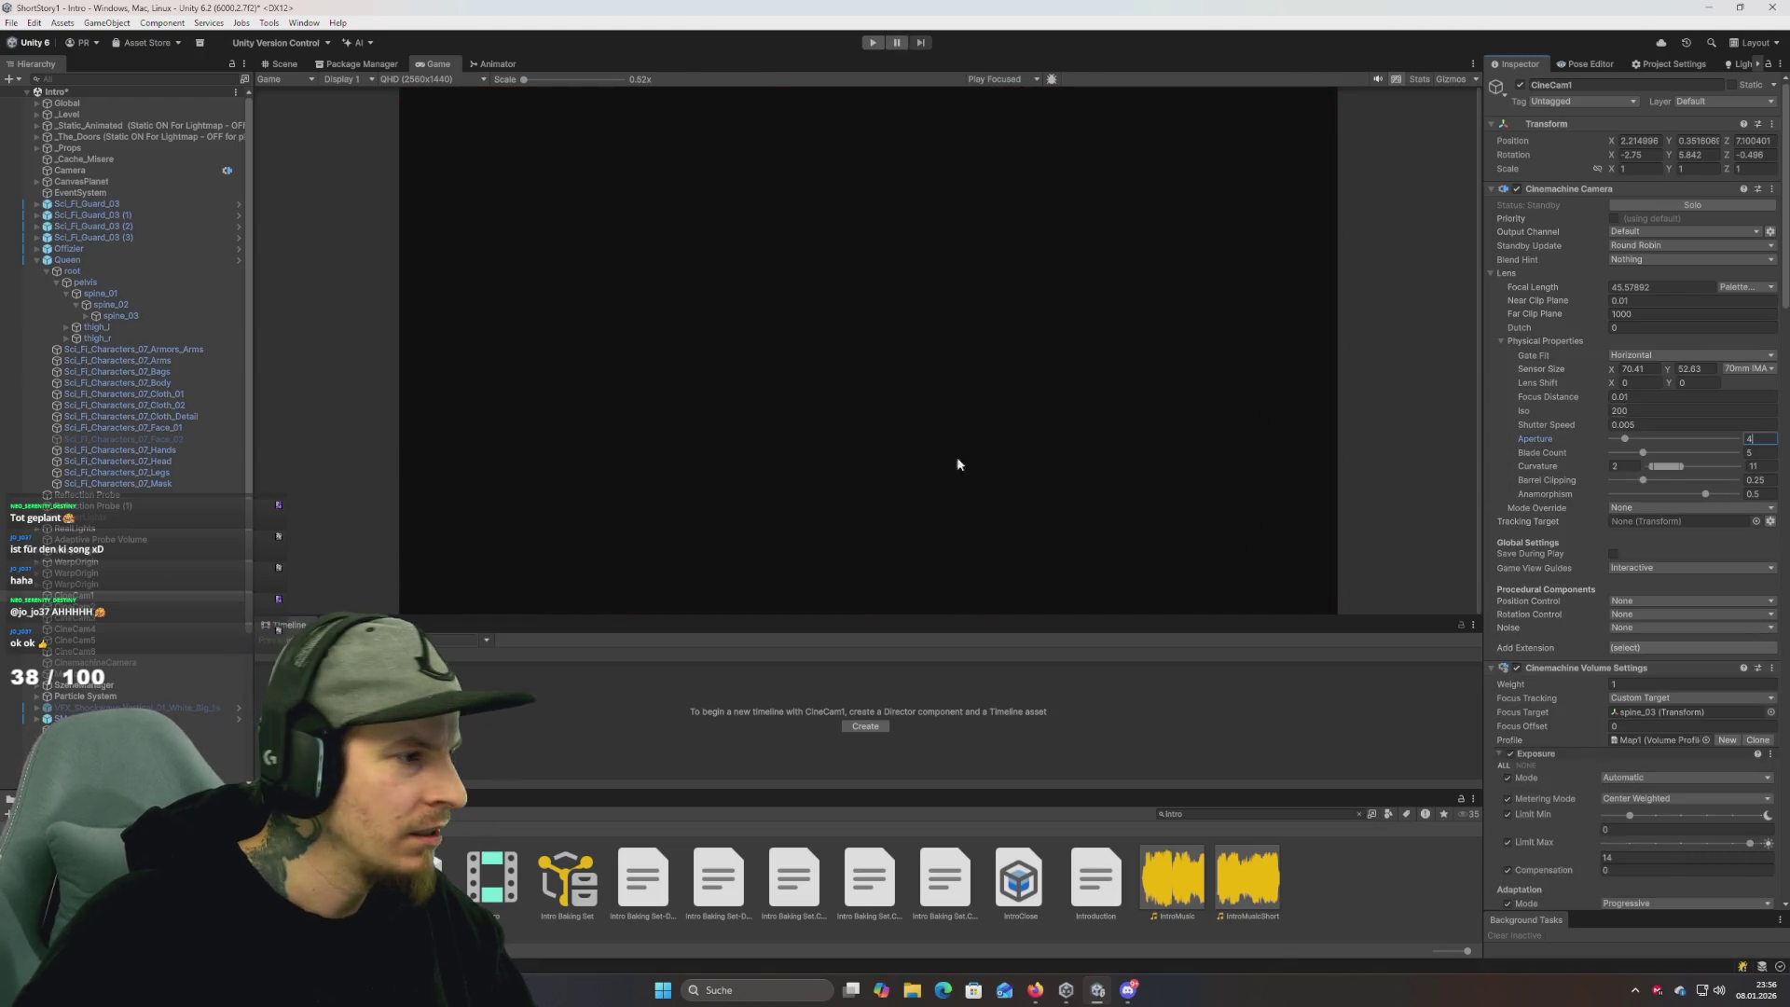
# Play the scene maximized with CineCam2's Aperture at 4, then stop and select CineCam3.
pyautogui.click(75, 606)
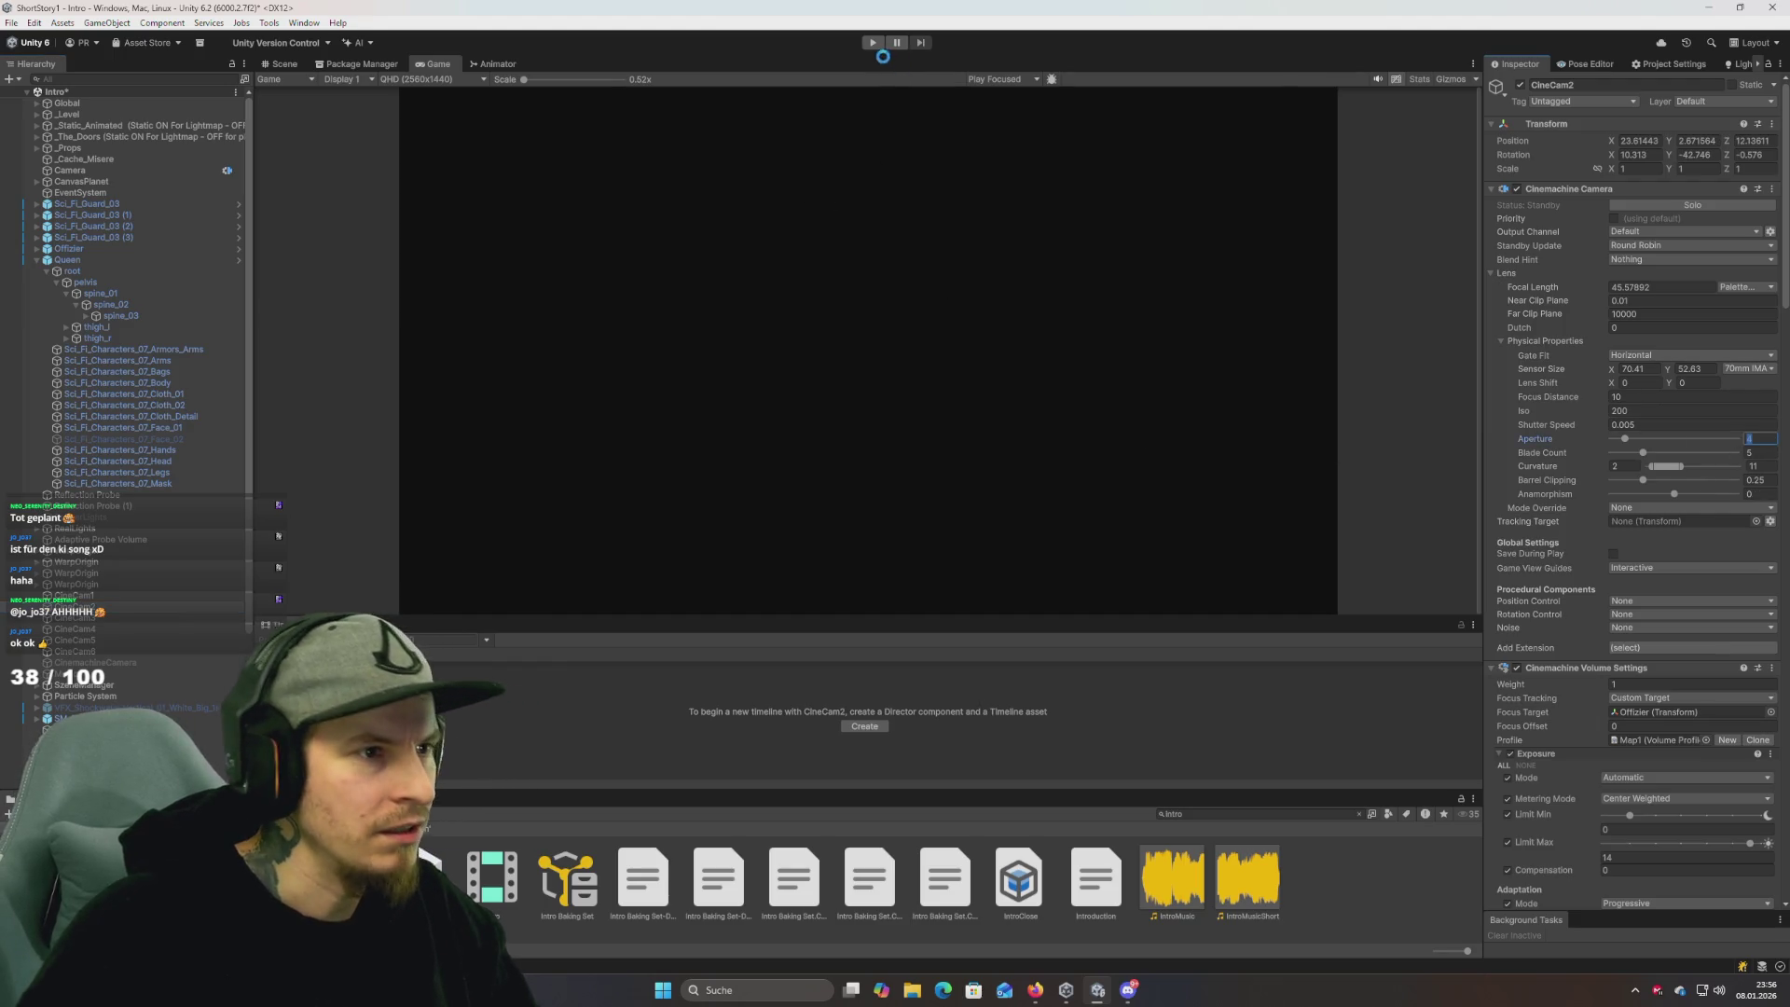
pyautogui.click(874, 47)
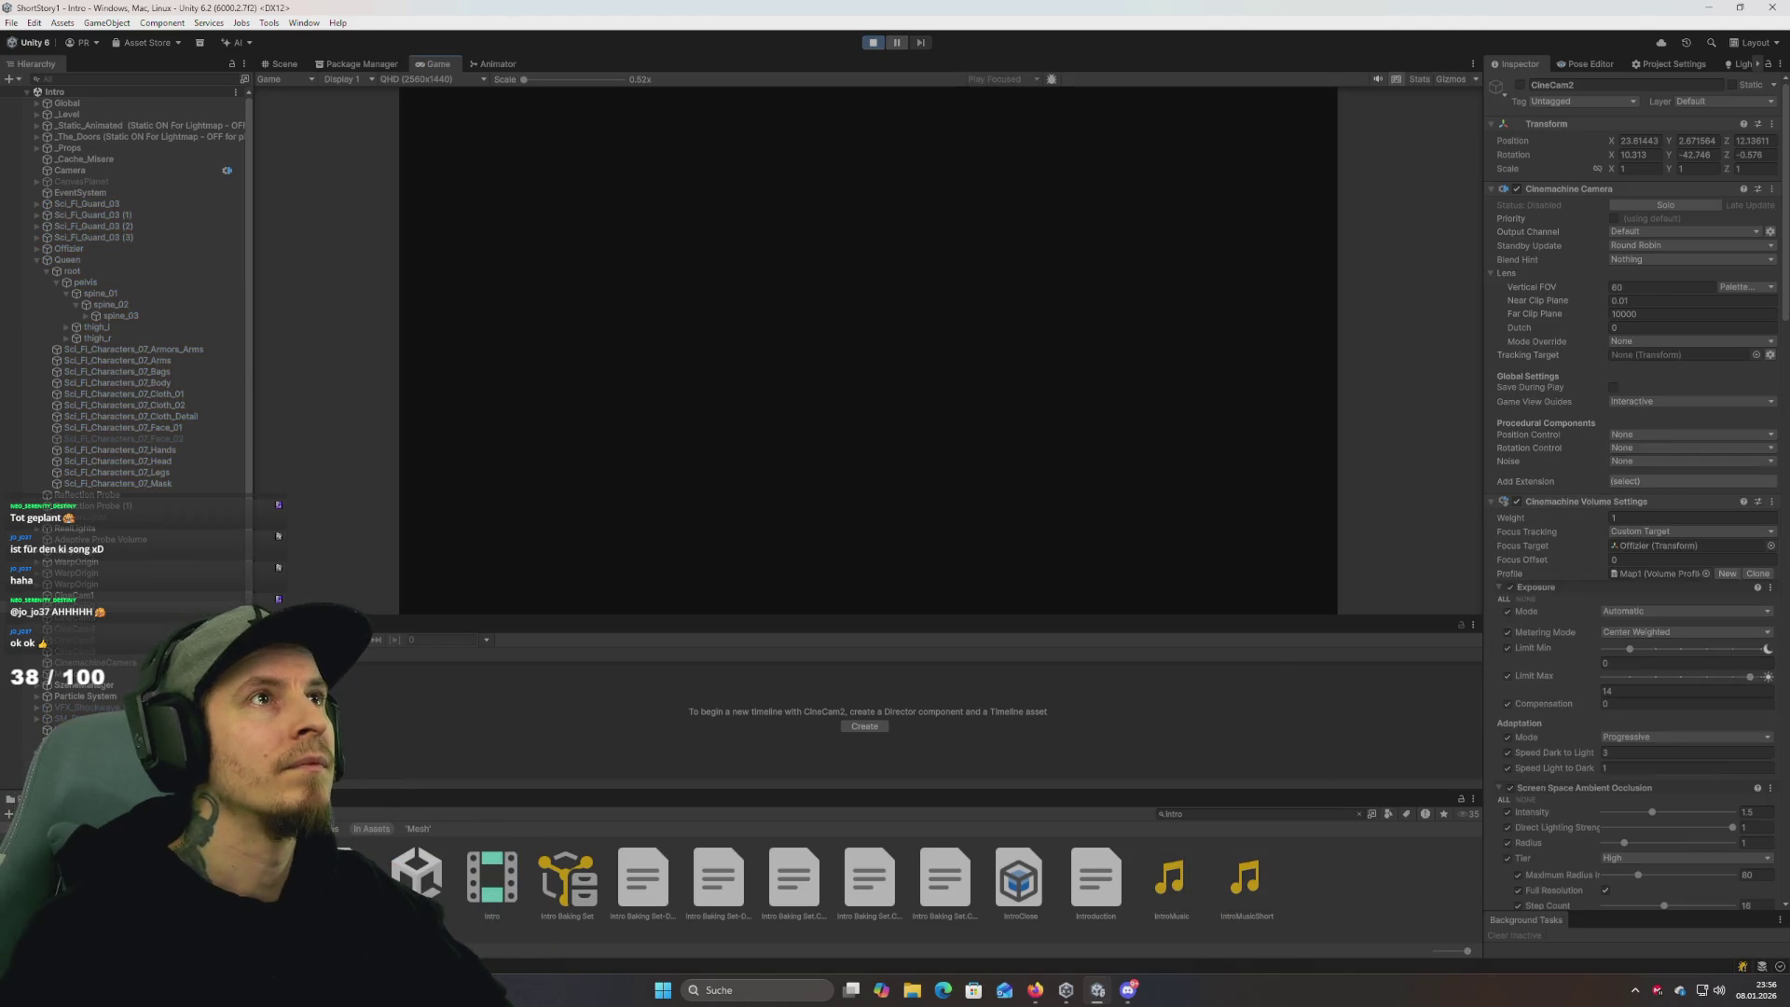
pyautogui.hotkey('shift', 'space')
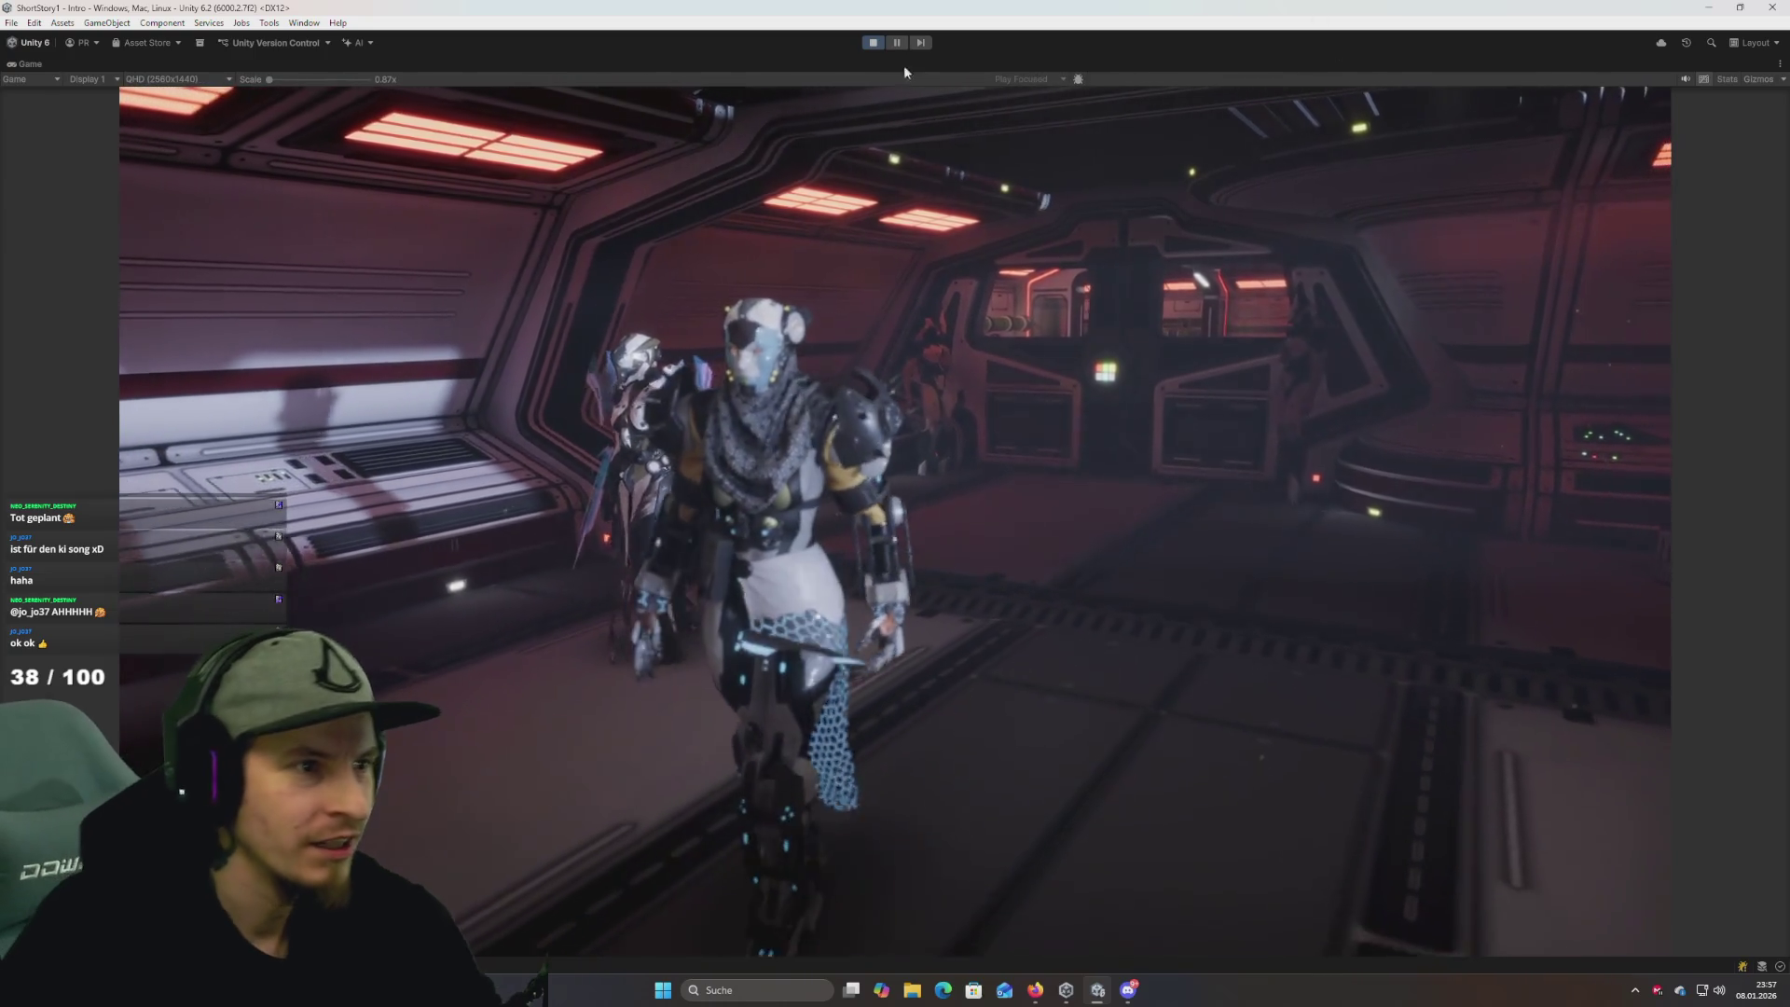
pyautogui.click(873, 42)
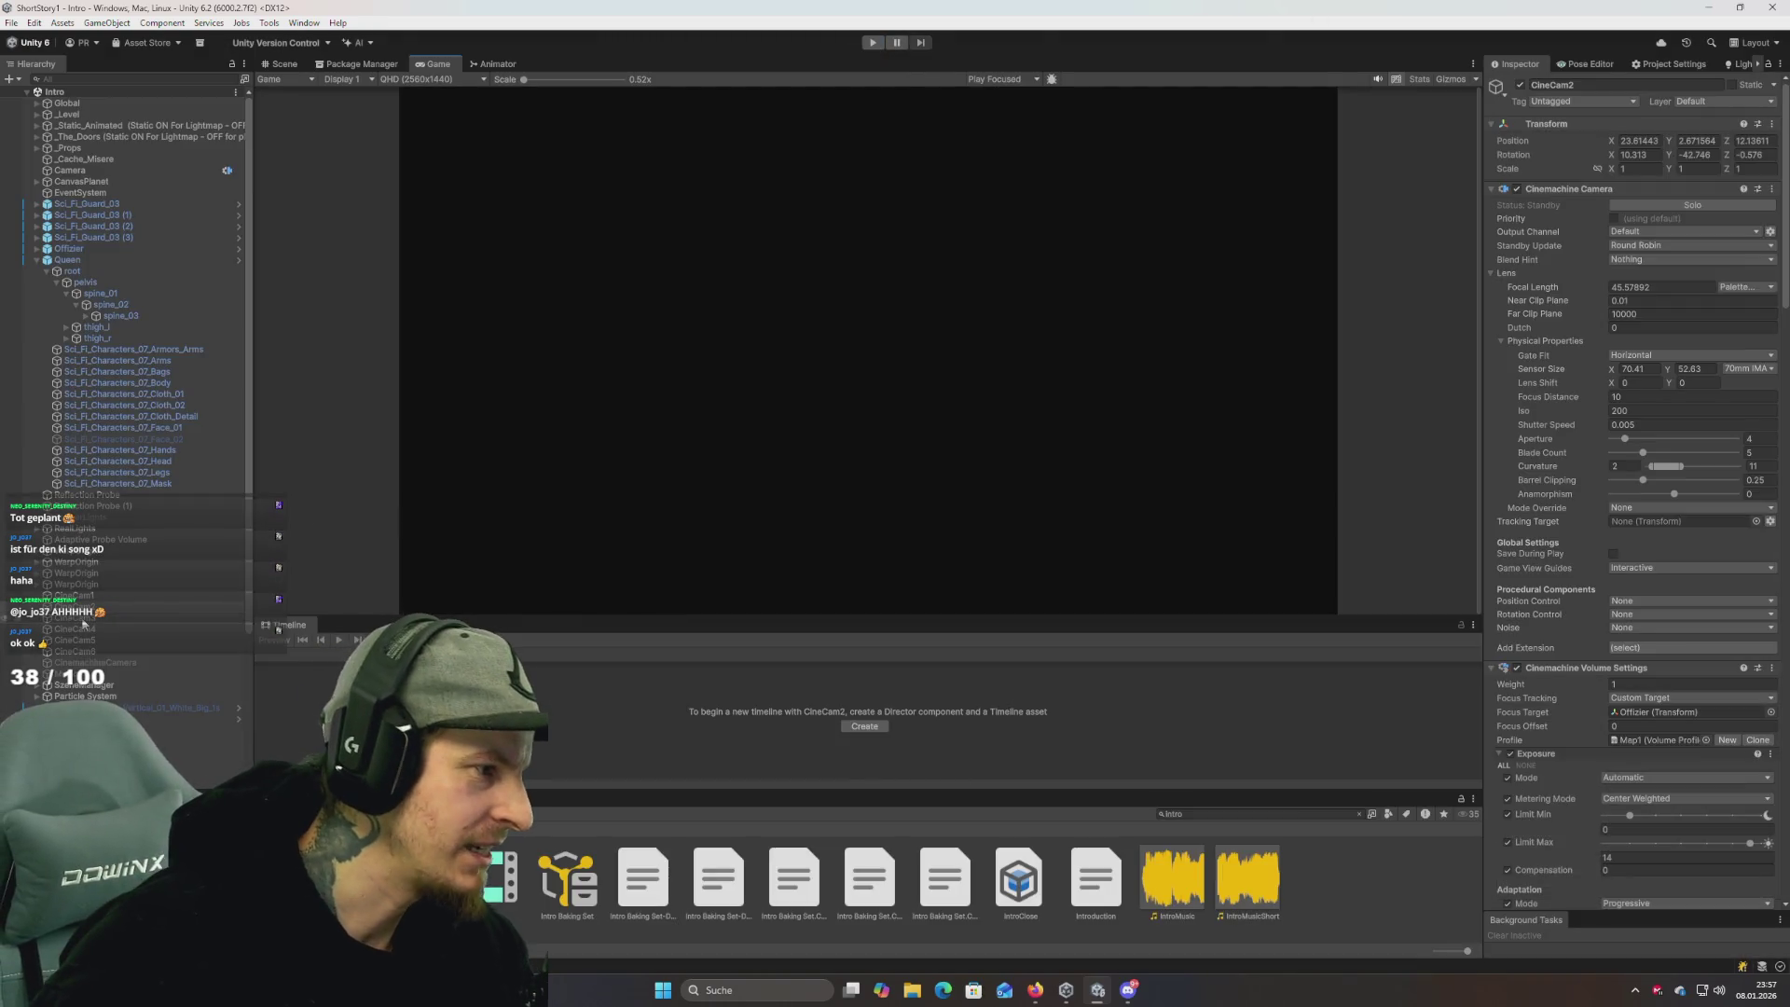
pyautogui.click(83, 621)
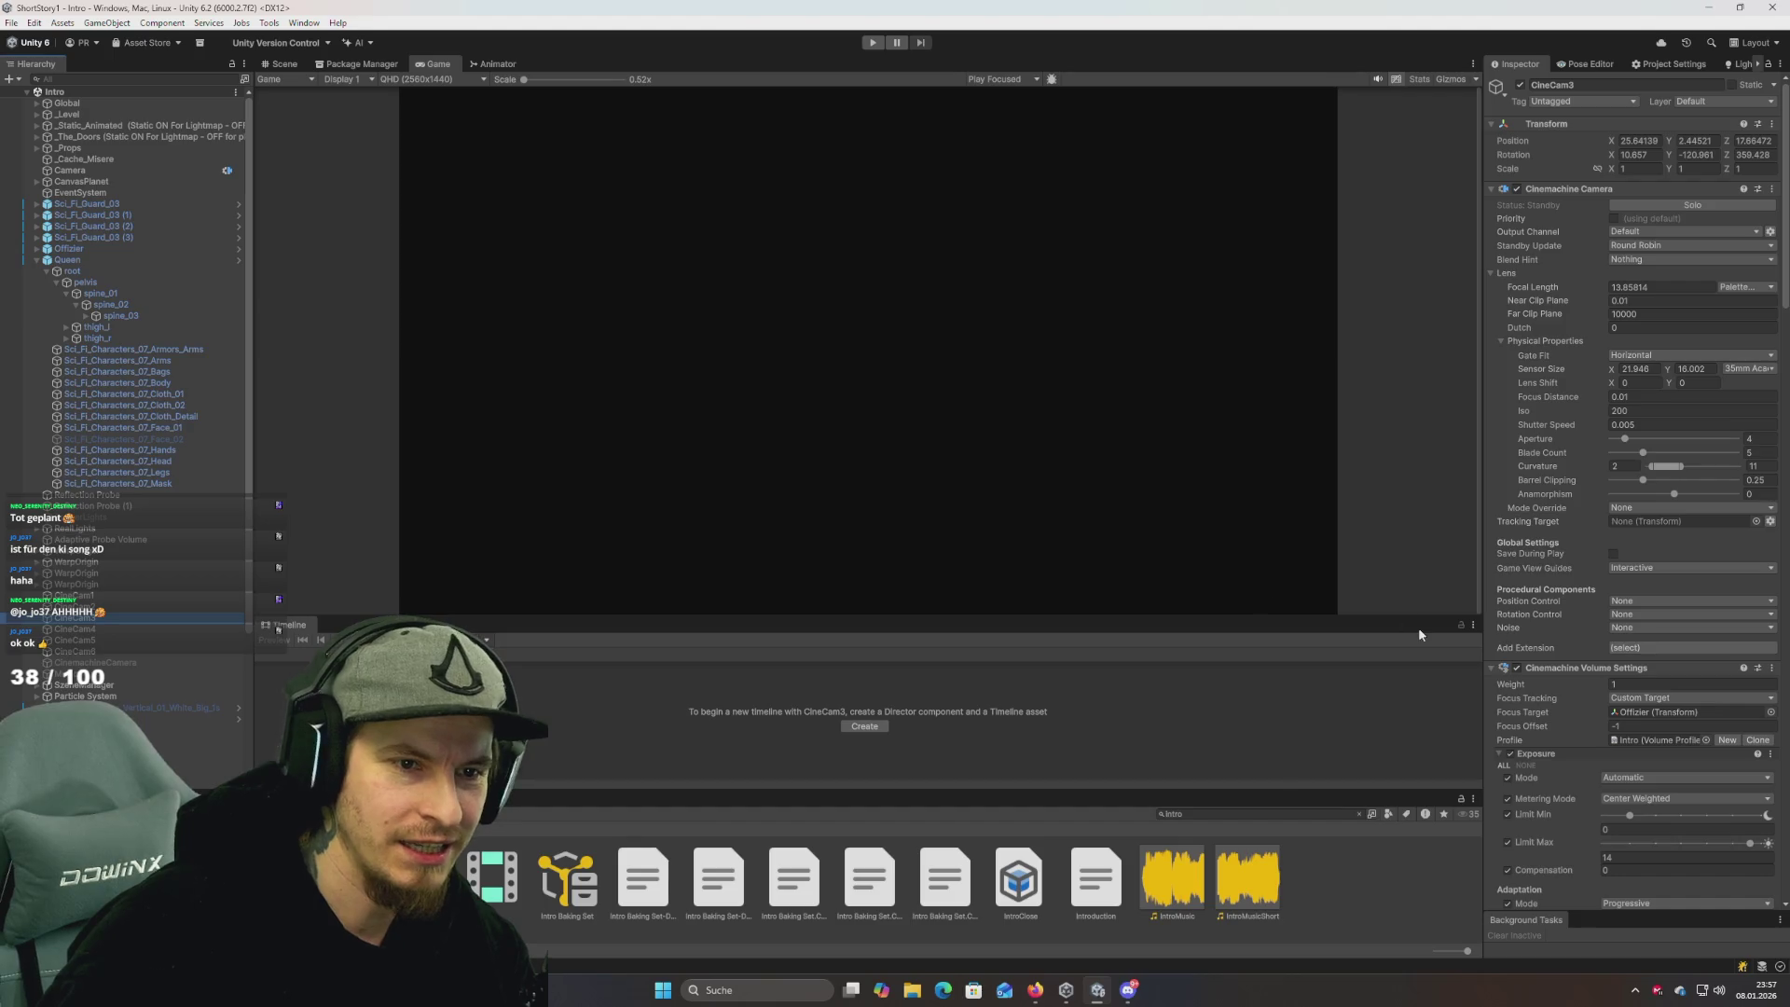
# Set CineCam3's sensor size to the 70mm IMAX preset.
pyautogui.click(1753, 369)
pyautogui.click(1709, 584)
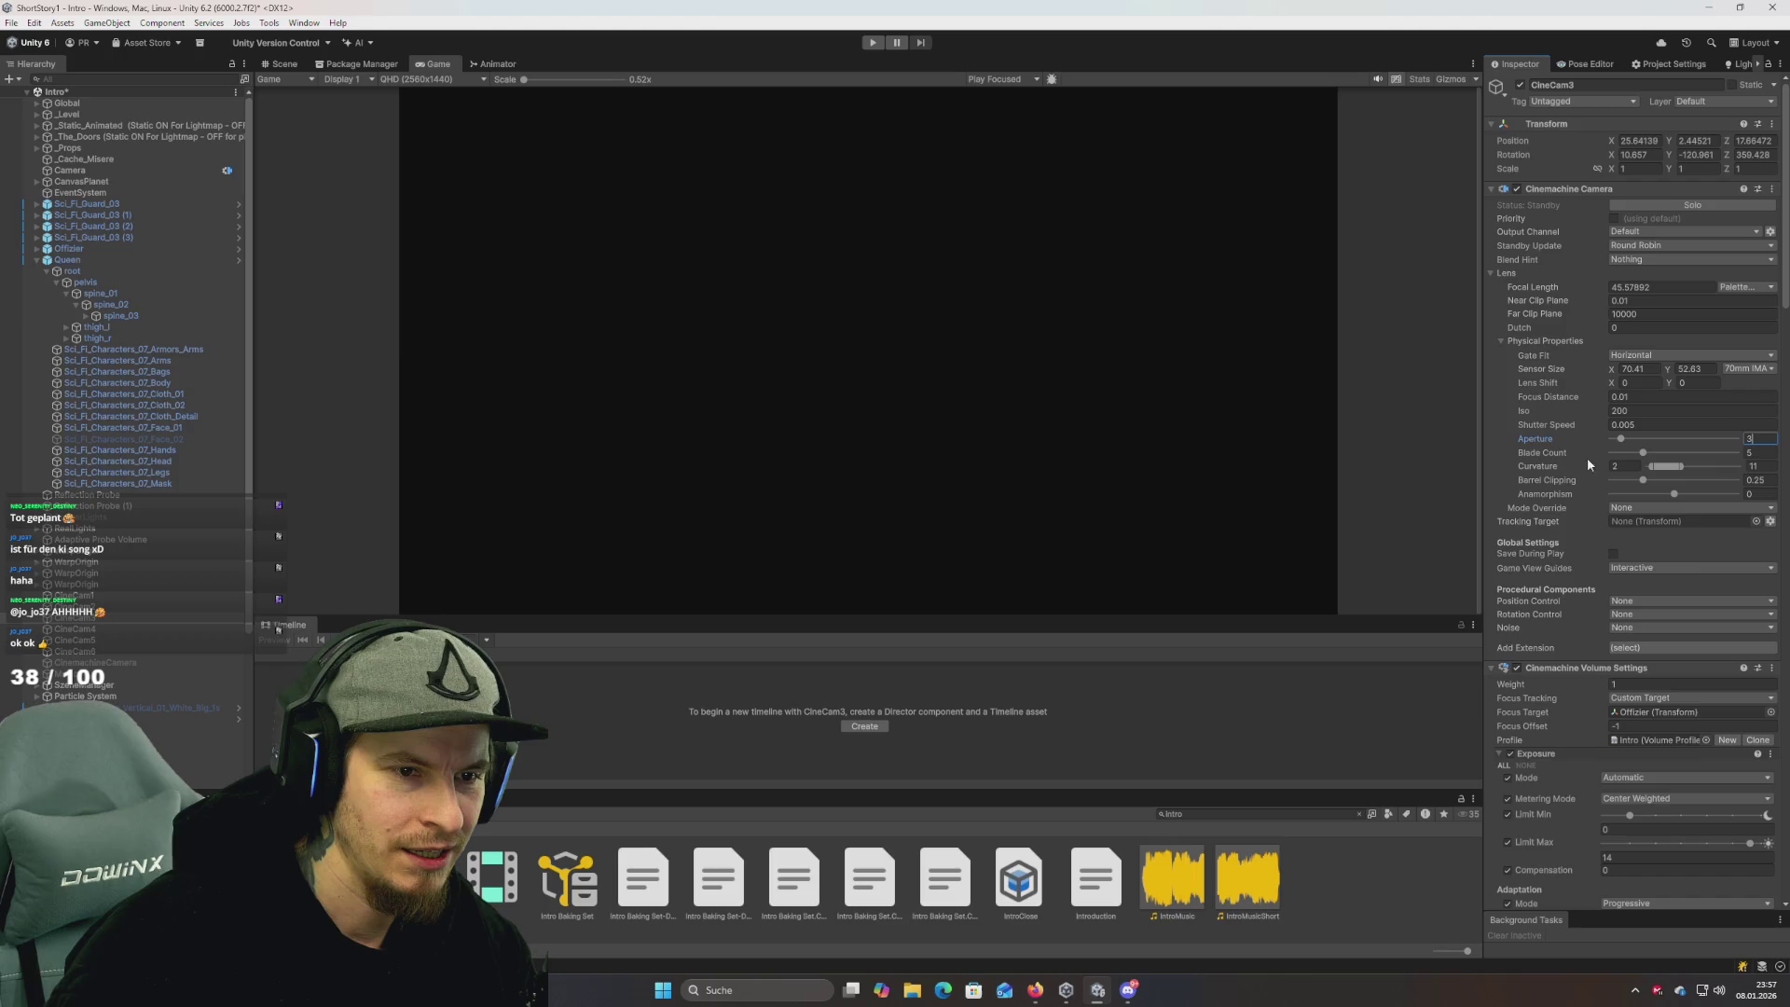
pyautogui.scroll(-2, 1573, 583)
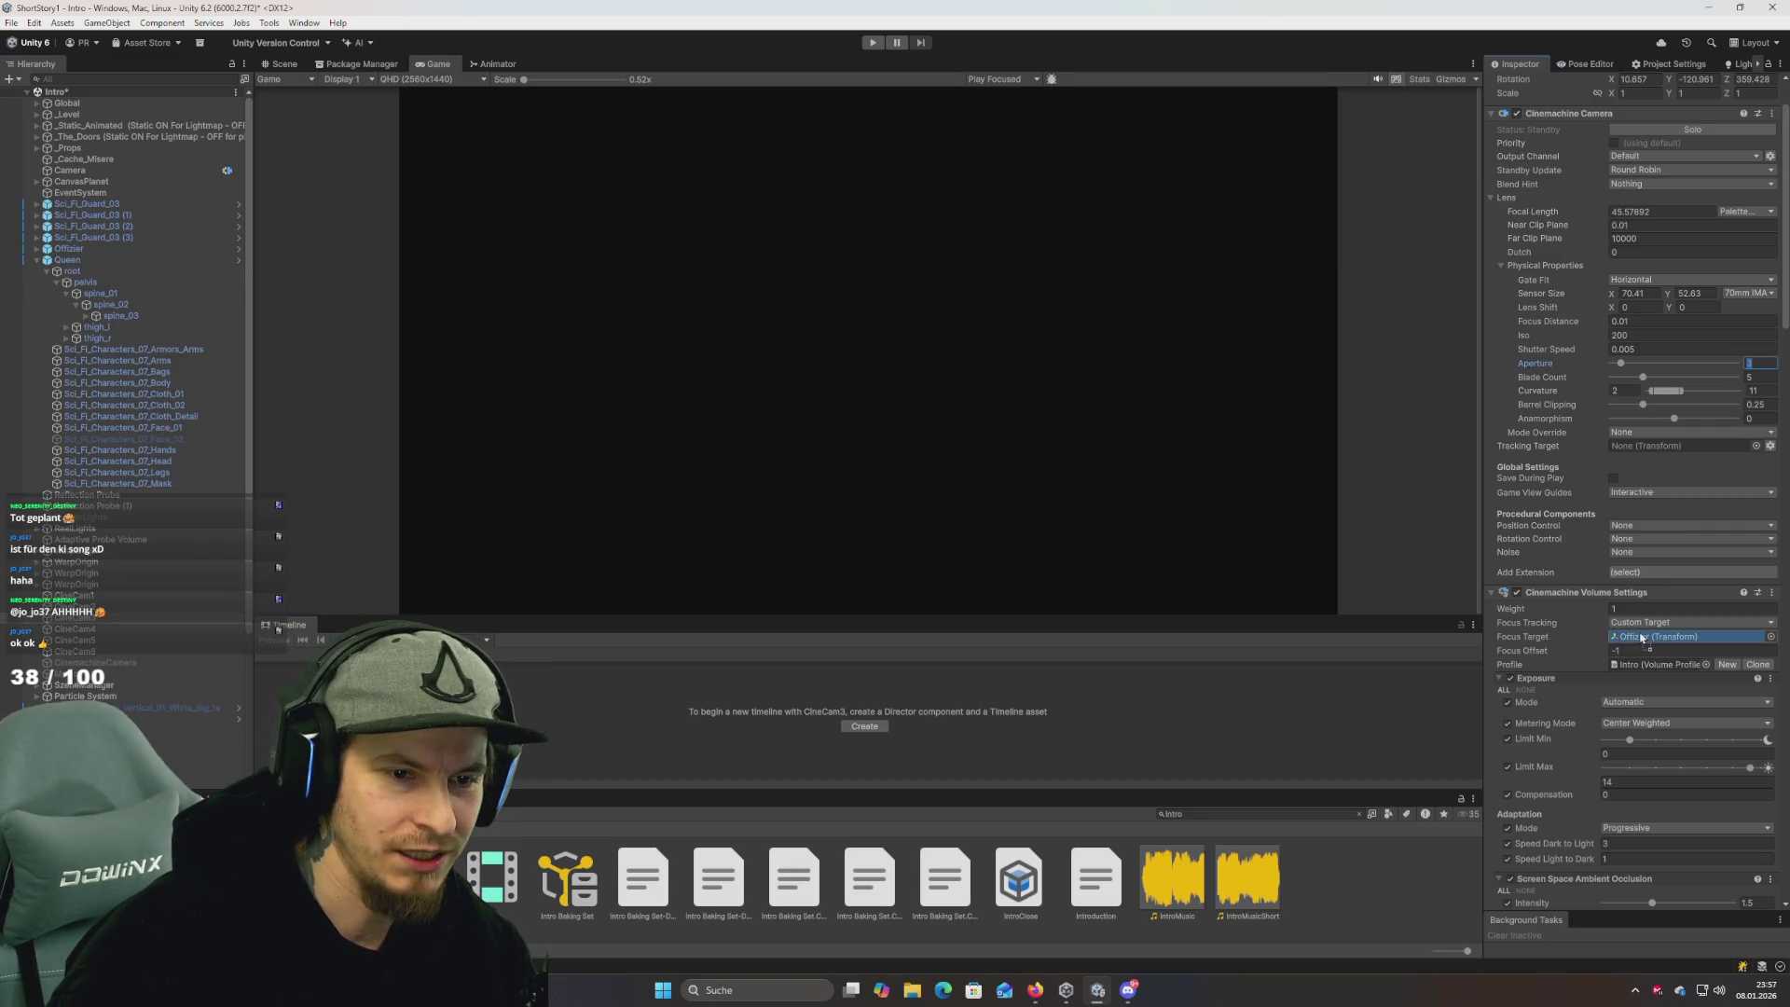
# Assign the Map1 volume profile to CineCam3, save, and start Play mode.
pyautogui.click(1706, 664)
pyautogui.write('map1')
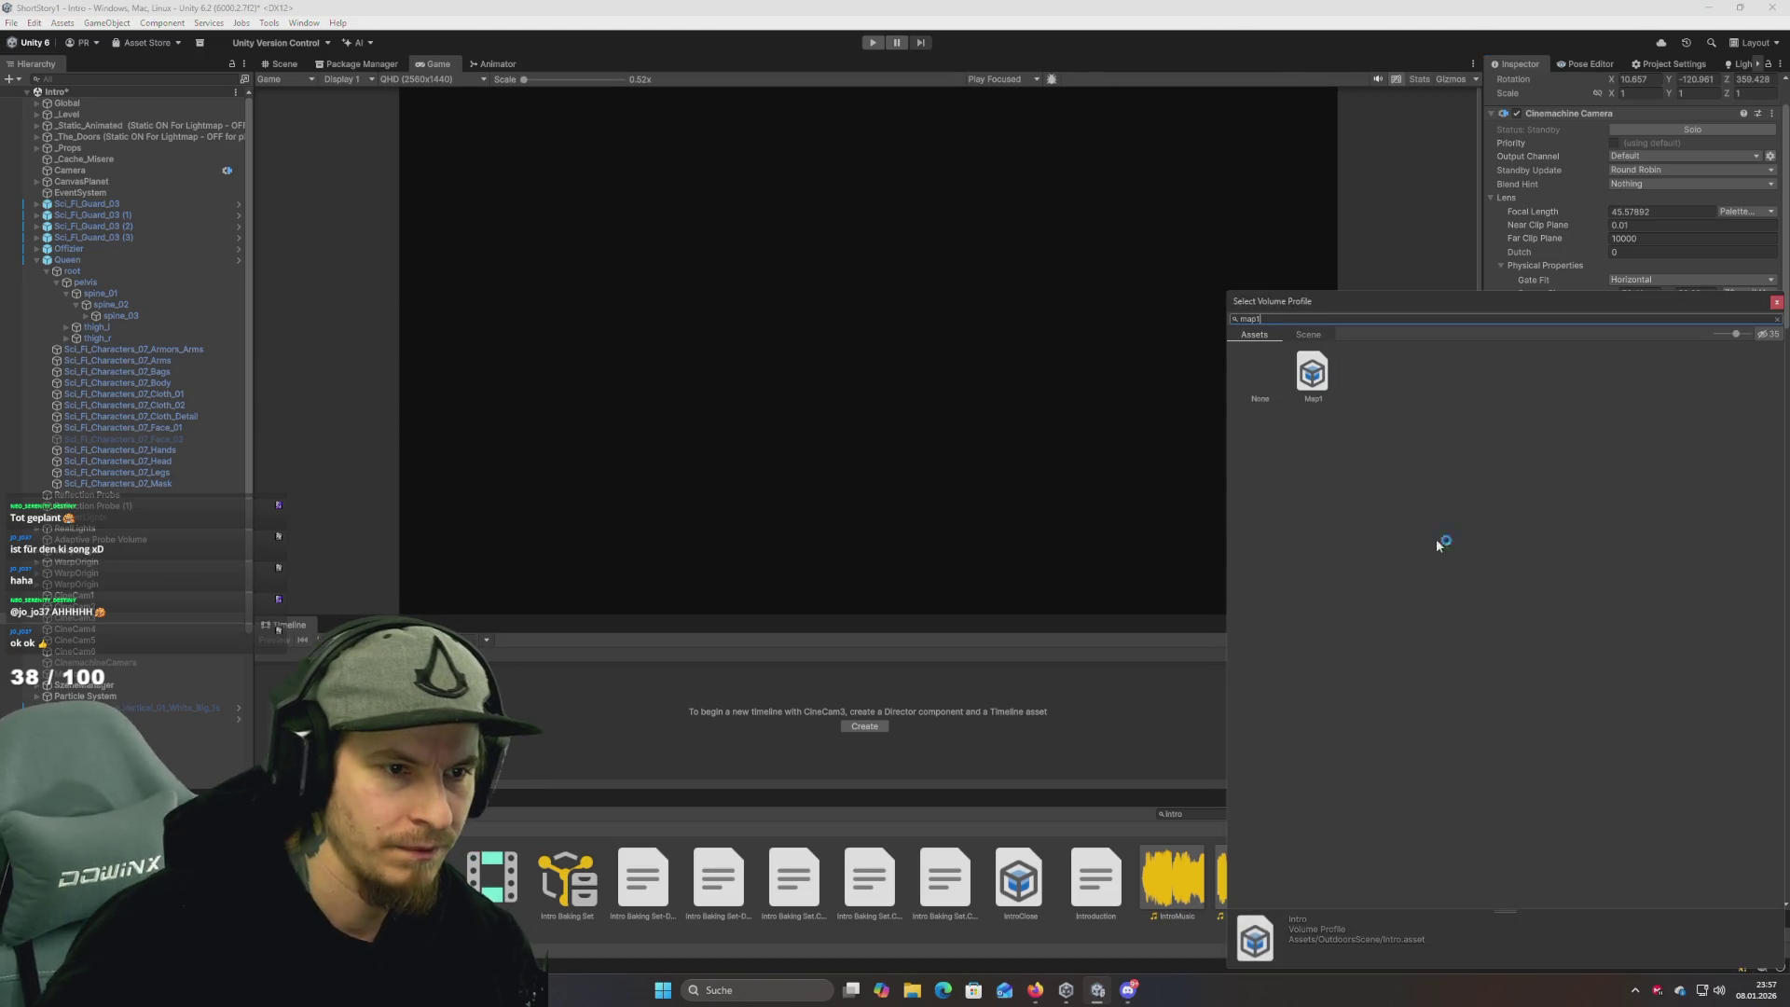
pyautogui.doubleClick(1303, 366)
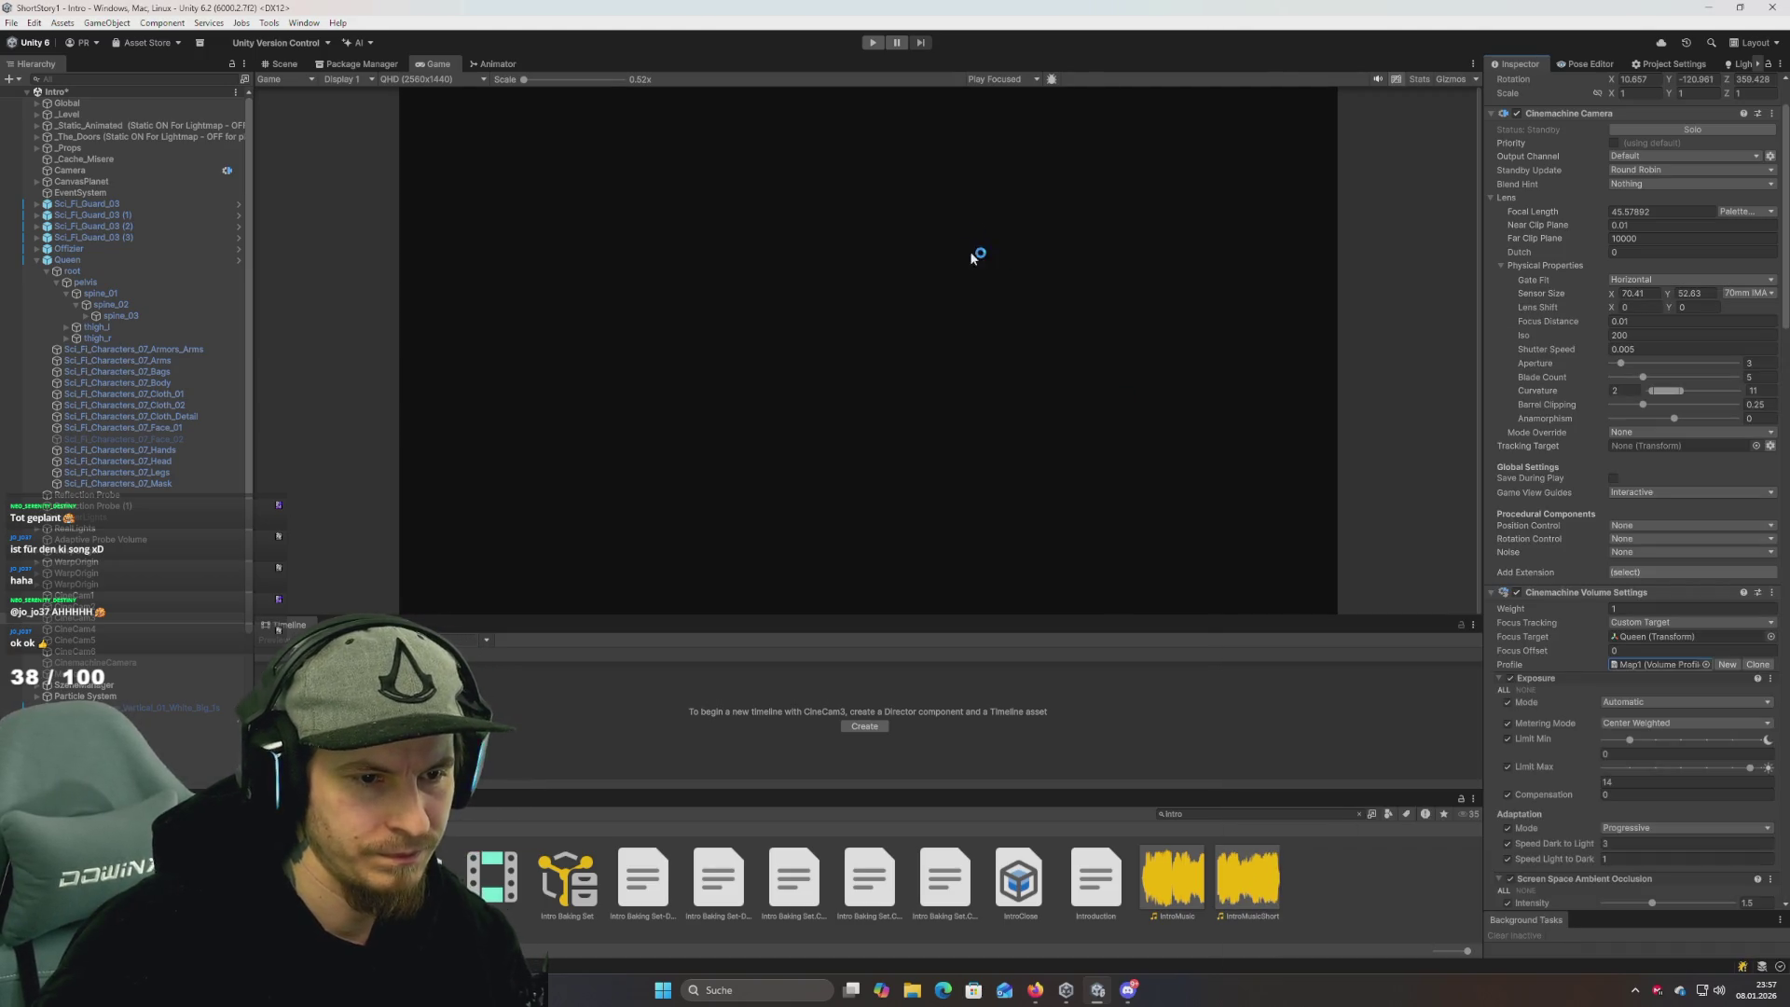
pyautogui.hotkey('ctrl', 's')
pyautogui.click(874, 44)
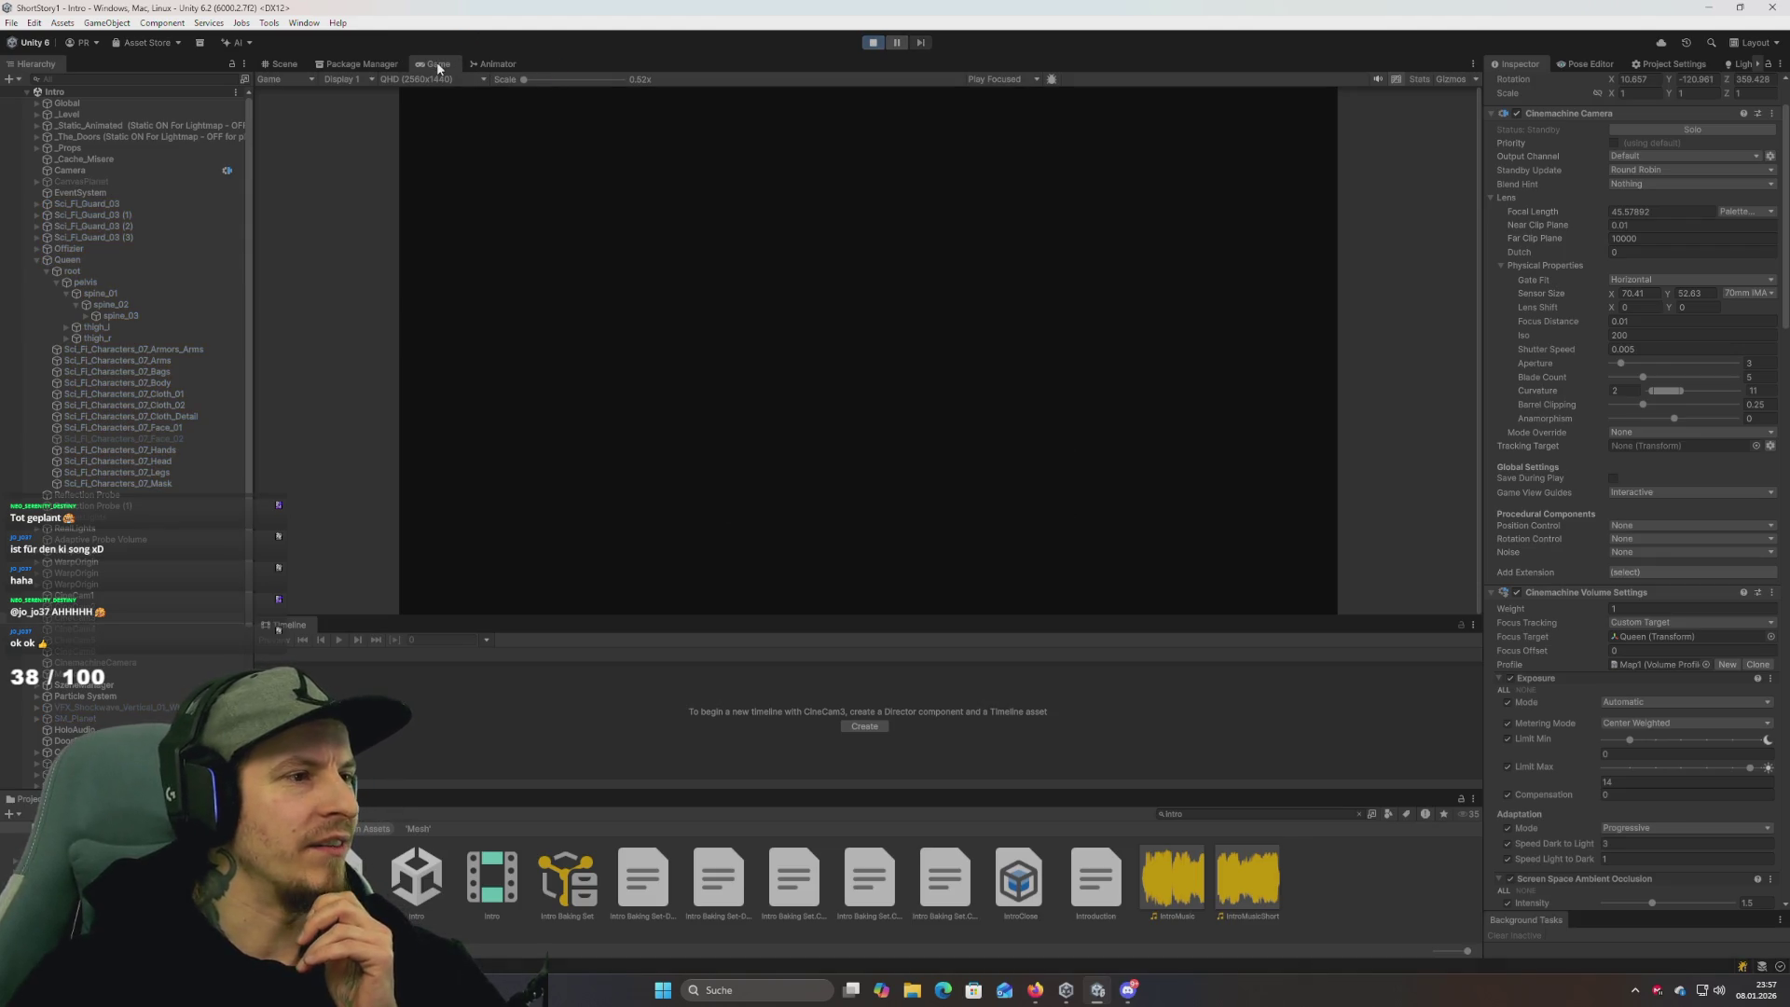
# Watch the running scene in a maximized Game view, then exit Play mode.
pyautogui.doubleClick(438, 65)
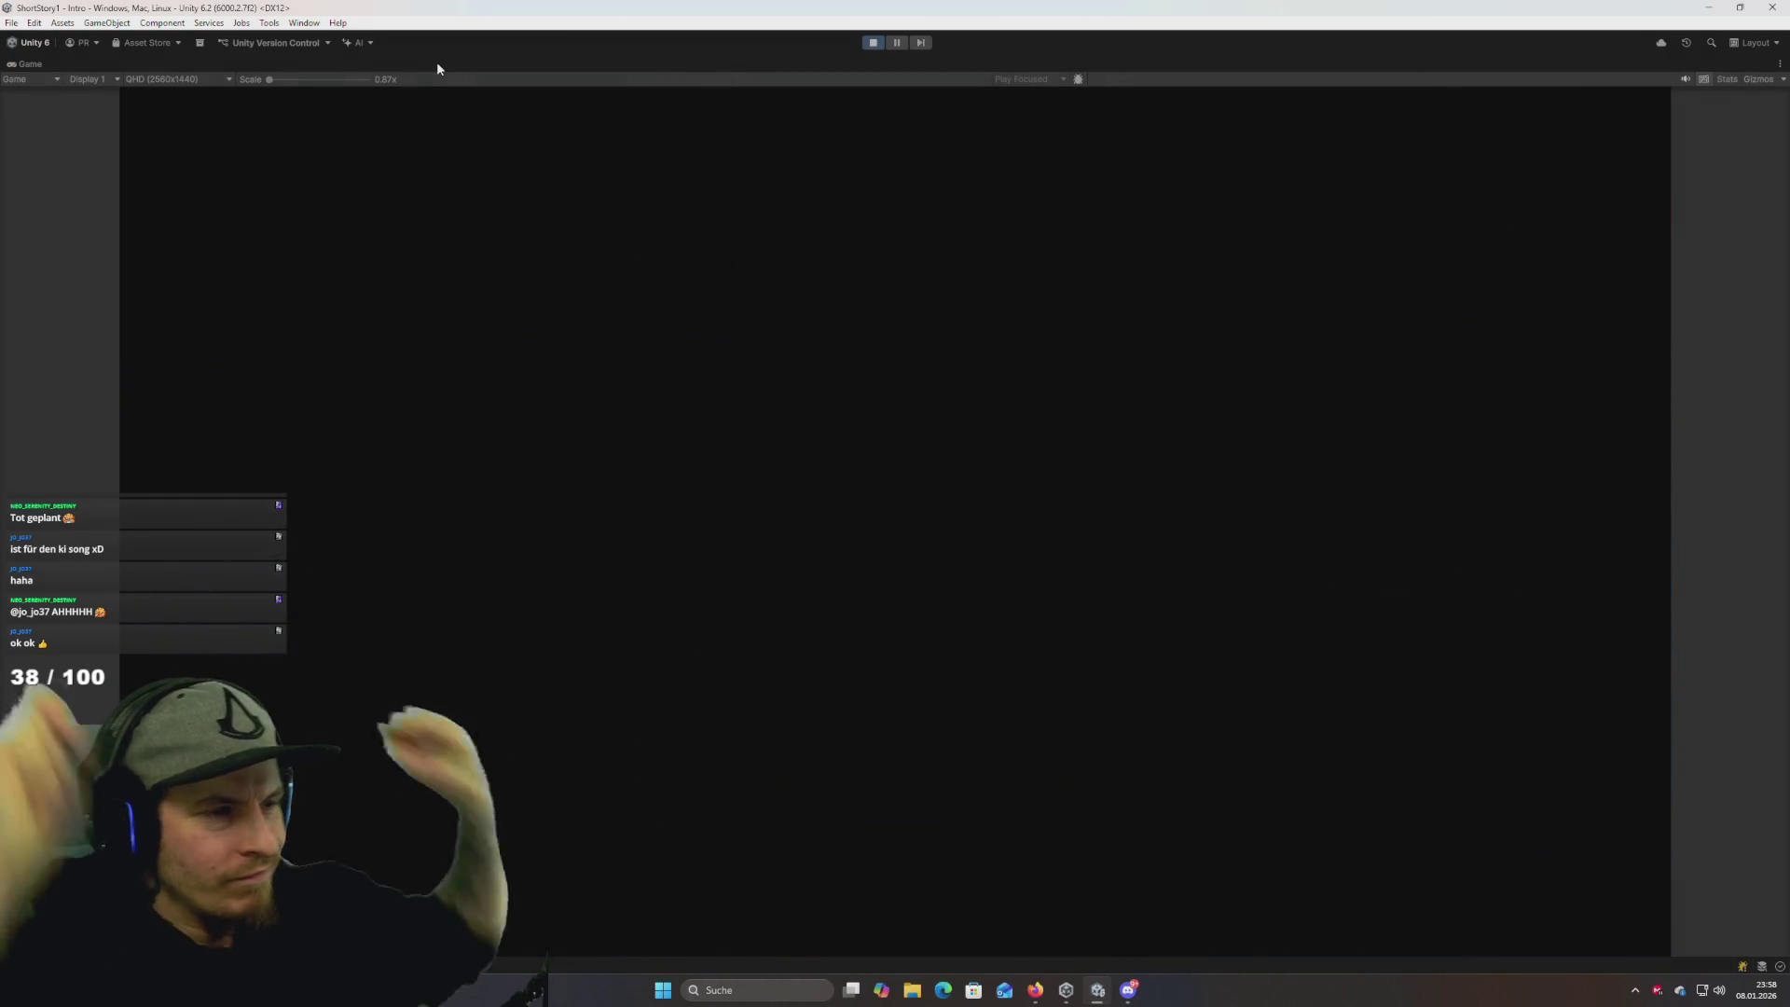
pyautogui.click(872, 43)
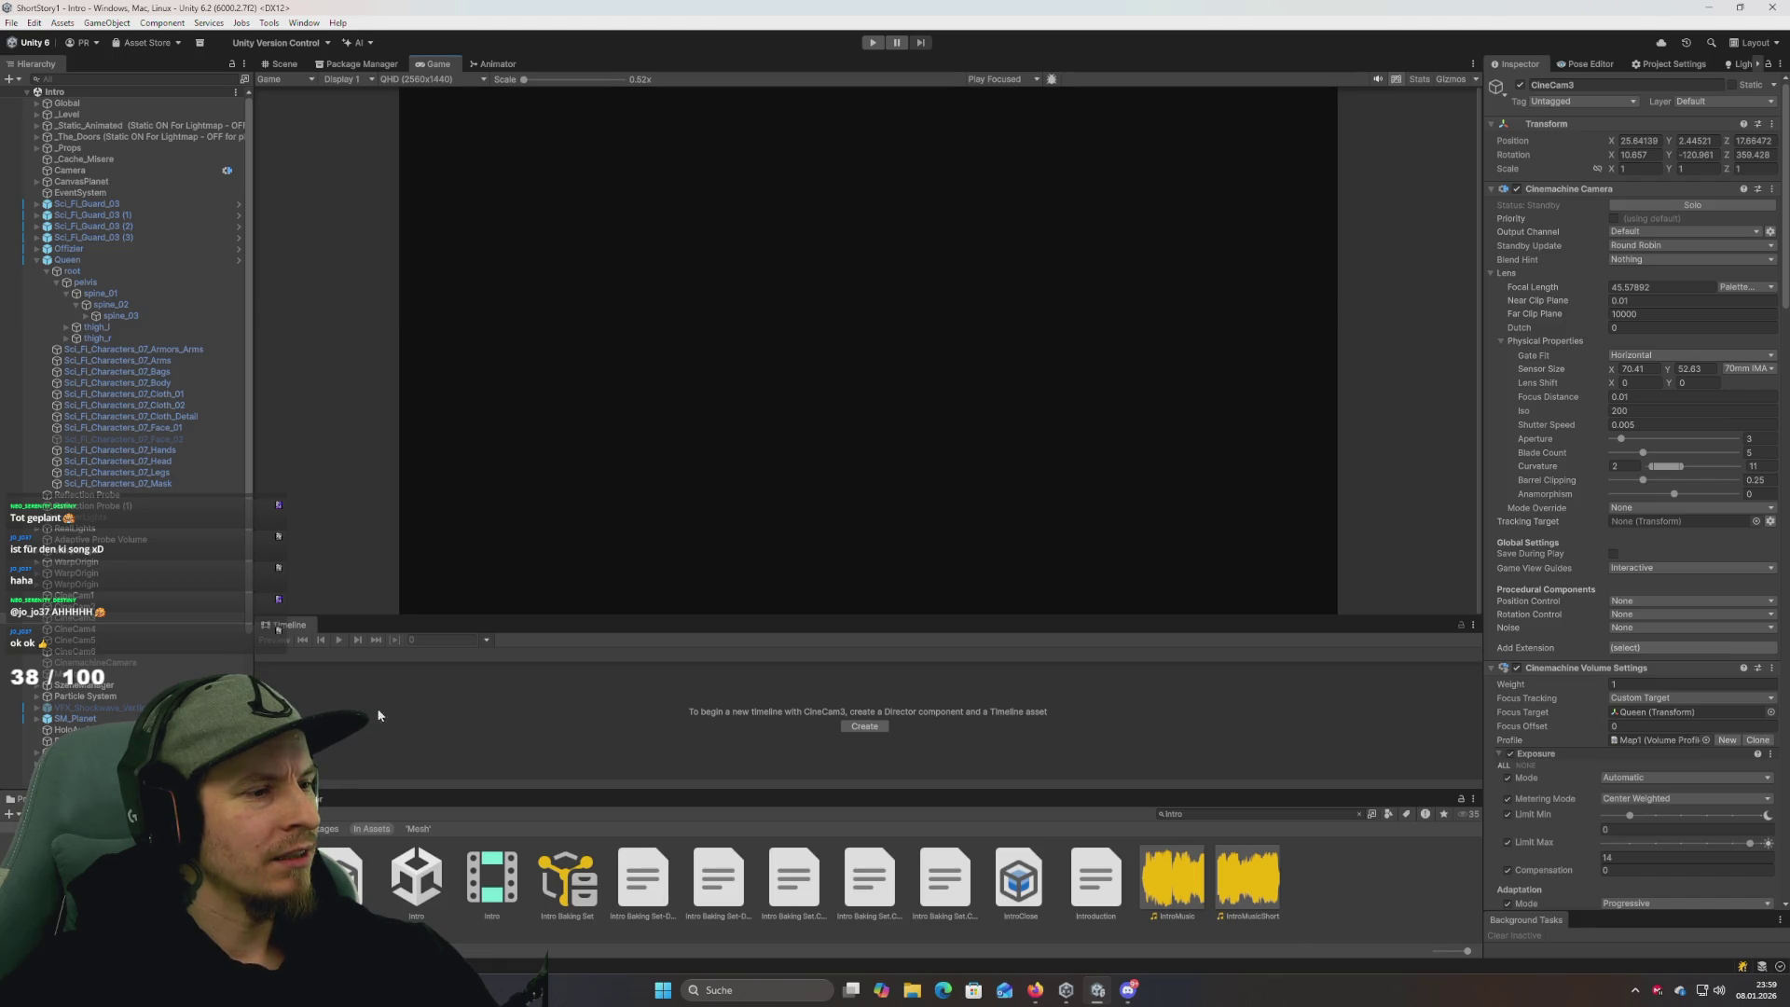
# Select Adaptive Probe Volume in the Hierarchy, then open SzeneManager's Intro timeline.
pyautogui.scroll(-5, 127, 669)
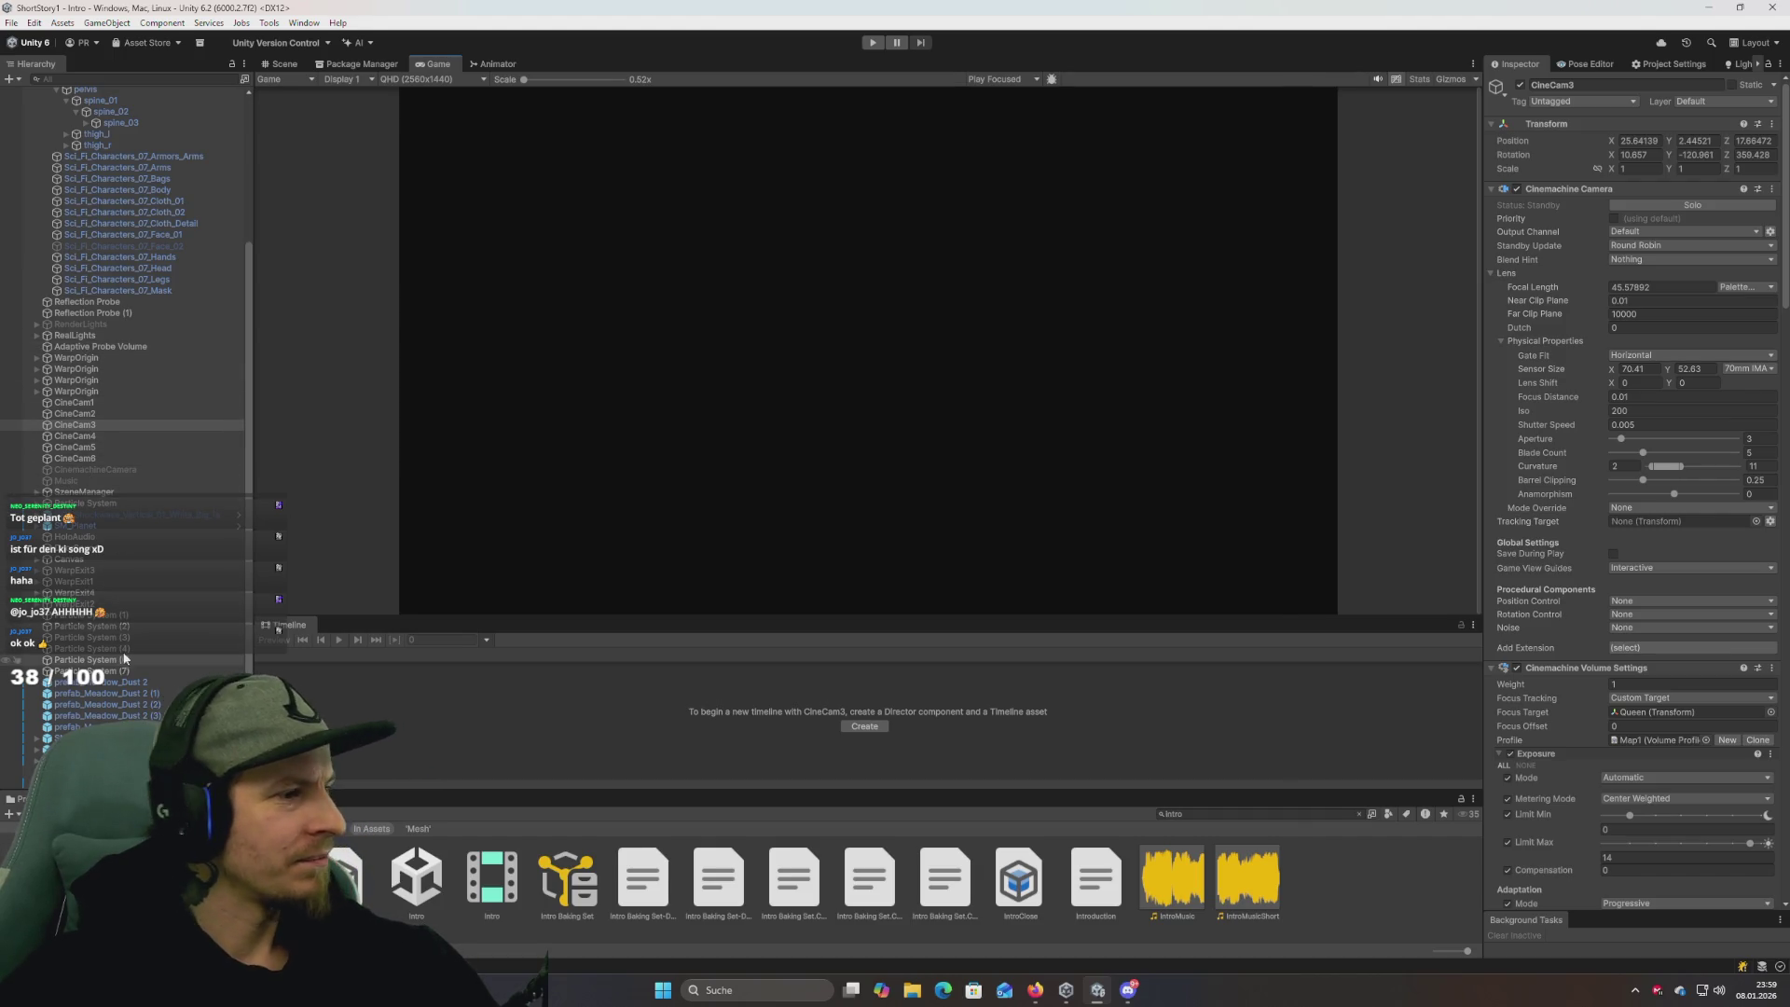
pyautogui.scroll(5, 138, 646)
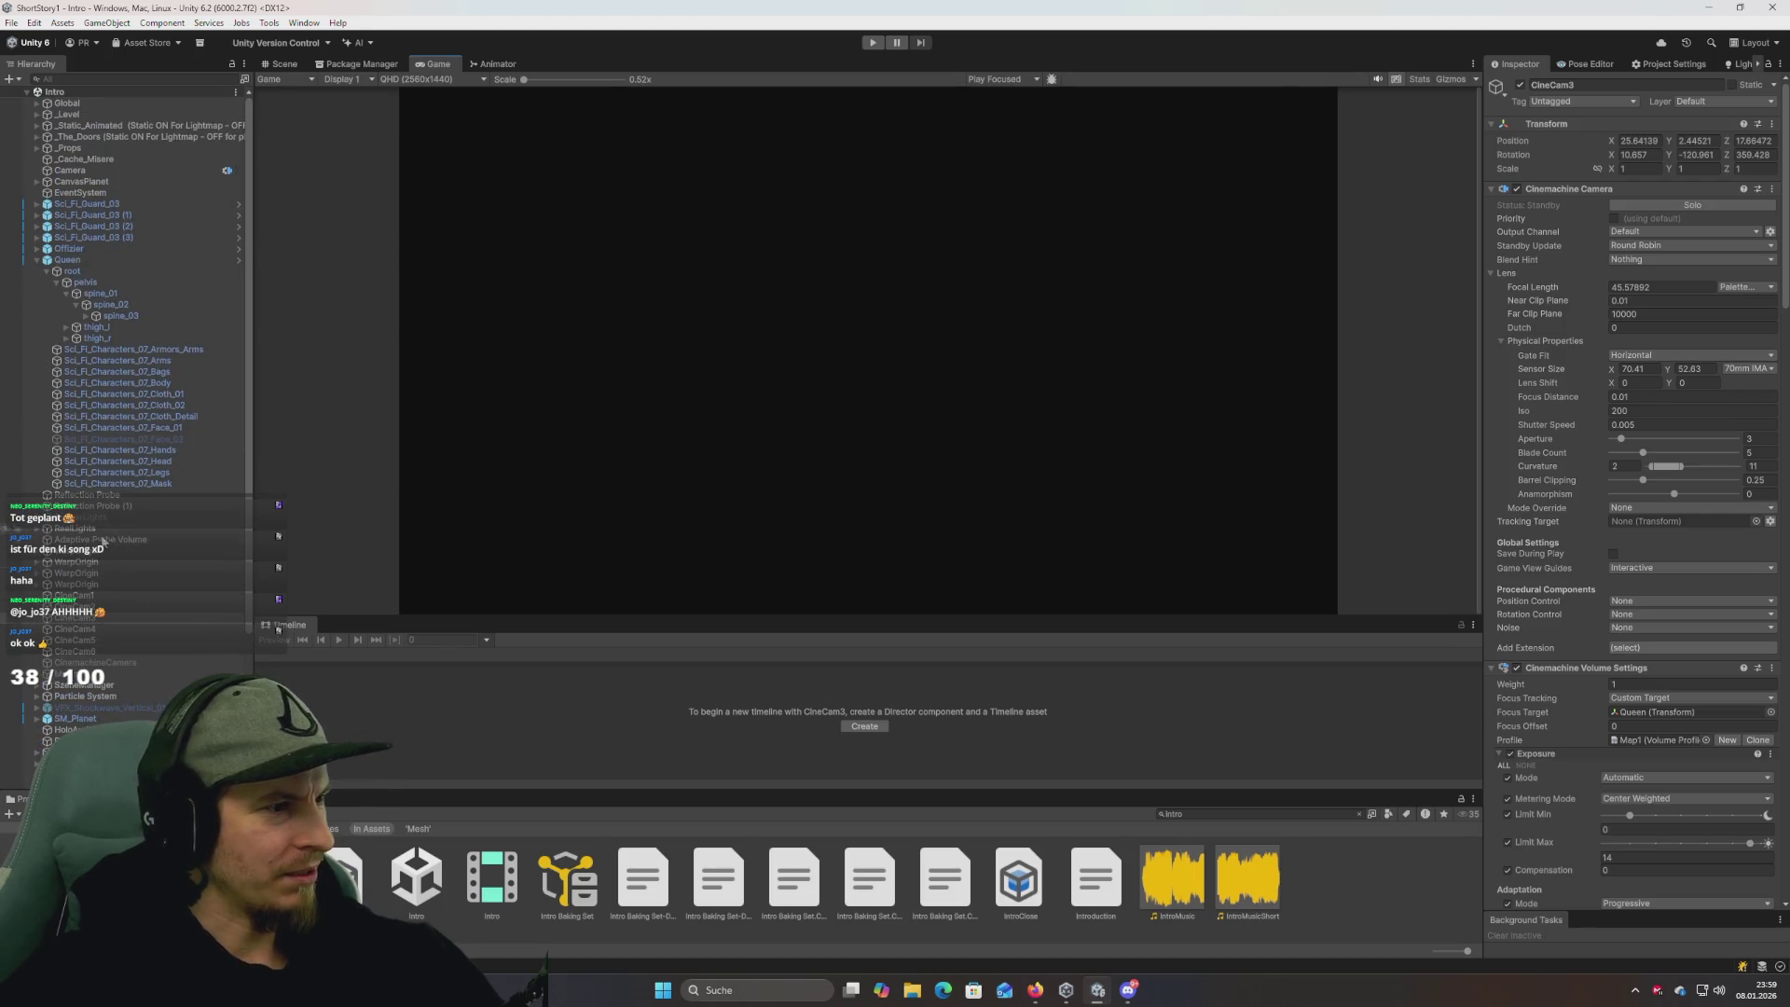
pyautogui.click(127, 541)
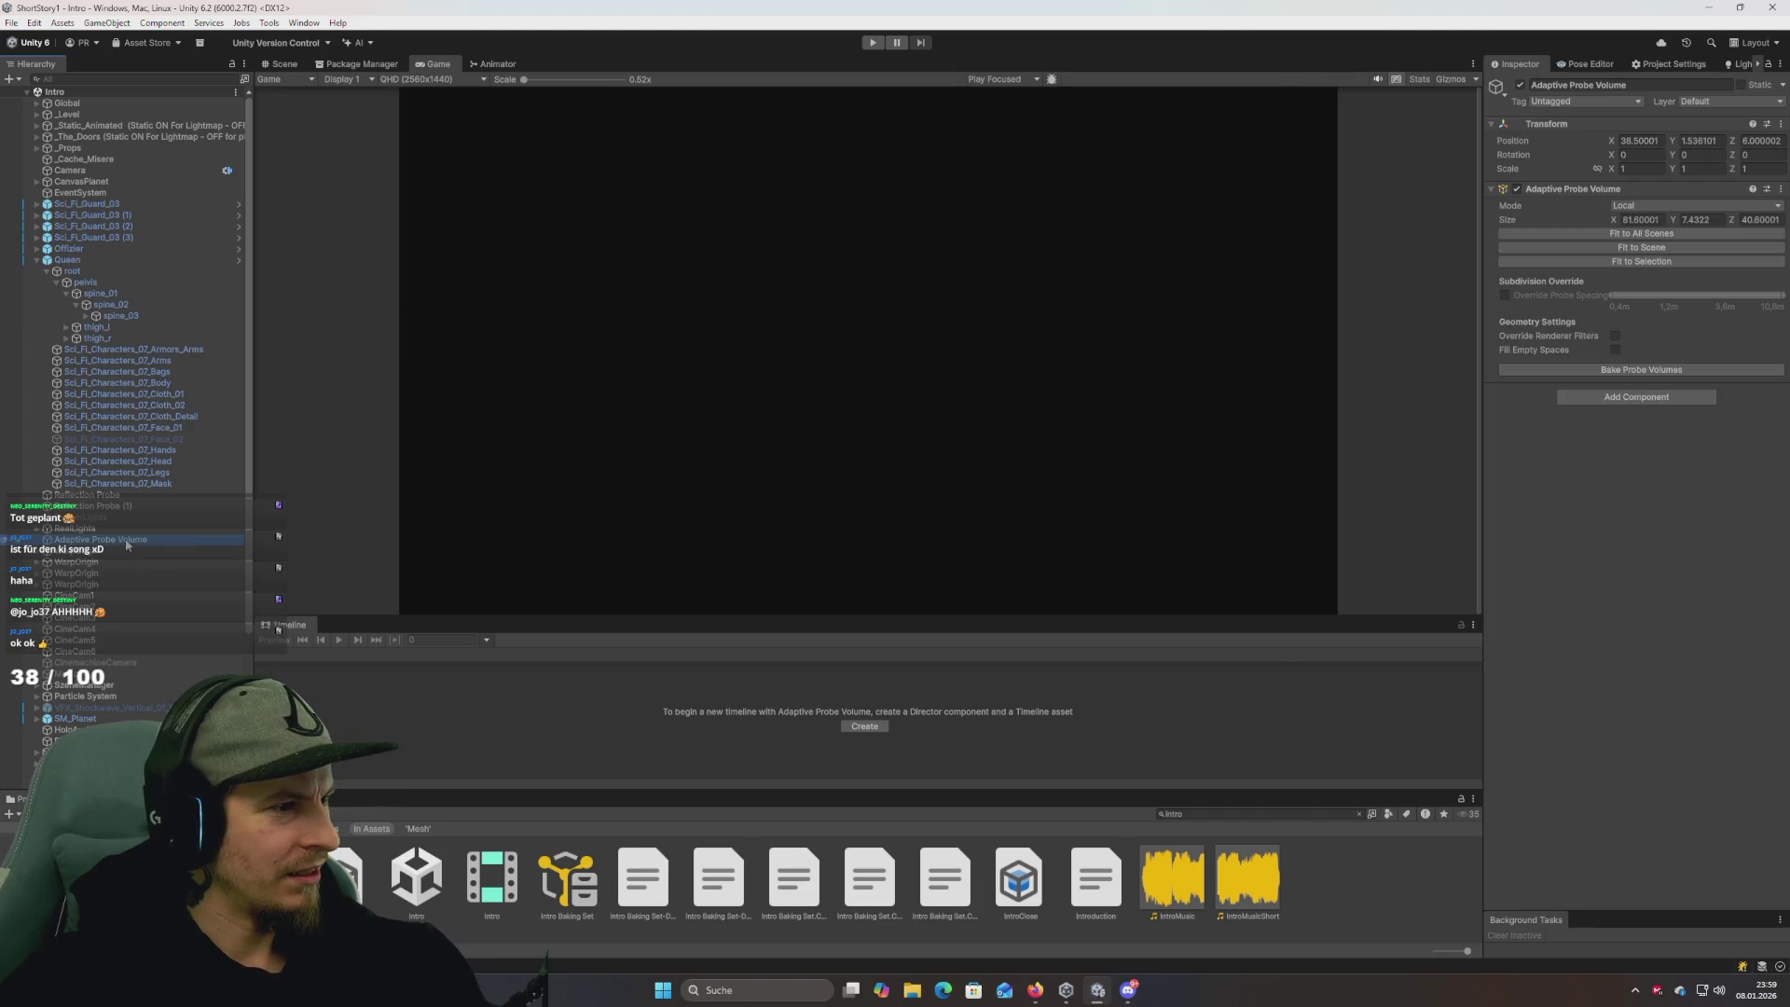
pyautogui.scroll(-5, 122, 543)
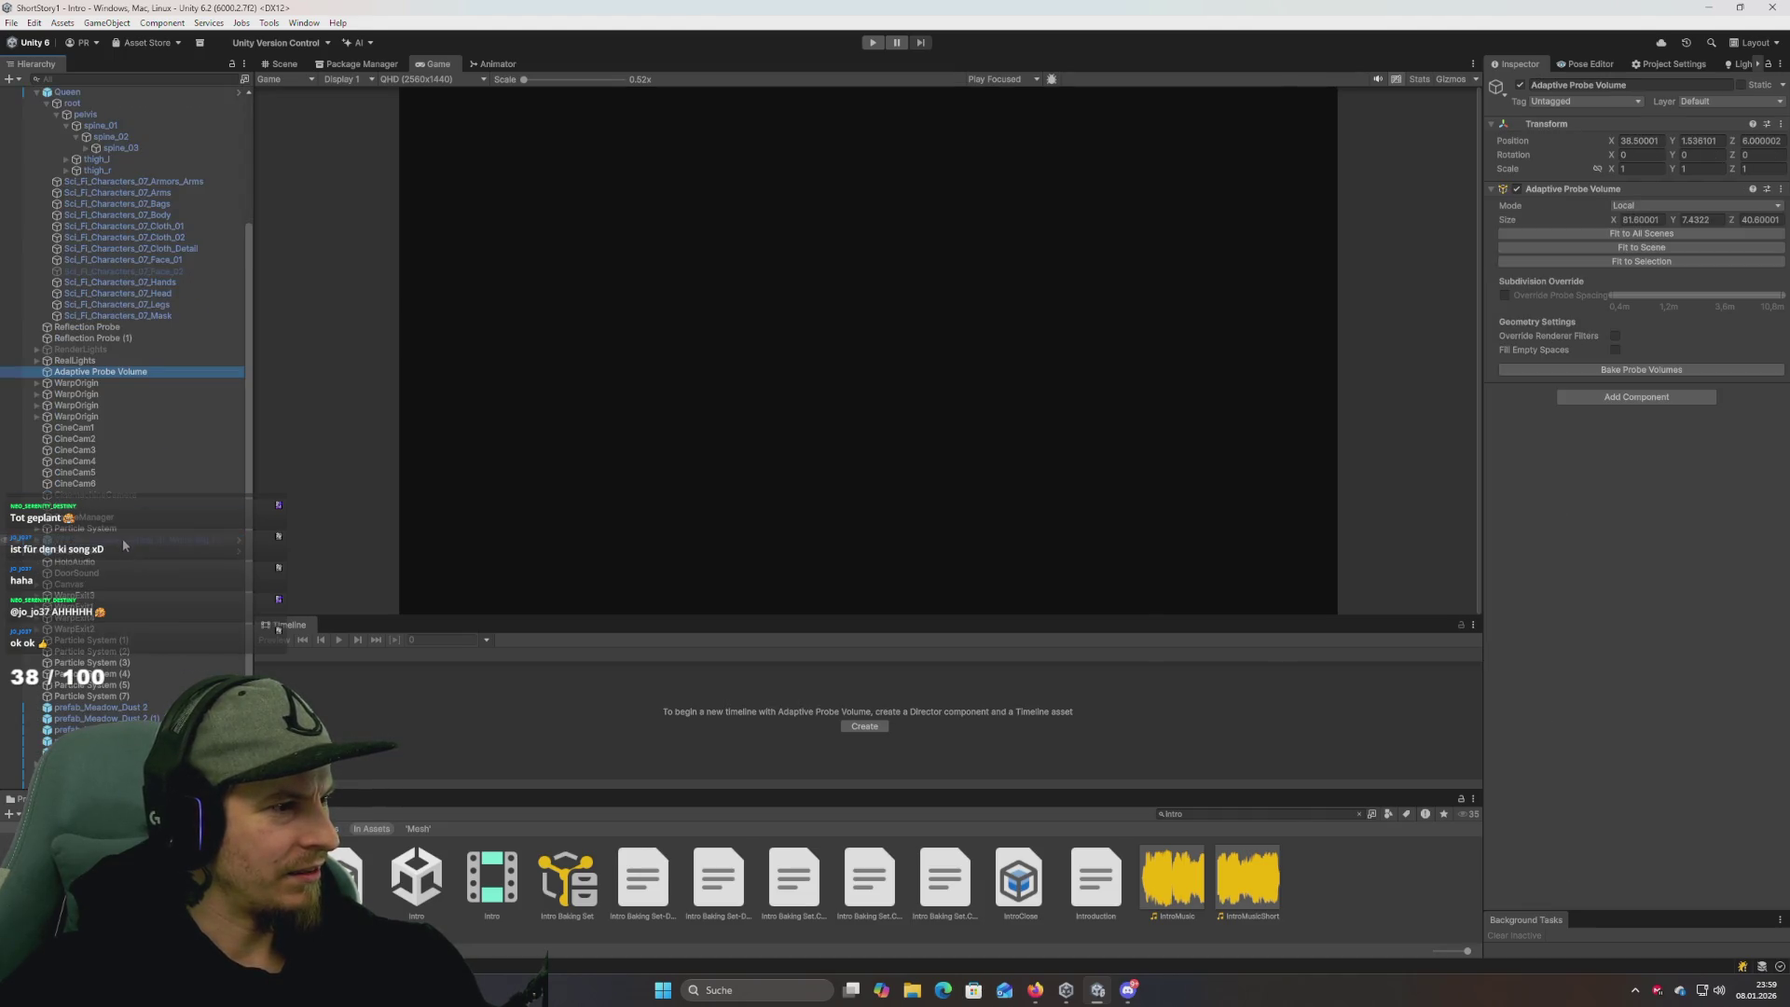
pyautogui.click(101, 520)
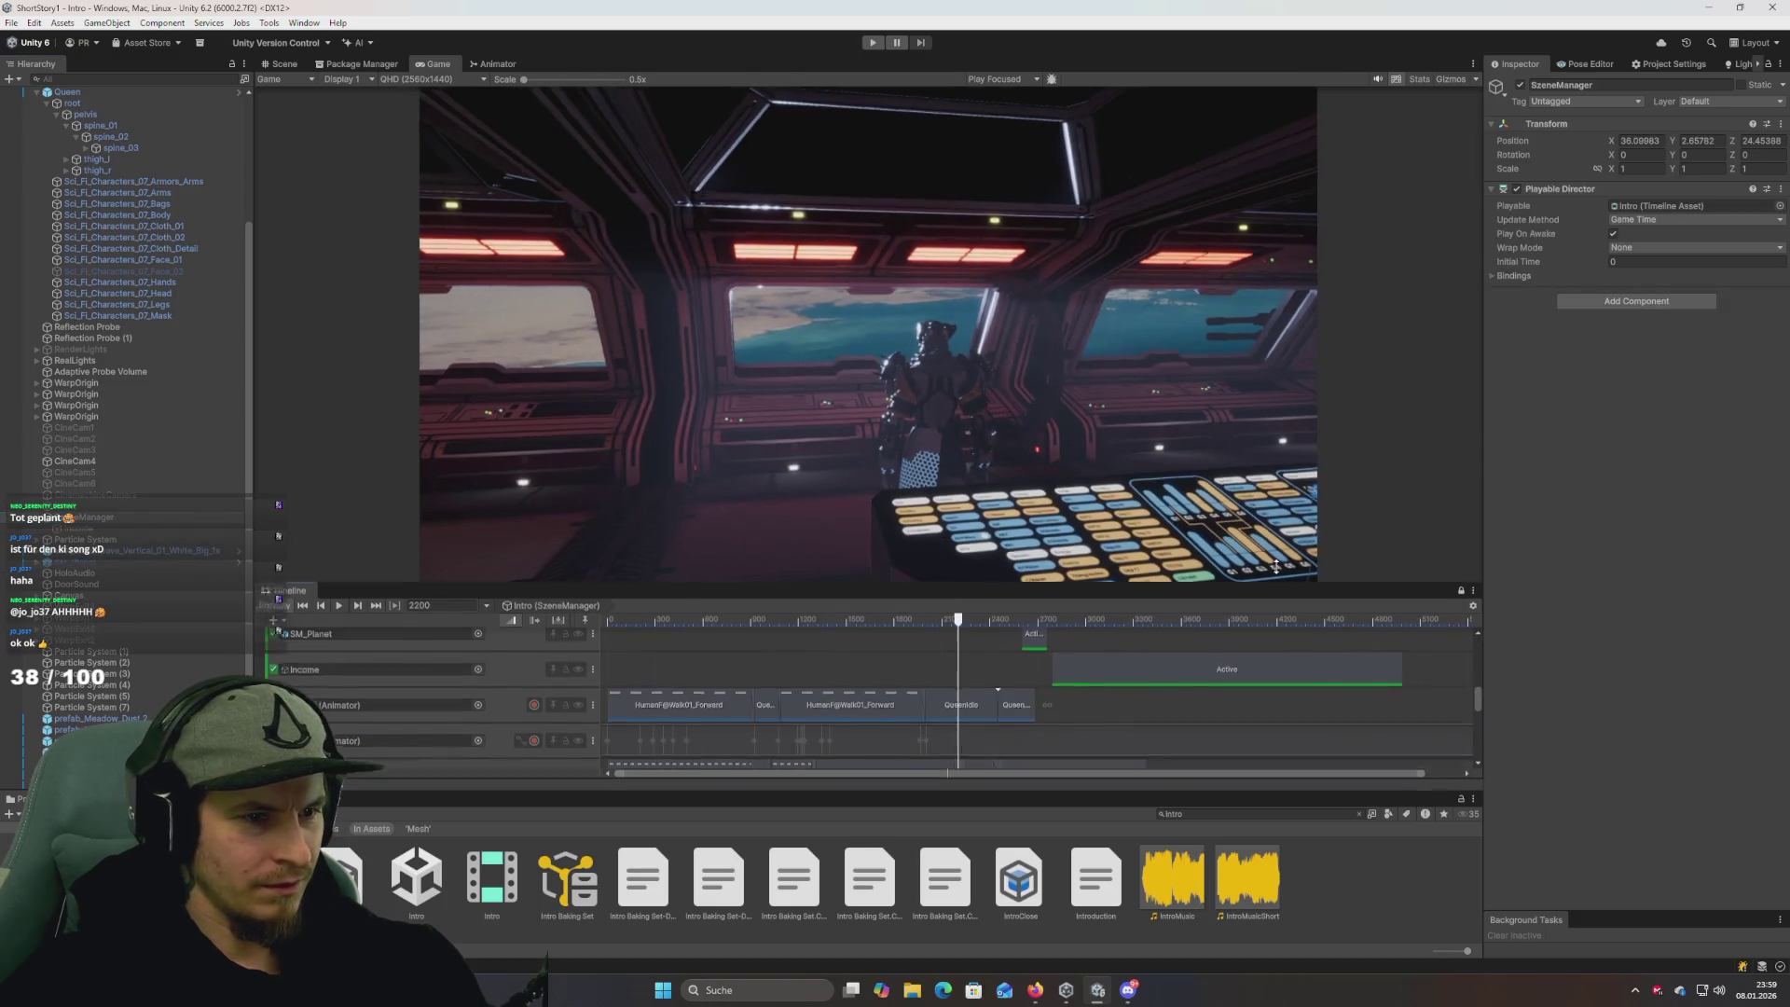
# Enlarge the Timeline panel and bring the start of the intro into view.
pyautogui.moveTo(1305, 619); pyautogui.dragTo(1296, 494)
pyautogui.scroll(-5, 960, 652)
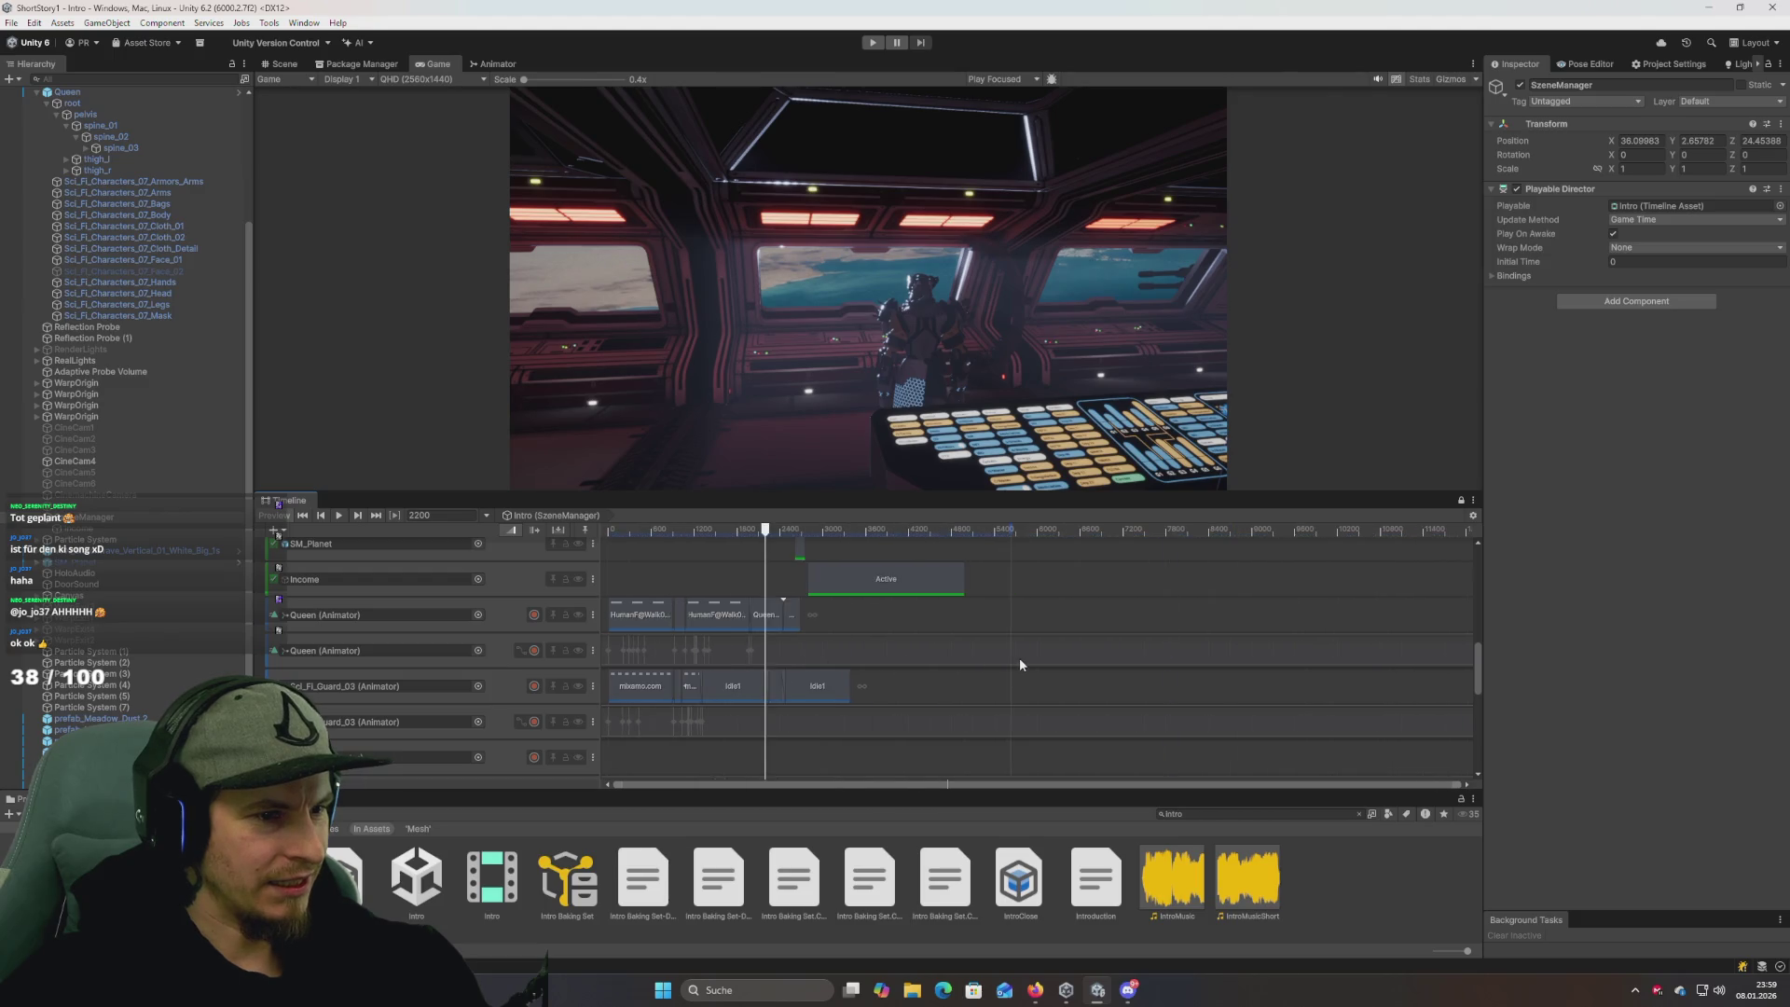
pyautogui.moveTo(858, 616)
pyautogui.mouseDown()
pyautogui.moveTo(1243, 624)
pyautogui.moveTo(1303, 759)
pyautogui.moveTo(1295, 728)
pyautogui.moveTo(1076, 697)
pyautogui.mouseUp()
pyautogui.scroll(5, 1076, 698)
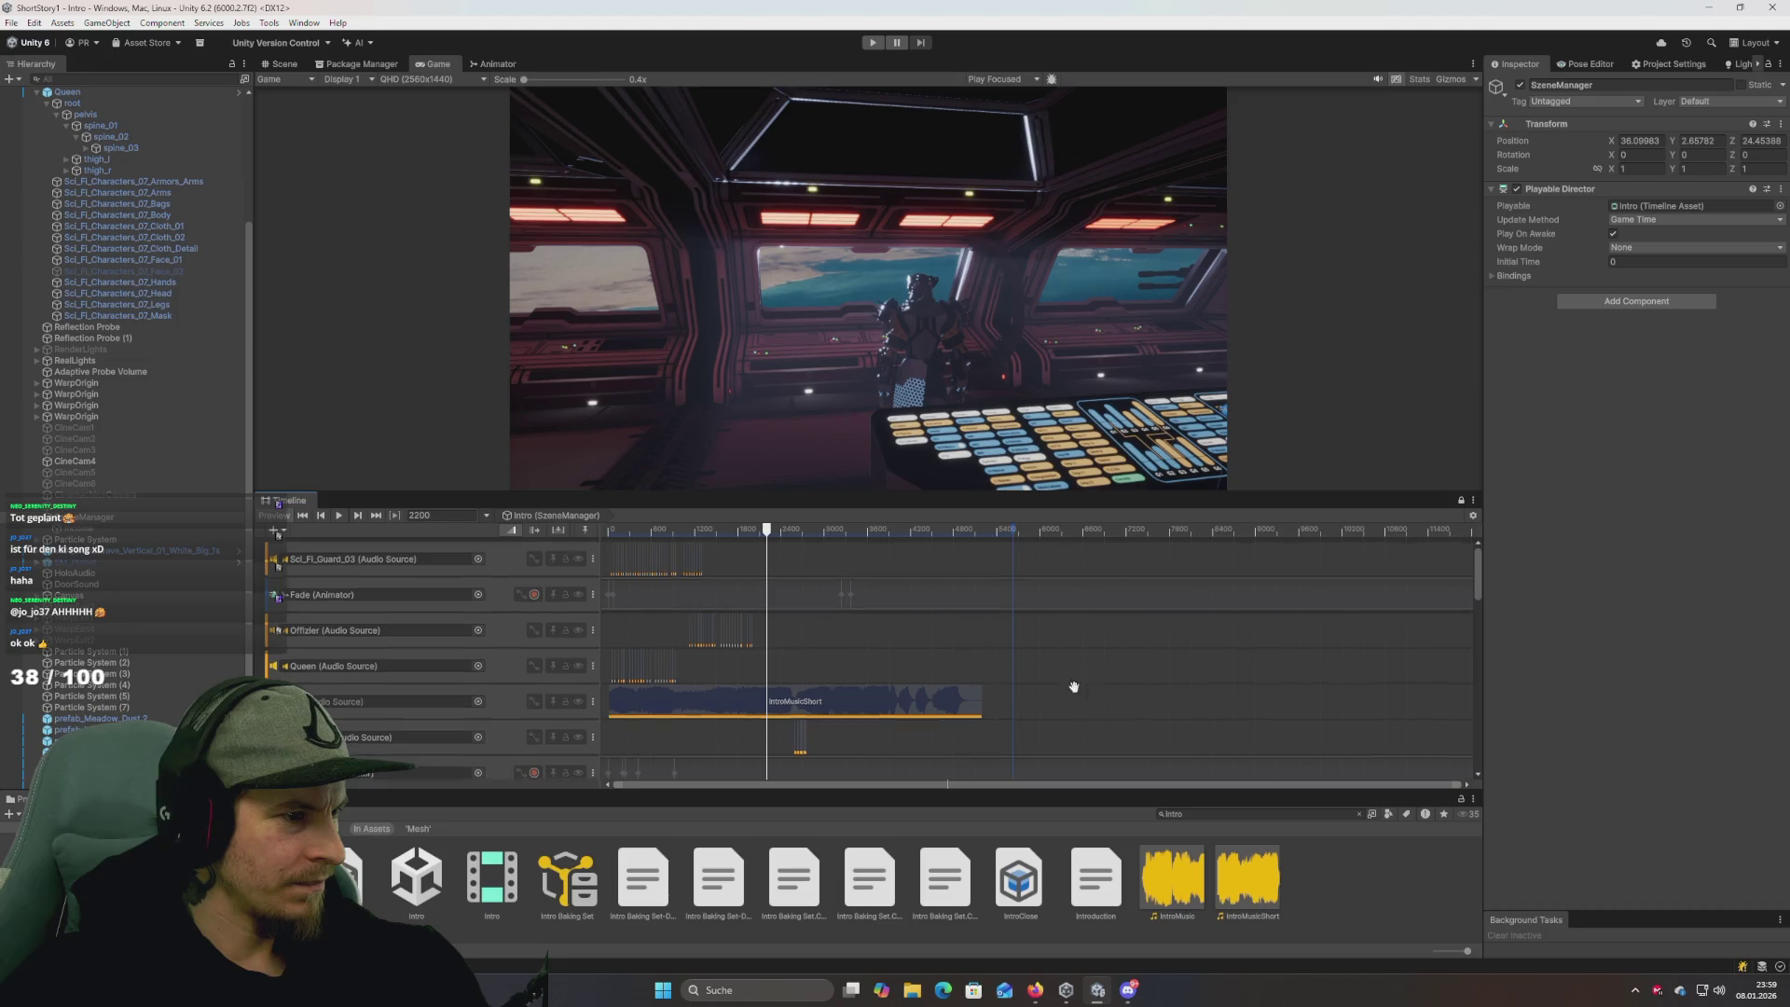
pyautogui.scroll(-4, 1073, 695)
pyautogui.scroll(-5, 1148, 660)
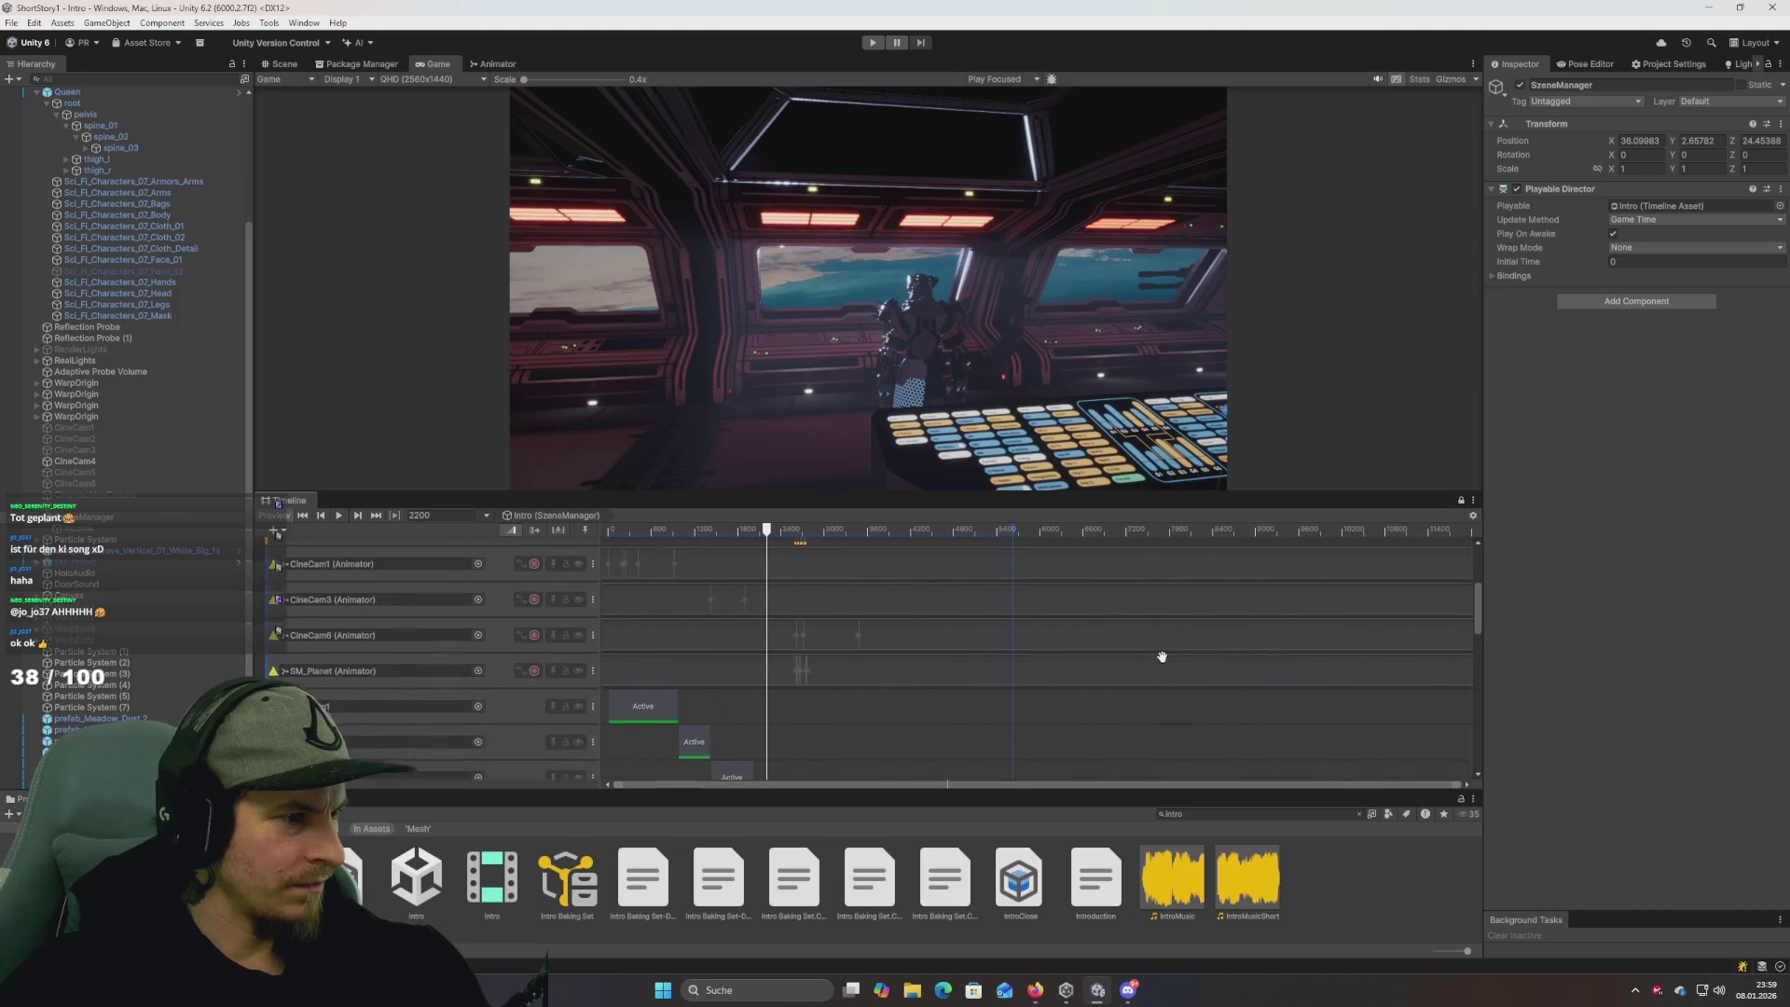
pyautogui.scroll(5, 1148, 703)
pyautogui.scroll(1, 1149, 753)
pyautogui.scroll(-8, 1100, 619)
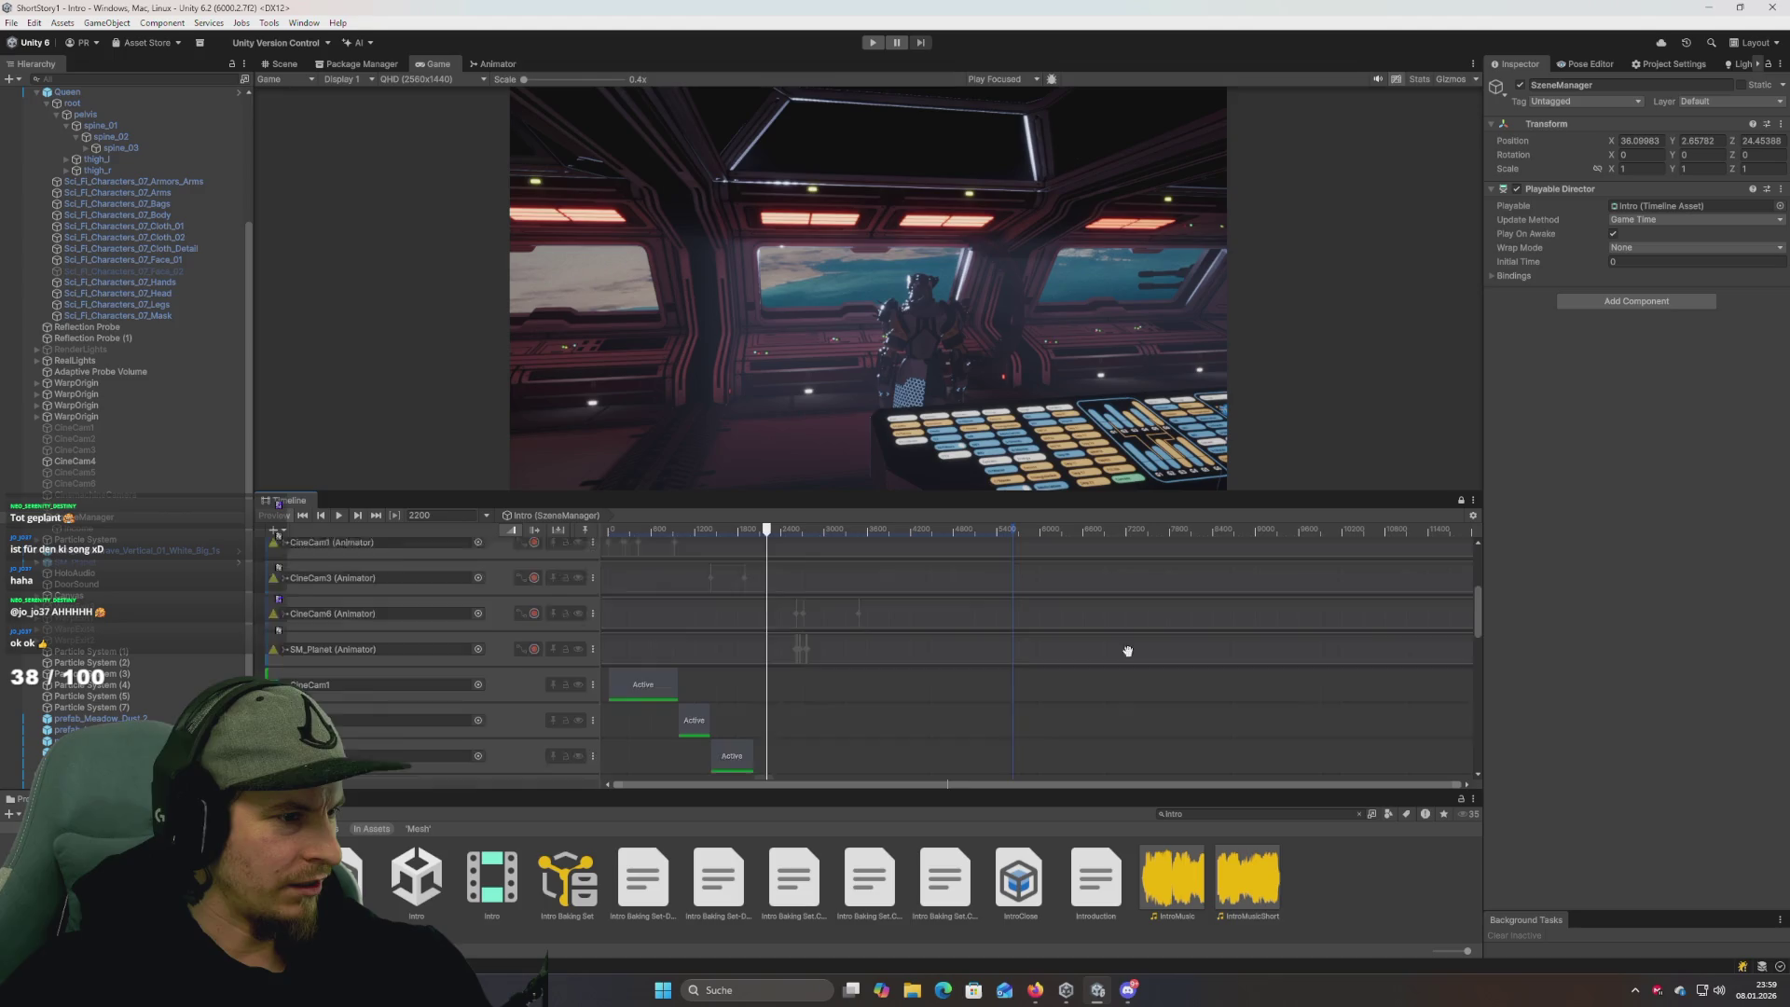
pyautogui.scroll(-3, 1135, 592)
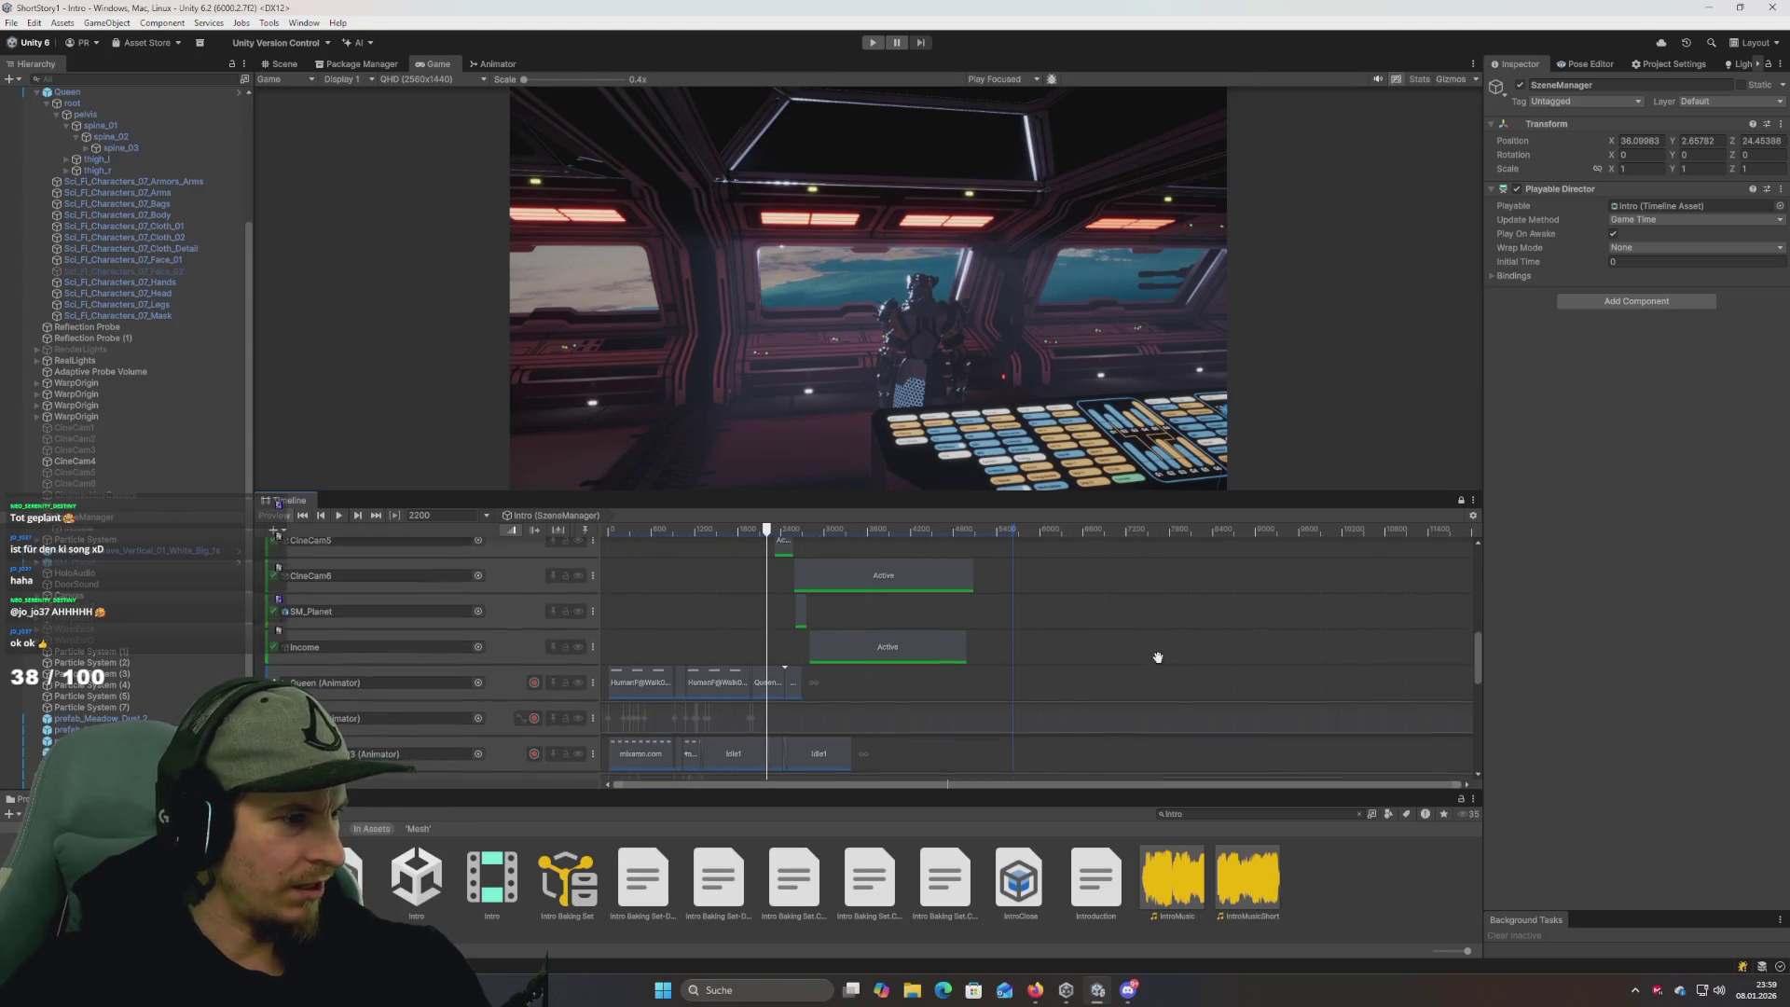
pyautogui.scroll(5, 683, 643)
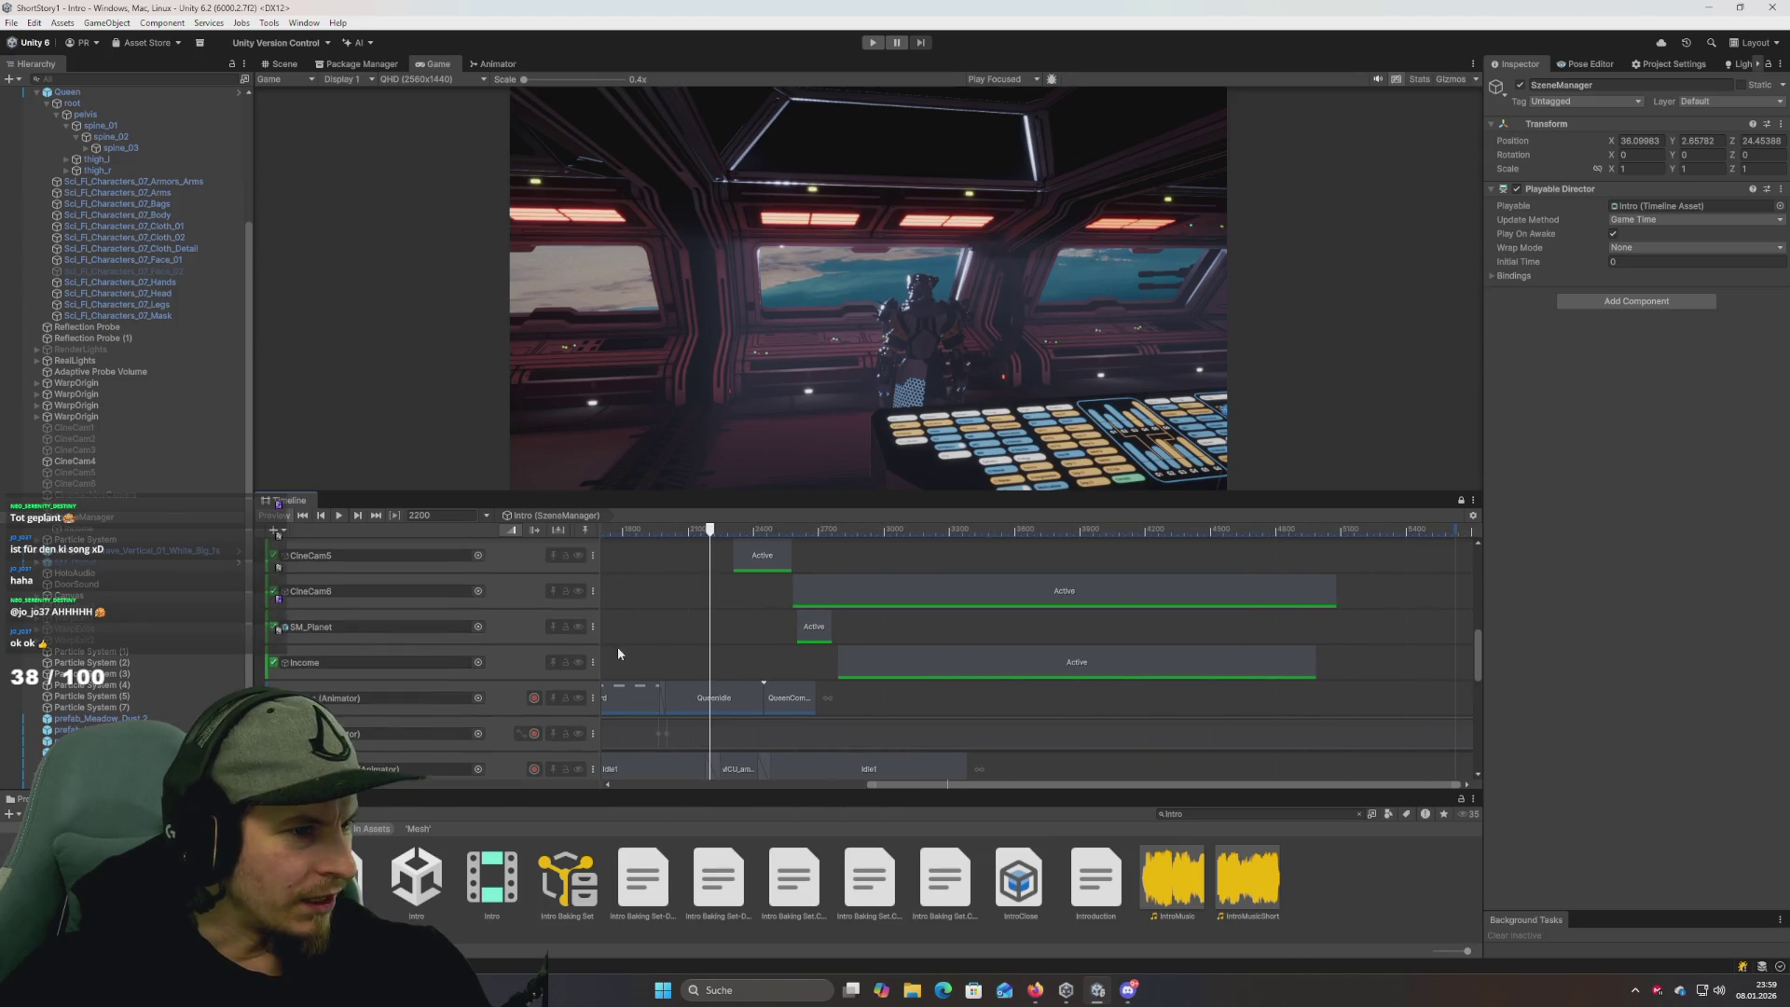
# Snap the Income clip to start where SM_Planet ends near frame 2765, then play maximized.
pyautogui.moveTo(709, 530)
pyautogui.mouseDown()
pyautogui.moveTo(830, 532)
pyautogui.moveTo(918, 578)
pyautogui.moveTo(840, 590)
pyautogui.mouseUp()
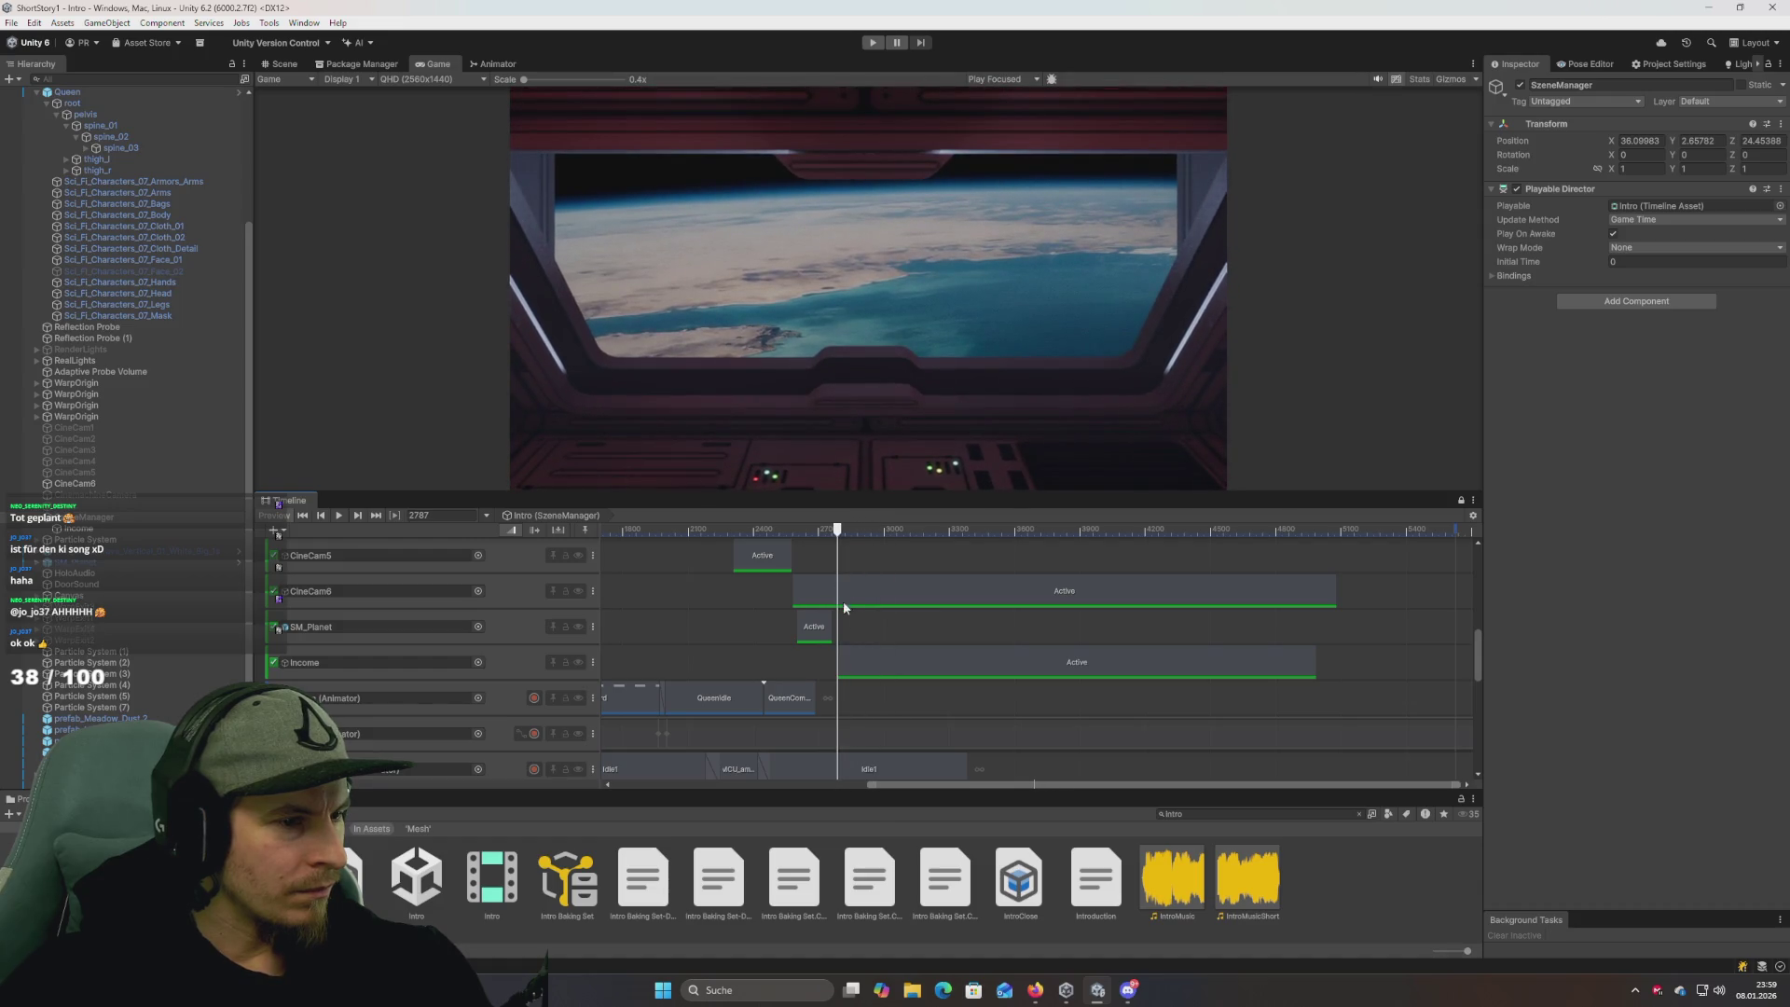
pyautogui.scroll(10, 857, 586)
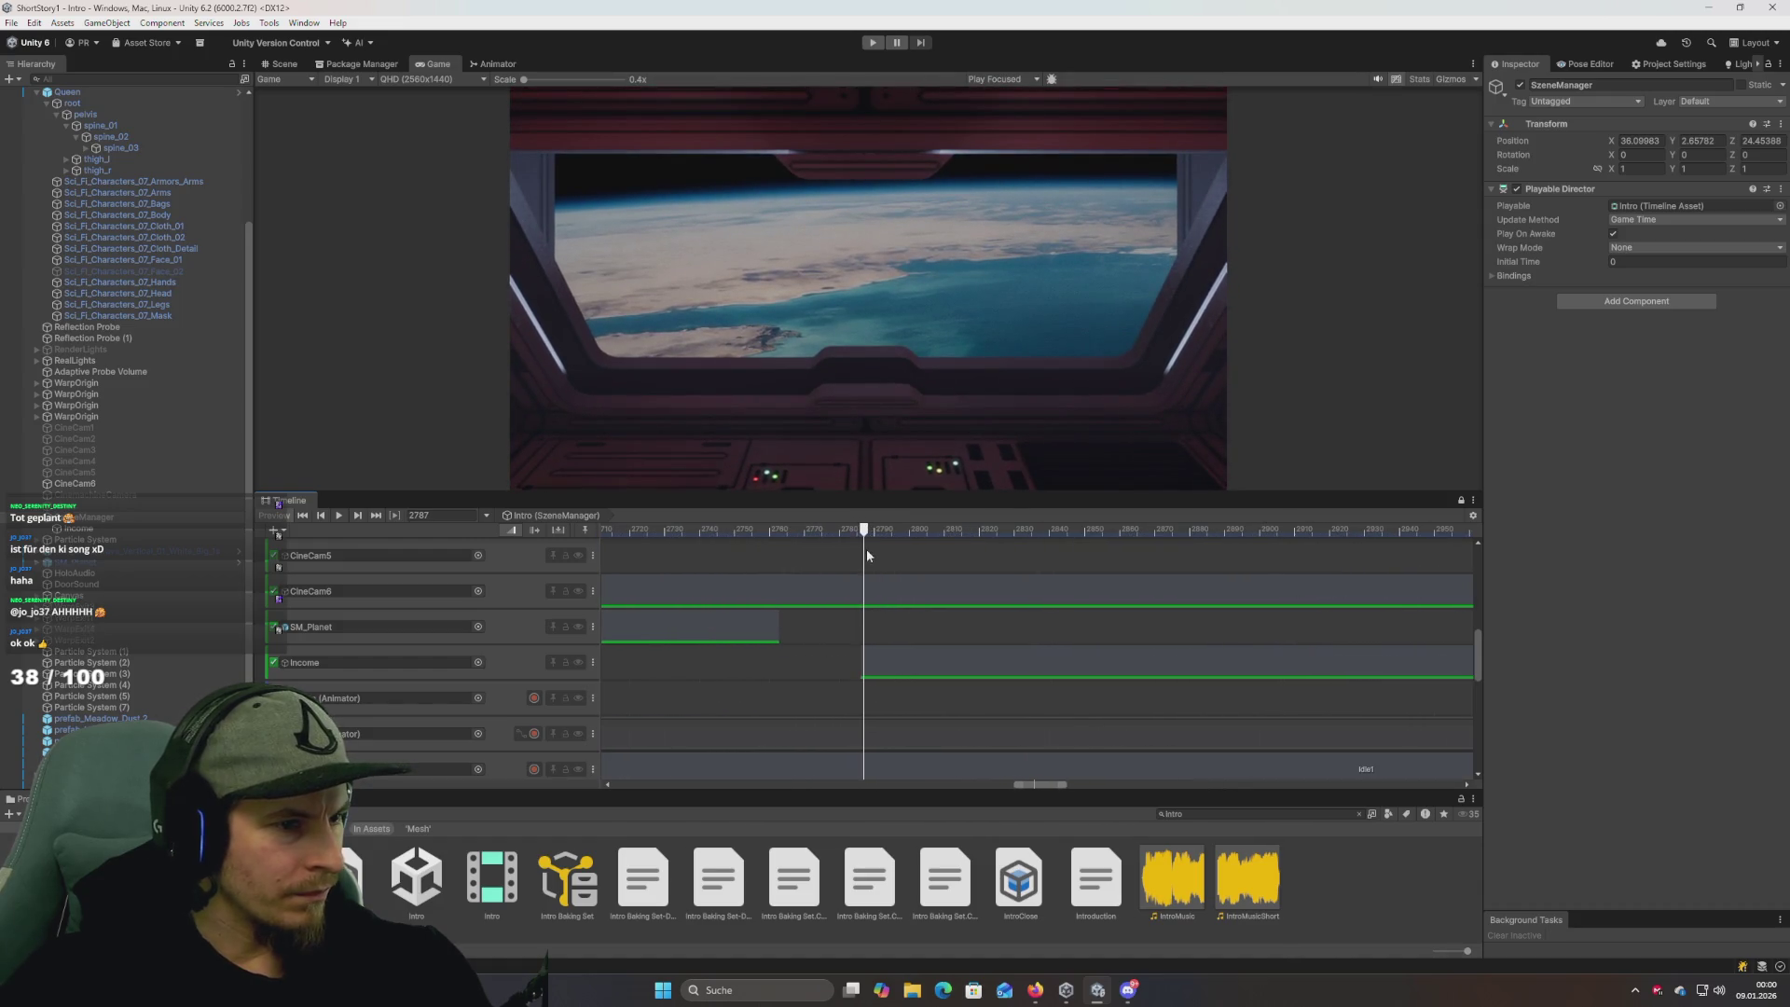
pyautogui.moveTo(856, 550); pyautogui.dragTo(771, 538)
pyautogui.moveTo(911, 670); pyautogui.dragTo(836, 671)
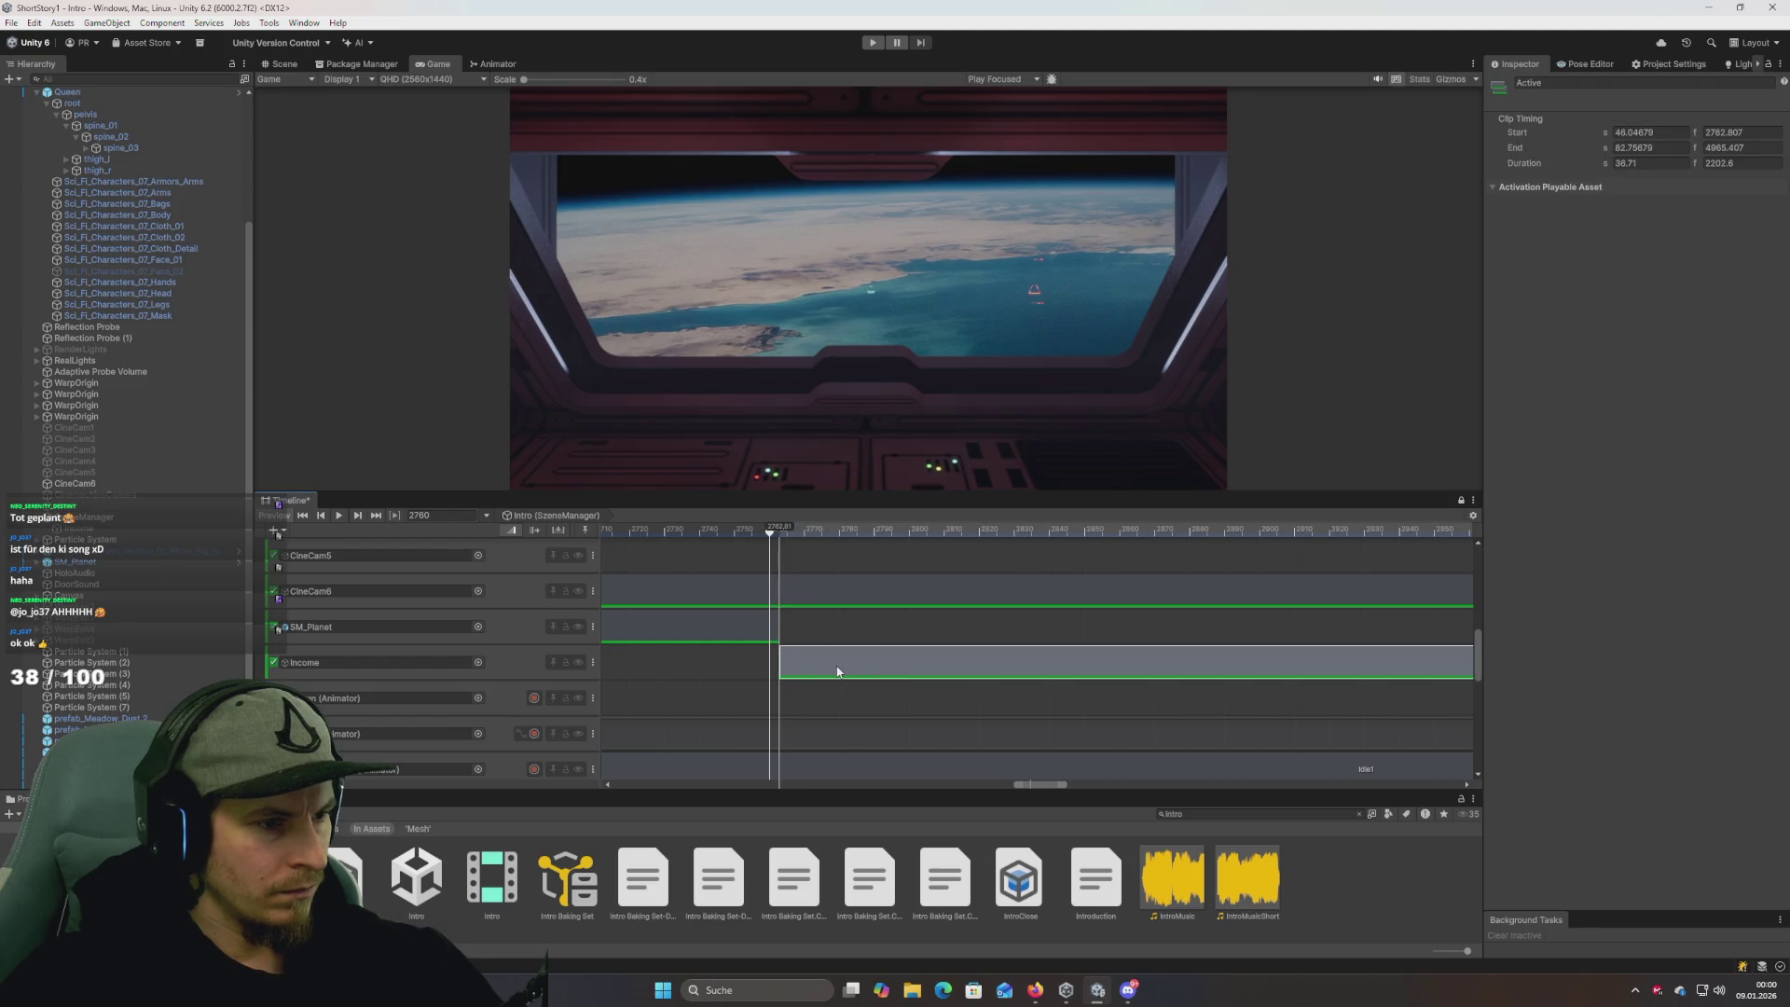
pyautogui.click(873, 42)
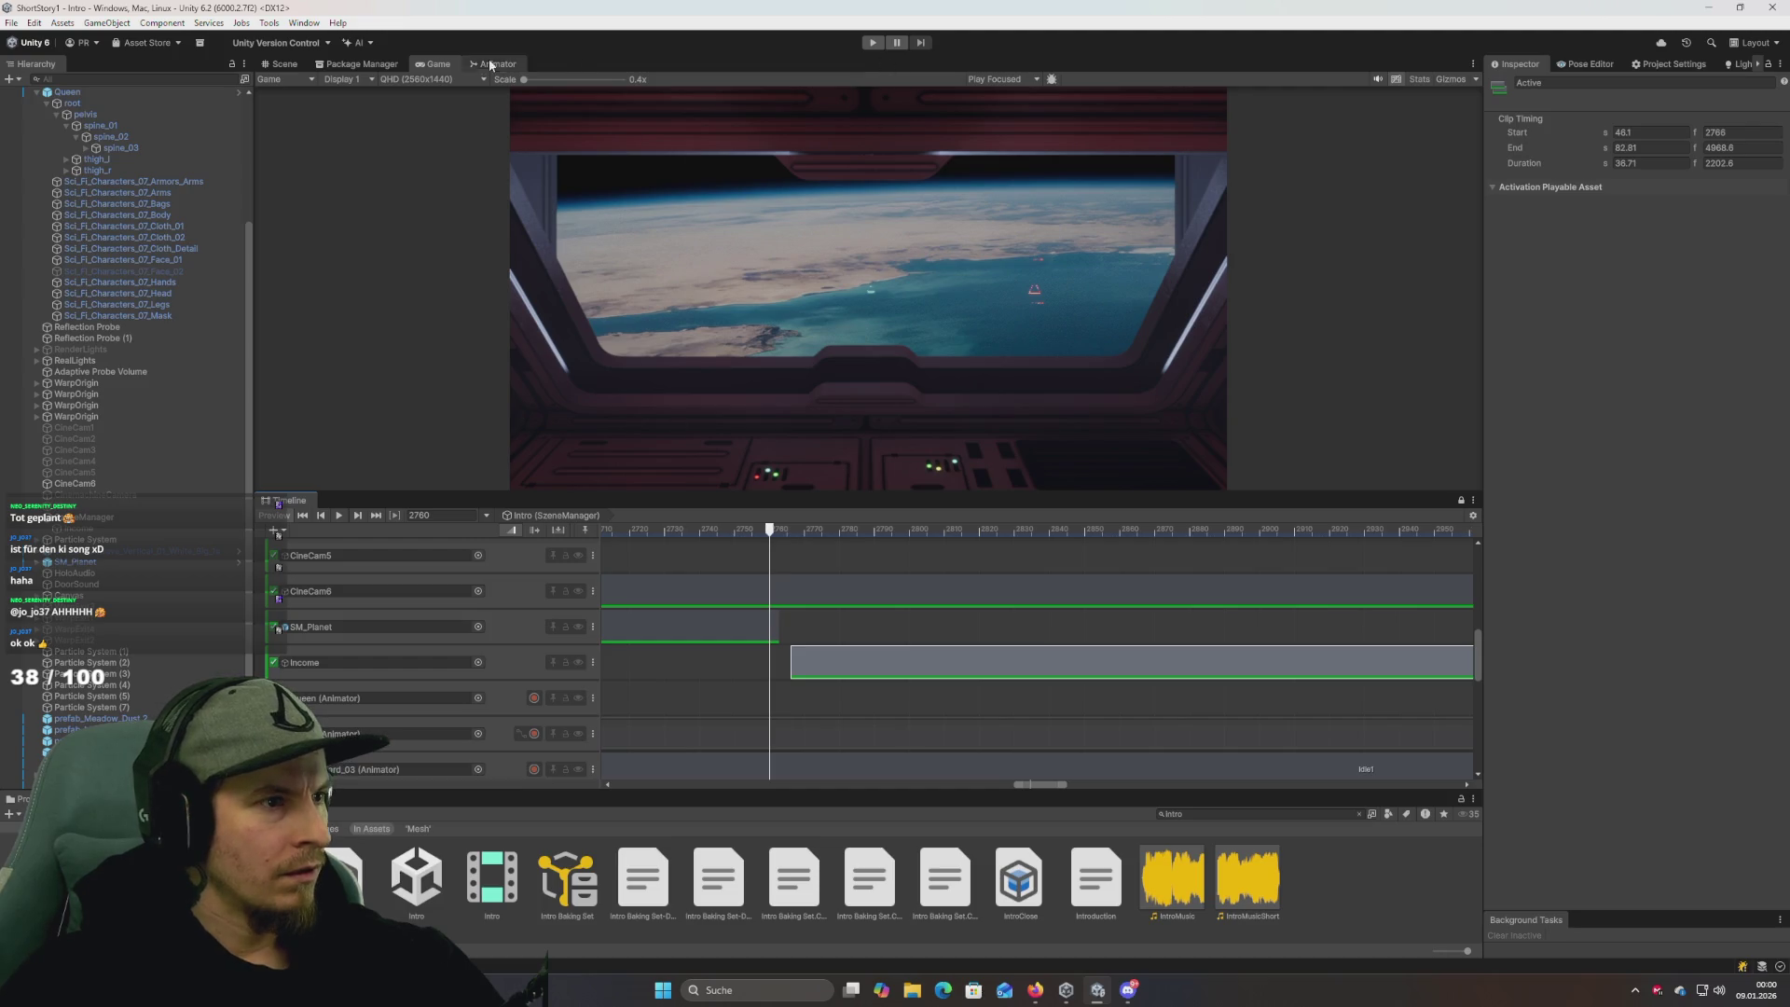
pyautogui.doubleClick(438, 65)
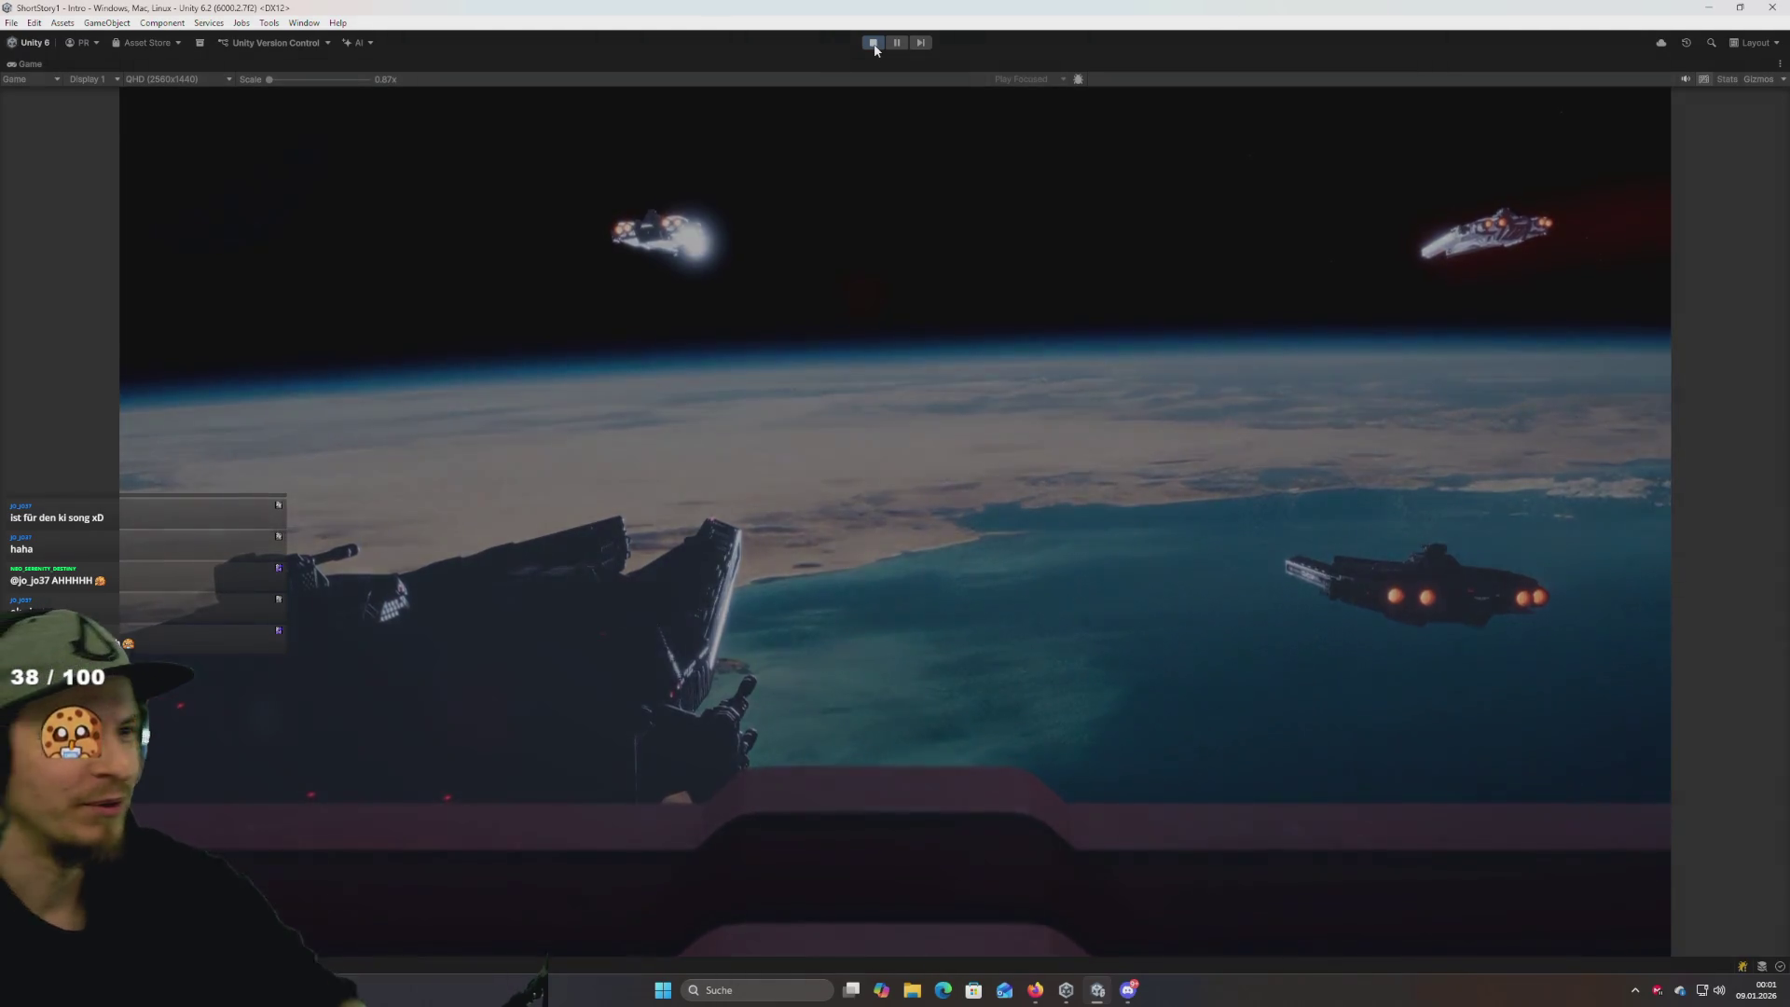
# Stop the intro playback and restore the normal editor layout.
pyautogui.click(874, 43)
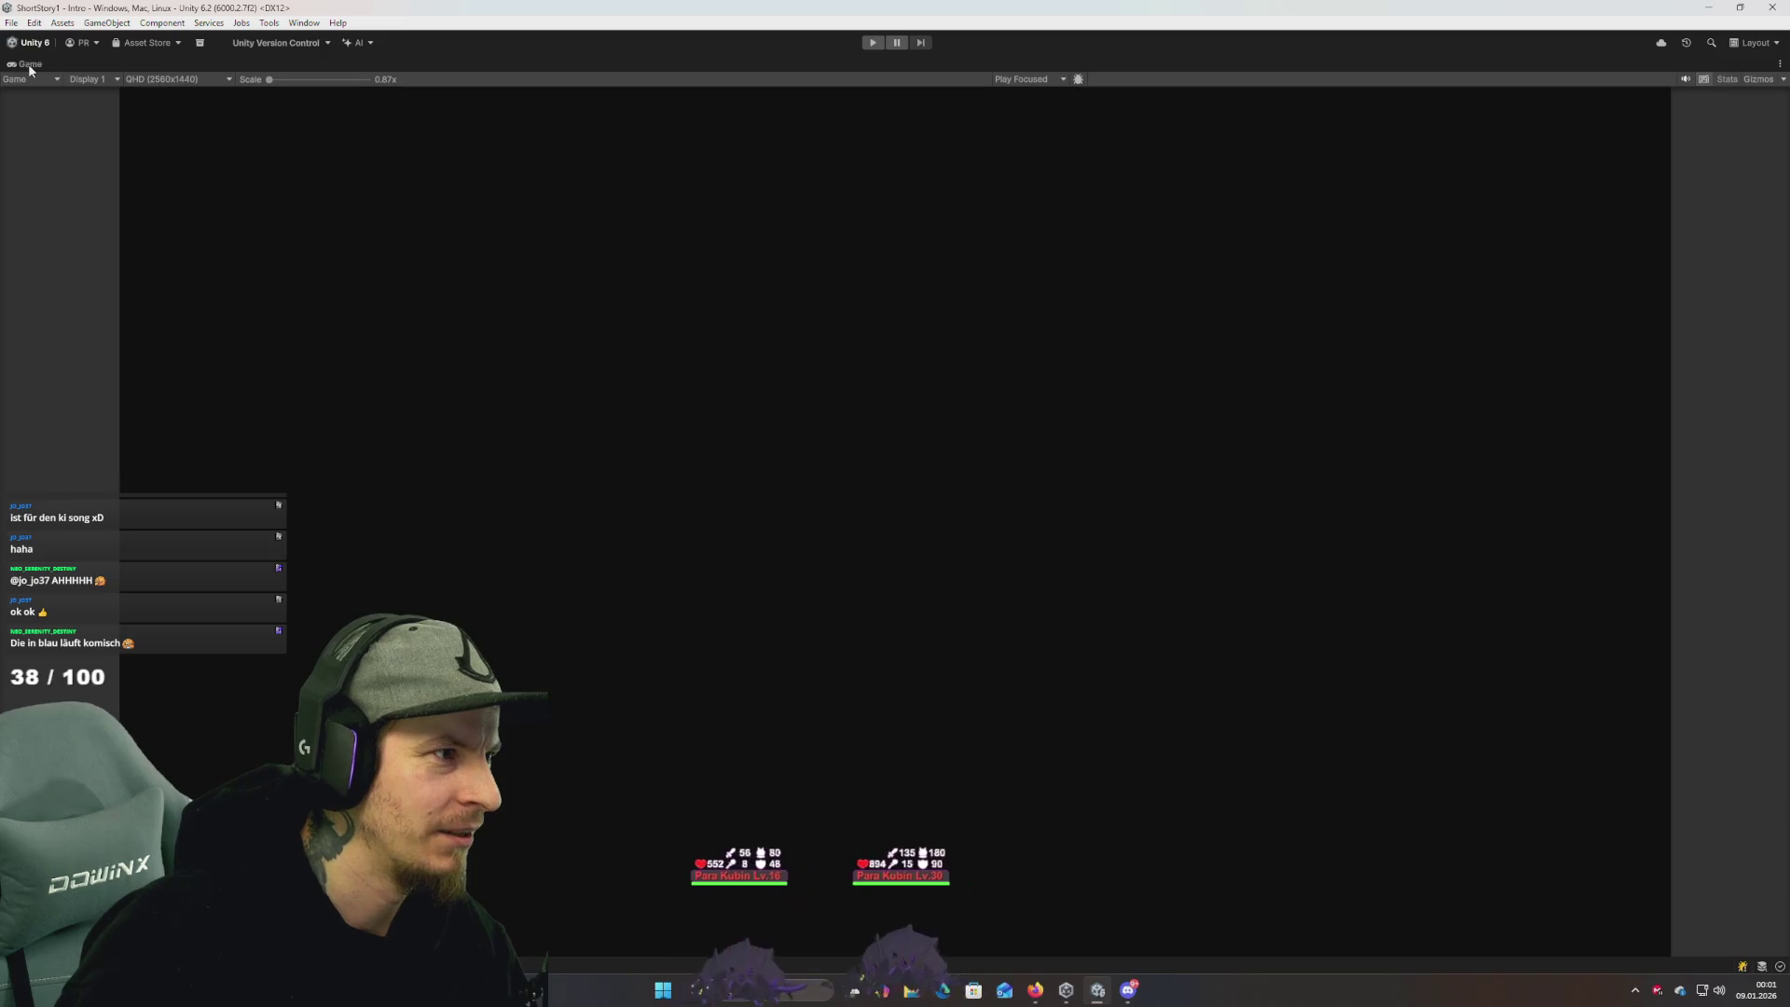
pyautogui.hotkey('shift', 'space')
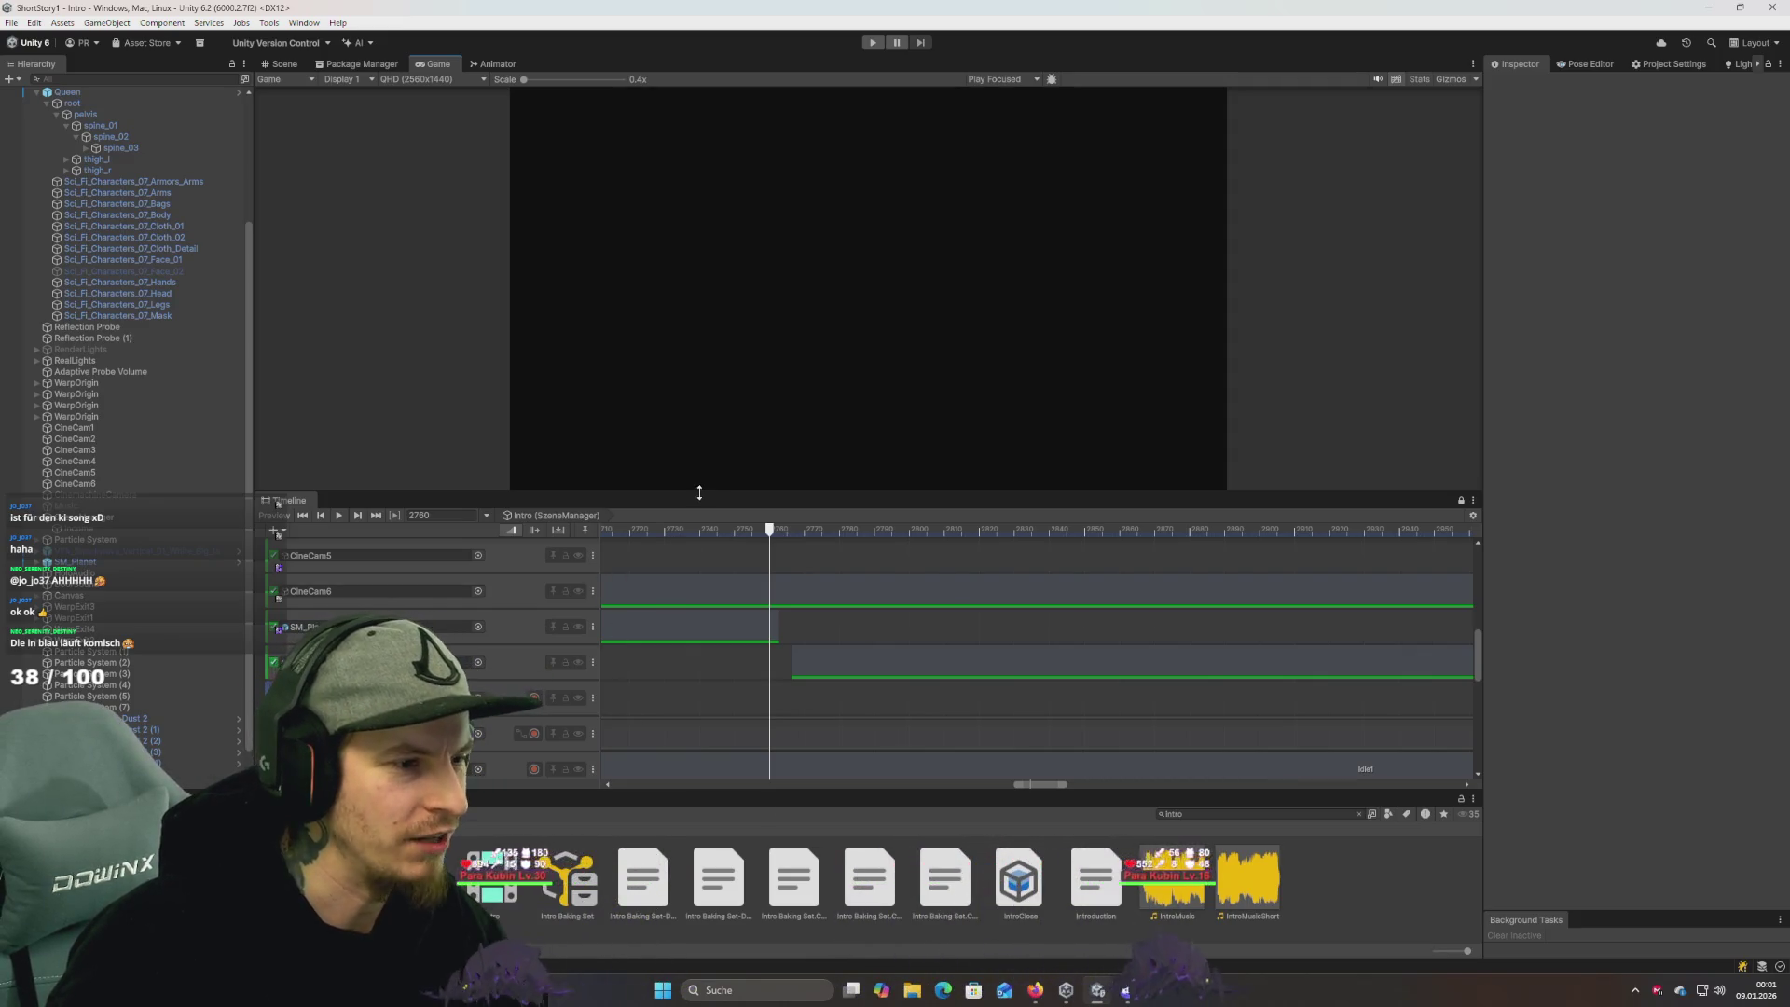
# Make the Game view taller and search the Project window for map1.
pyautogui.moveTo(699, 494); pyautogui.dragTo(772, 599)
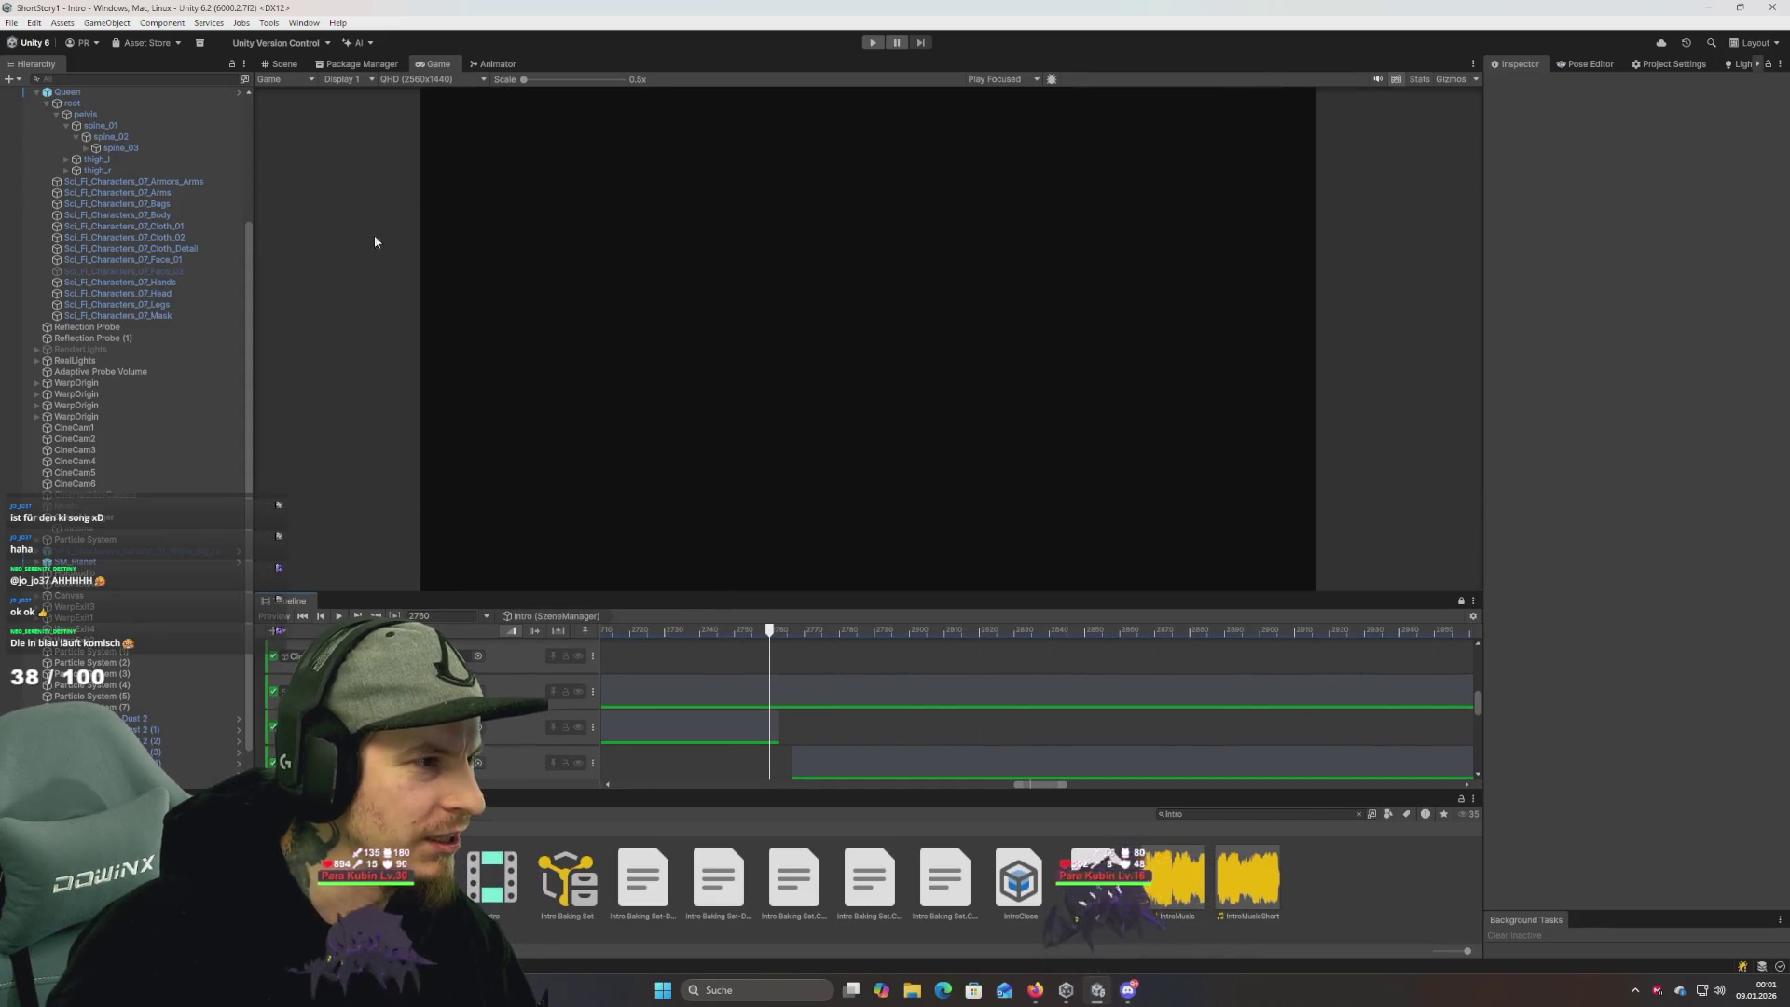
pyautogui.doubleClick(1206, 815)
pyautogui.write('map')
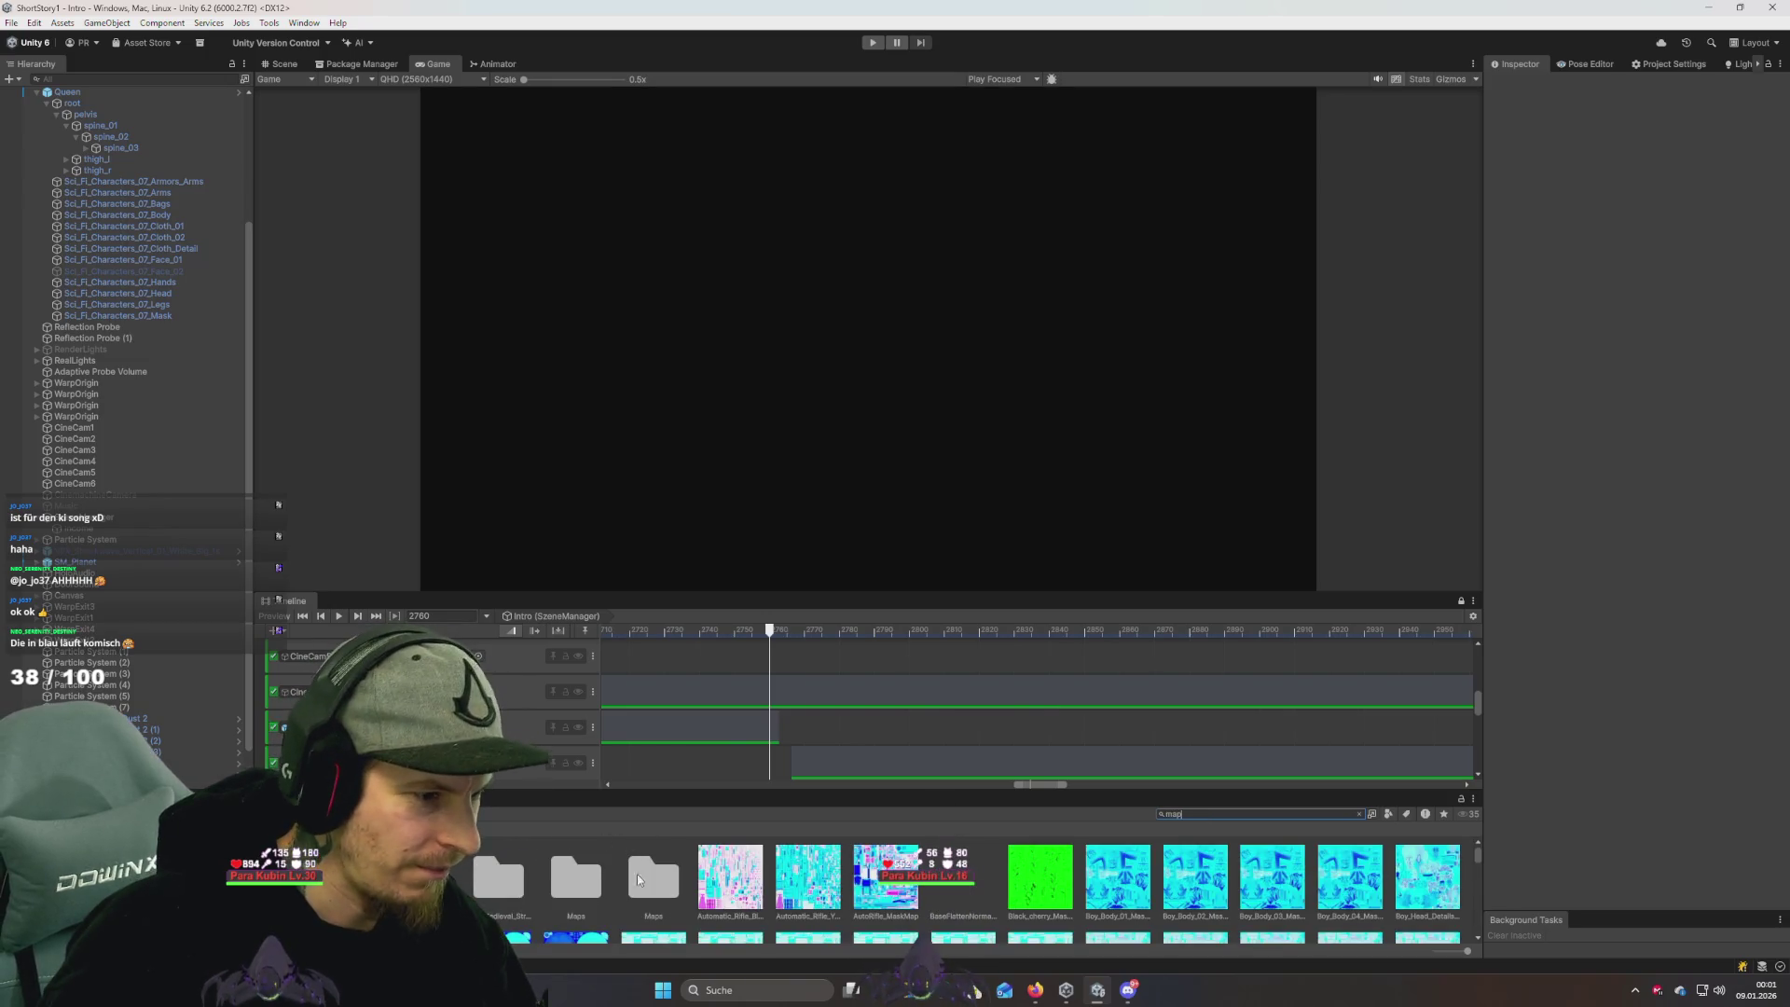
pyautogui.write('1')
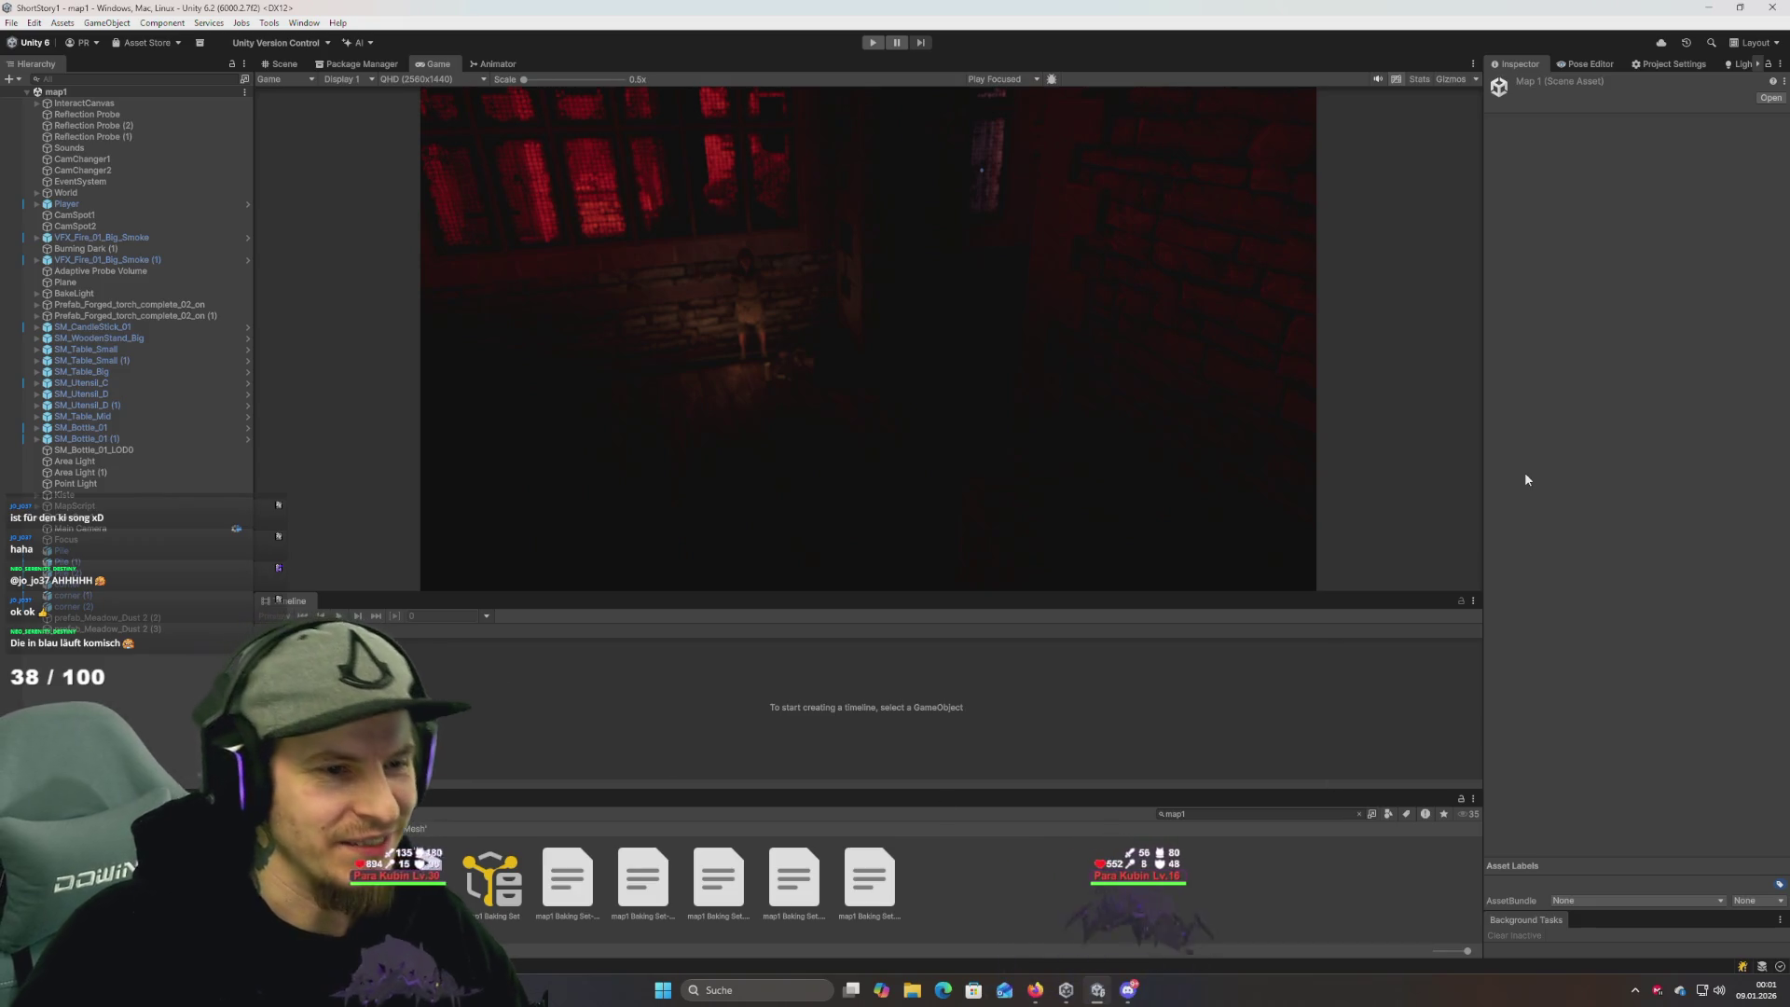
# Widen and heighten the Game view, then enter Play mode on the map1 scene.
pyautogui.moveTo(1482, 478); pyautogui.dragTo(1511, 494)
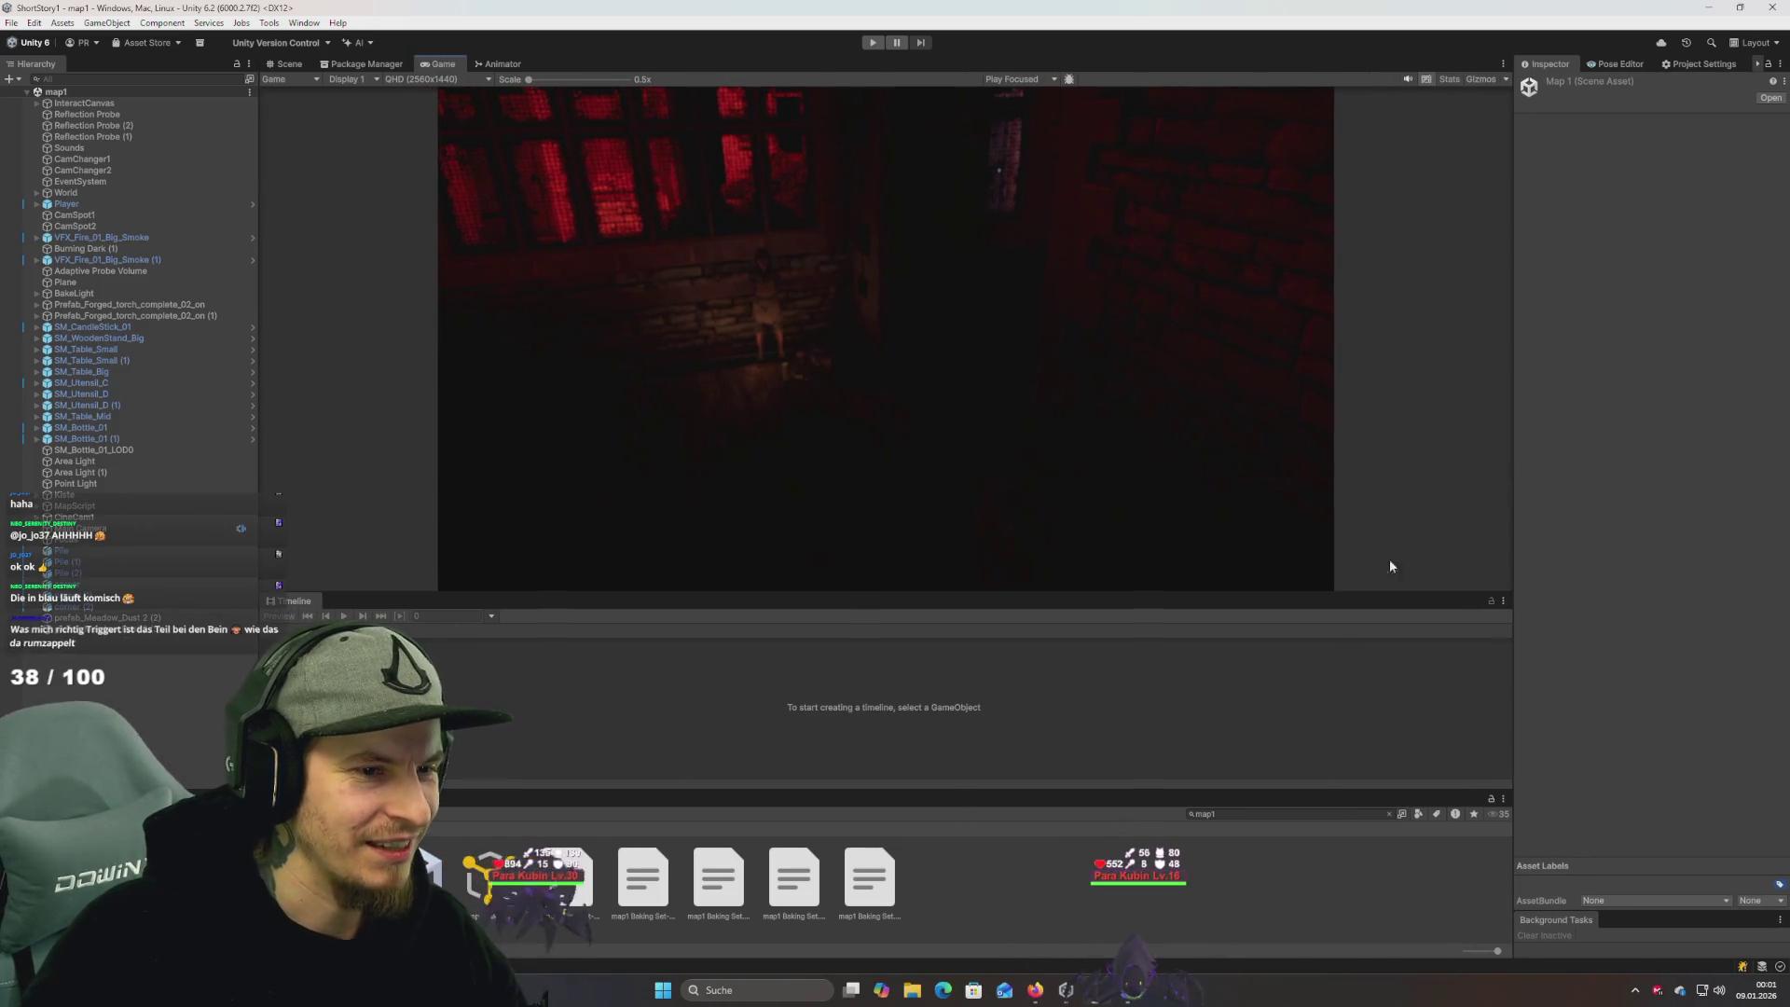
pyautogui.moveTo(1356, 594)
pyautogui.mouseDown()
pyautogui.moveTo(1355, 638)
pyautogui.moveTo(1356, 617)
pyautogui.mouseUp()
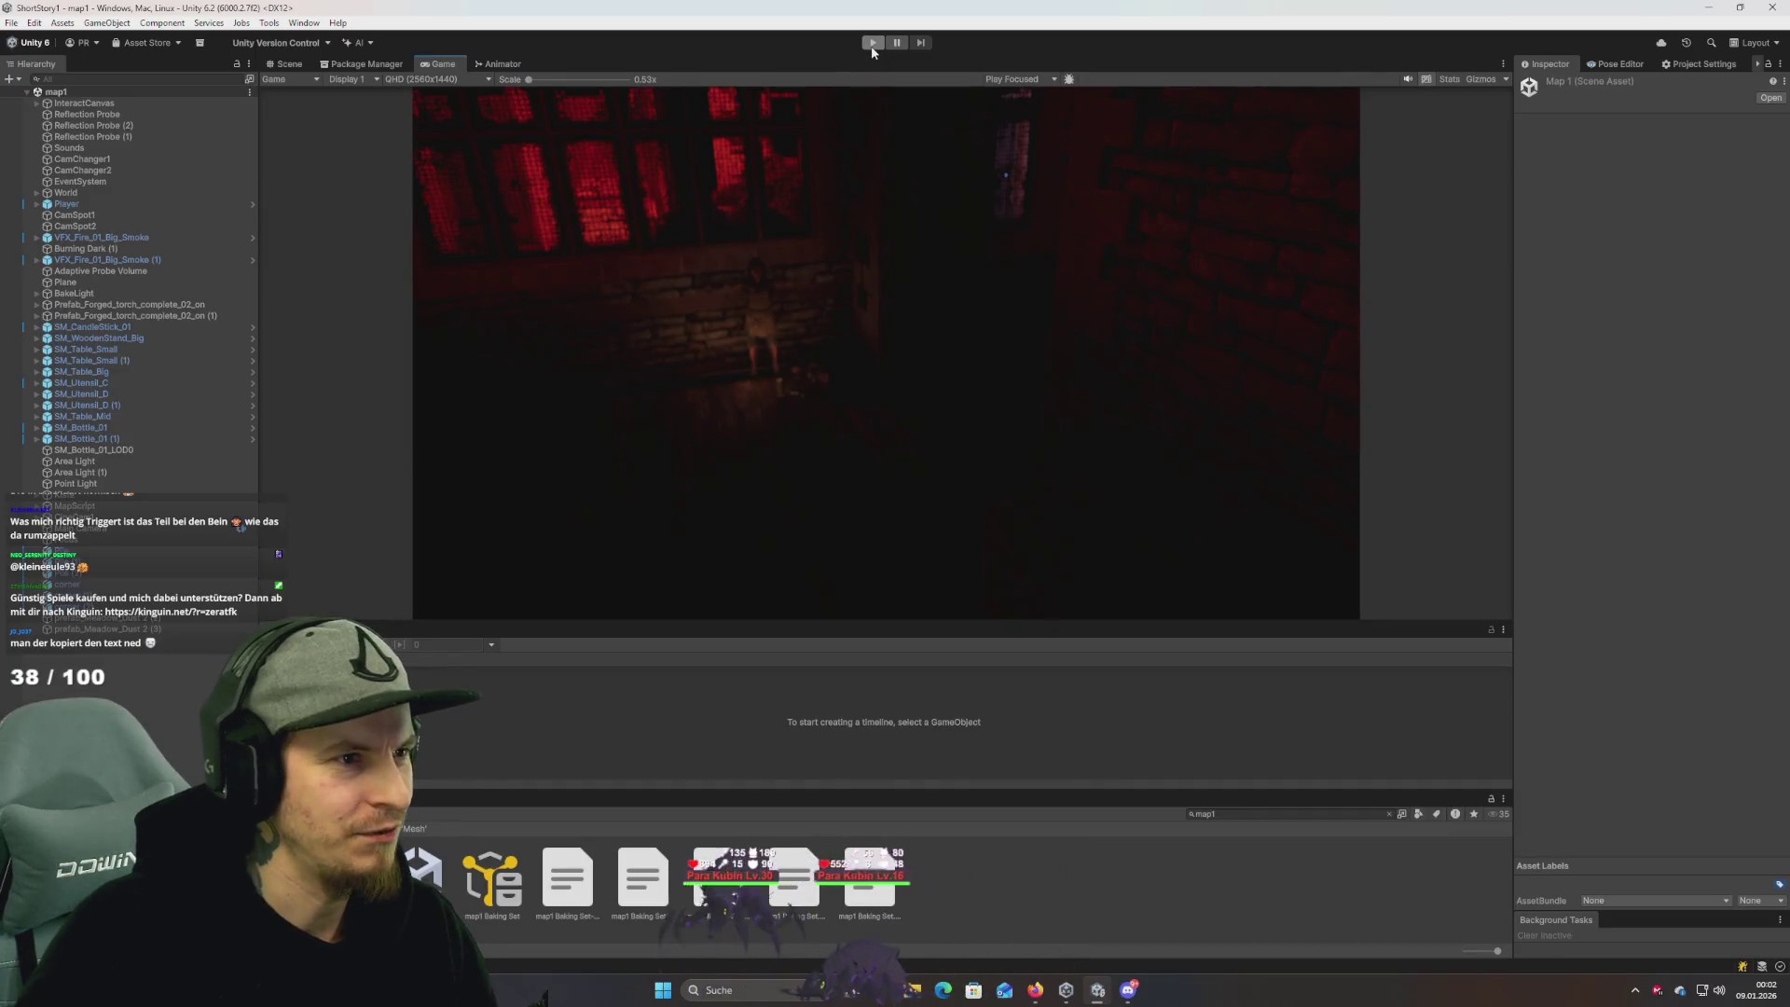
pyautogui.click(871, 42)
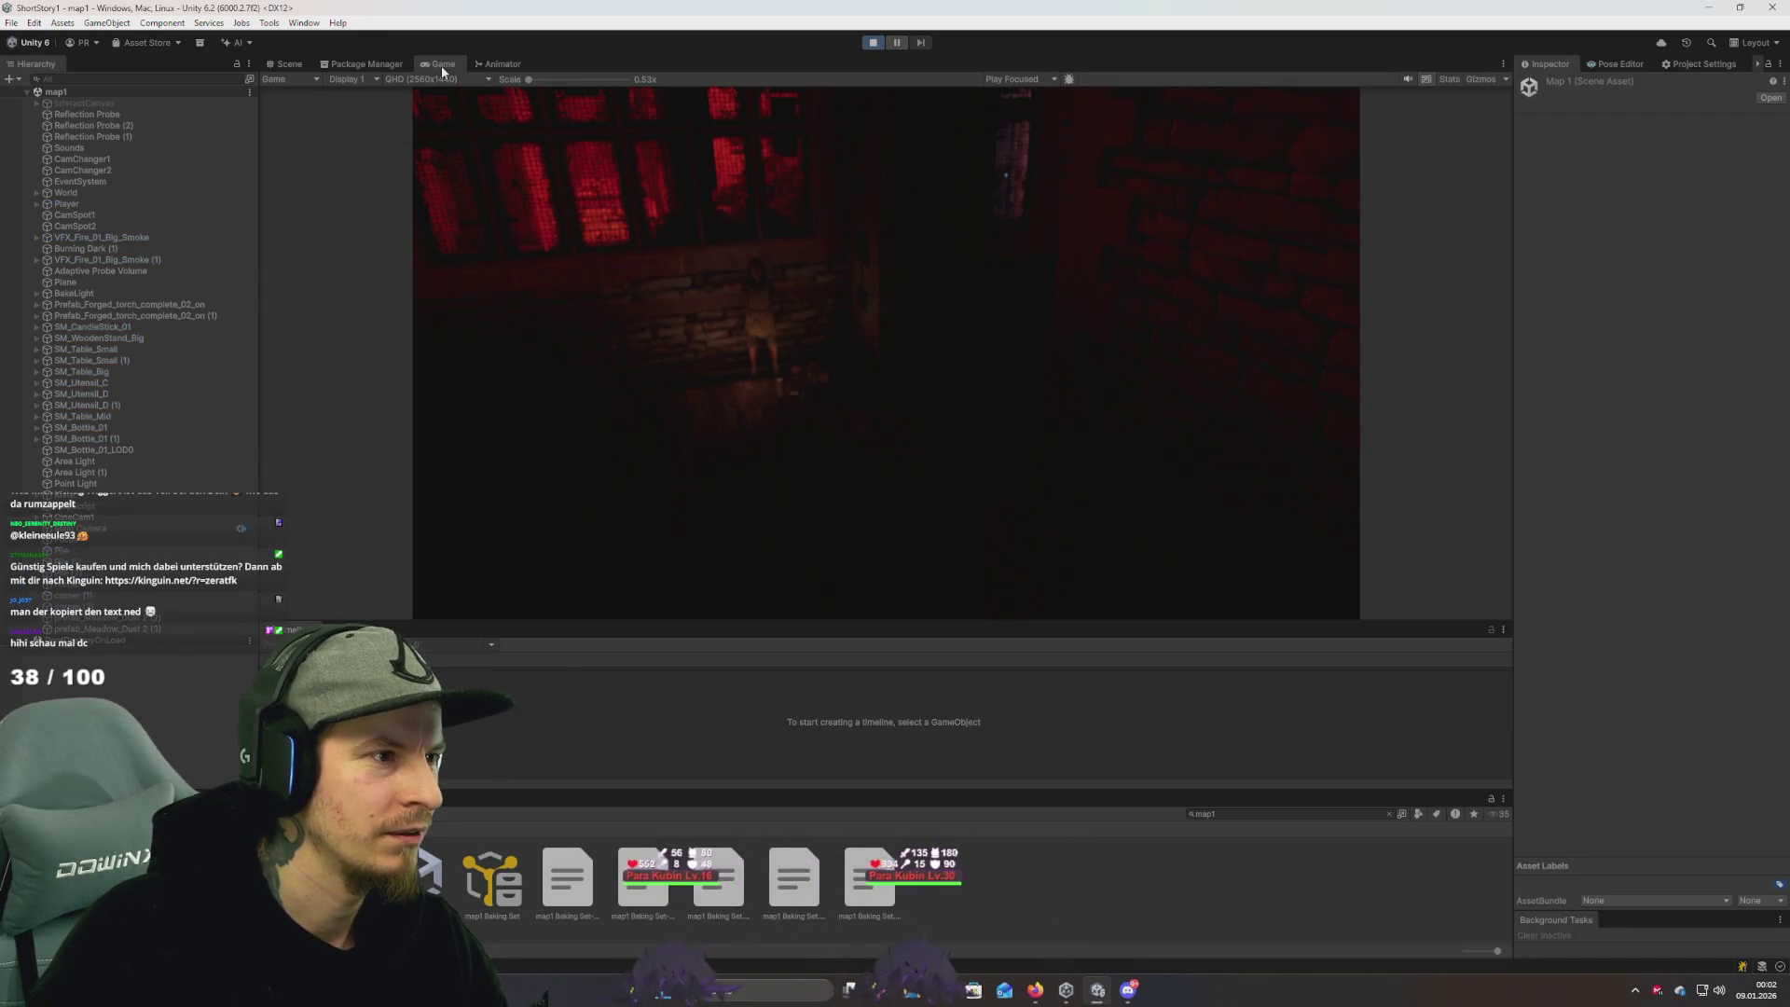
# Play the map1 room in a maximized Game view, then exit Play mode.
pyautogui.doubleClick(441, 65)
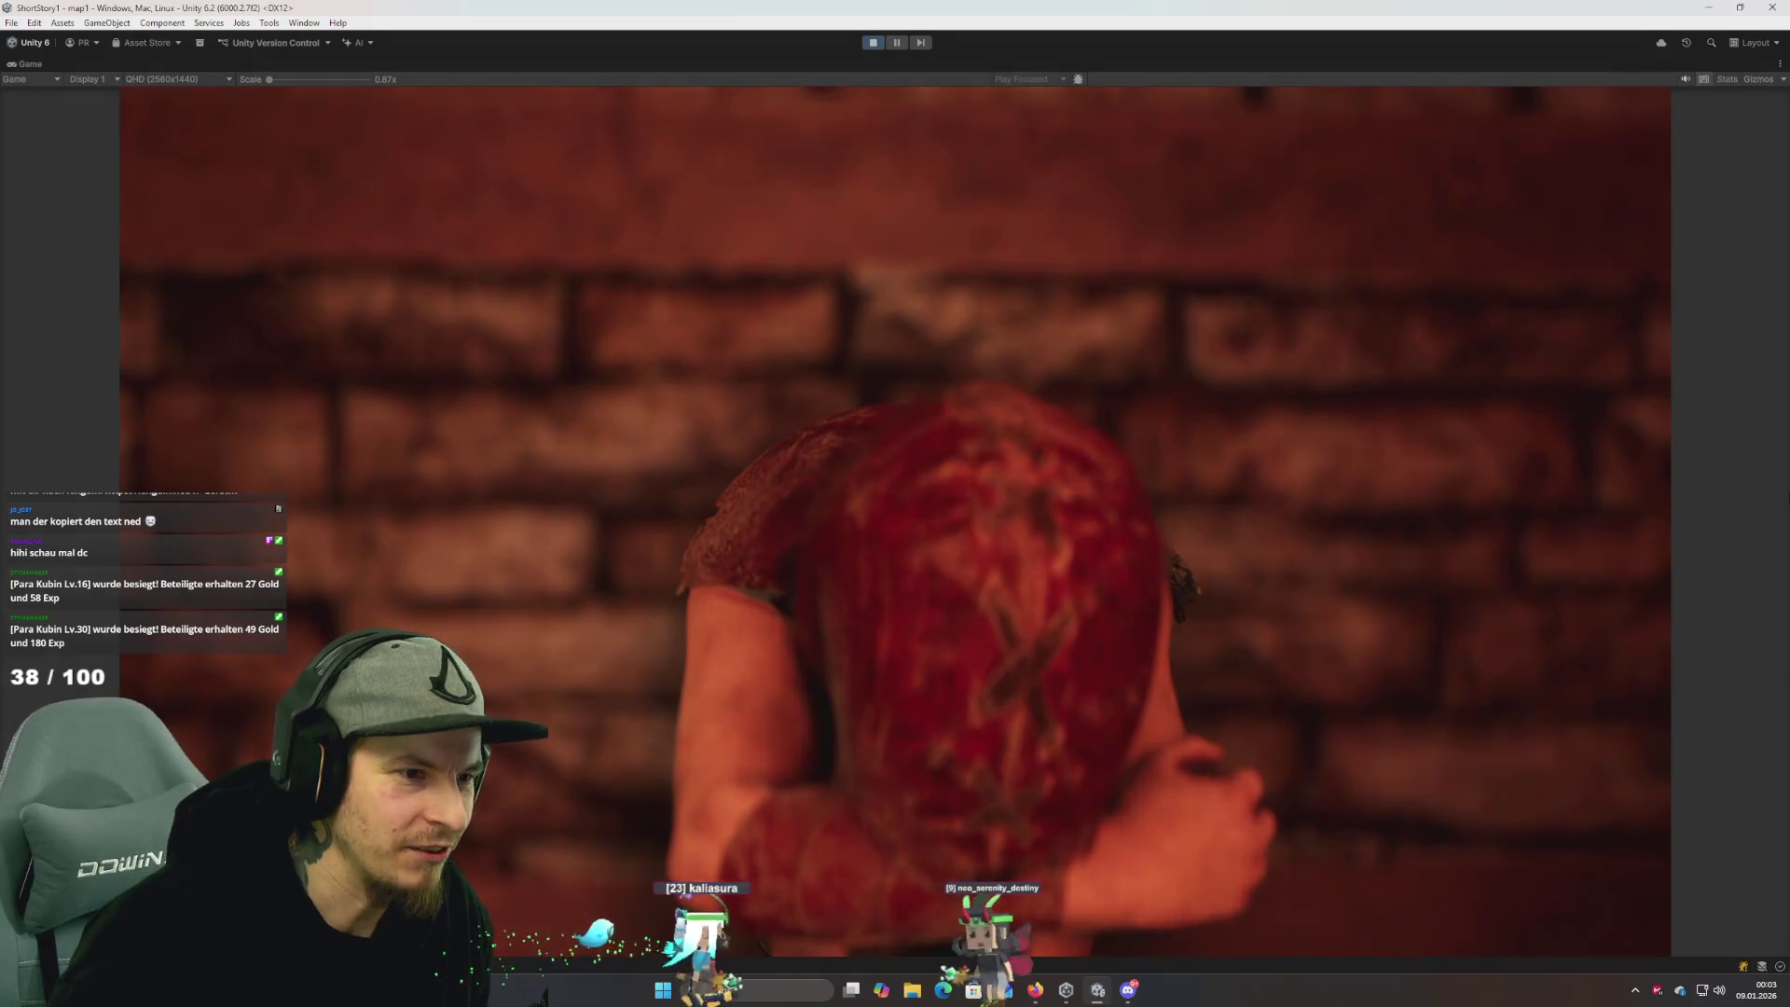
pyautogui.click(872, 41)
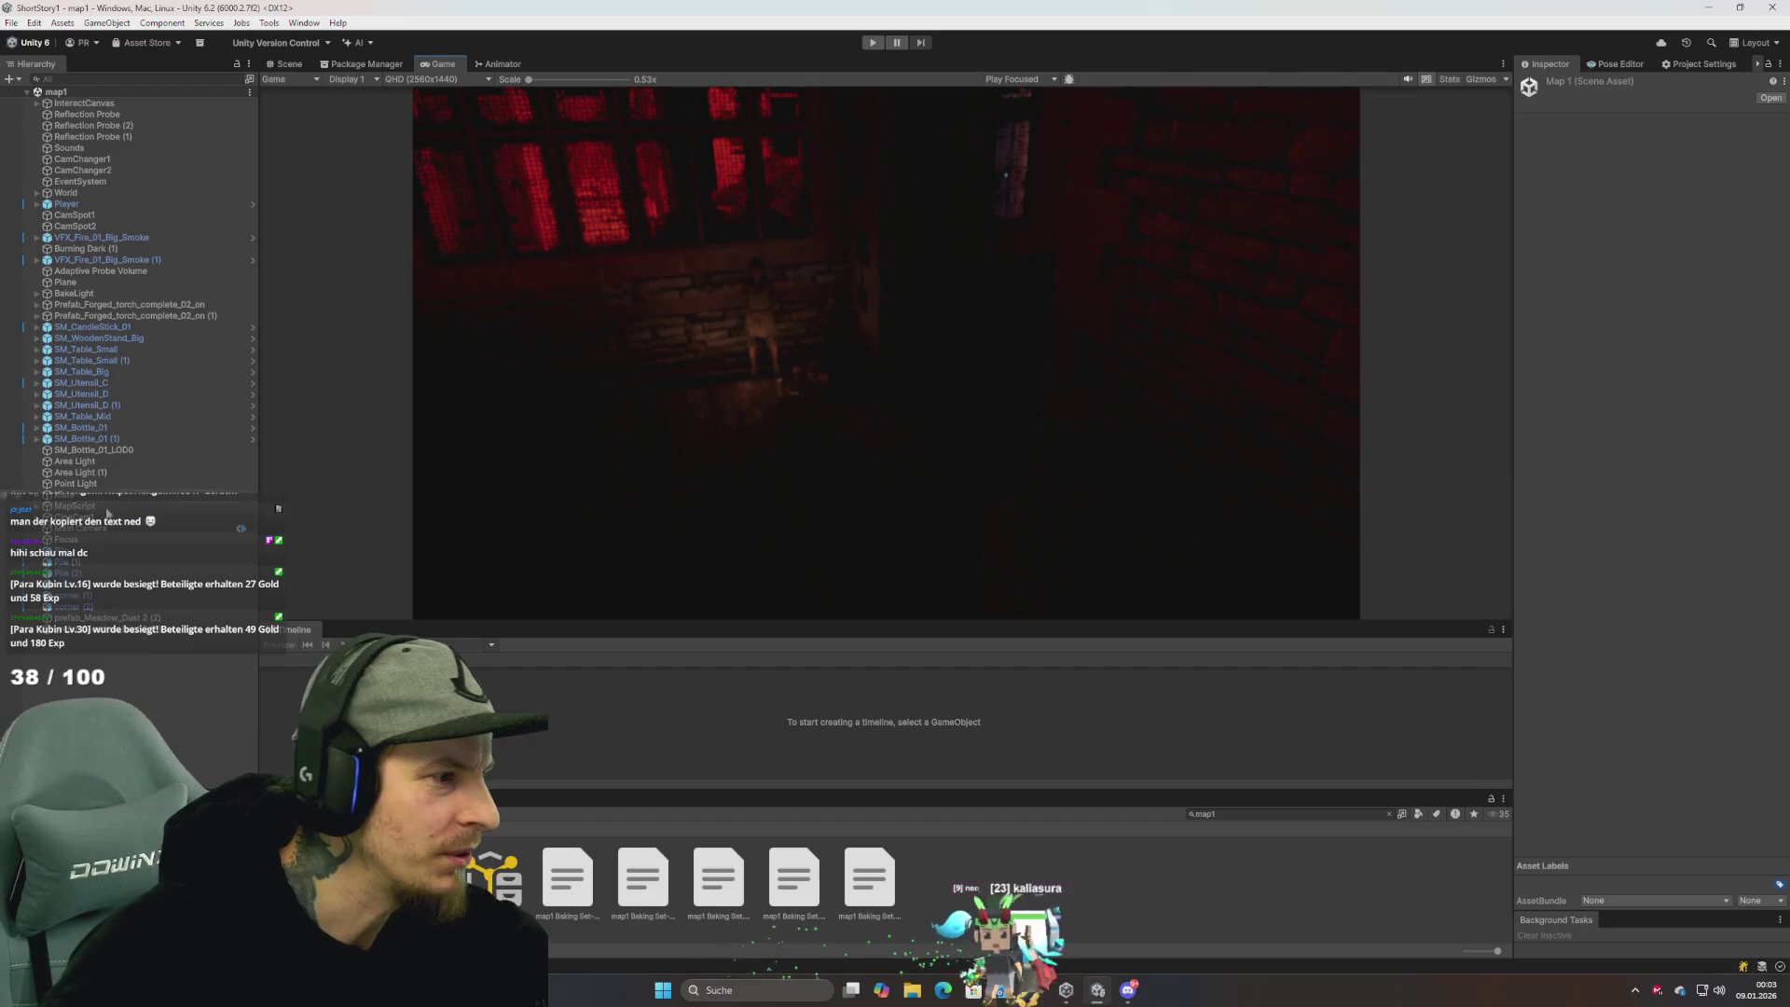
# Deactivate and expand MapScript in the Hierarchy, then run map1 in Play mode with a maximized game view.
pyautogui.click(92, 529)
pyautogui.press('Up')
pyautogui.press('Up')
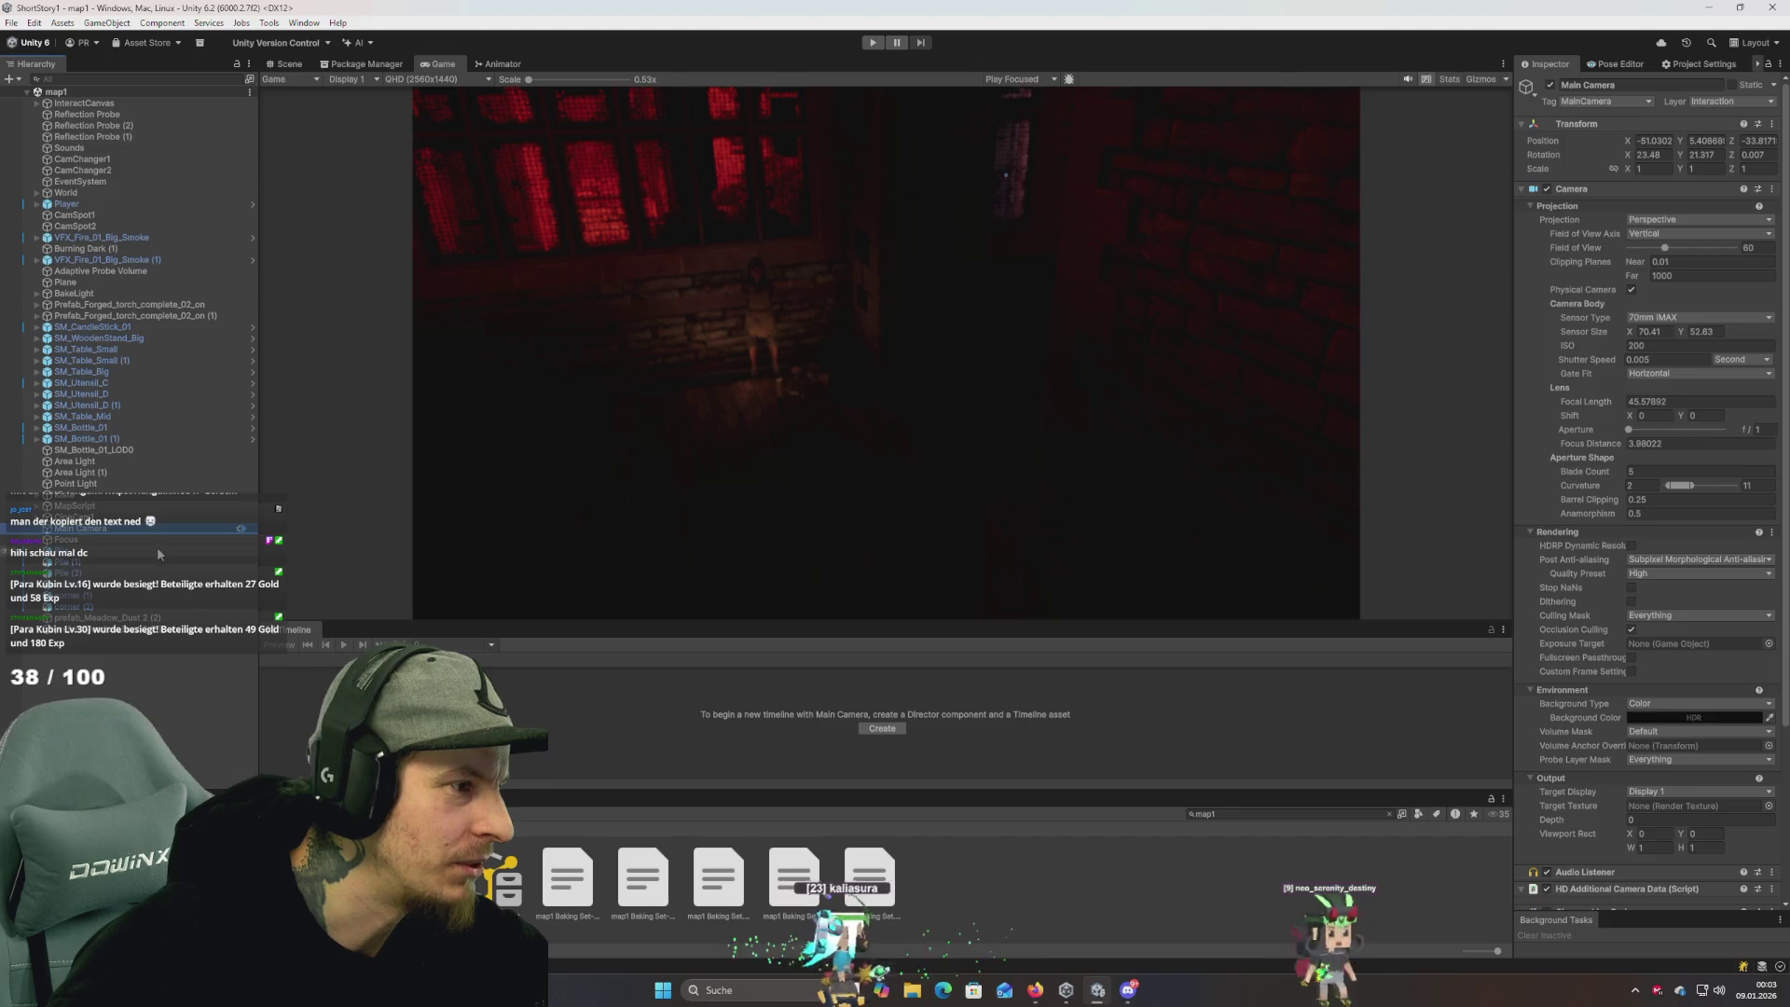
pyautogui.press('Down')
pyautogui.press('Down')
pyautogui.press('Up')
pyautogui.press('Up')
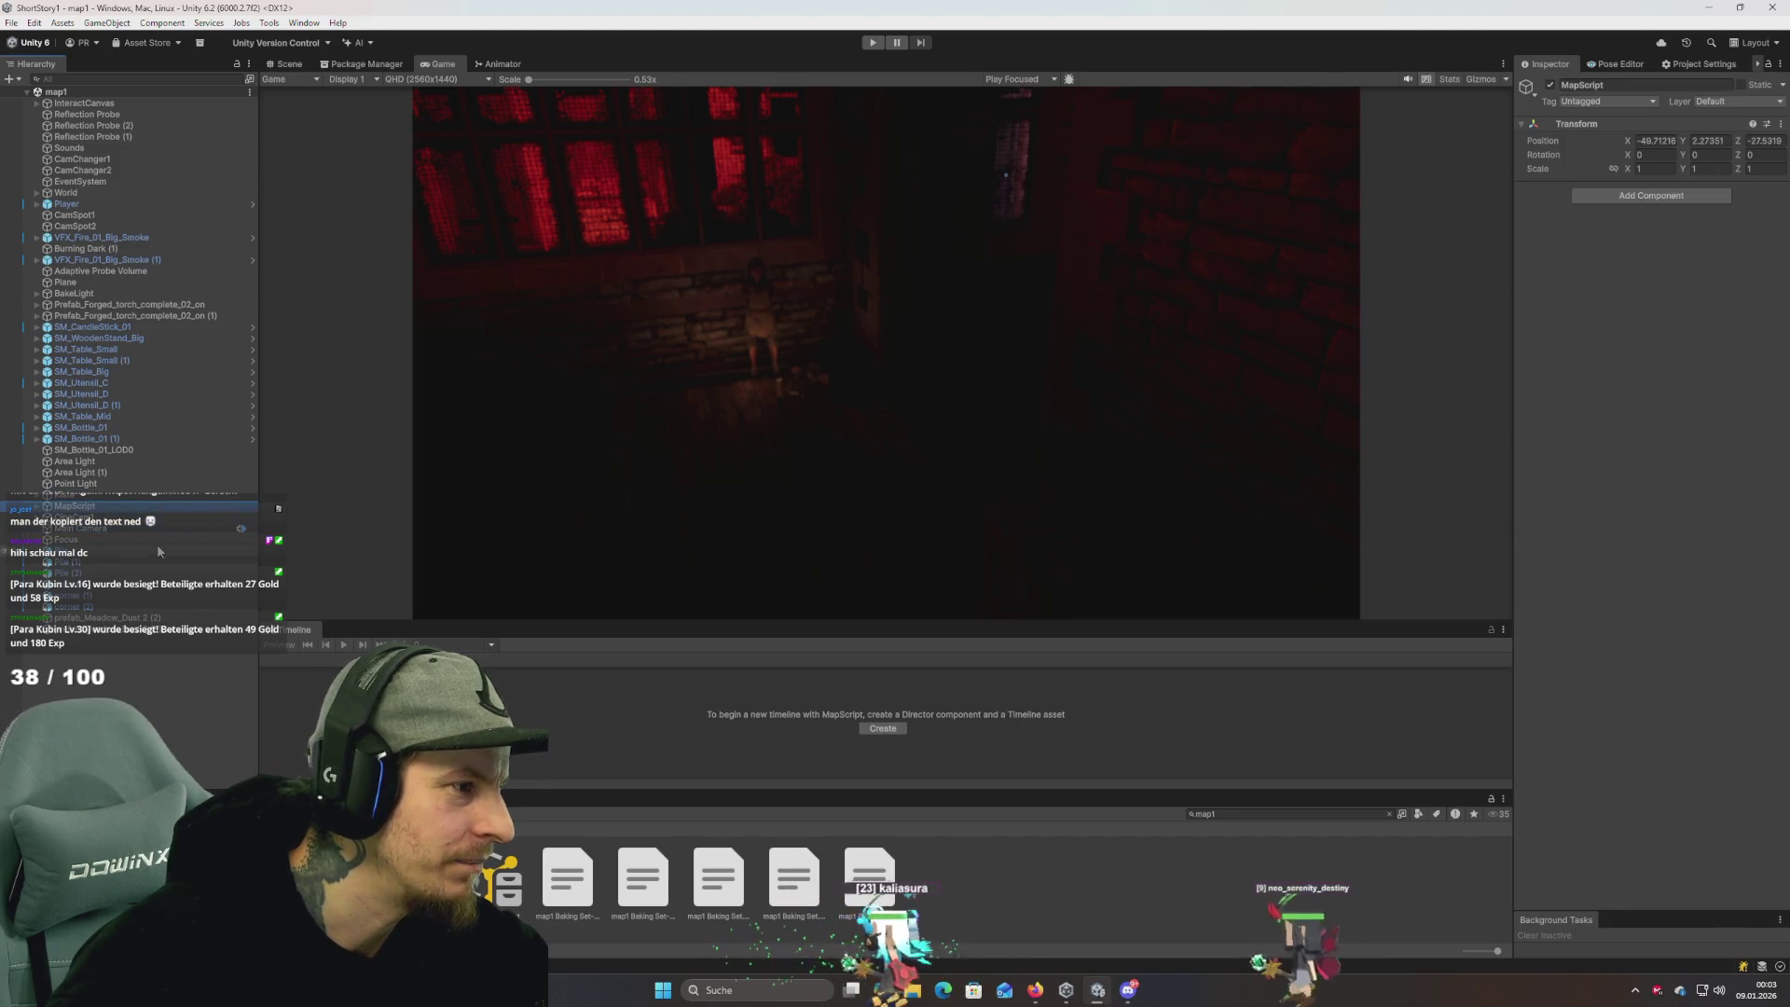
pyautogui.press('Right')
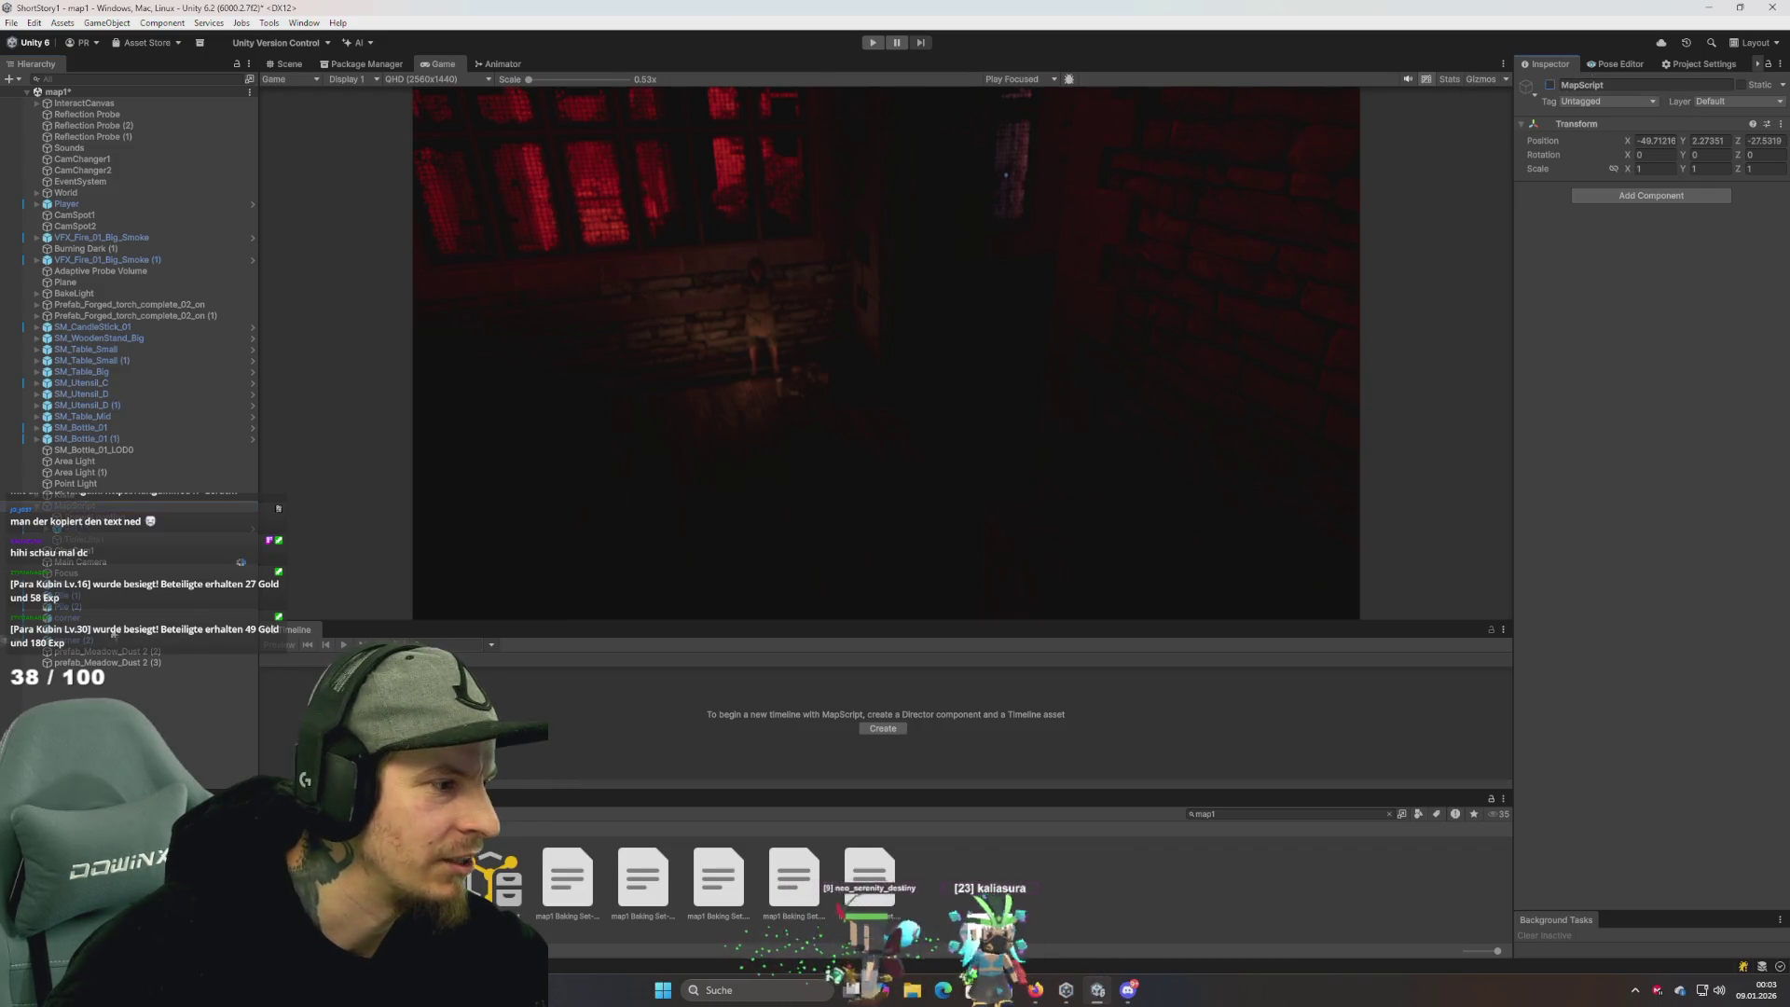
pyautogui.click(872, 43)
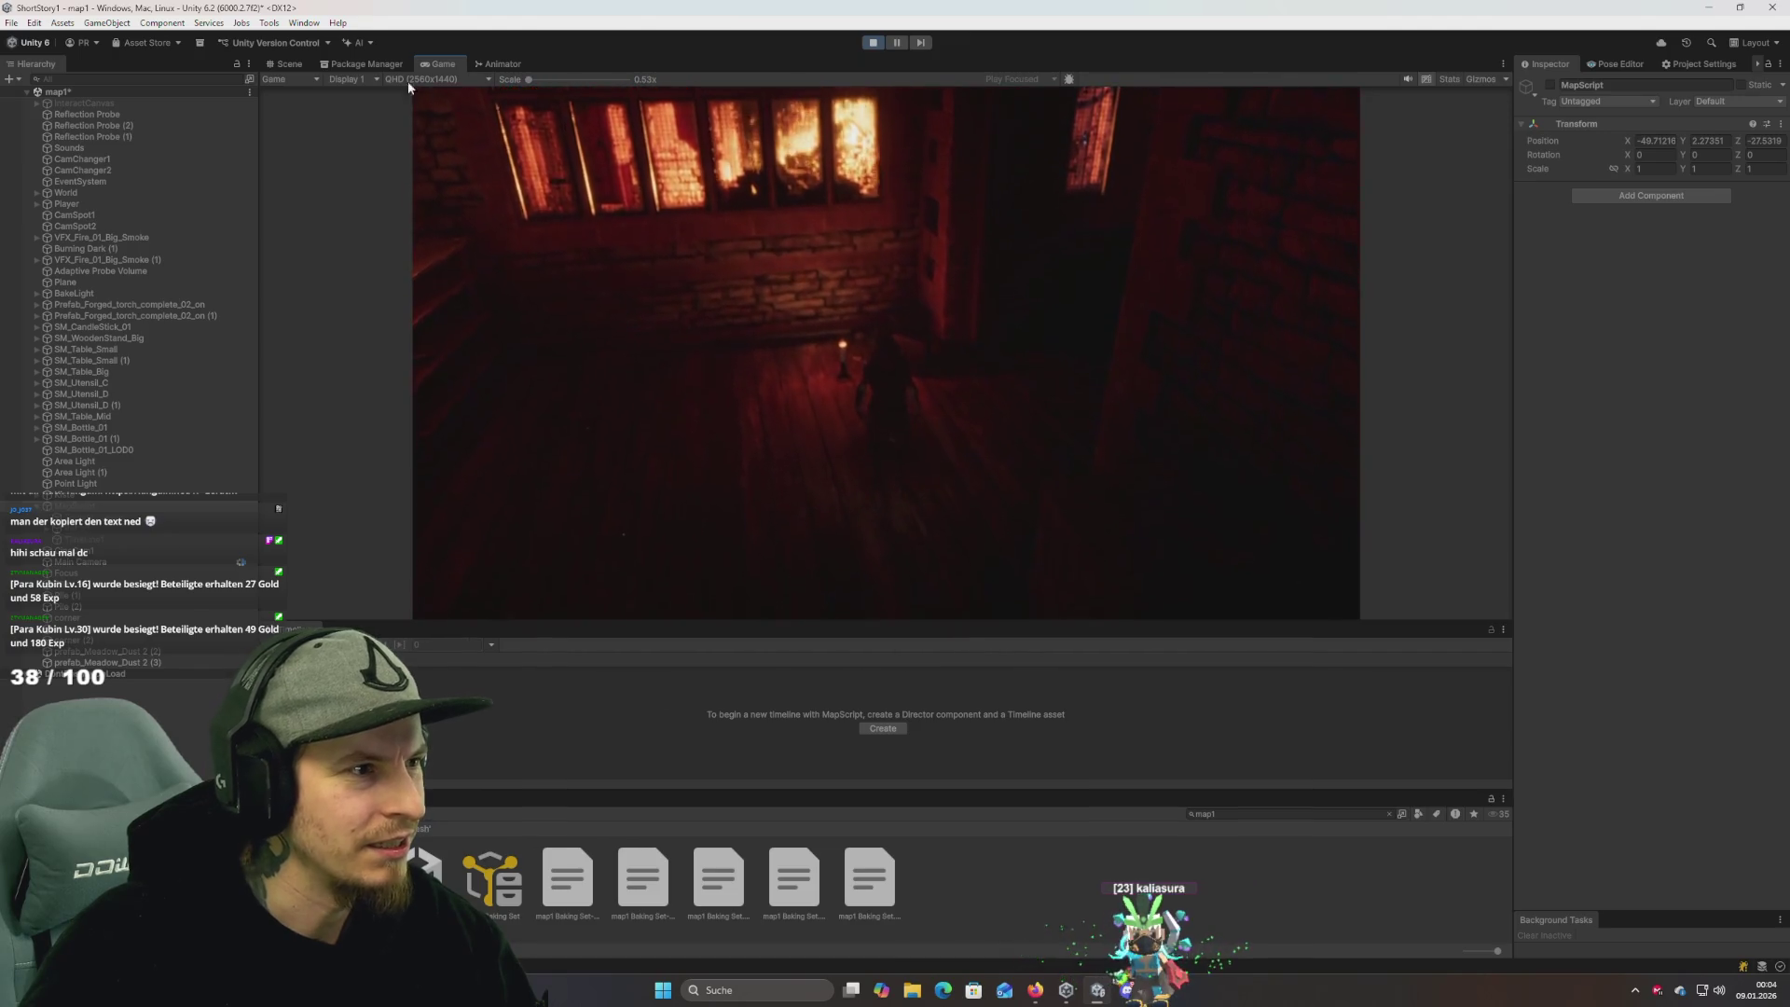
pyautogui.doubleClick(438, 63)
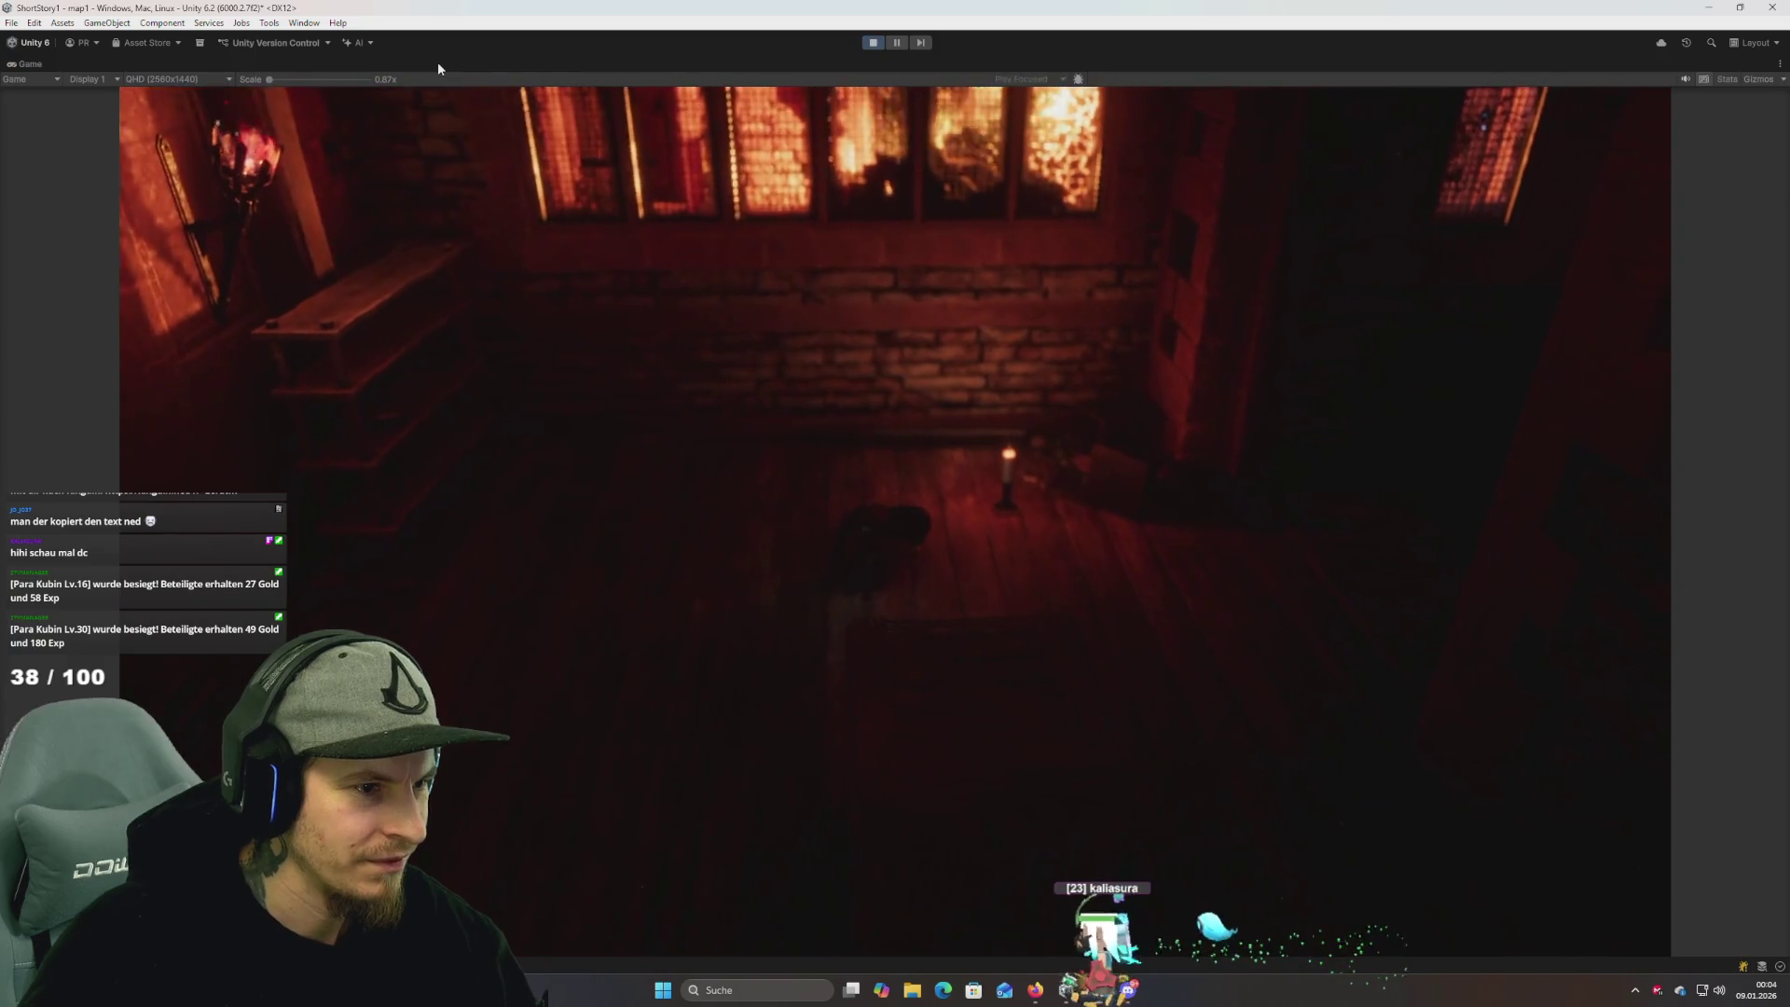
# Show the Player's animator graph and turn off the SitGround01 and IsGrounded parameters.
pyautogui.press('super')
pyautogui.click(35, 64)
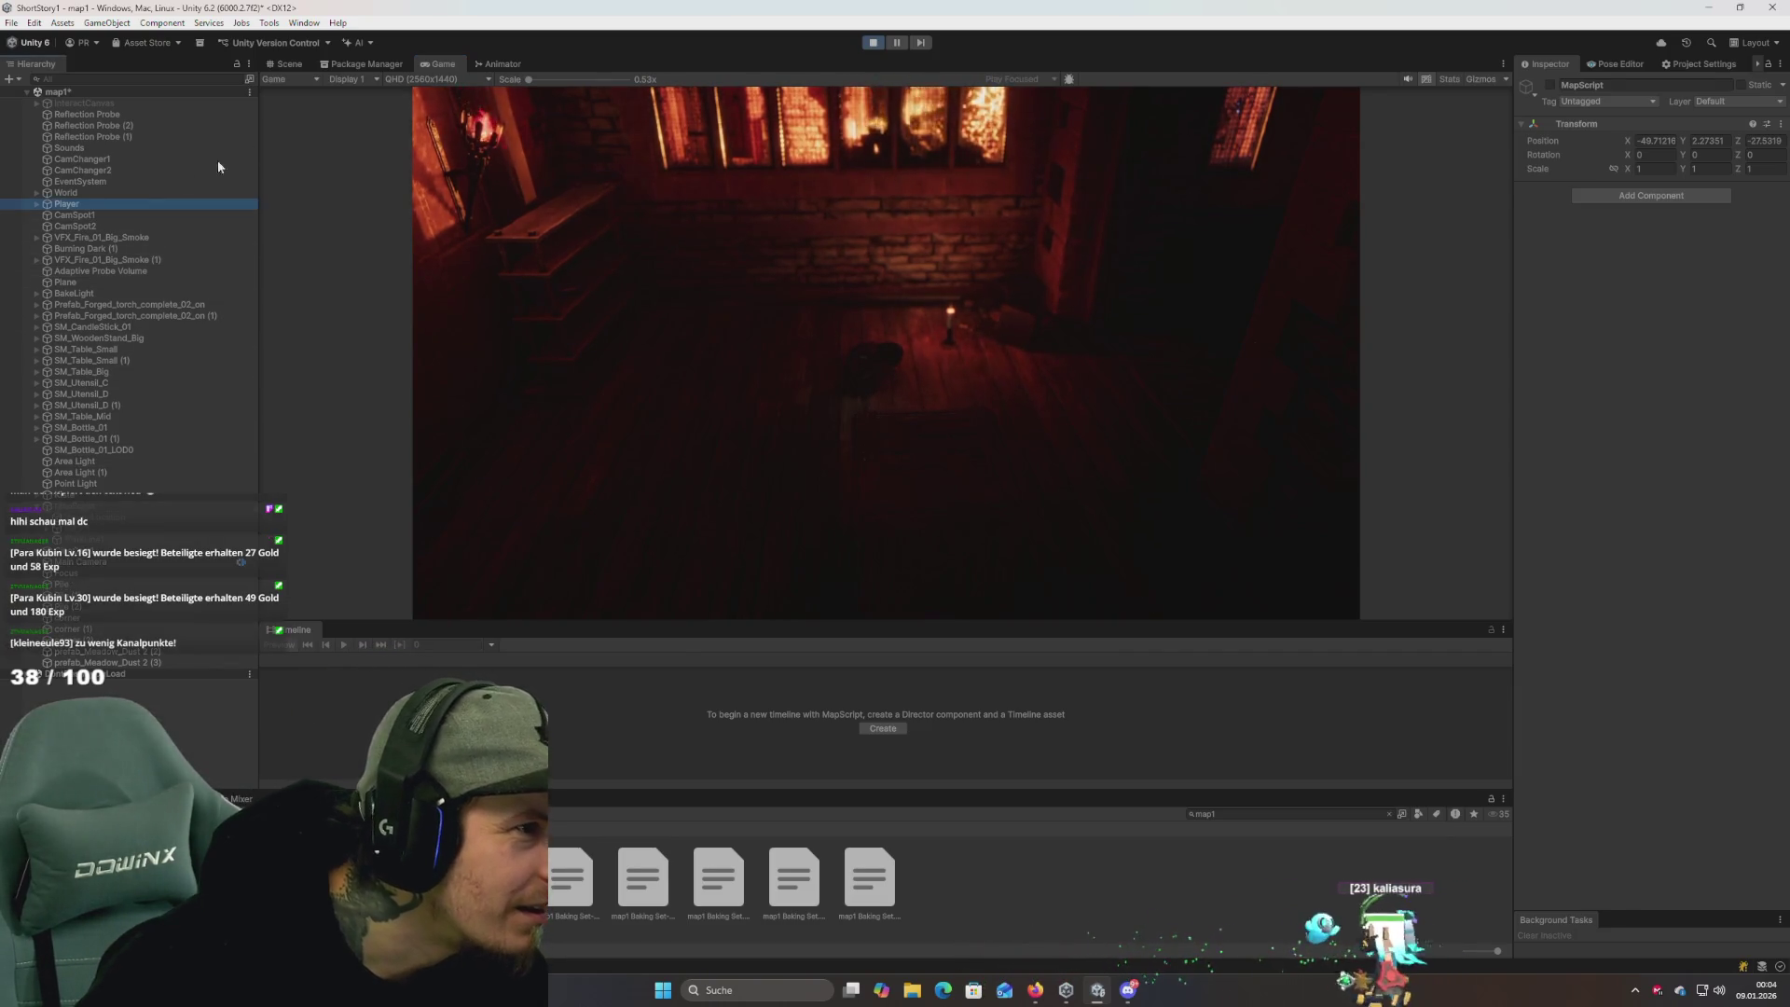
pyautogui.click(494, 63)
pyautogui.click(321, 277)
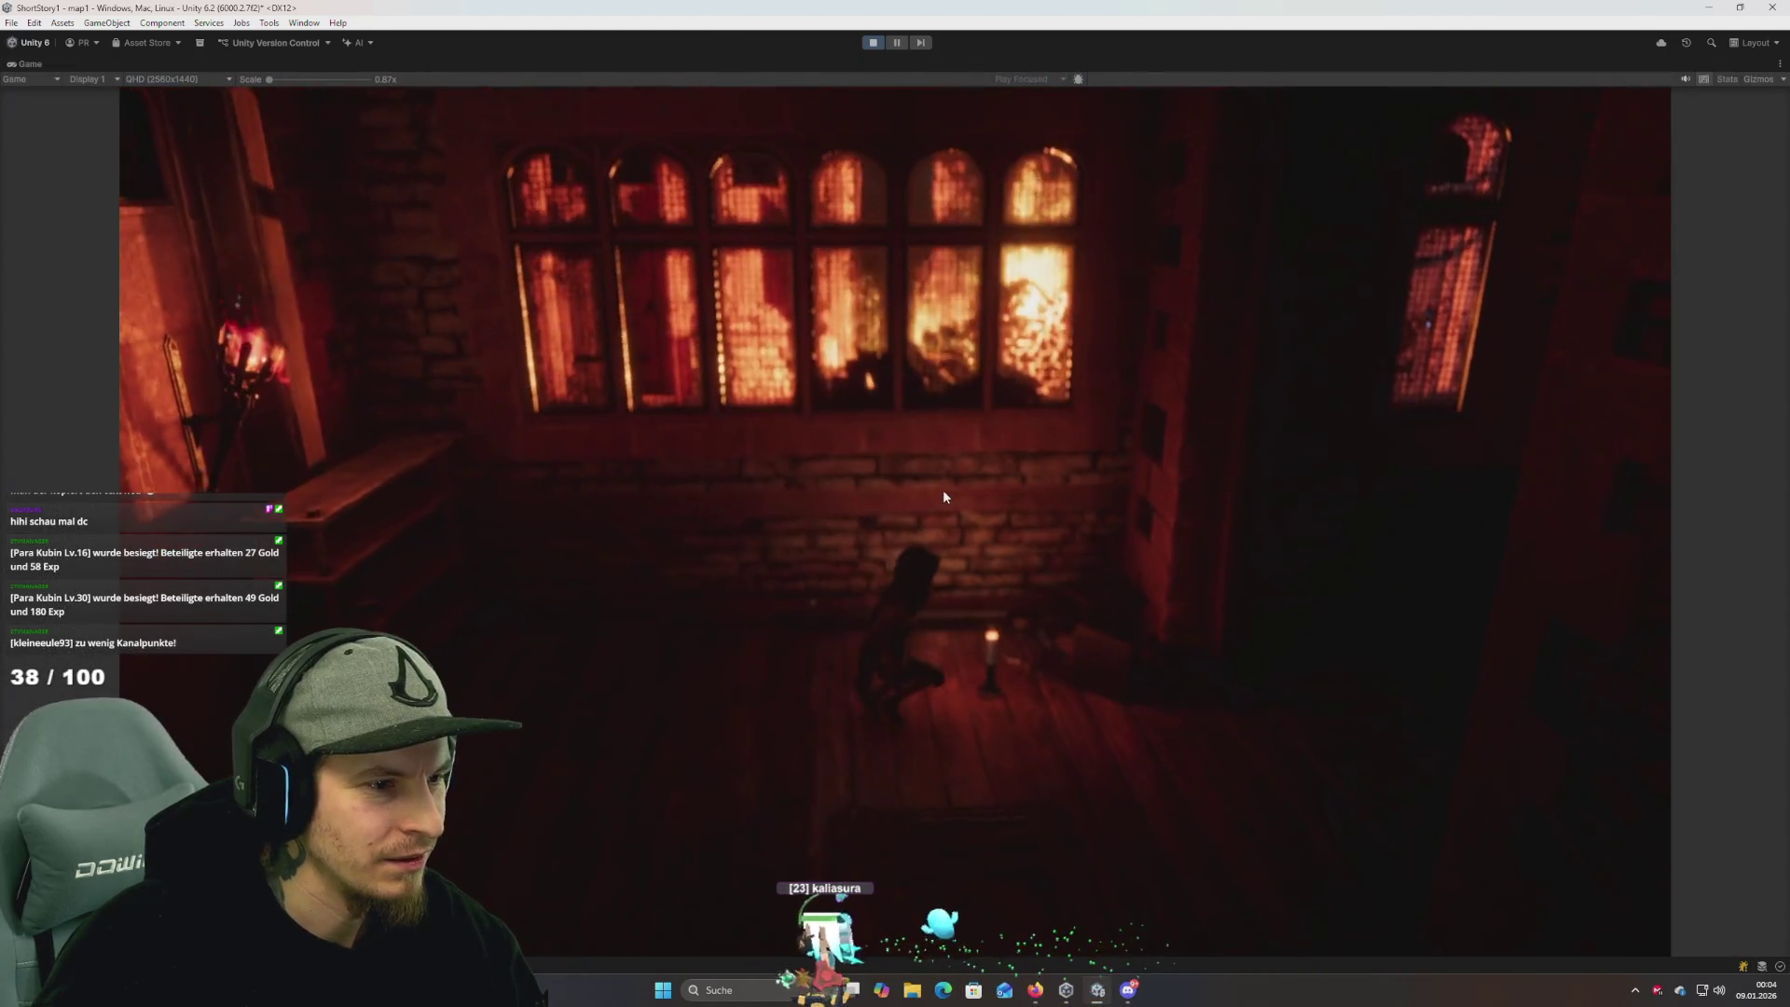
# Walk the character with WASD along the back wall and around the candle.
pyautogui.press('s')
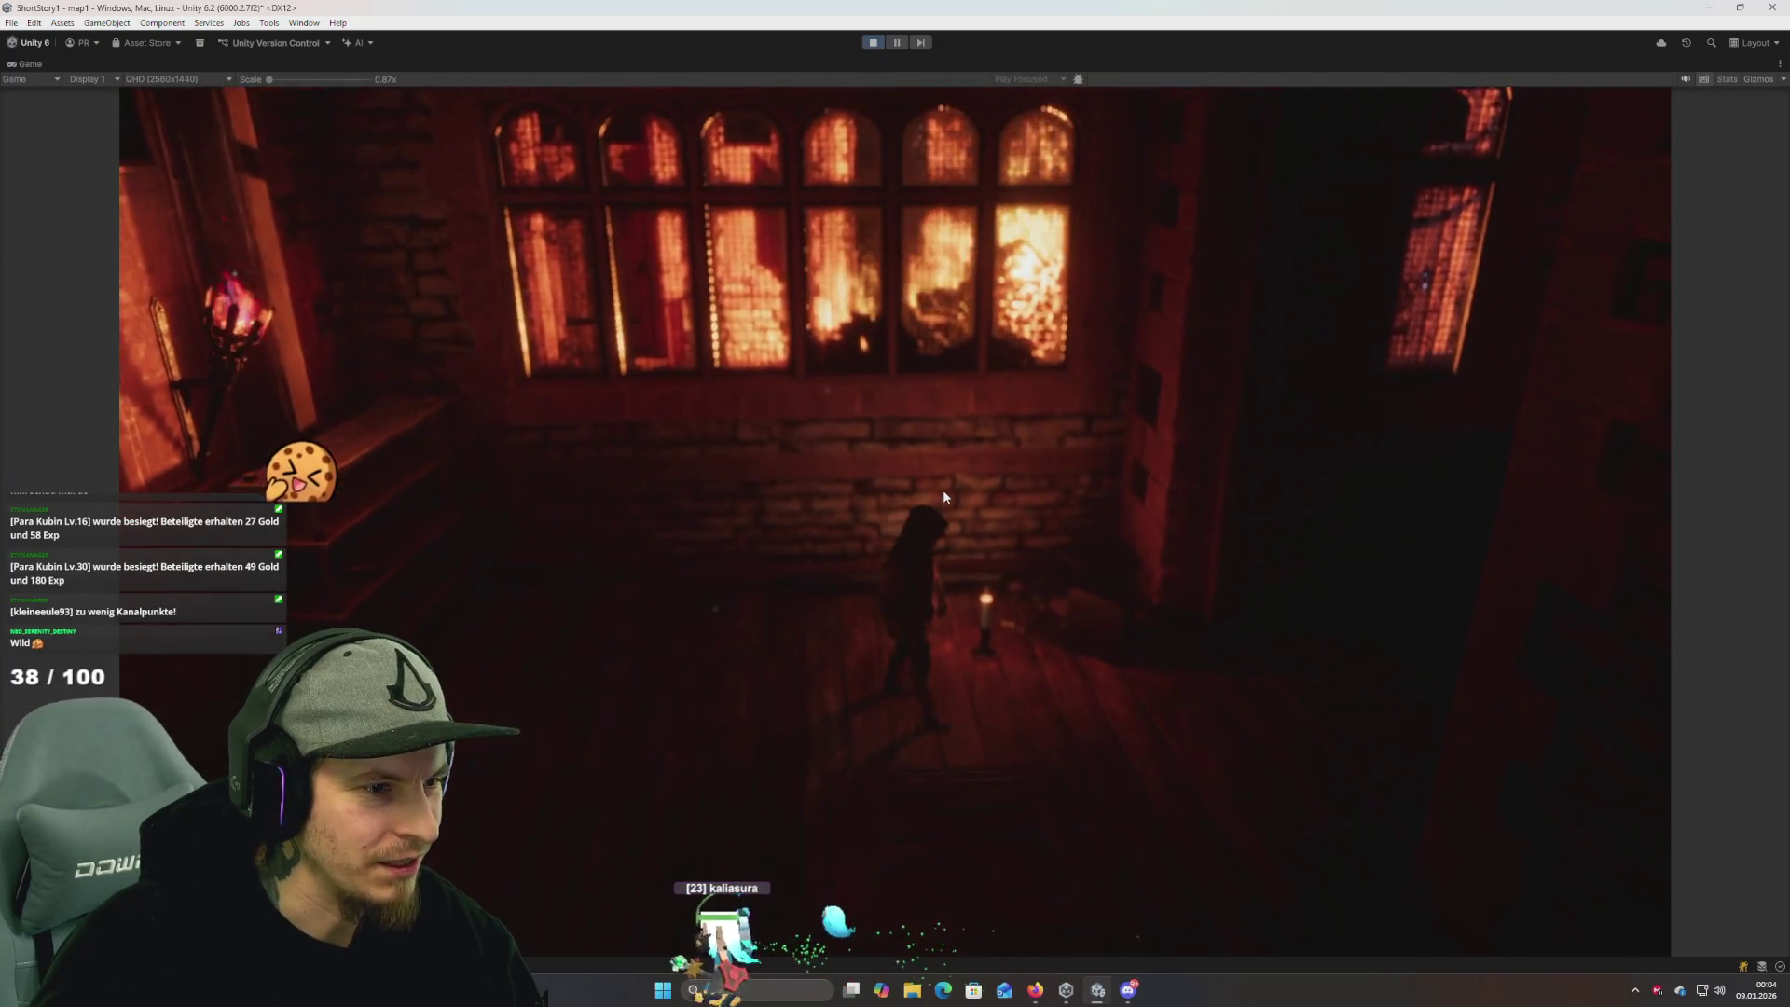
pyautogui.press('w')
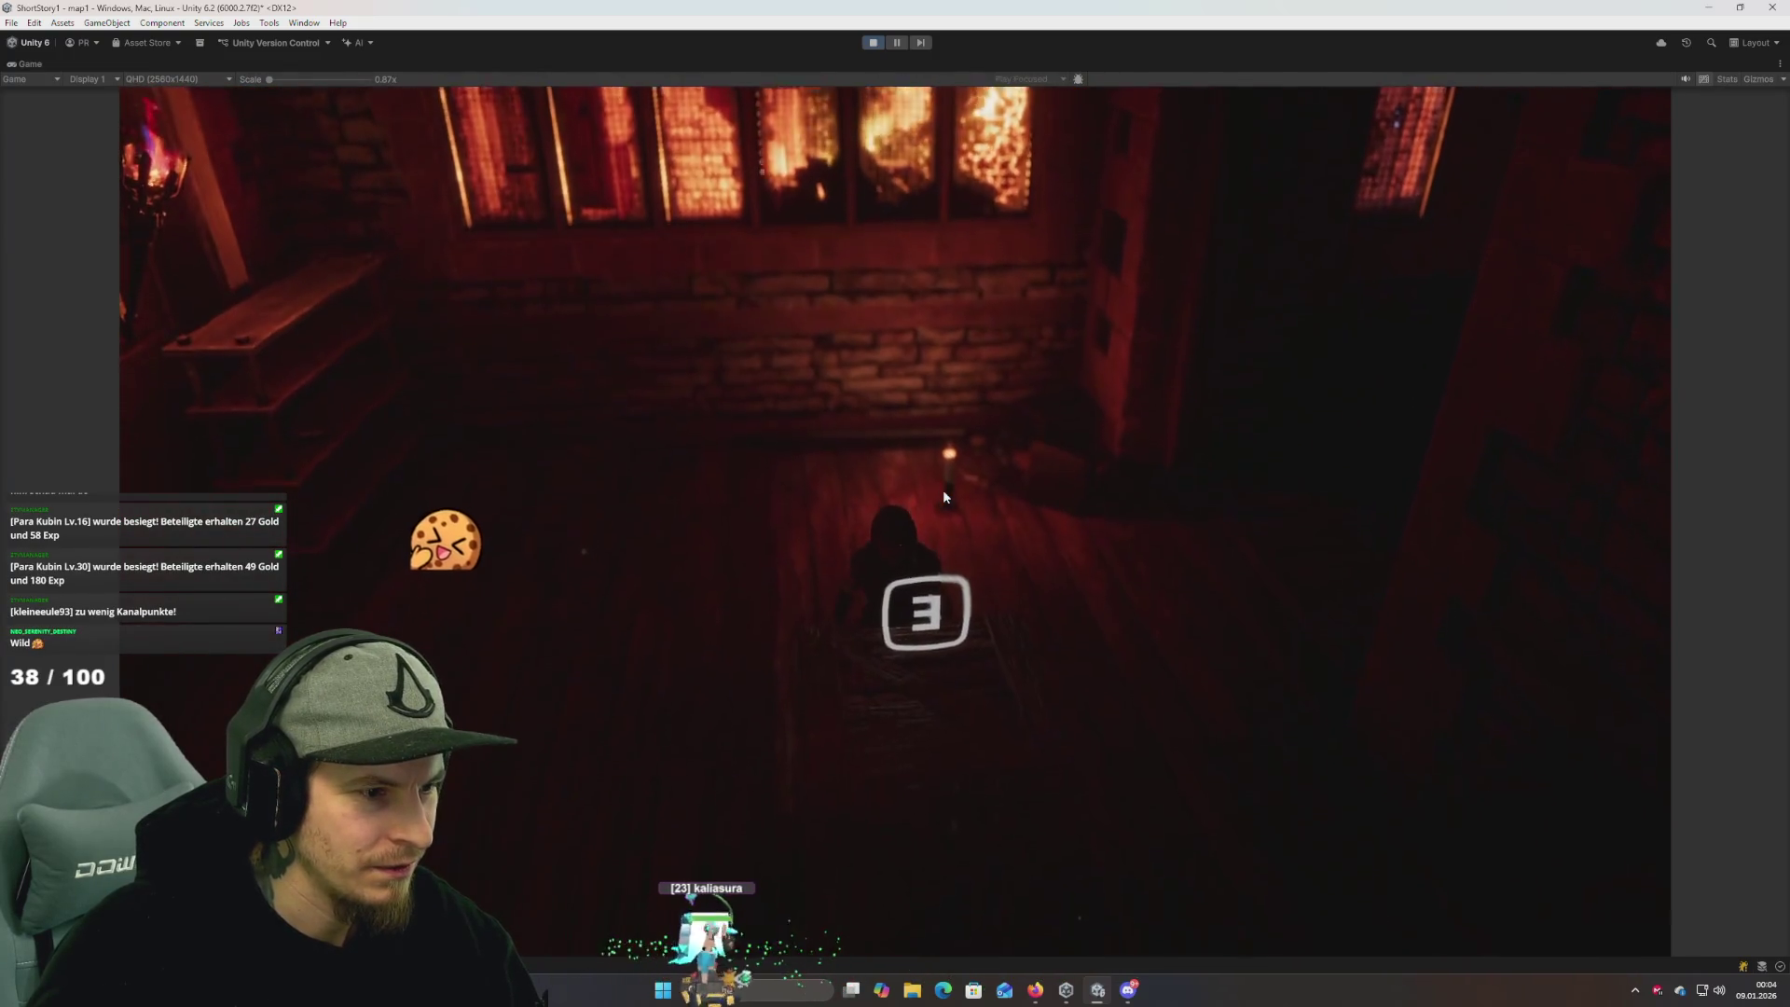
pyautogui.press('d')
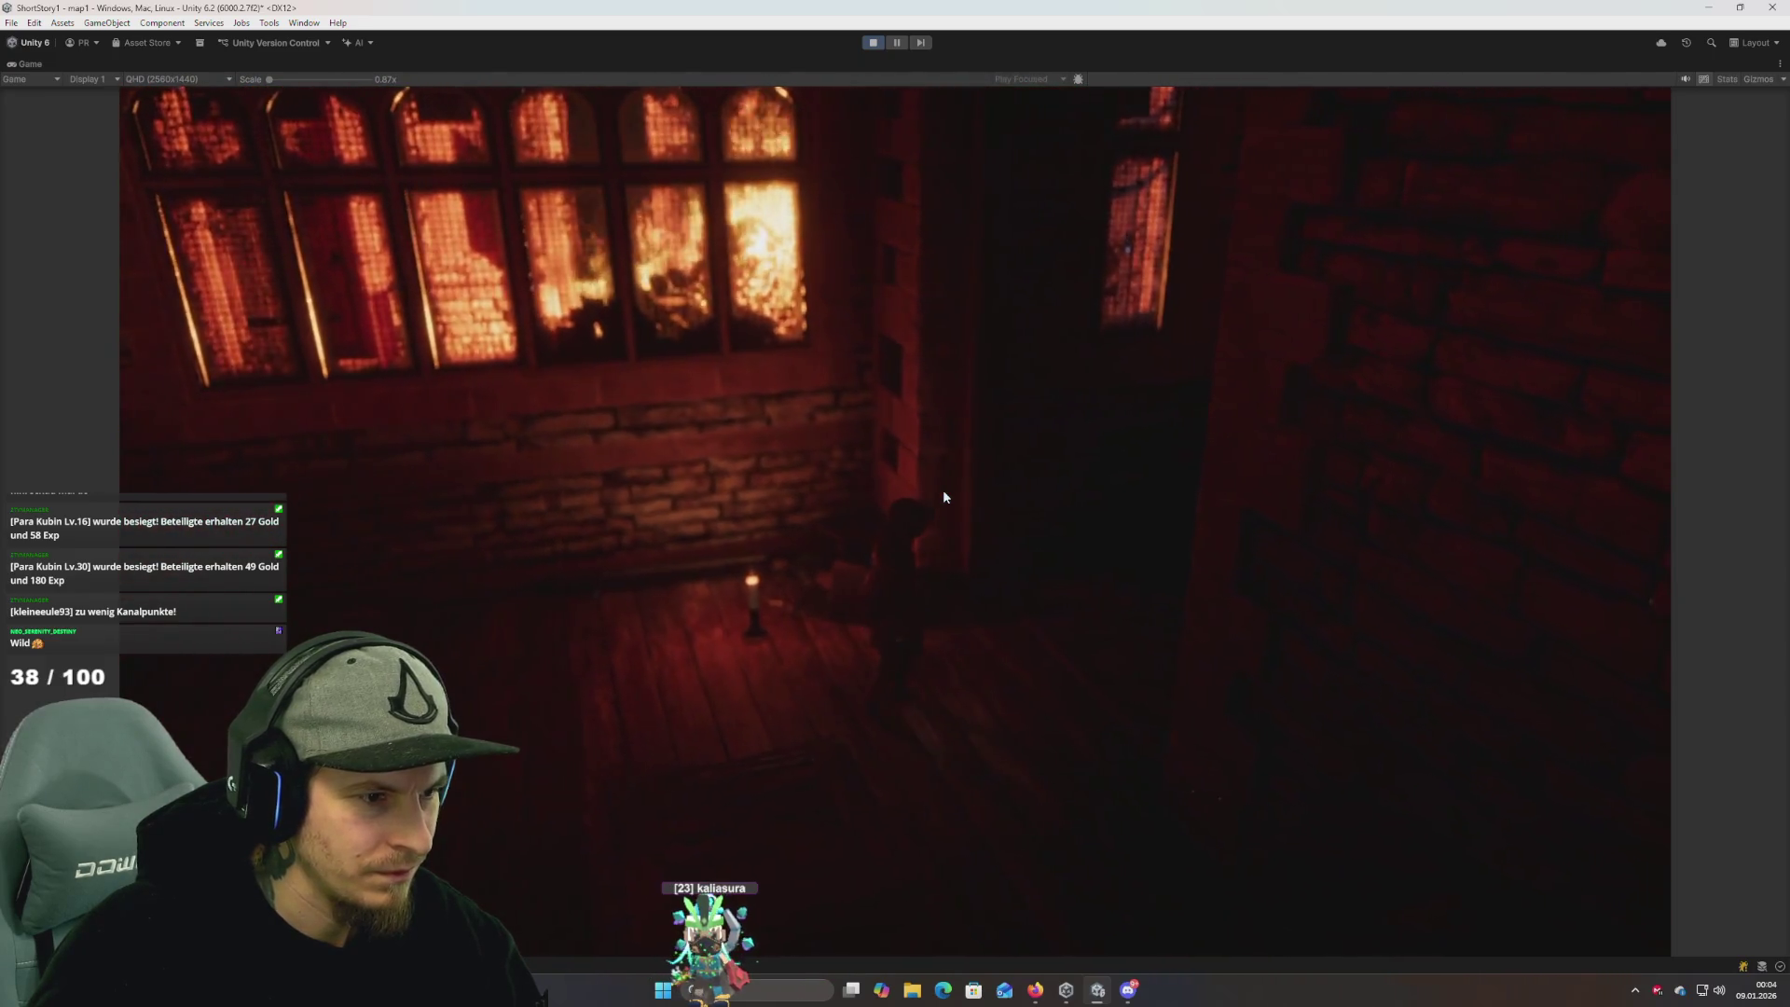
pyautogui.press('a')
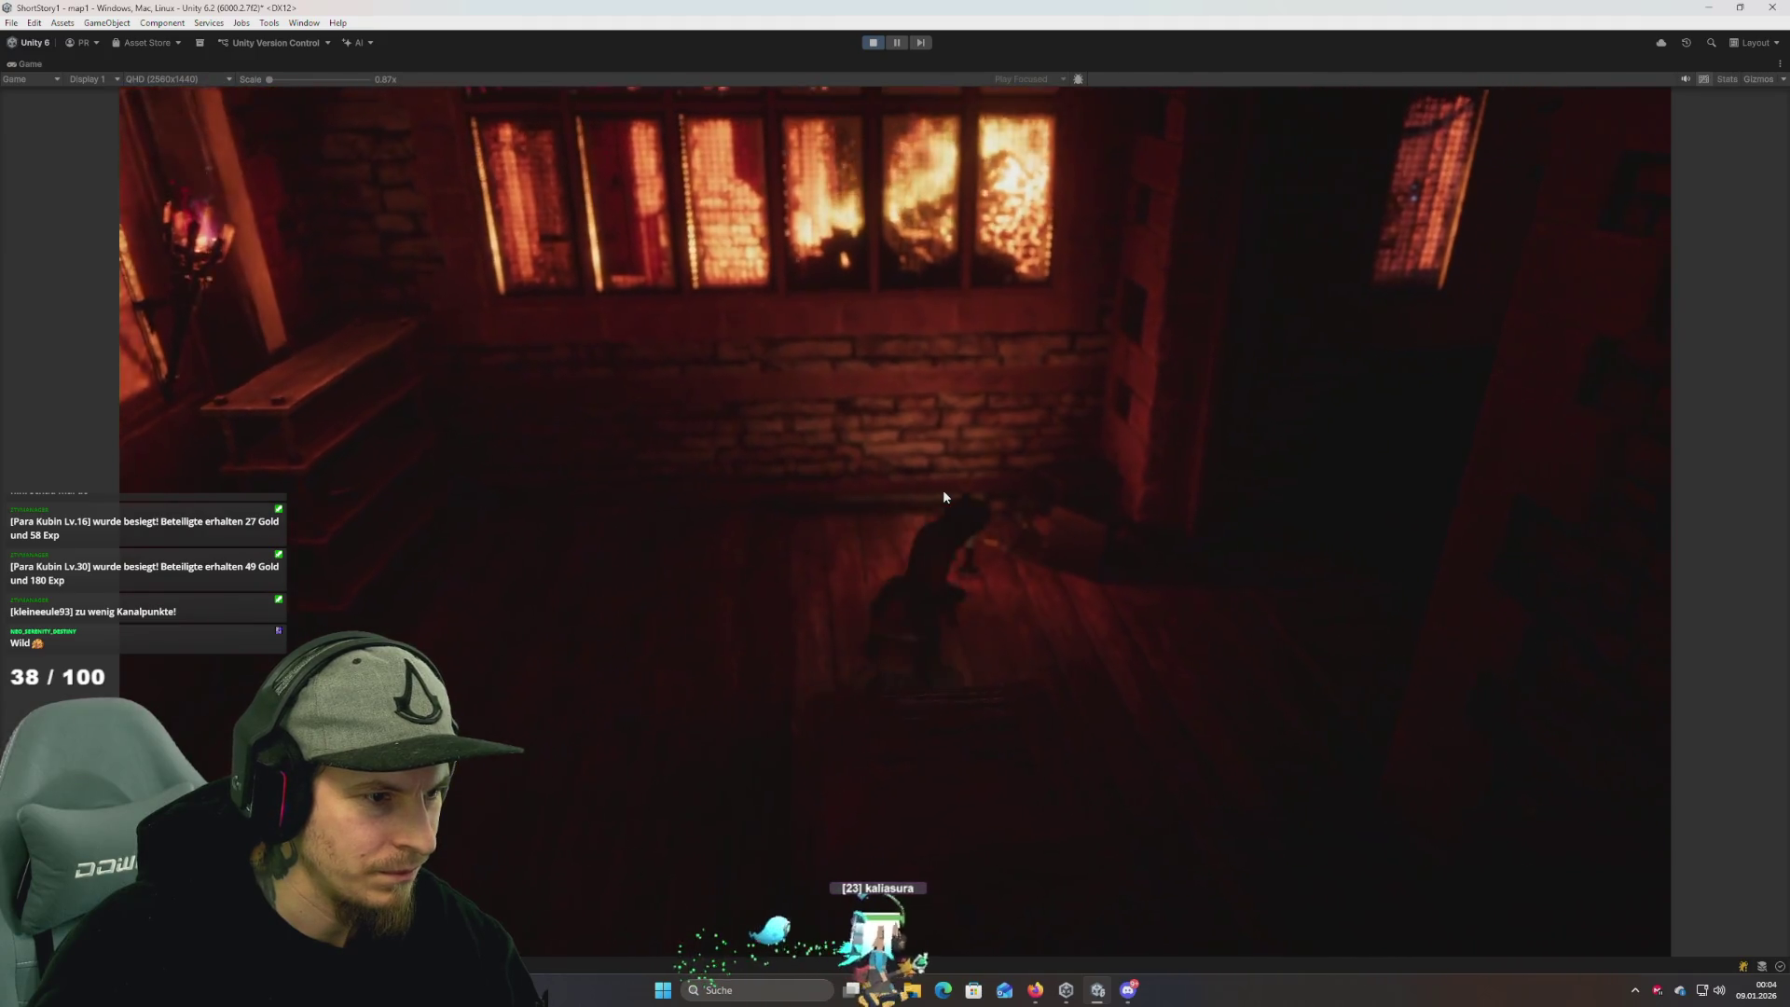
pyautogui.press('w')
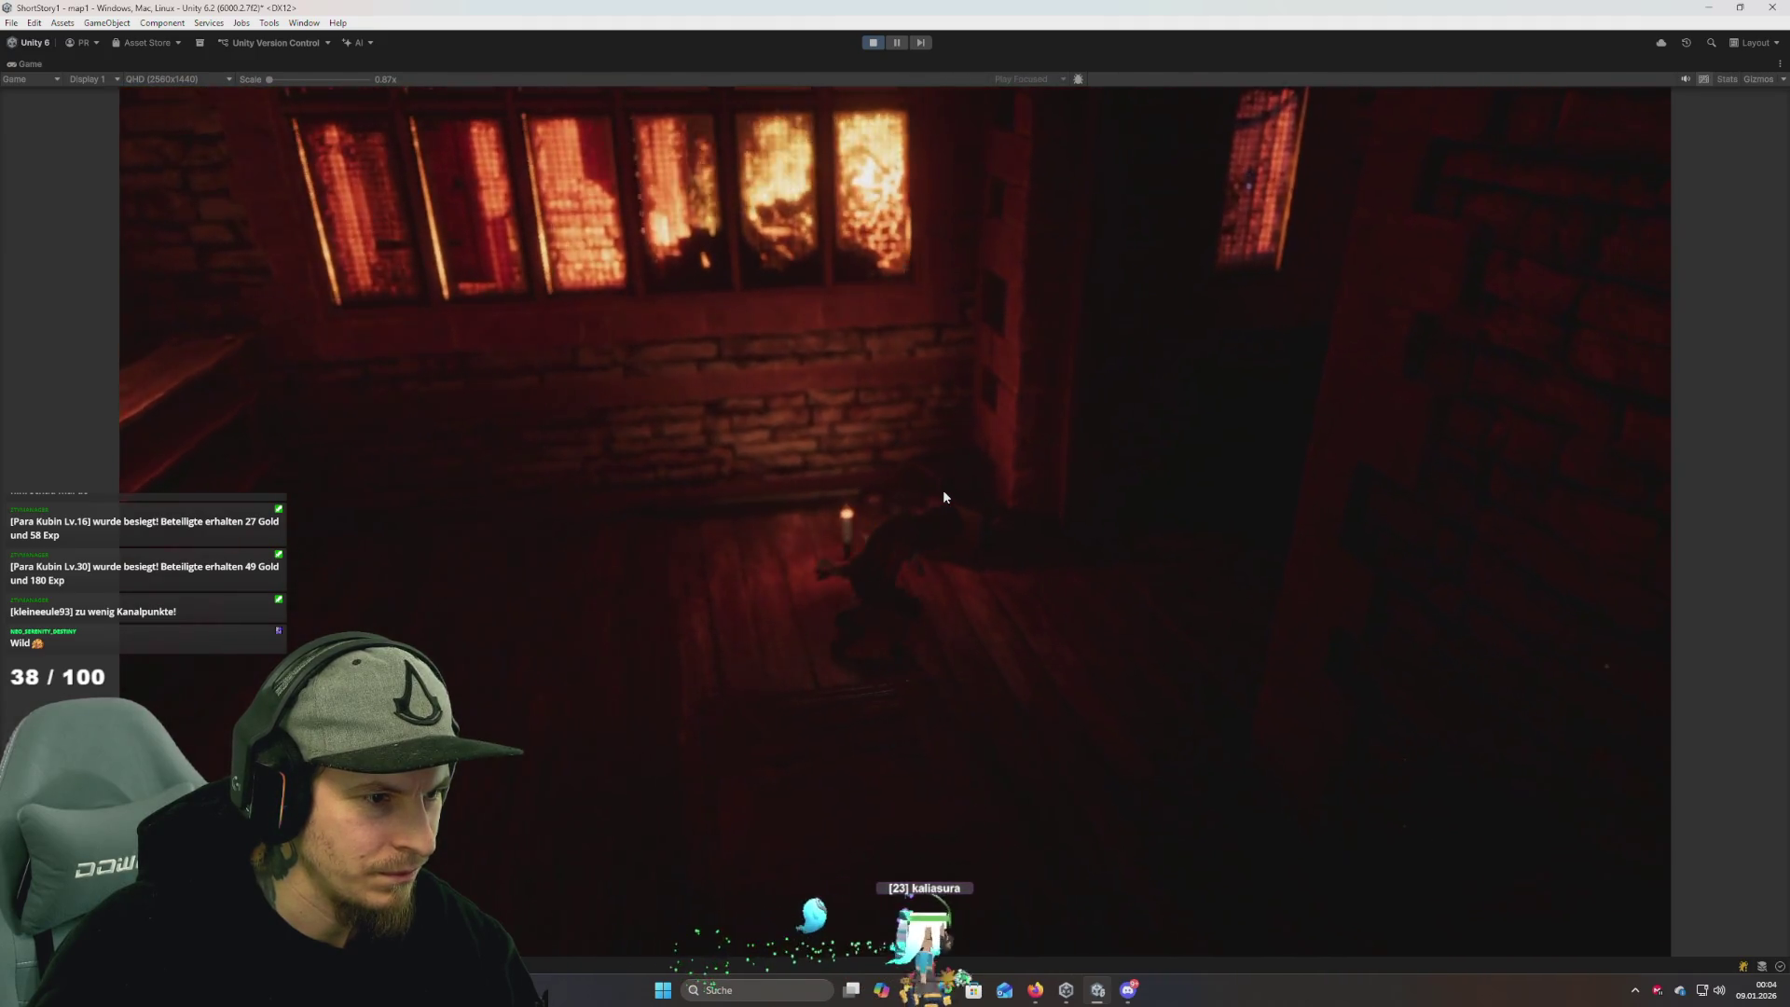
pyautogui.press('a')
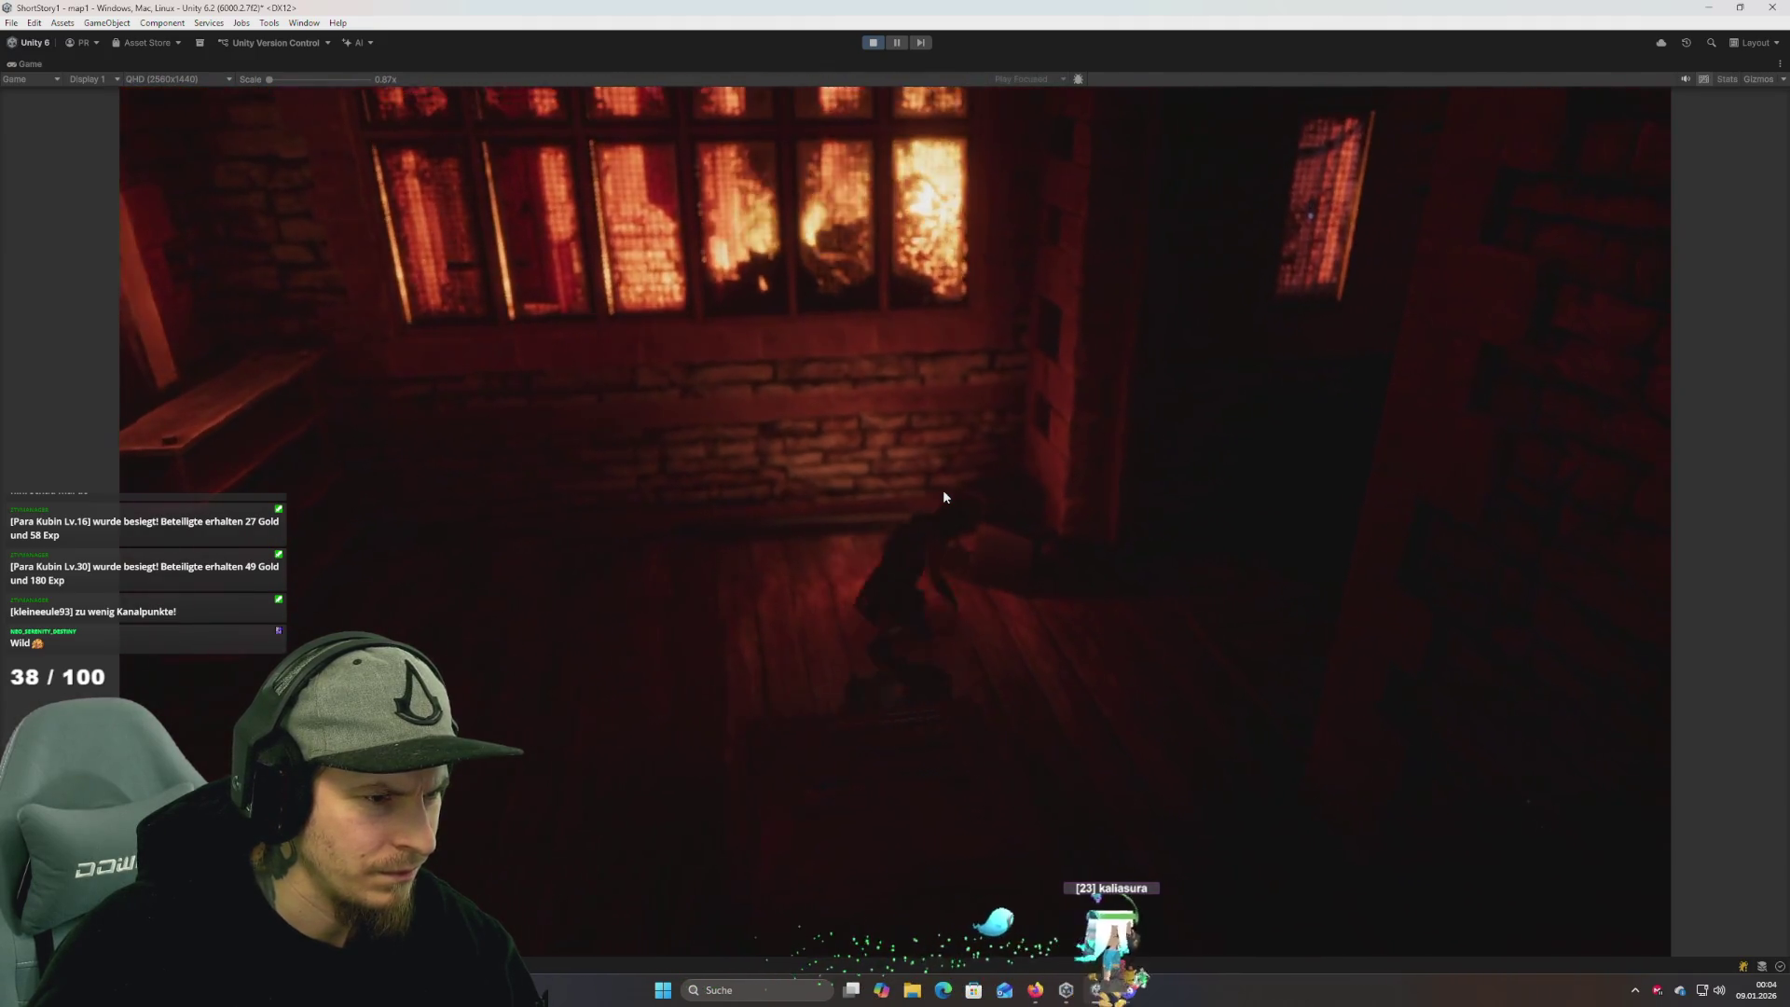
pyautogui.press('a')
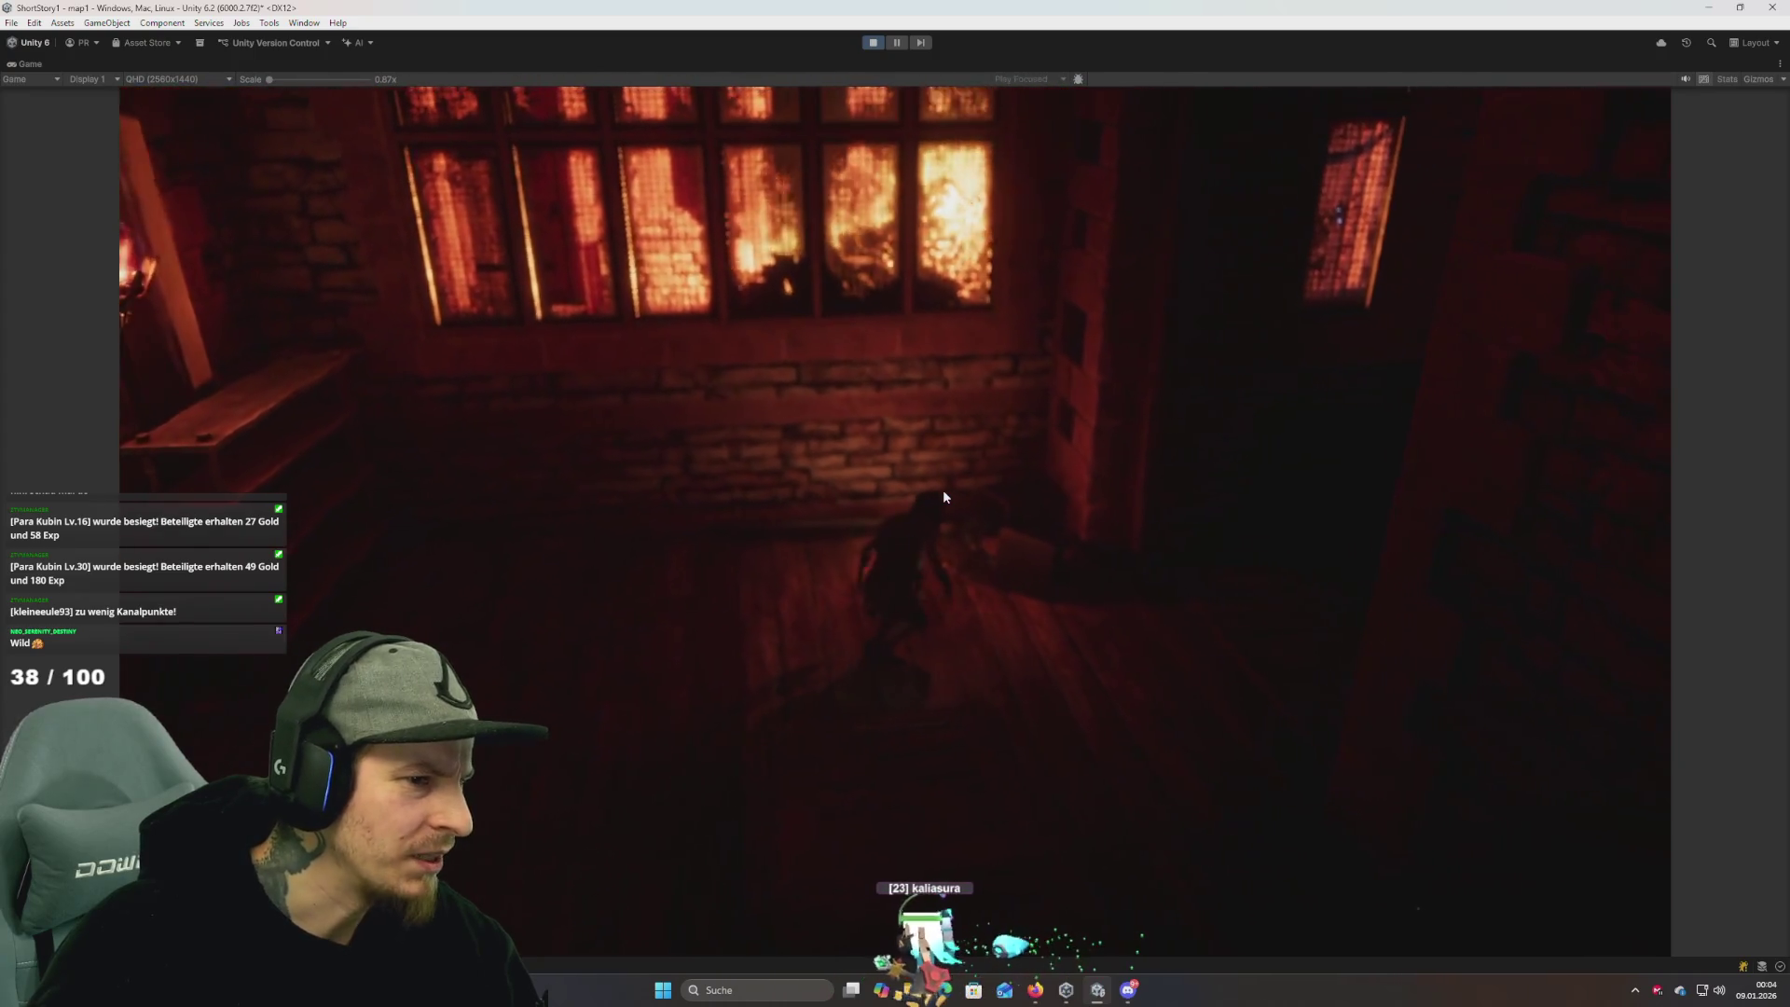
pyautogui.press('d')
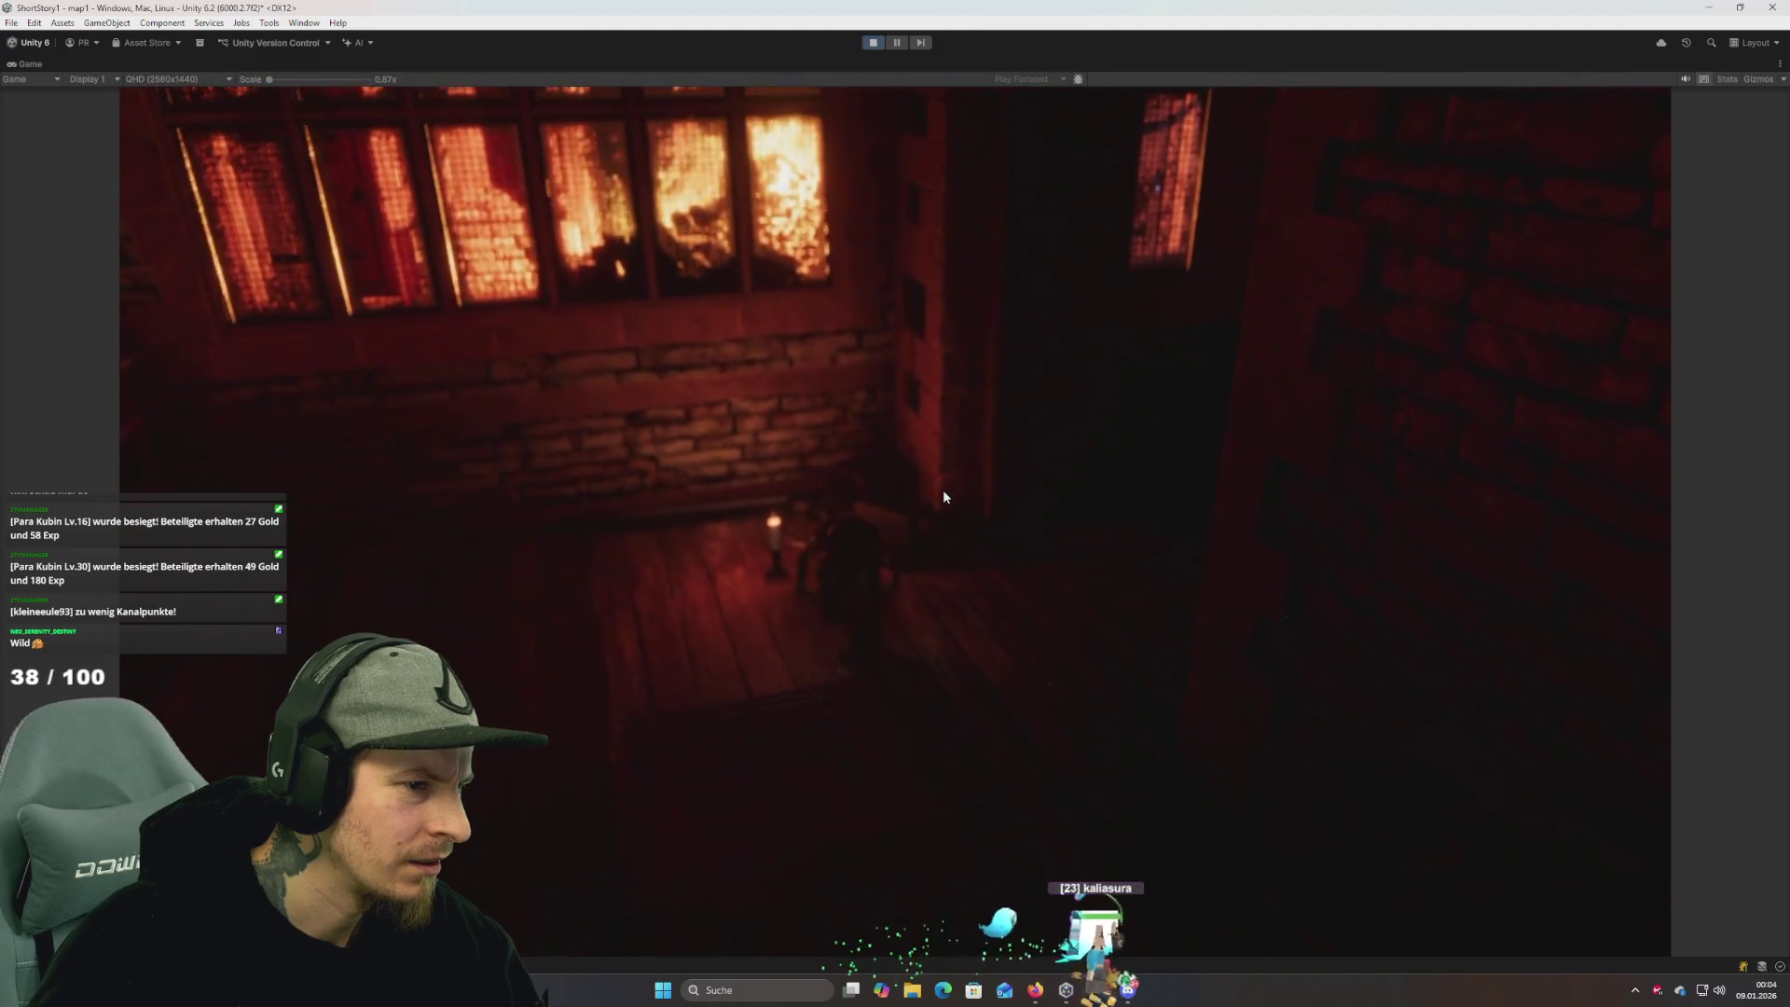
# Walk right past the interactable spot's prompt and turn the view toward the bright window.
pyautogui.press('d')
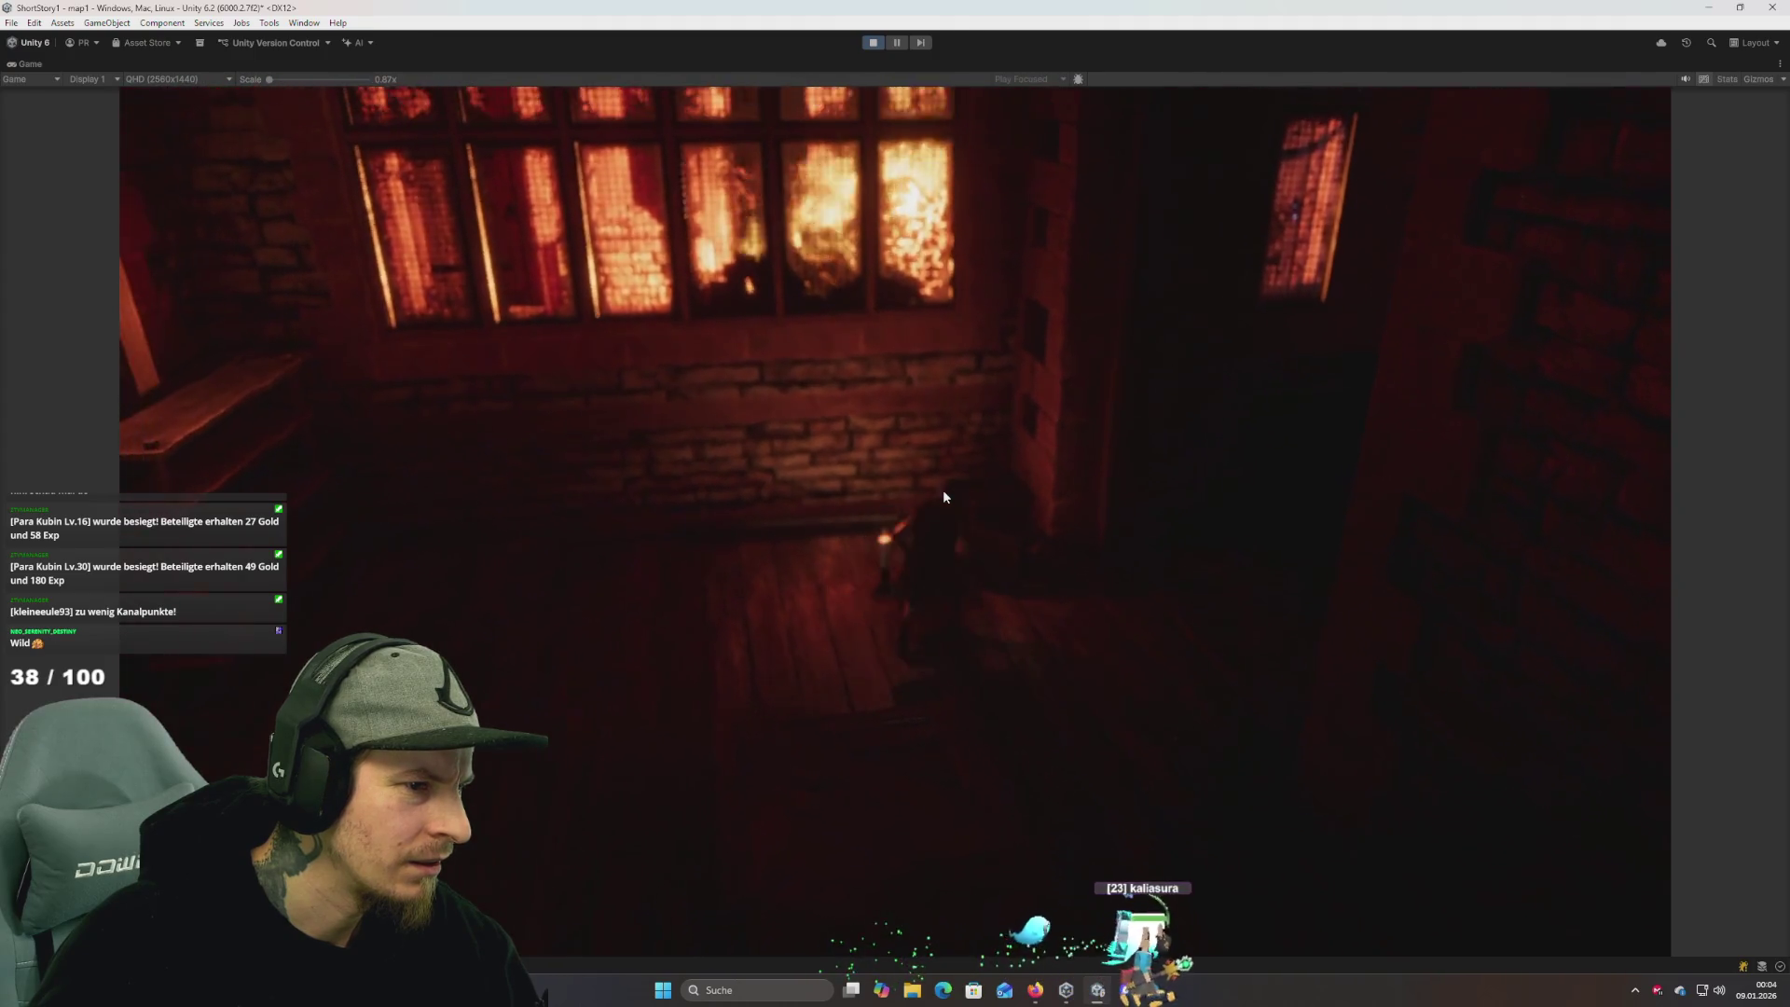
pyautogui.press('d')
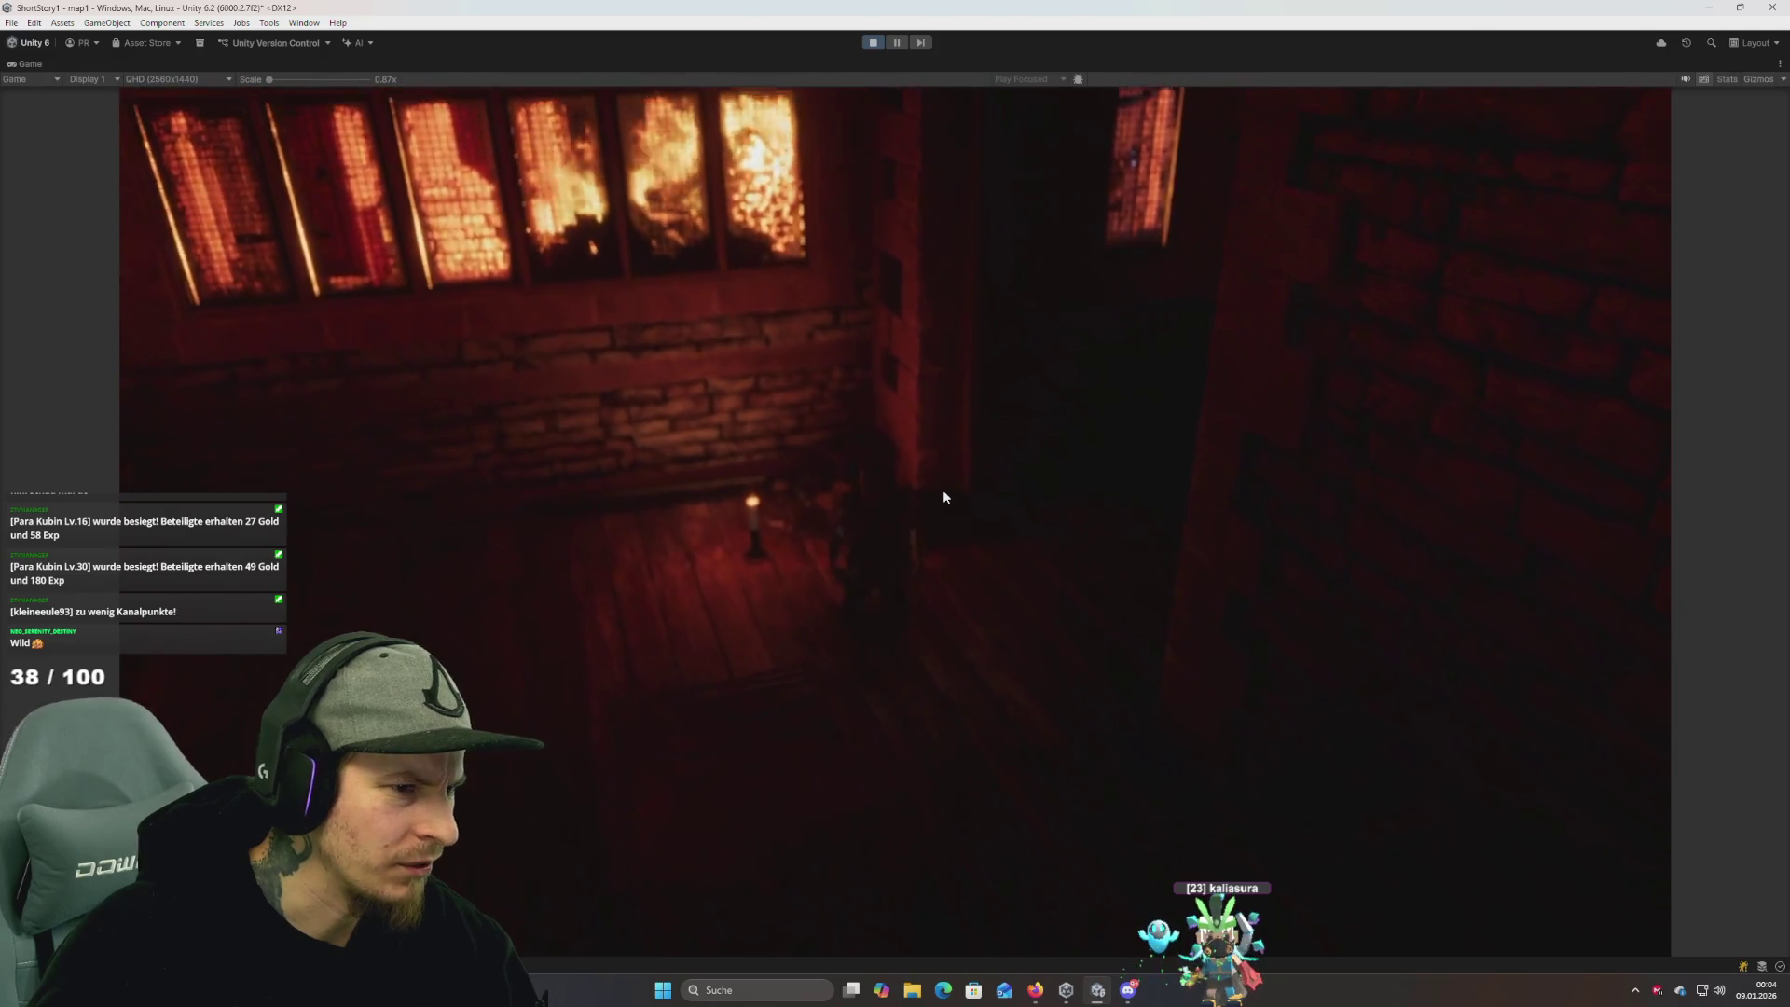
pyautogui.press('d')
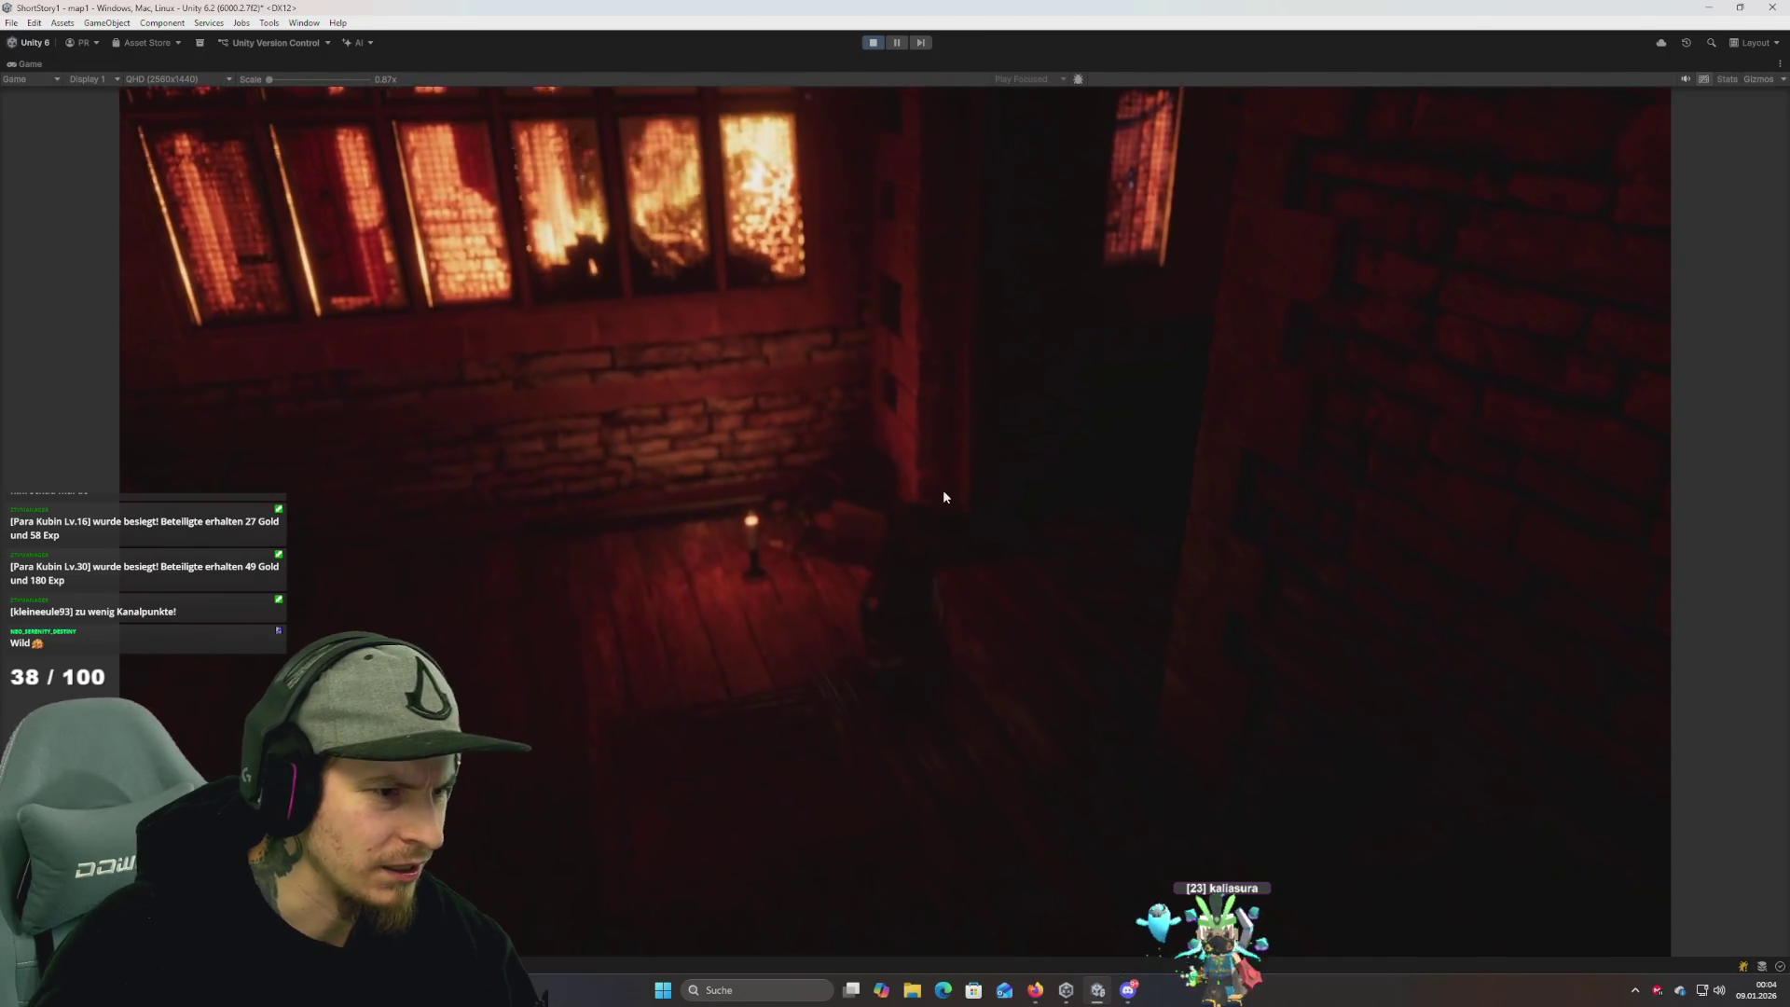
pyautogui.press('d')
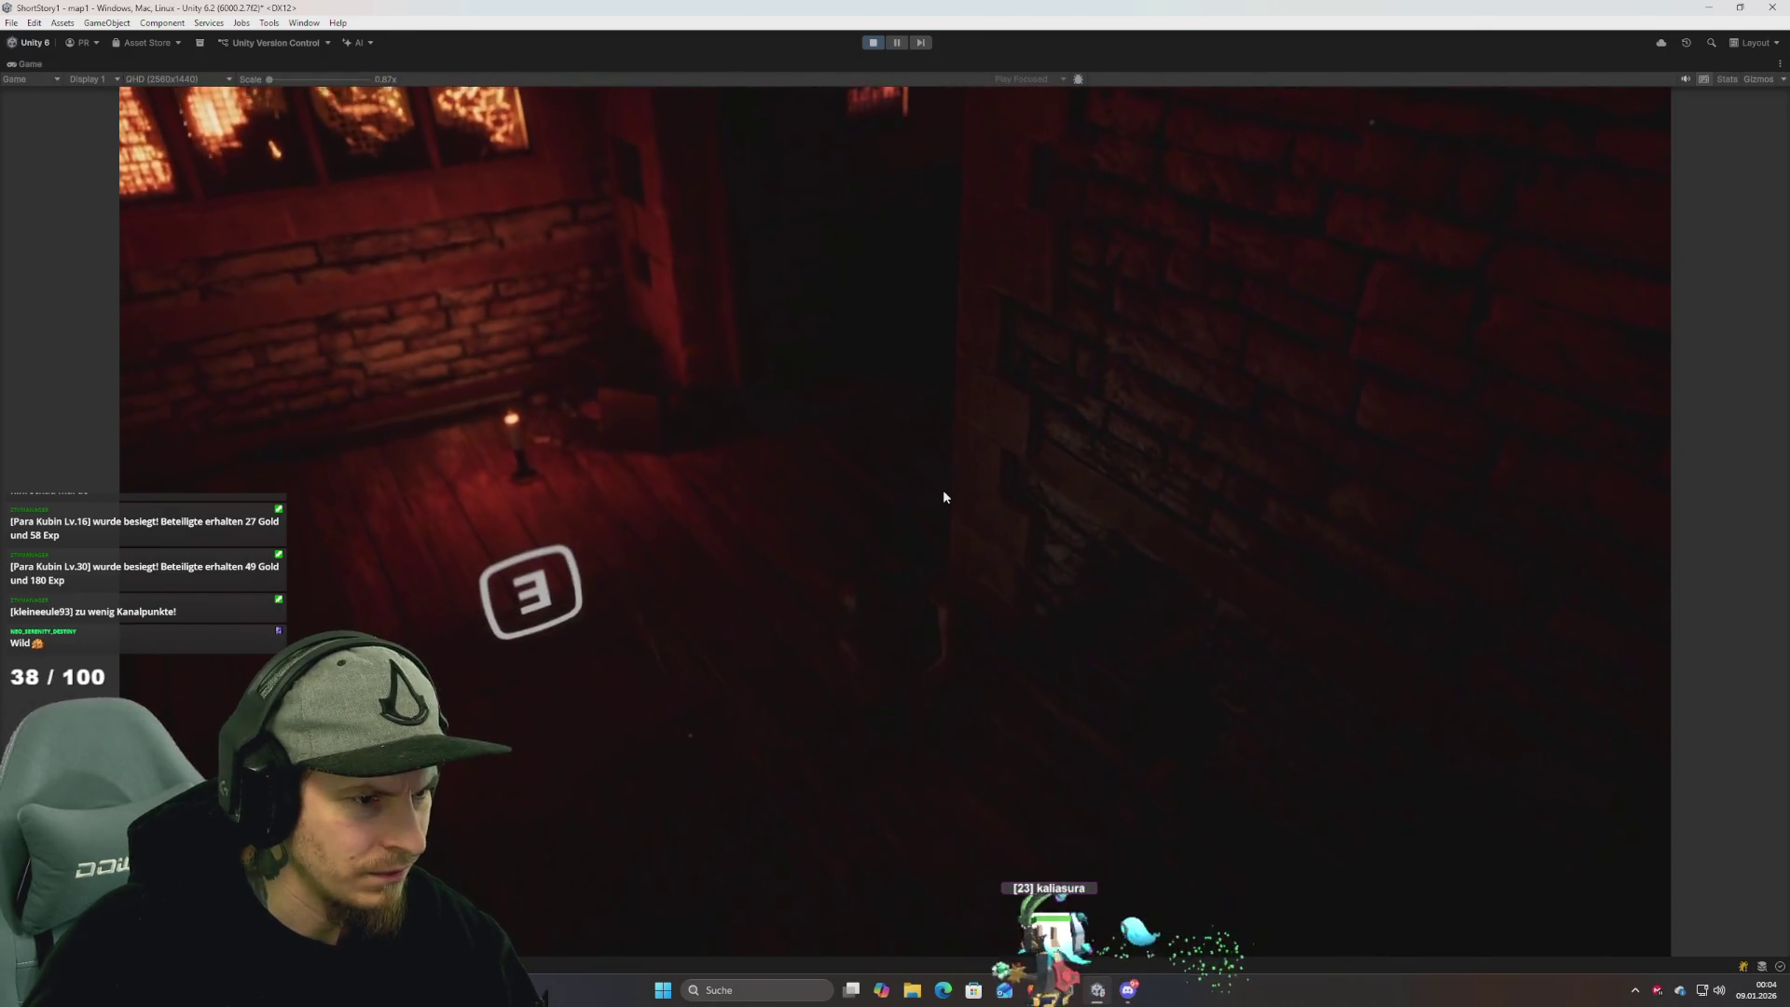
pyautogui.press('d')
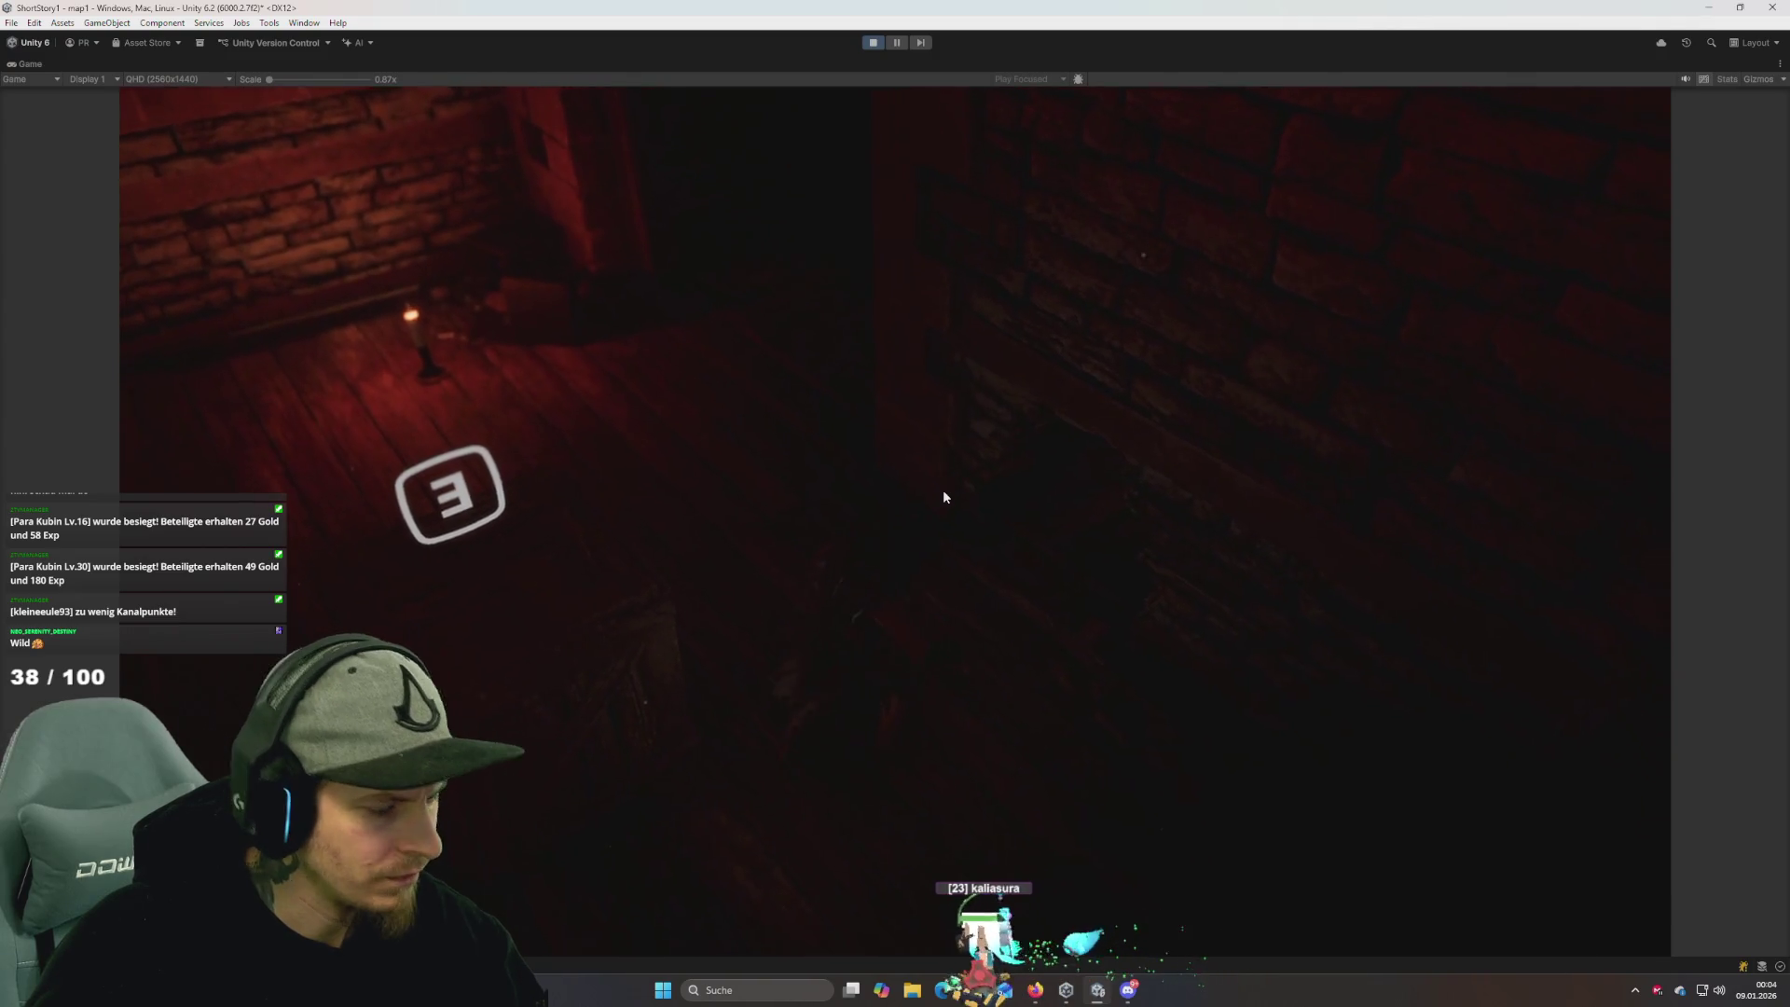
pyautogui.press('d')
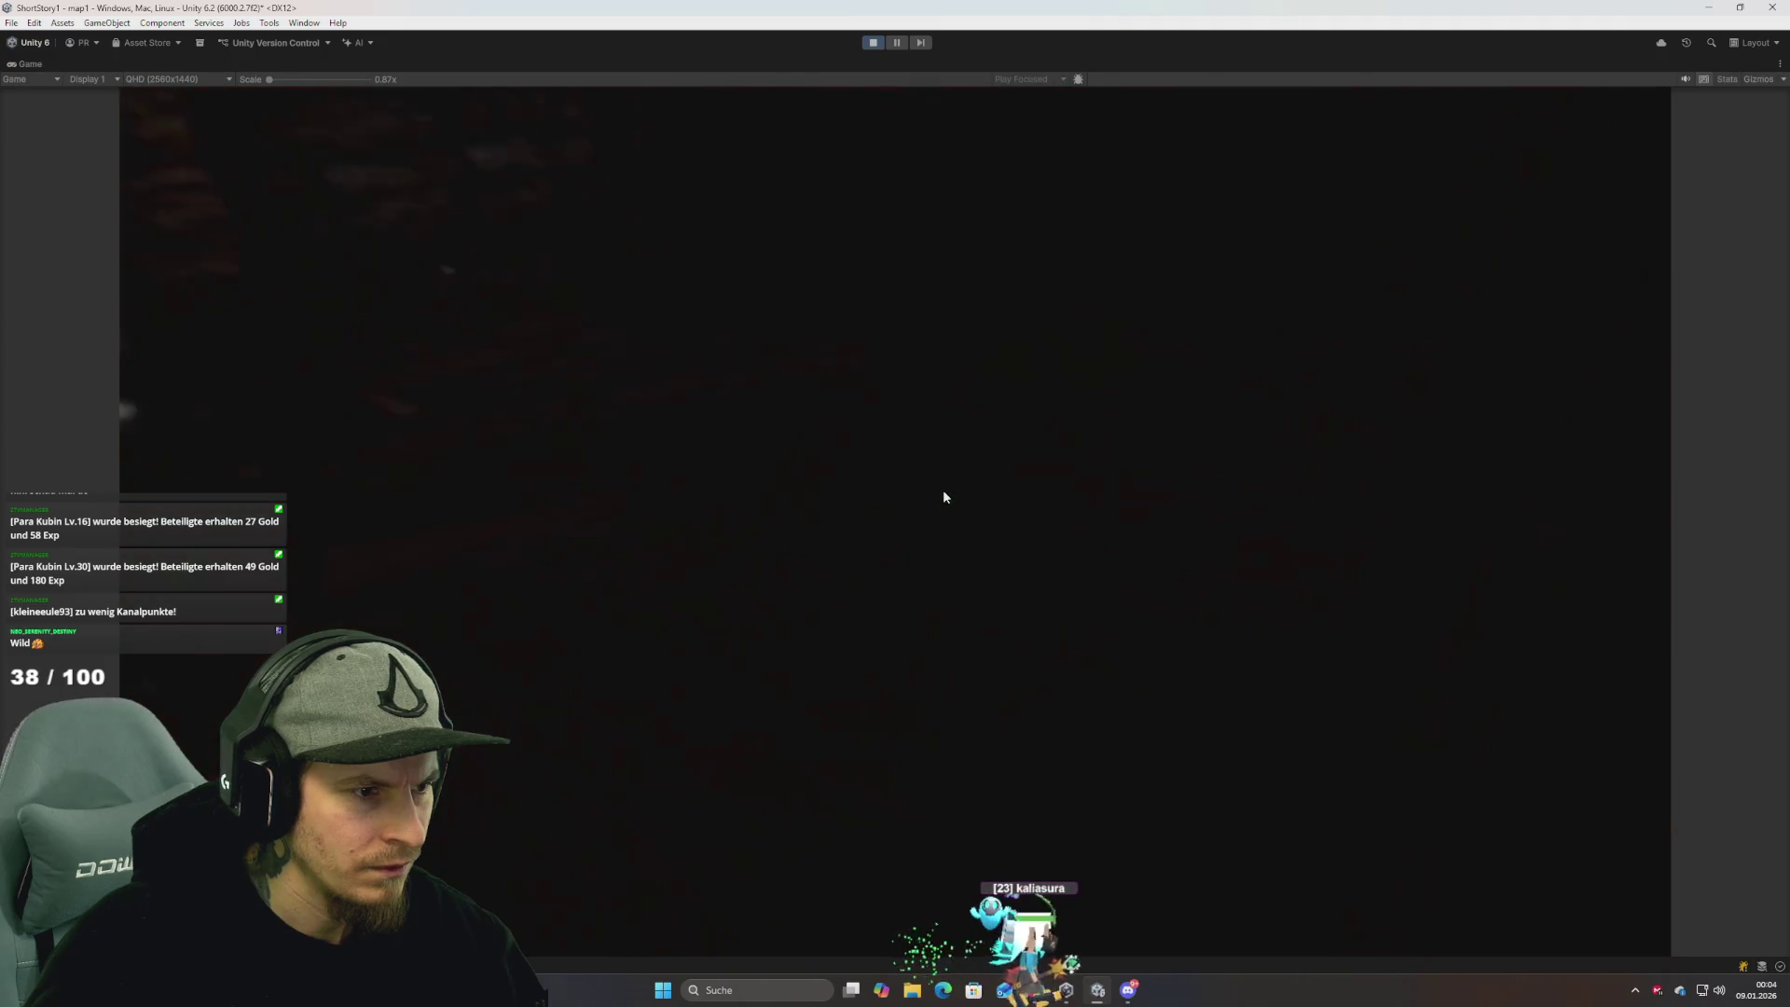
pyautogui.press('d')
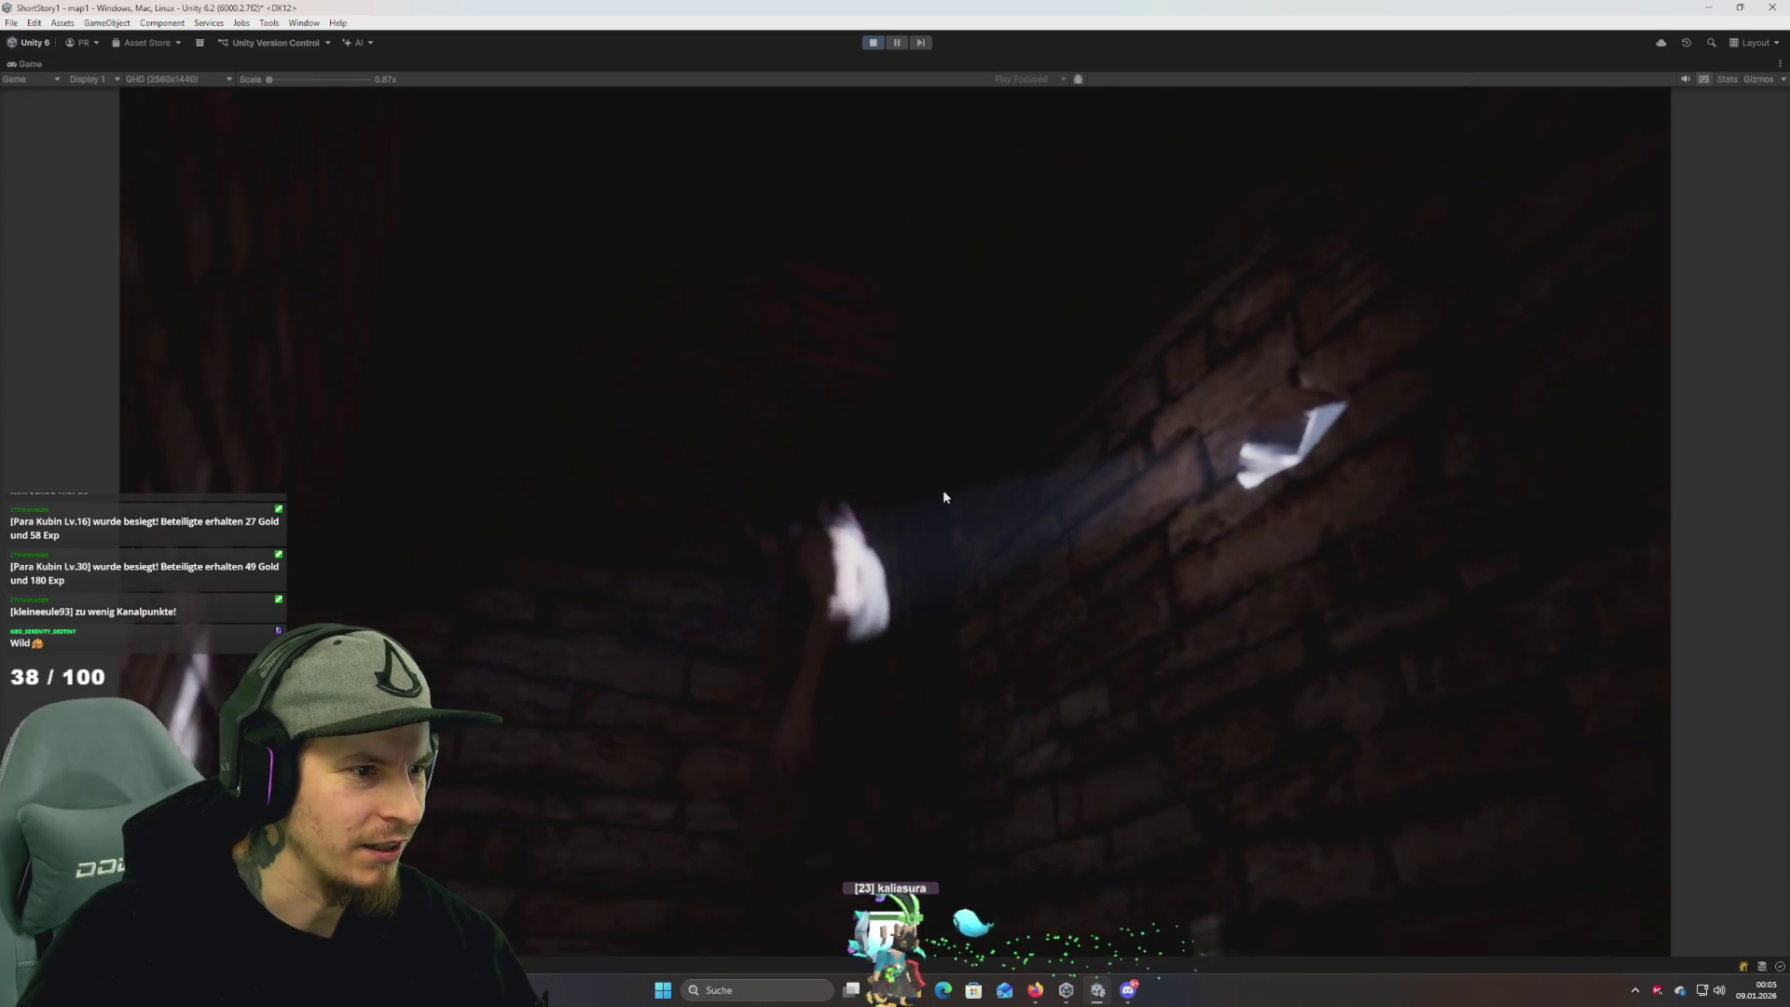
pyautogui.press('super')
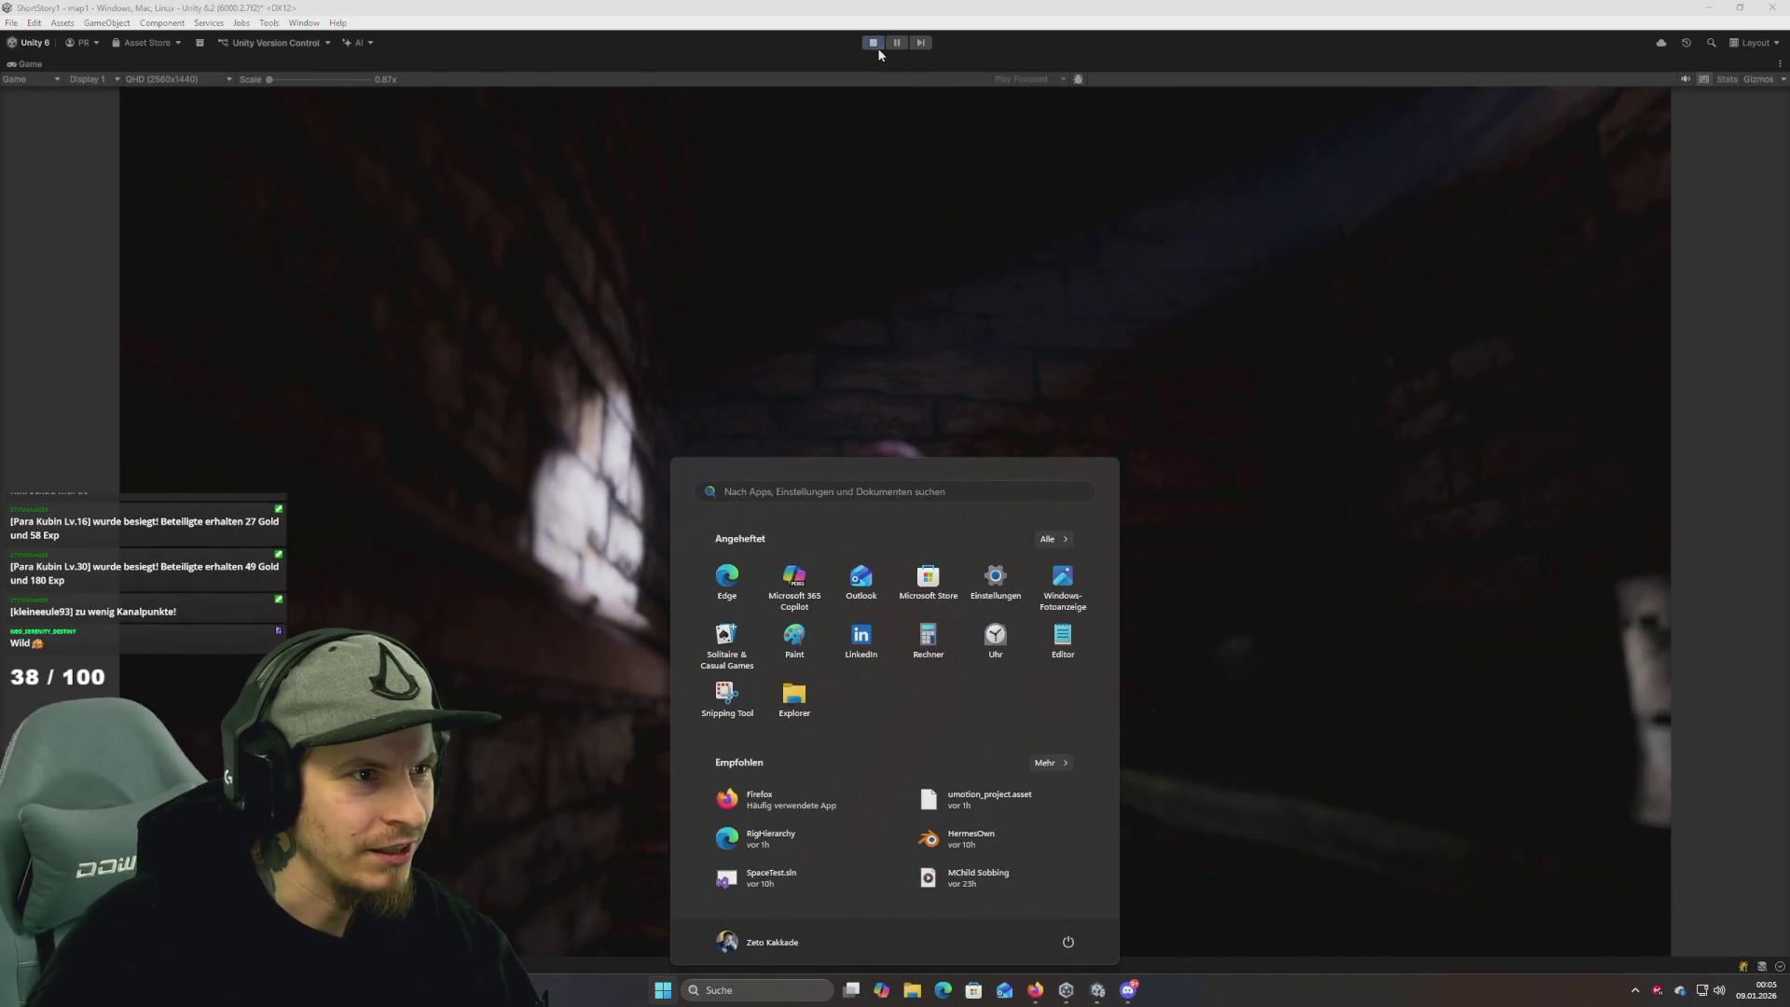
# Stop Play mode with the toolbar Play button and switch to the Discord window.
pyautogui.click(872, 42)
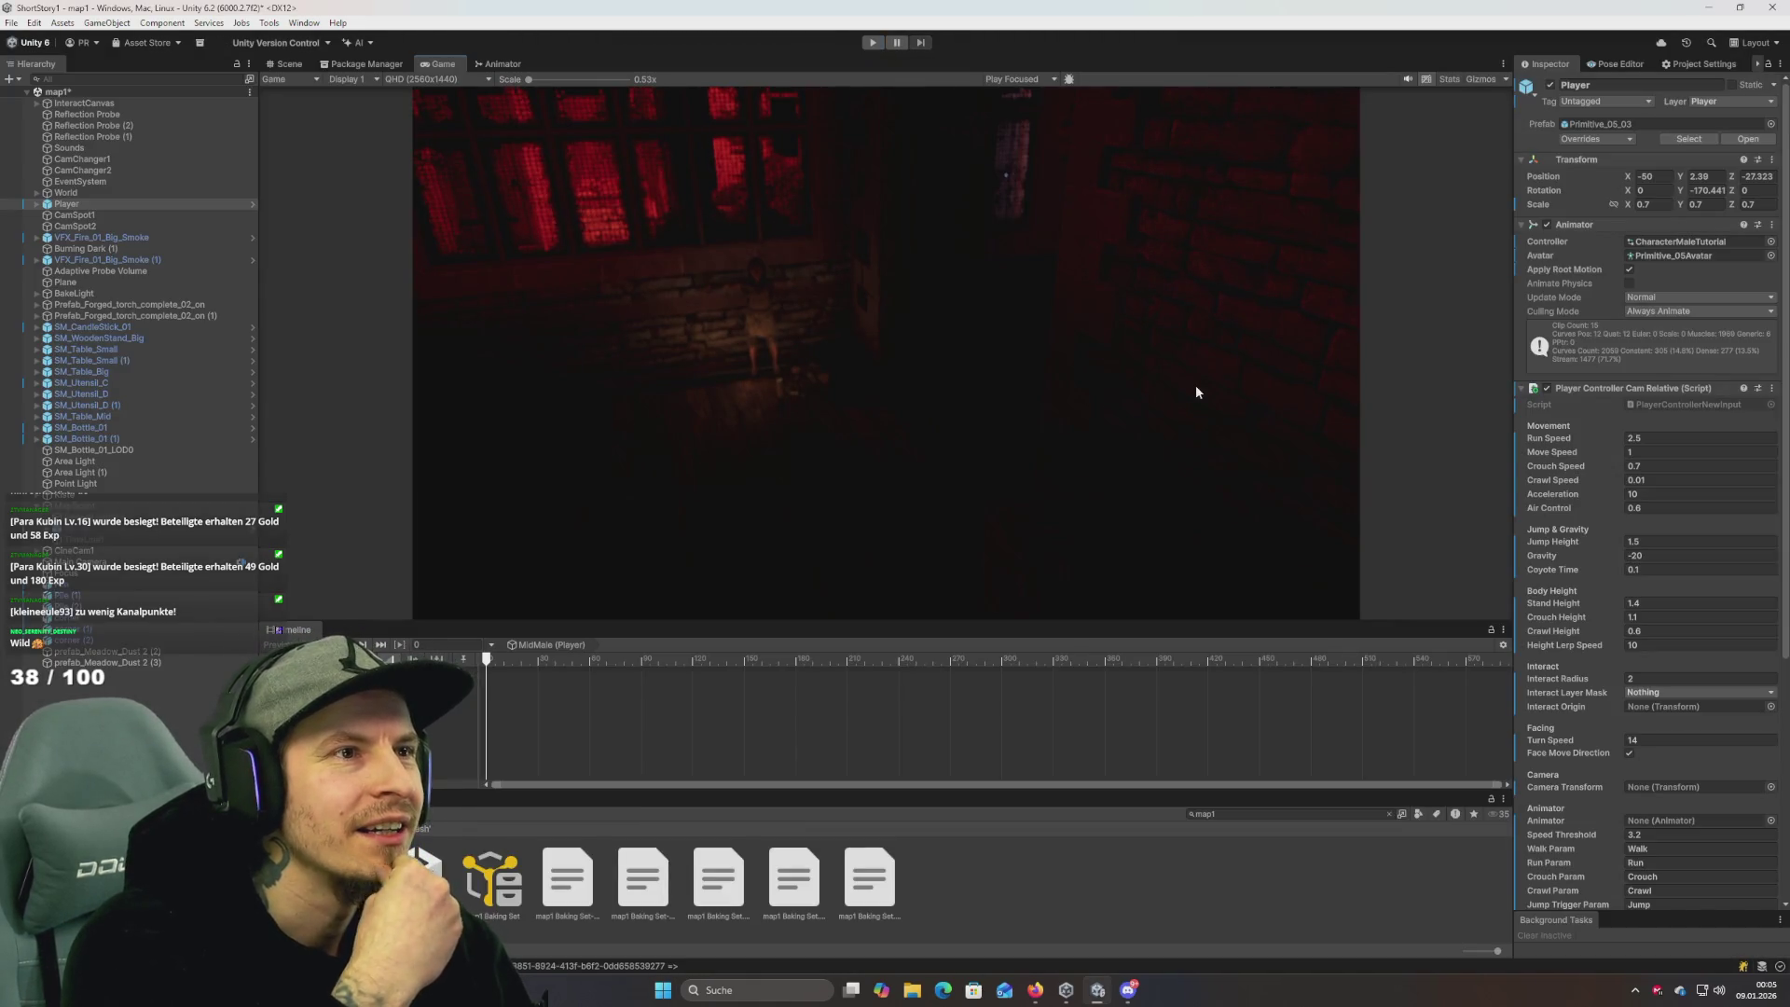
pyautogui.hotkey('alt', 'Tab')
pyautogui.hotkey('alt', 'Tab')
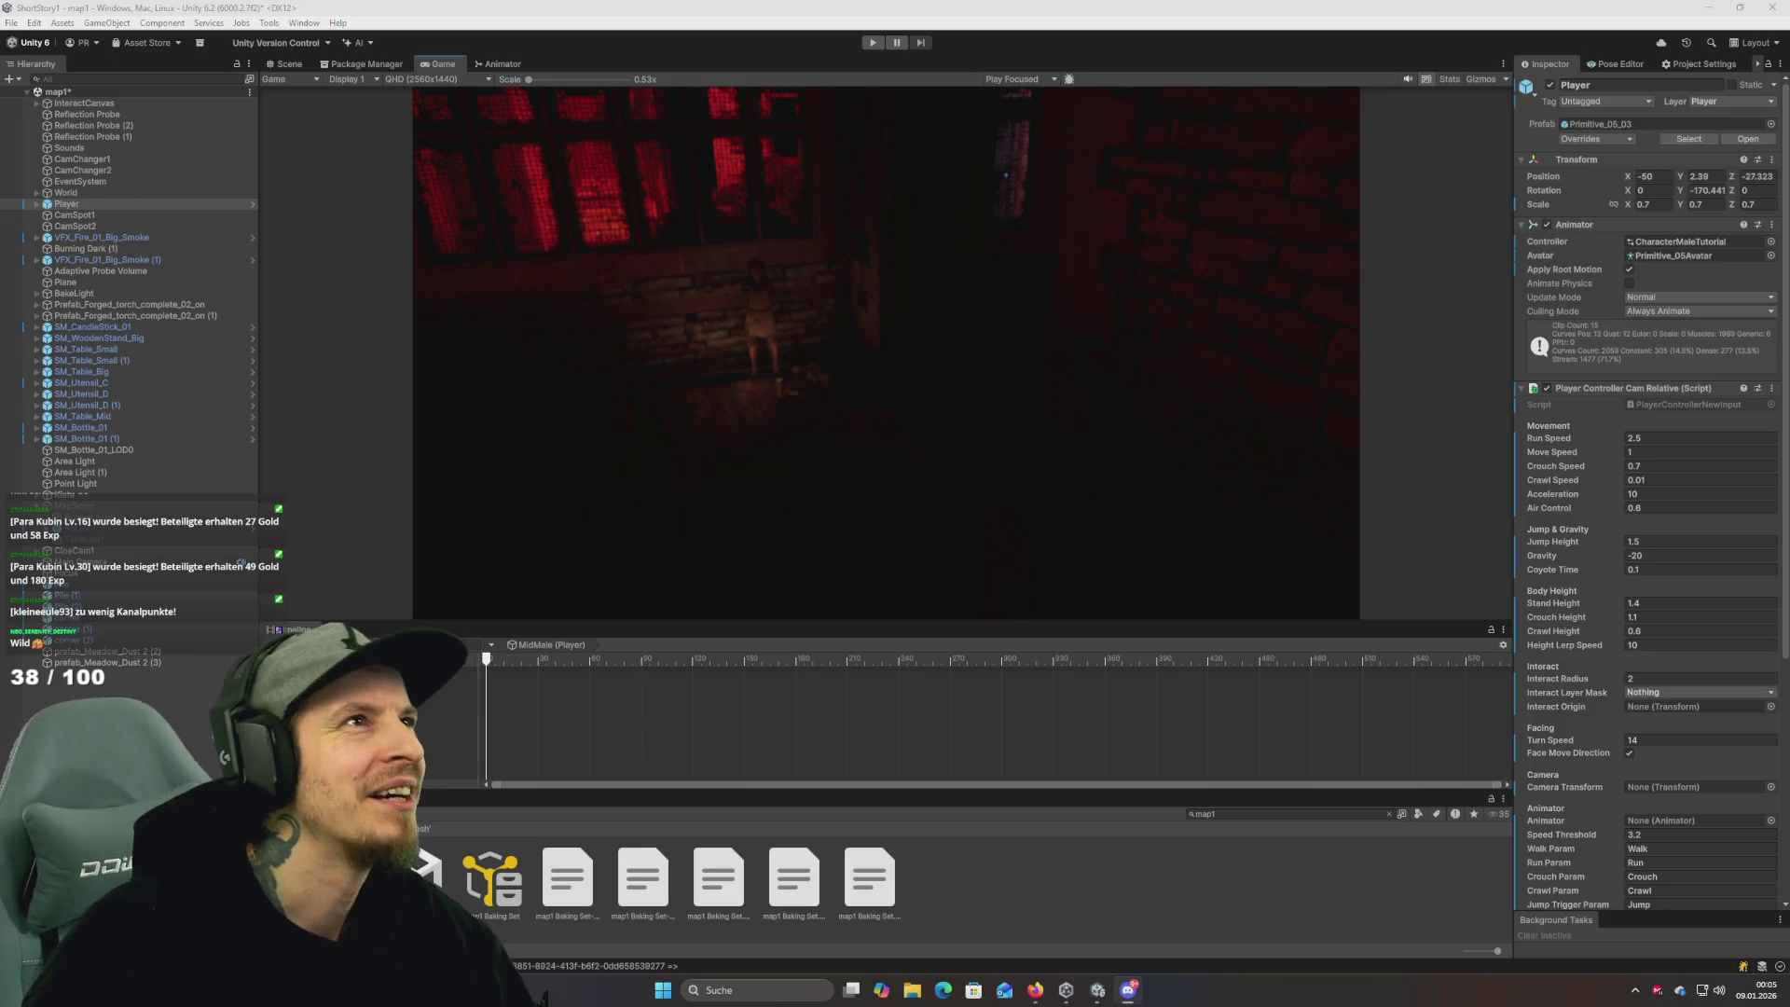
pyautogui.hotkey('alt', 'Tab')
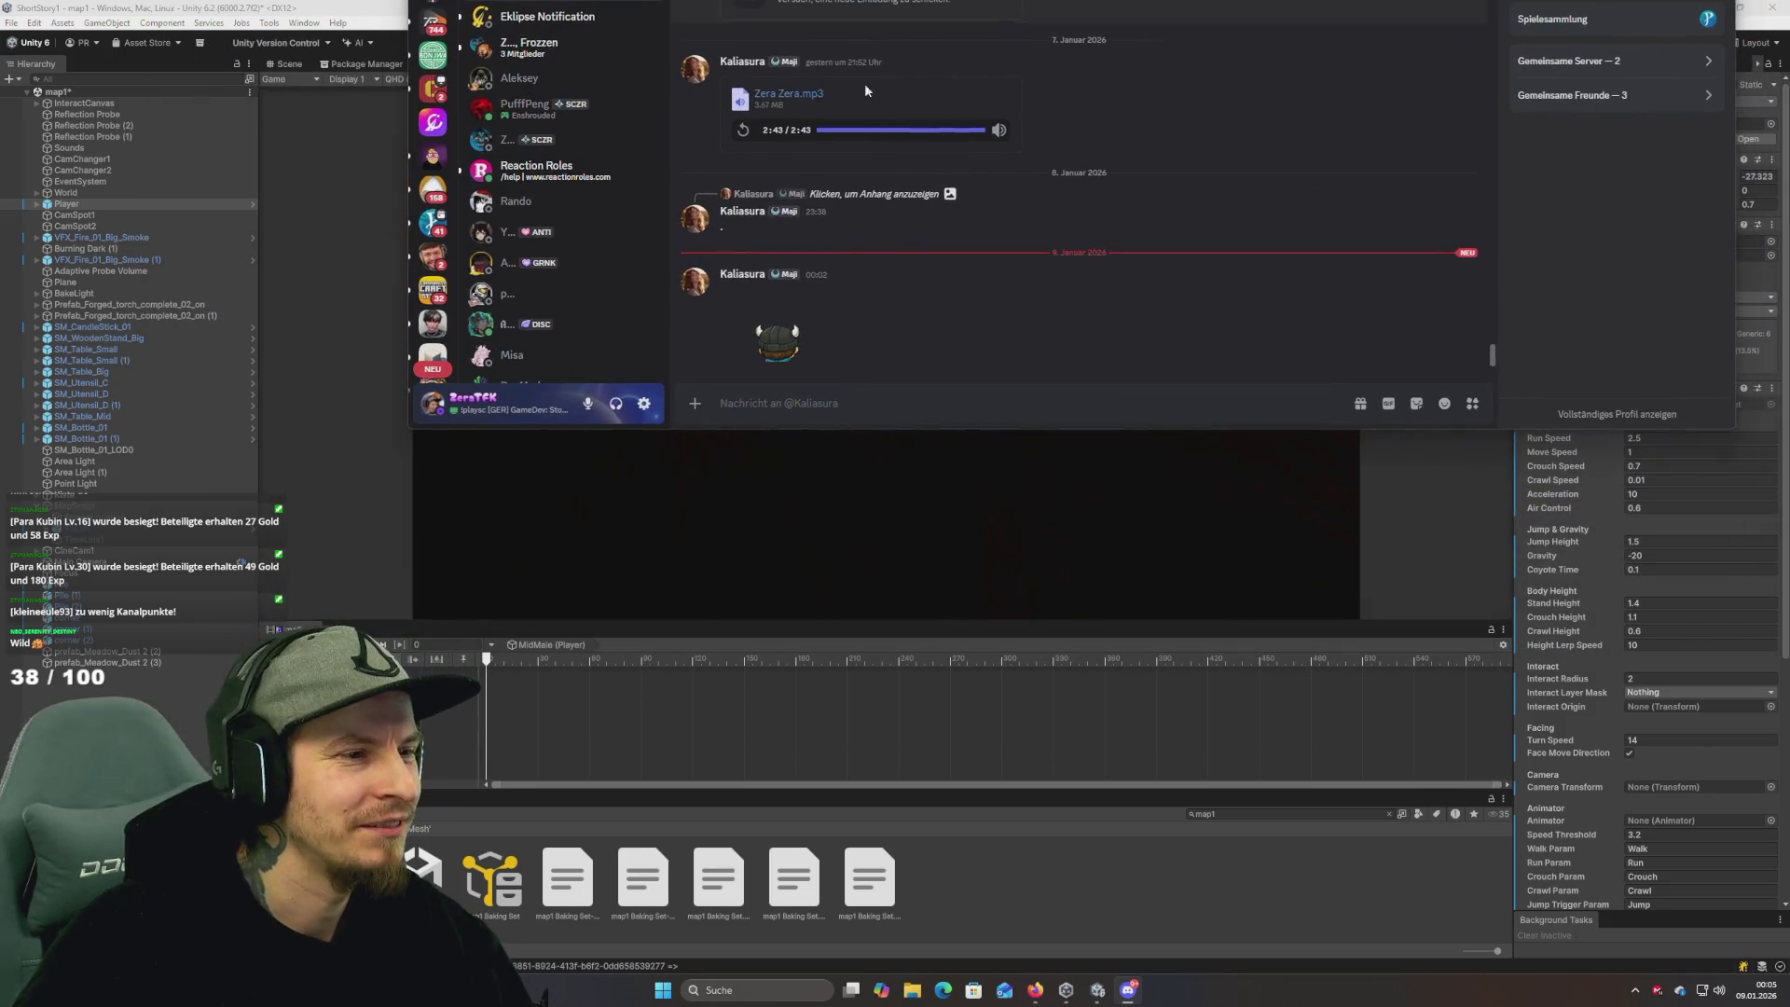
# Open the latest message's sticker in a maximized image viewer, then drag it aside to reveal Unity.
pyautogui.click(792, 359)
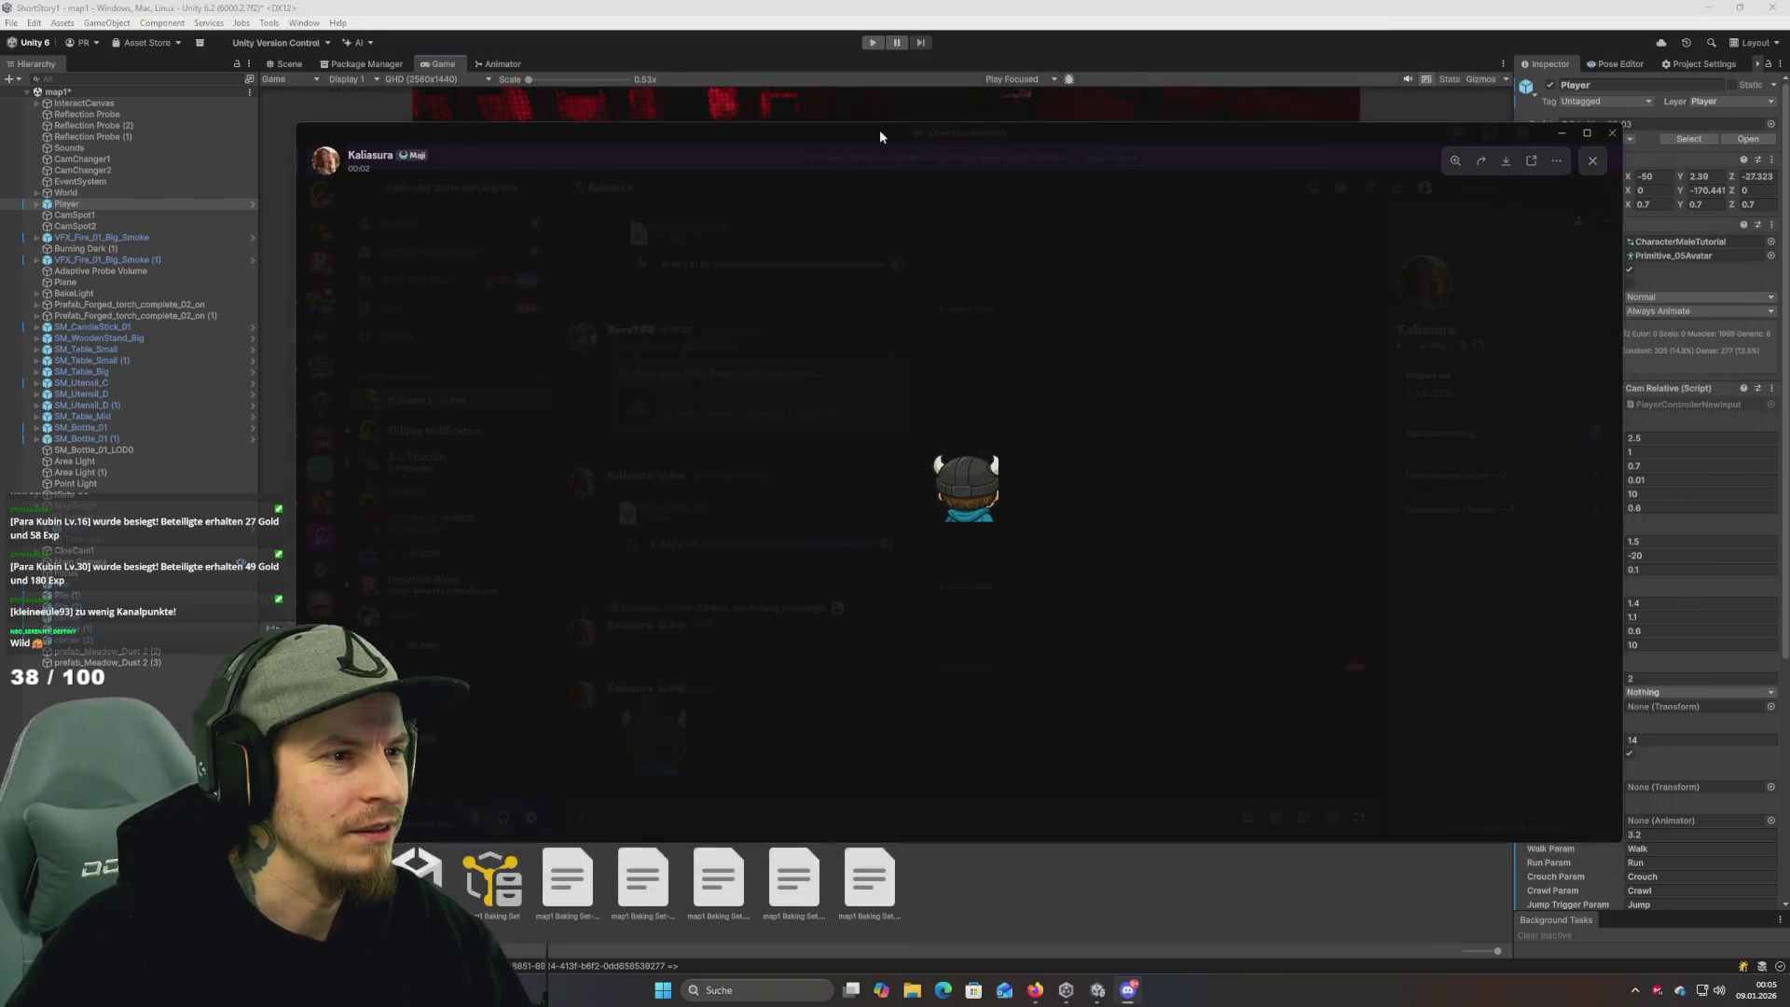
pyautogui.doubleClick(881, 130)
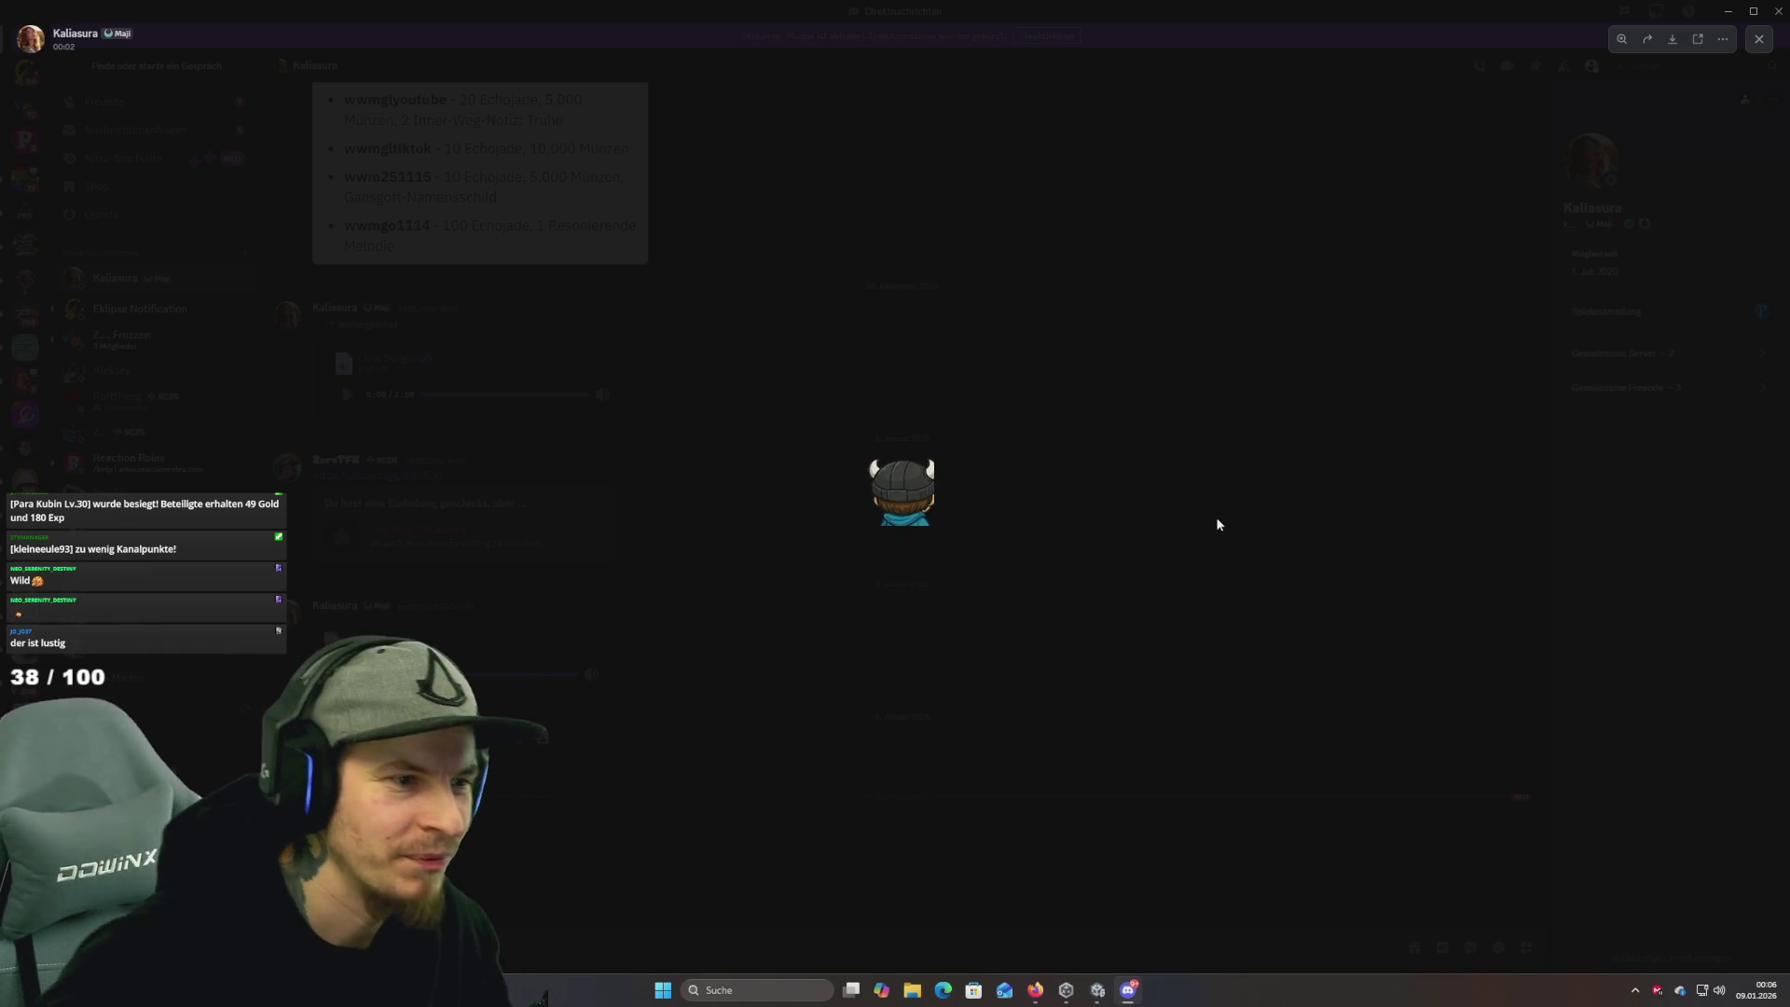
pyautogui.moveTo(1536, 26); pyautogui.dragTo(1278, 260)
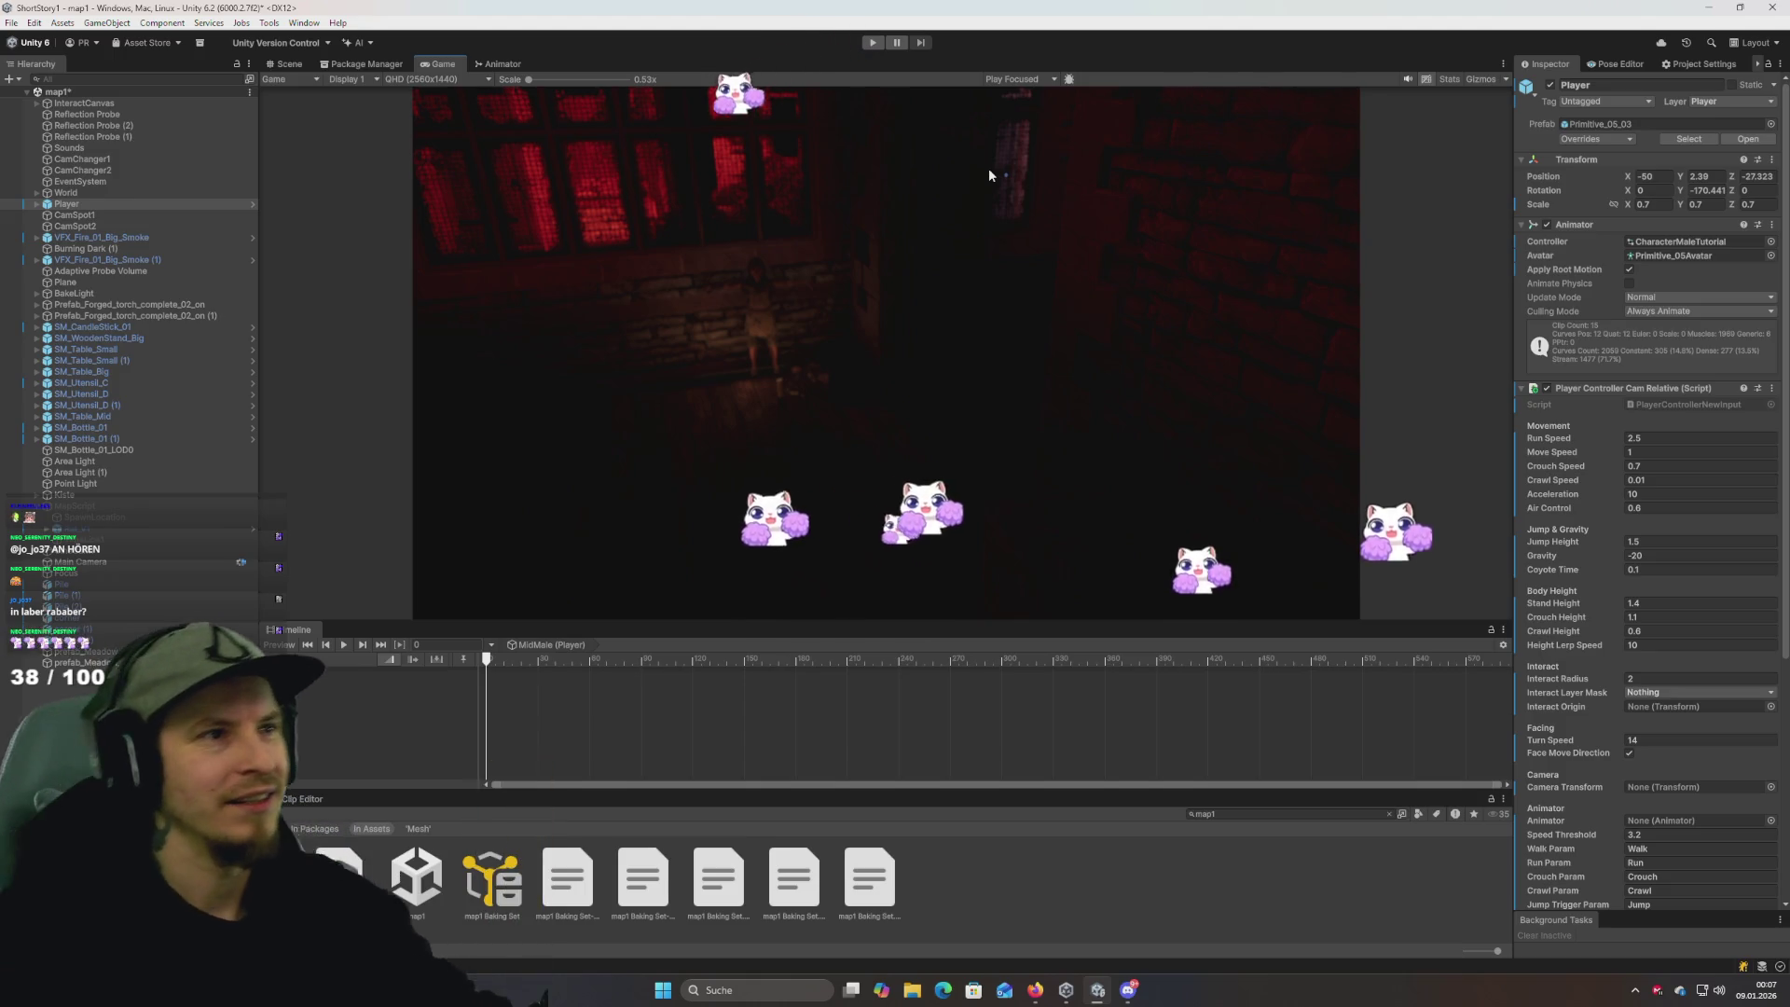
# Launch Discord from Windows search with 'di', then Alt+Tab between Discord and Unity.
pyautogui.press('super')
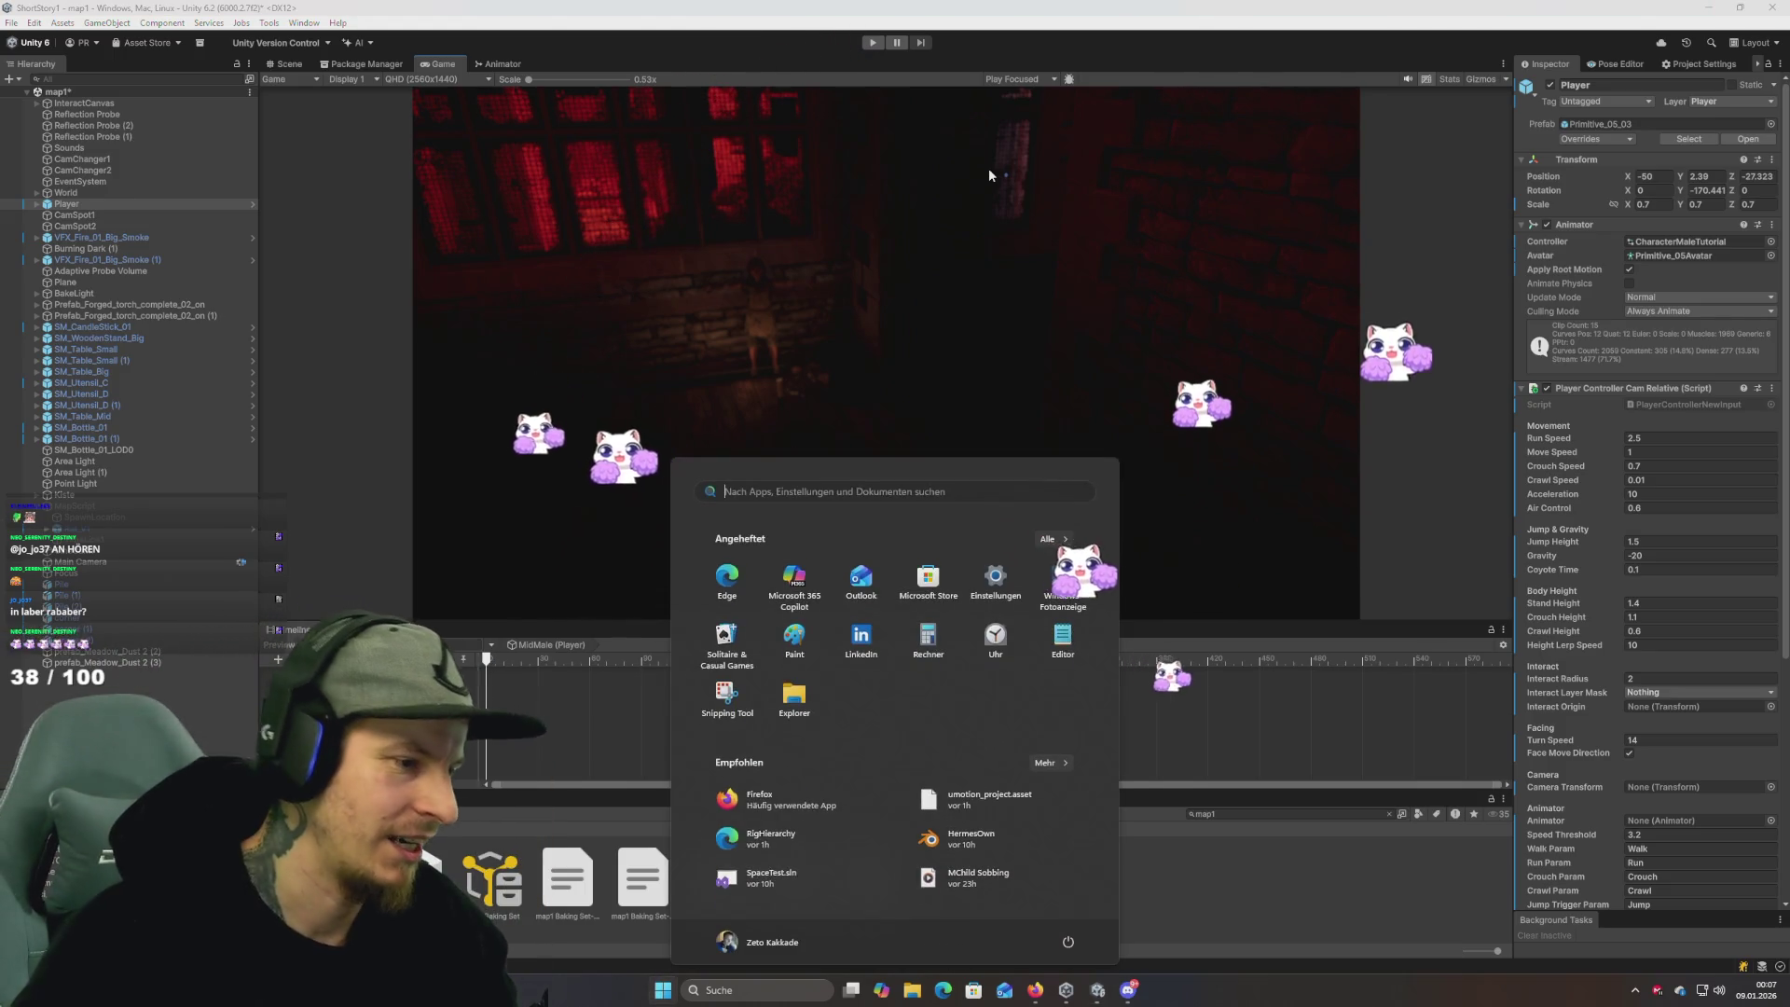
pyautogui.write('disc')
pyautogui.press('Return')
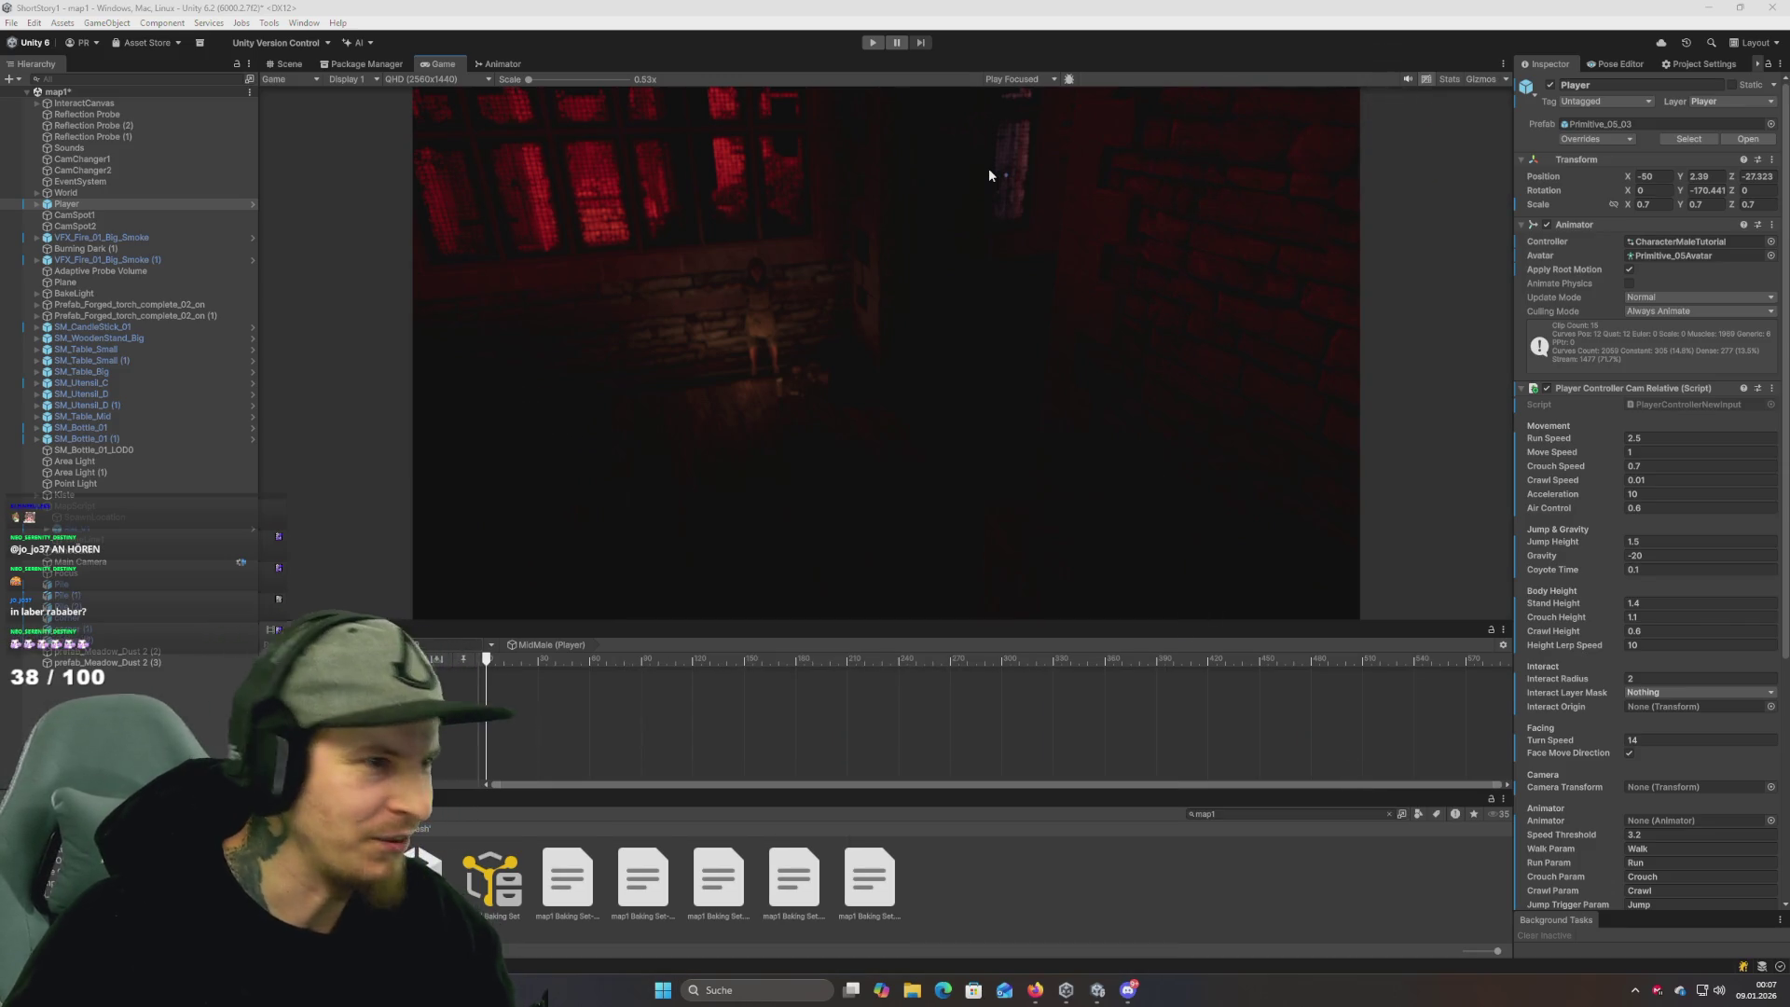
pyautogui.hotkey('alt', 'Tab')
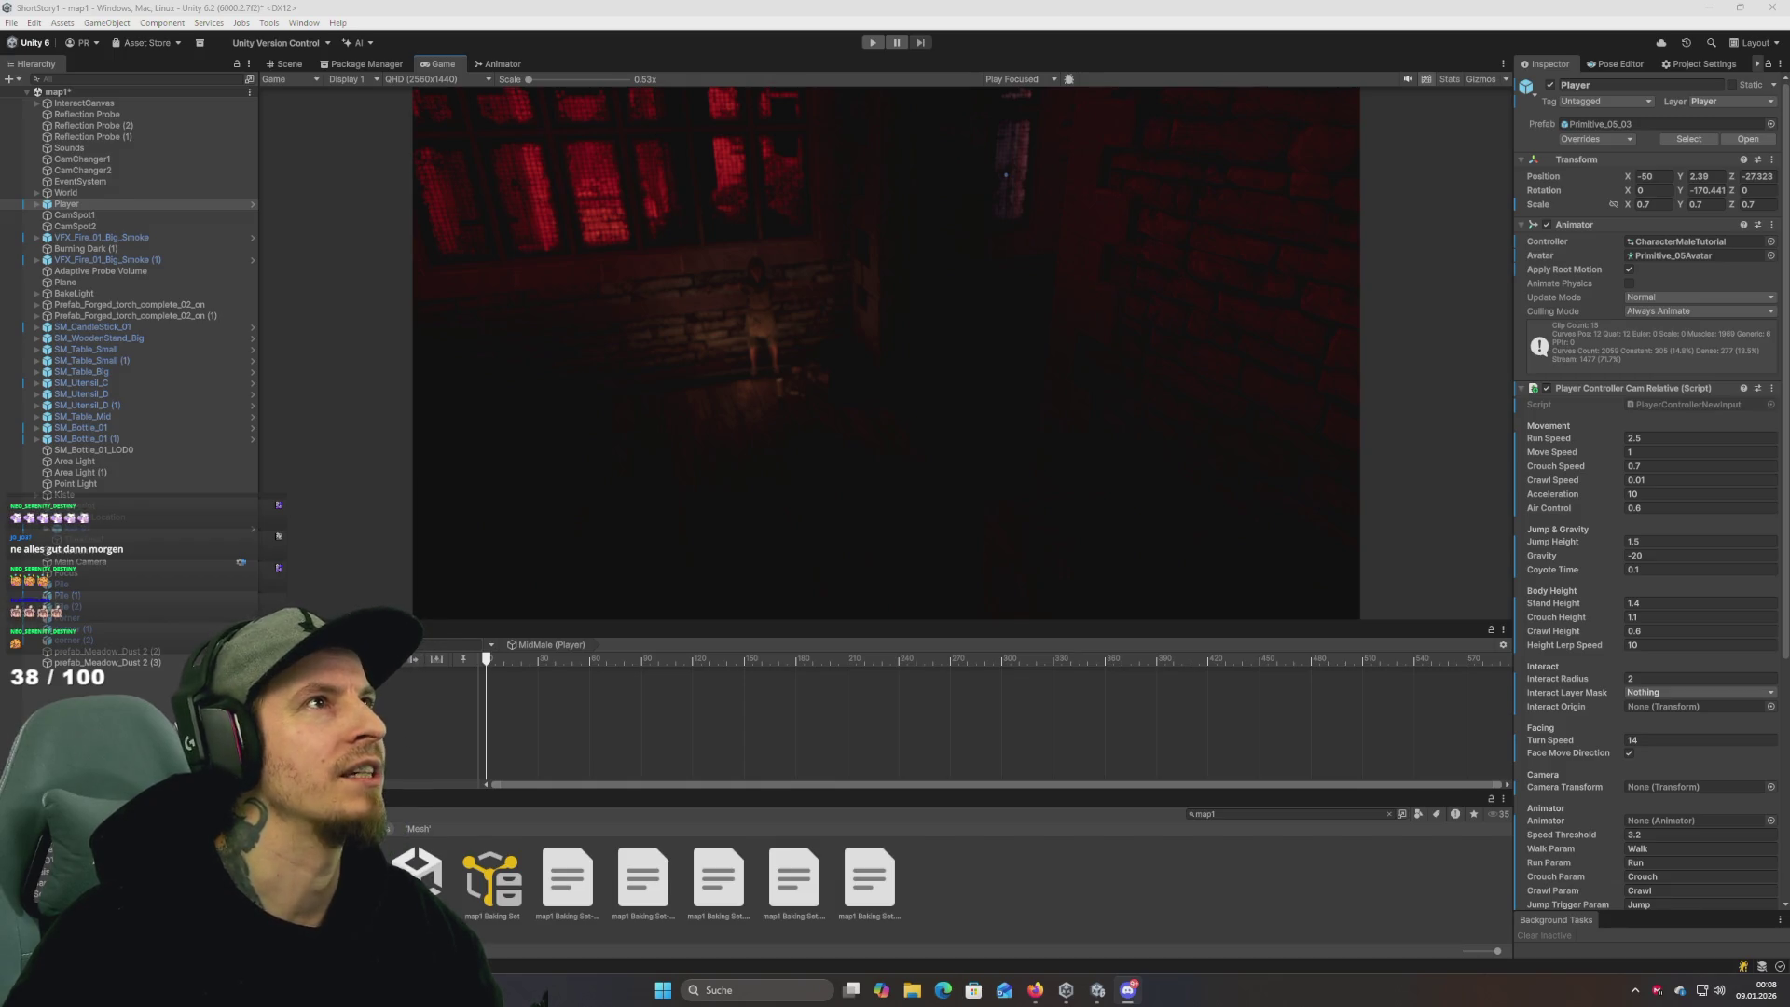
pyautogui.hotkey('alt', 'Tab')
# Maximize Discord, open the friend's DM, and join ZReunion from the shared server invite.
pyautogui.doubleClick(764, 317)
pyautogui.scroll(1, 129, 469)
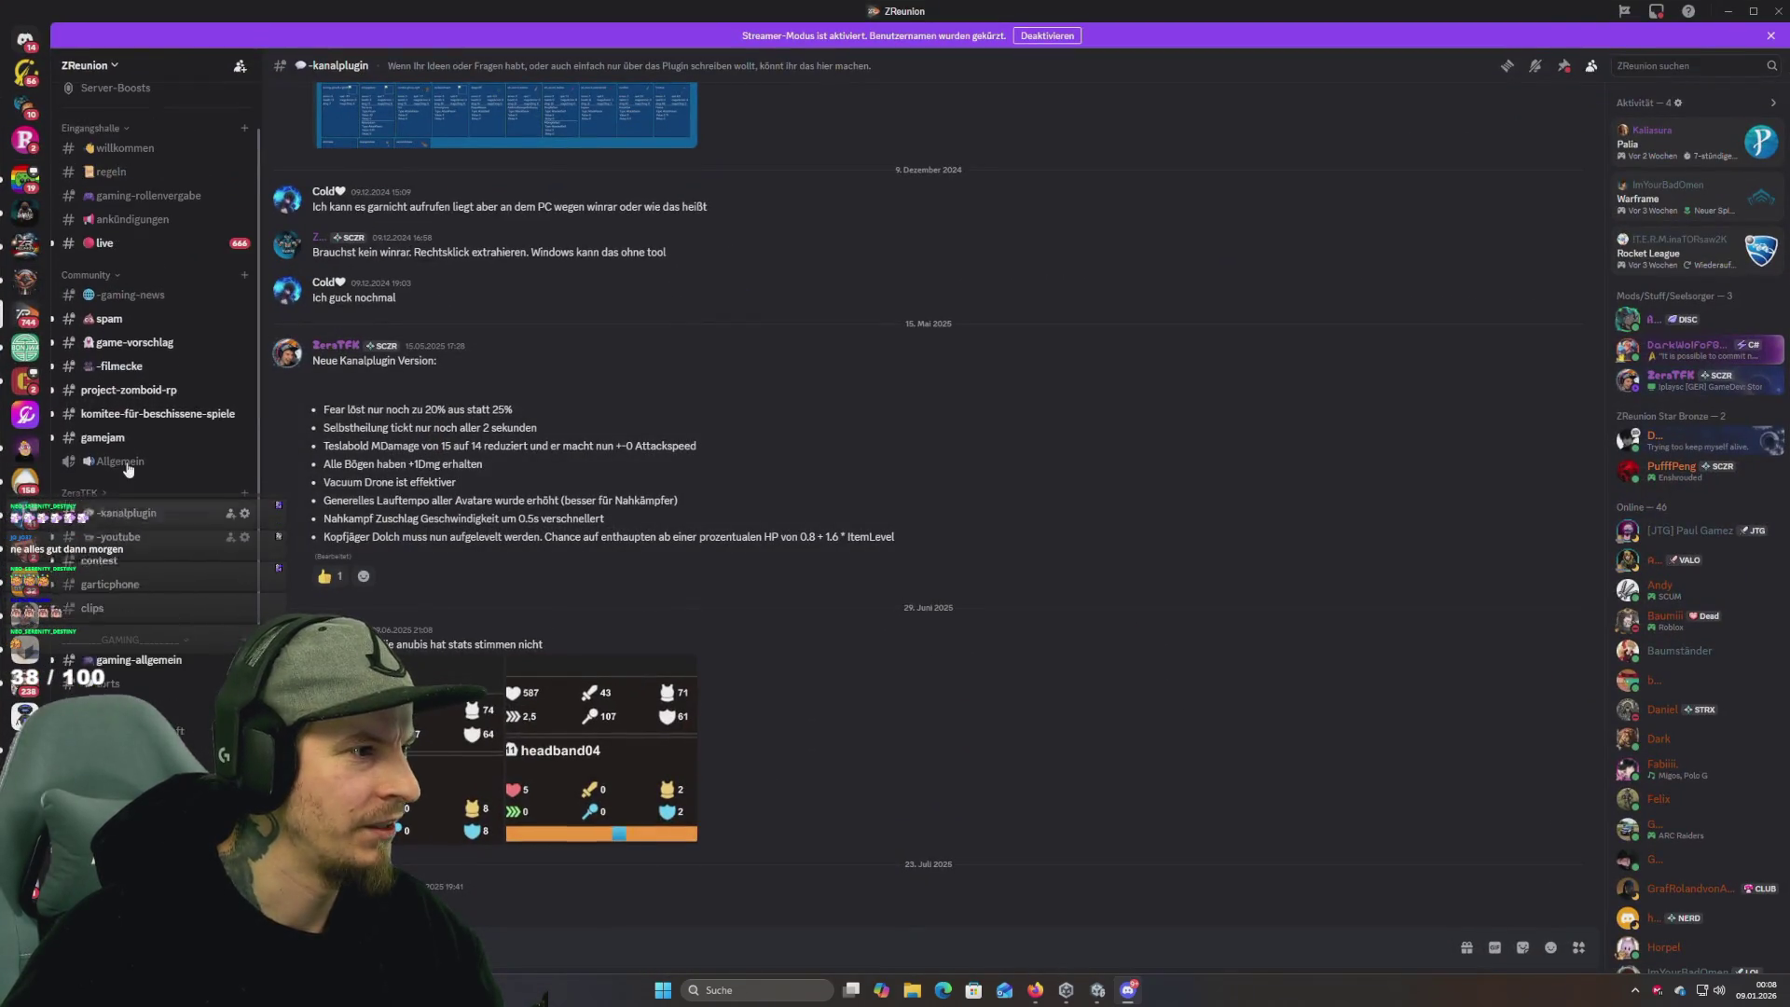
pyautogui.scroll(2, 140, 420)
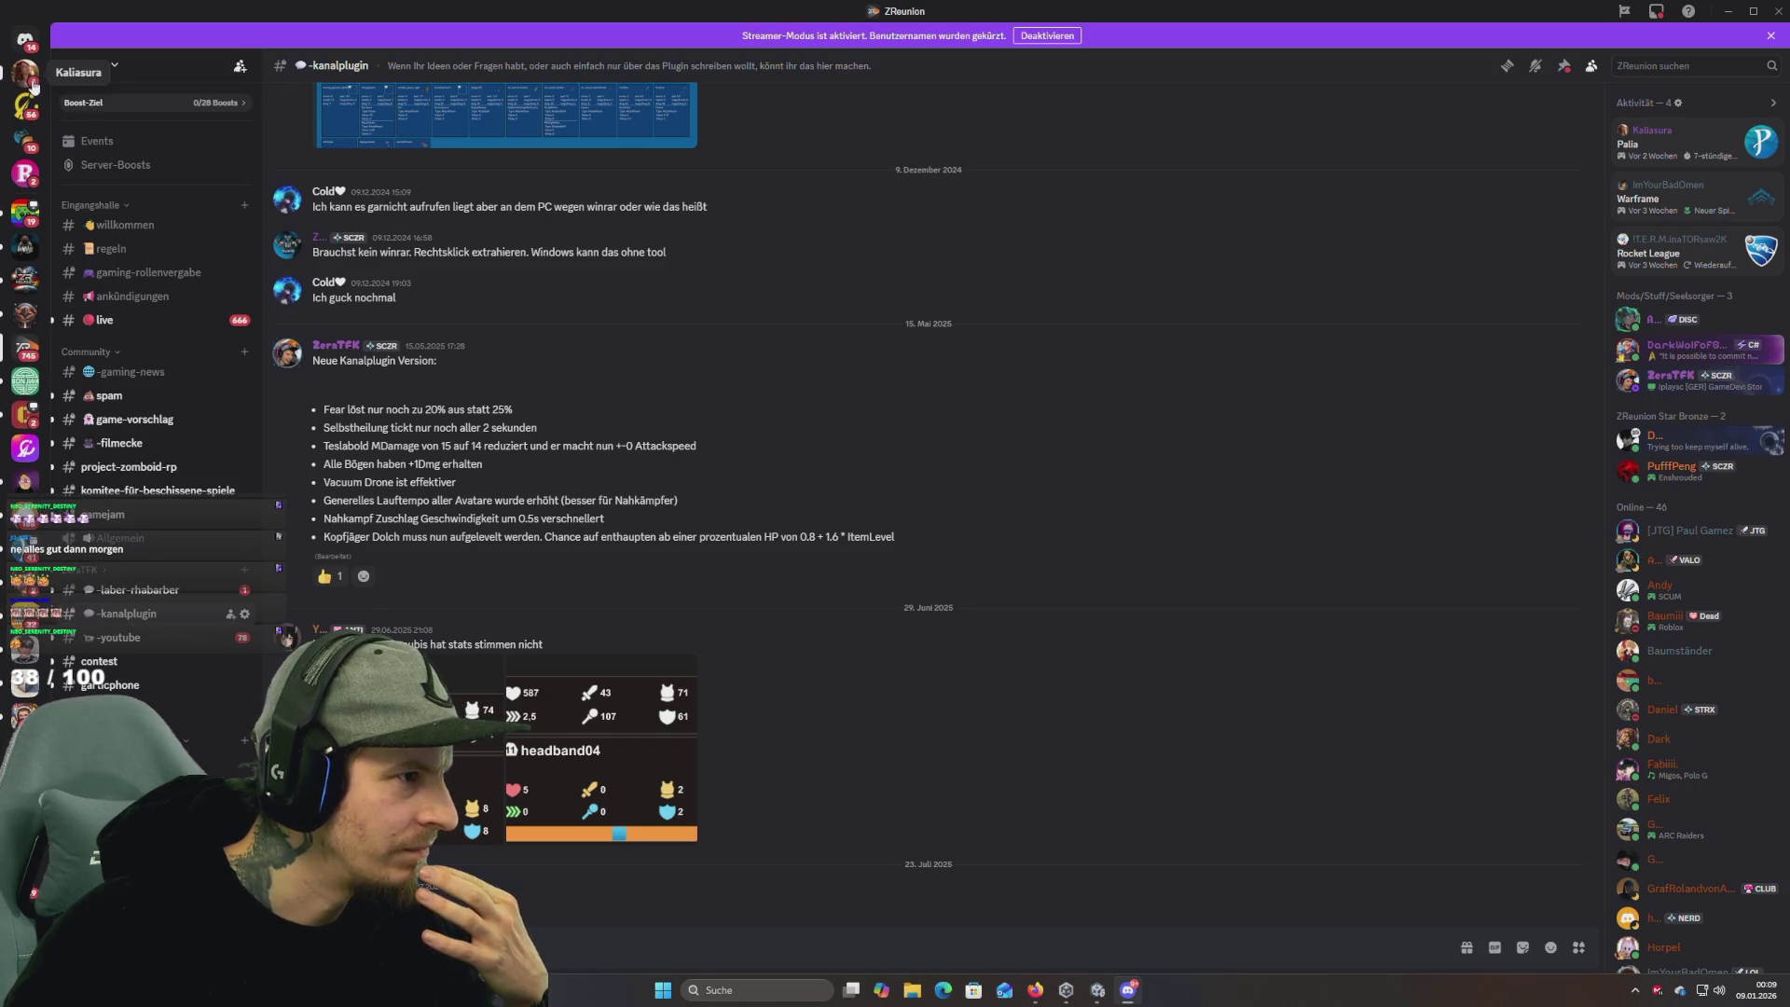
pyautogui.click(32, 82)
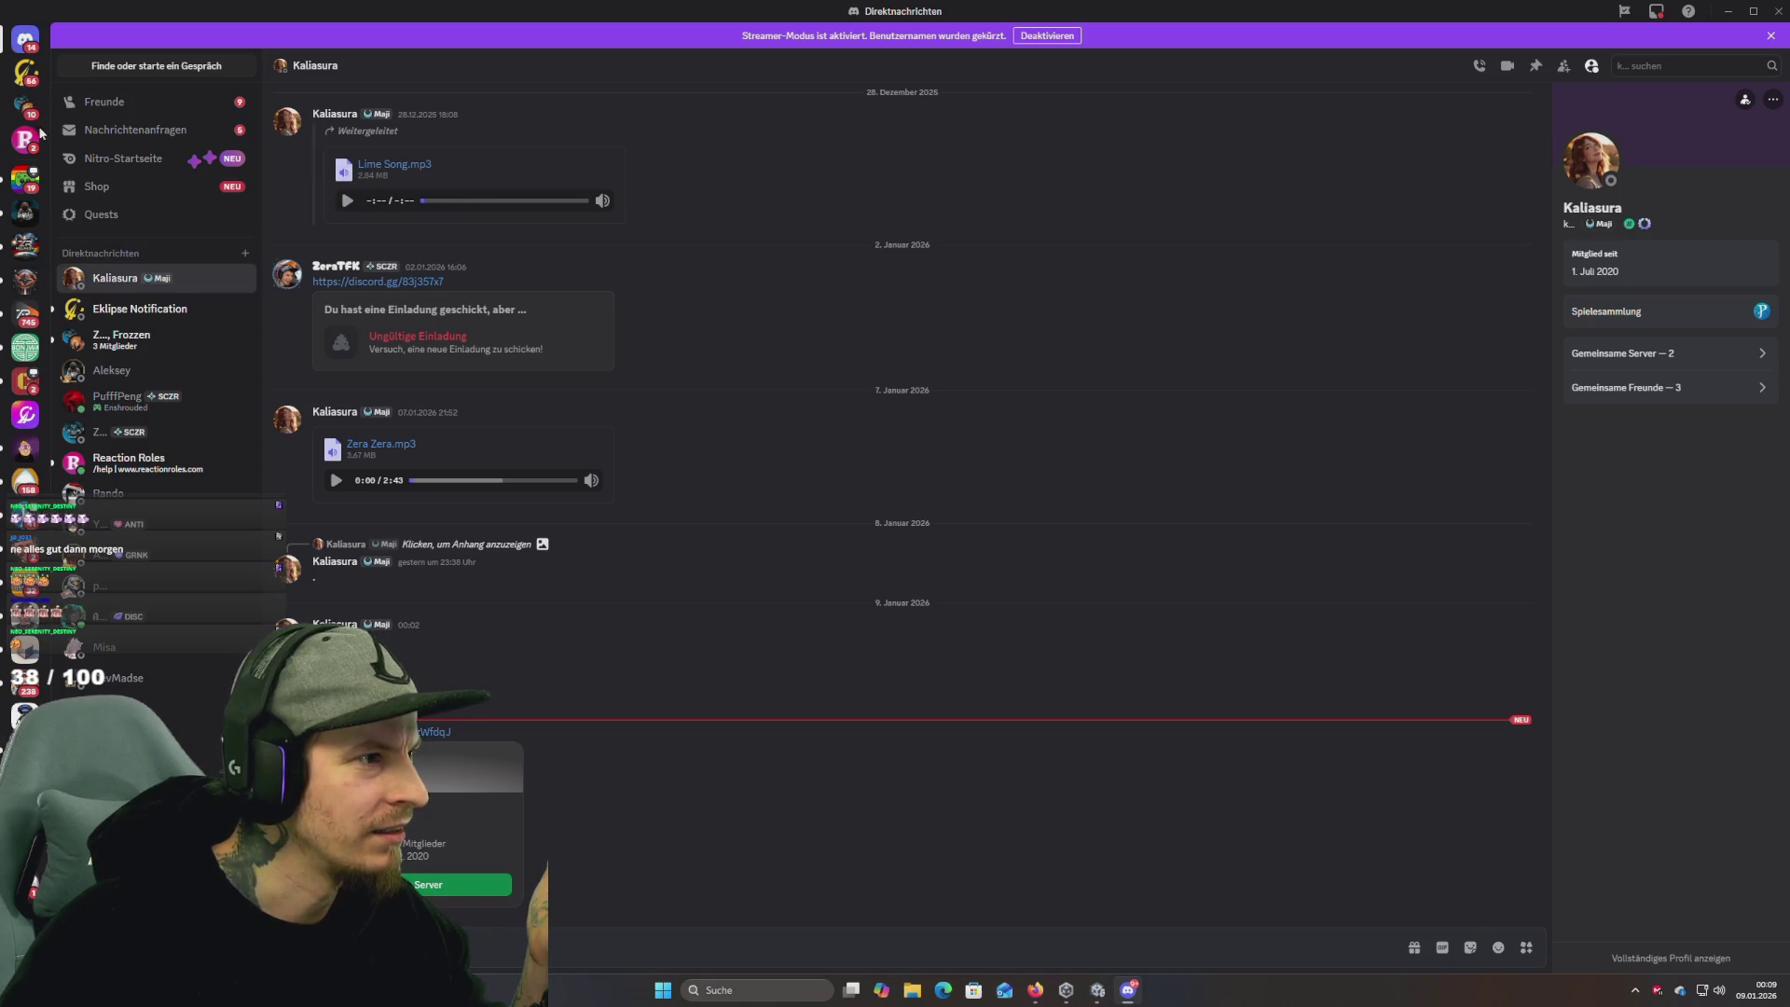
pyautogui.click(442, 885)
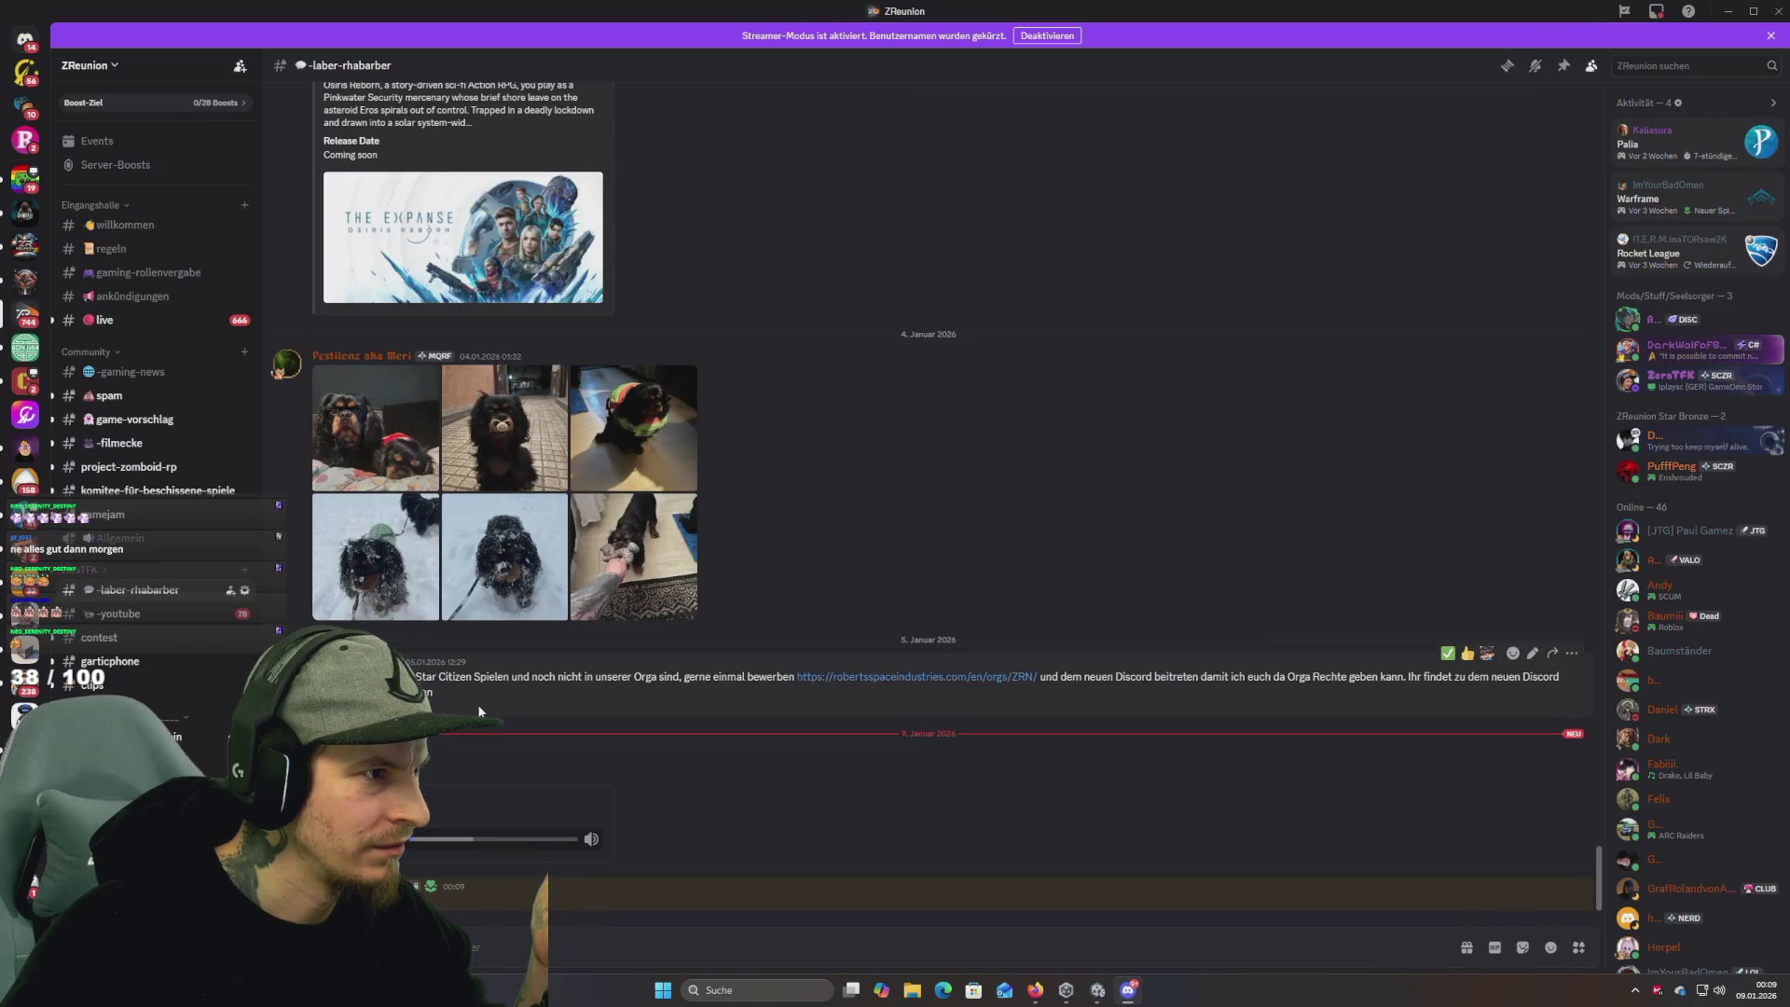